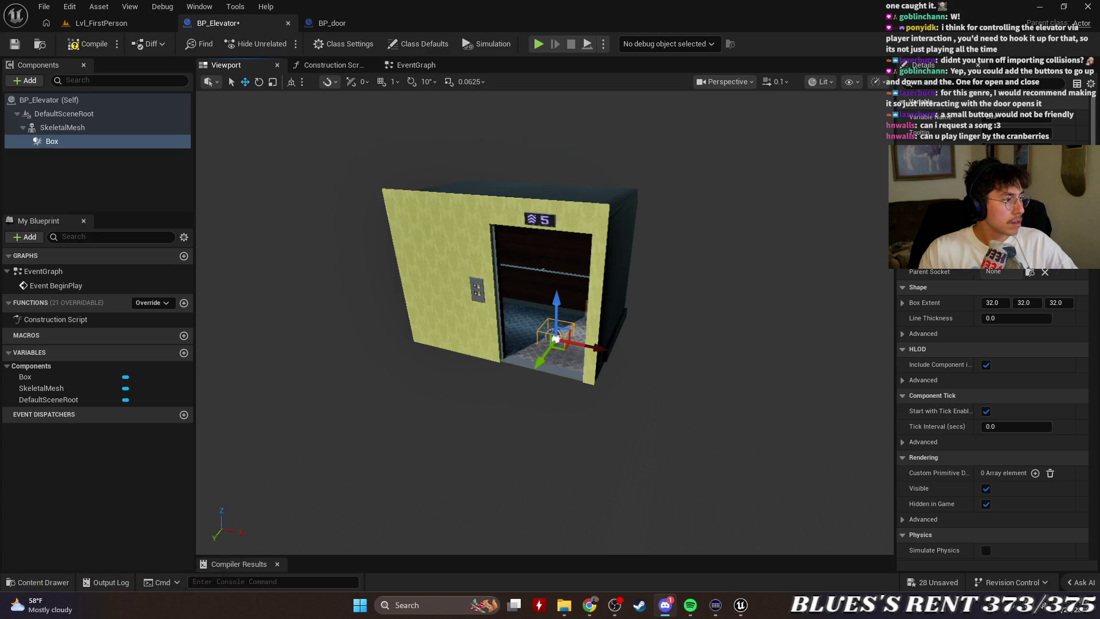
Select the Box collision component and undo its accidental nudge along X.
{"action": "key", "text": "alt+Tab"}
{"action": "key", "text": "alt+Tab"}
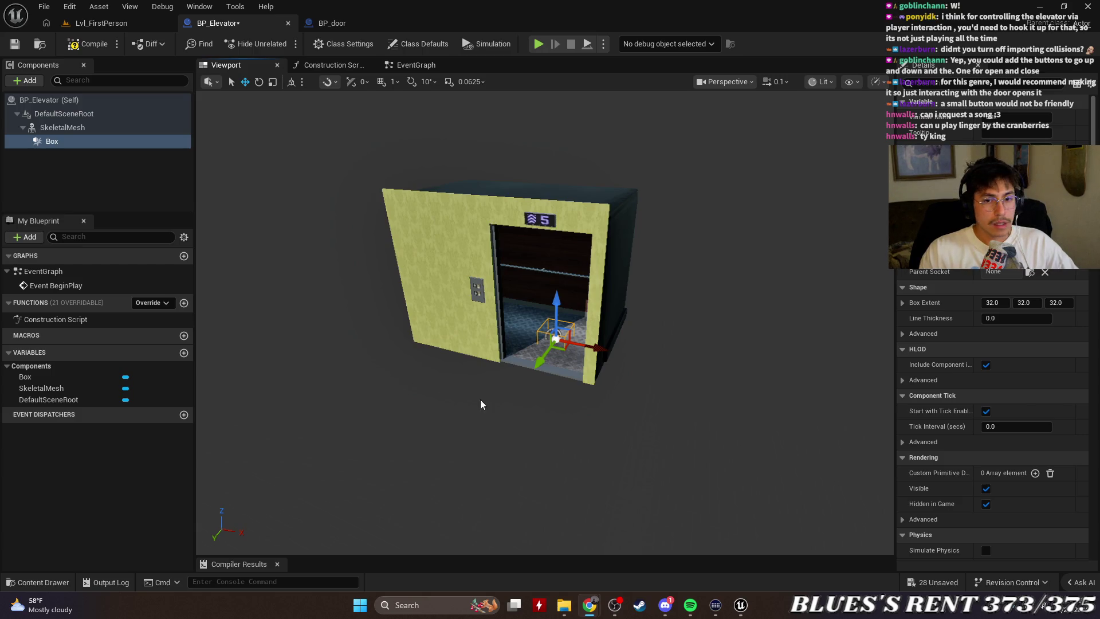
{"action": "left_click", "coordinate": [81, 143]}
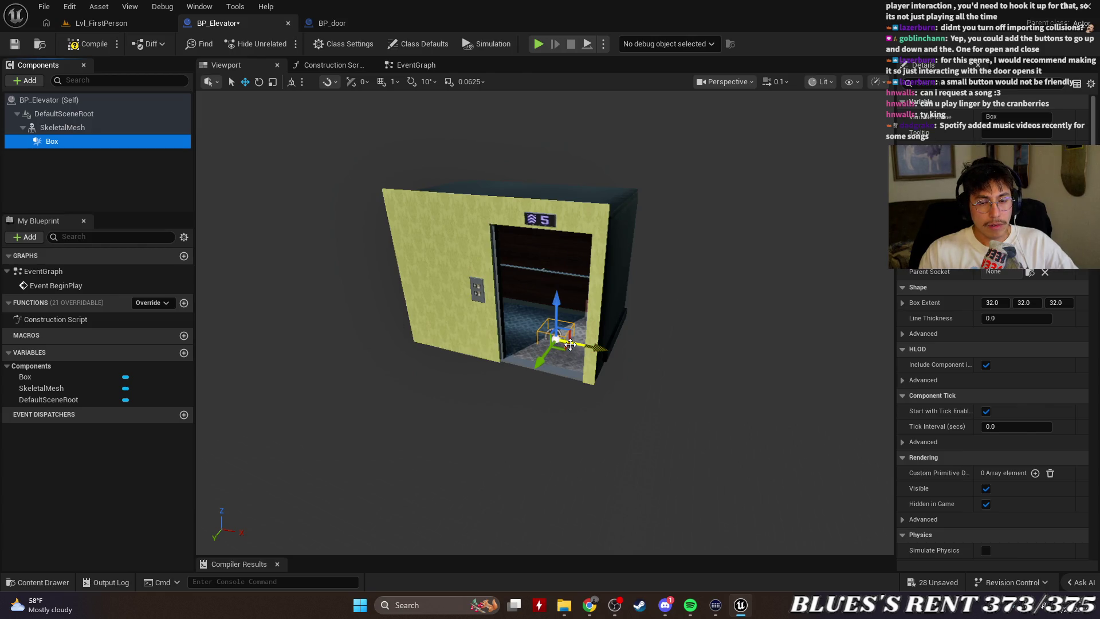
{"action": "left_click_drag", "start_coordinate": [583, 343], "coordinate": [578, 343]}
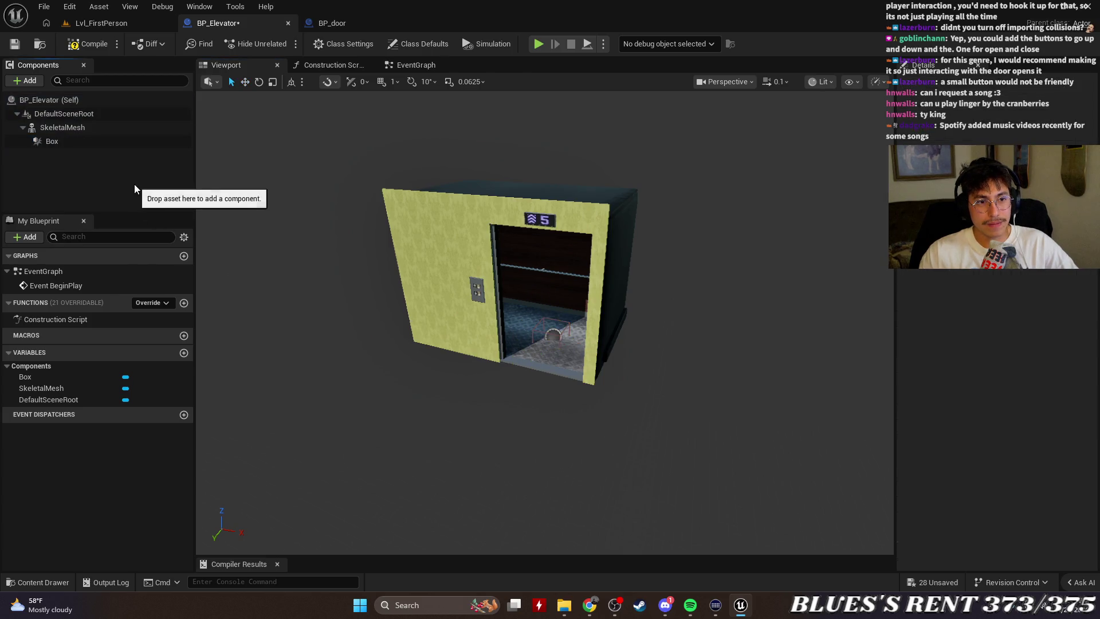
{"action": "key", "text": "ctrl+z"}
Reselect the Box and stretch it outward along X with the Scale tool.
{"action": "left_click", "coordinate": [59, 140]}
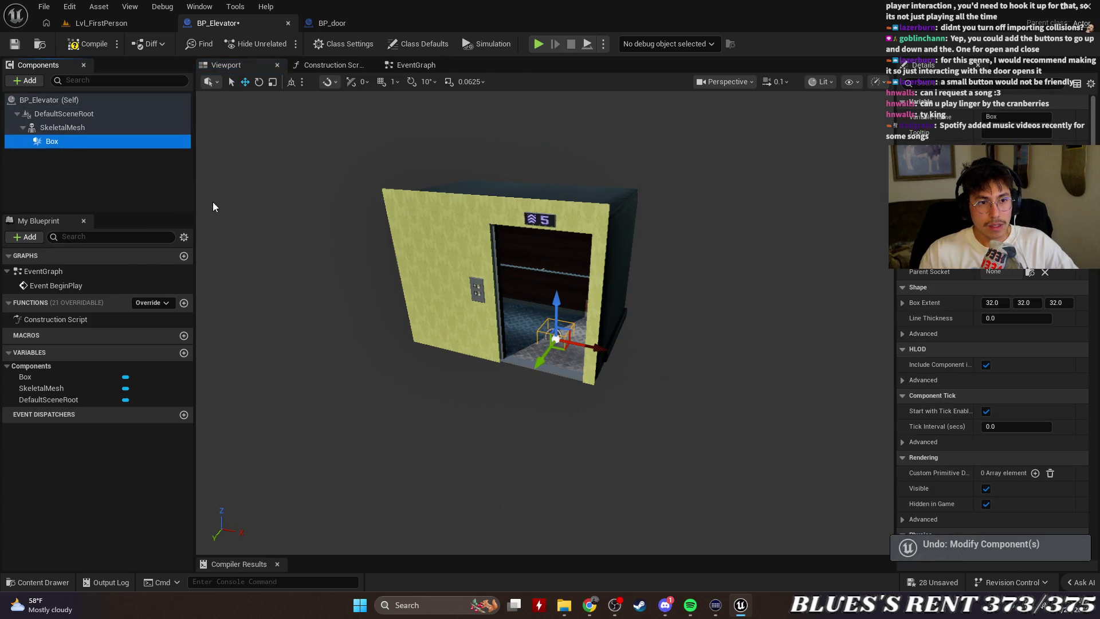
{"action": "left_click", "coordinate": [273, 82]}
{"action": "mouse_move", "coordinate": [587, 345]}
{"action": "left_mouse_down"}
{"action": "mouse_move", "coordinate": [711, 384]}
{"action": "mouse_move", "coordinate": [522, 419]}
{"action": "left_mouse_up"}
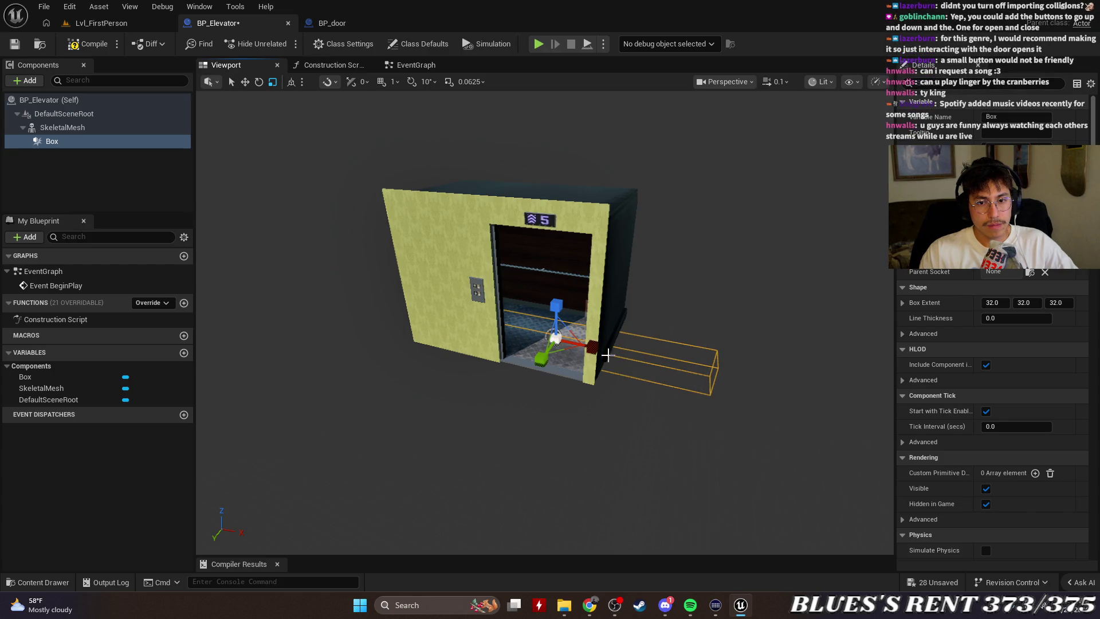
Shrink the Box slightly along X and move it left into the elevator doorway.
{"action": "left_click_drag", "start_coordinate": [594, 347], "coordinate": [570, 344]}
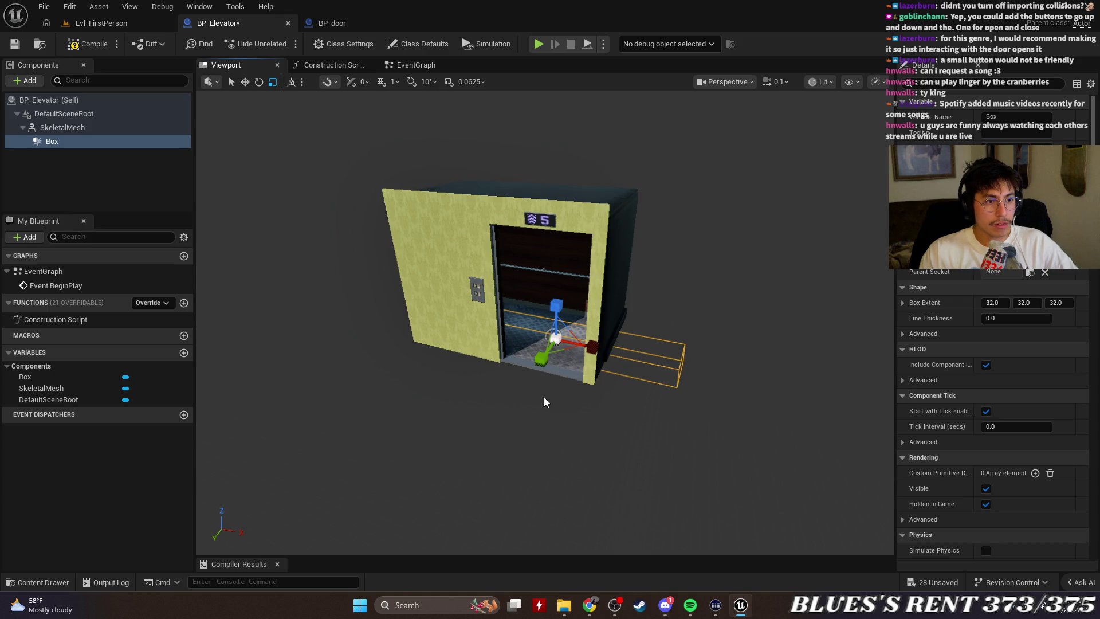
{"action": "scroll", "coordinate": [570, 344], "scroll_direction": "up", "scroll_amount": 3}
{"action": "mouse_move", "coordinate": [576, 440]}
{"action": "left_mouse_down"}
{"action": "mouse_move", "coordinate": [516, 438]}
{"action": "mouse_move", "coordinate": [577, 440]}
{"action": "left_mouse_up"}
{"action": "key", "text": "w"}
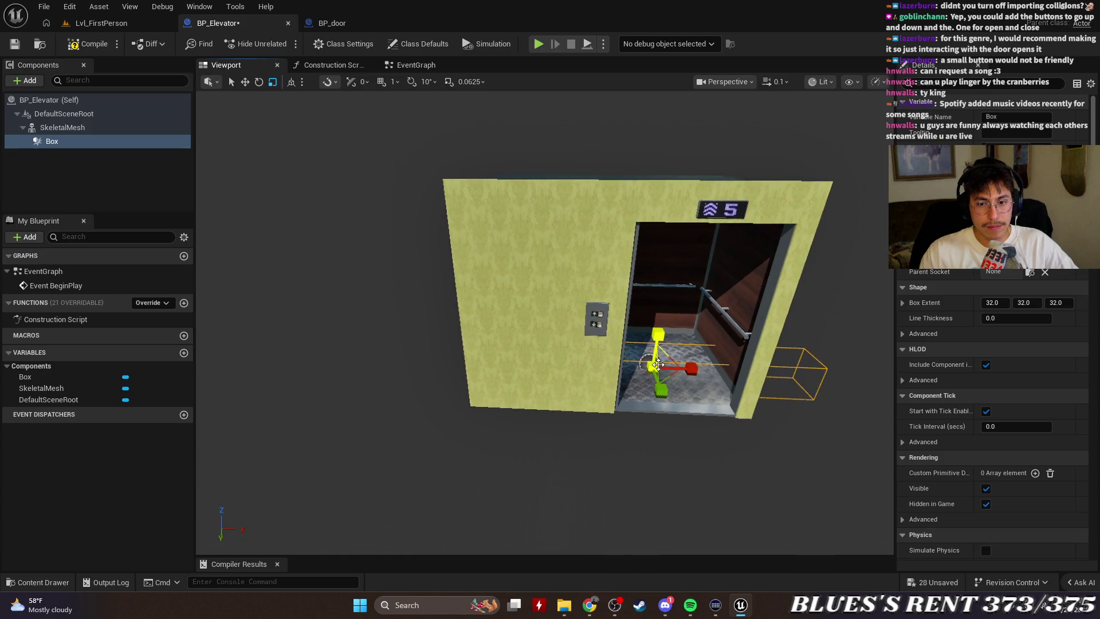
{"action": "key", "text": "e"}
{"action": "key", "text": "w"}
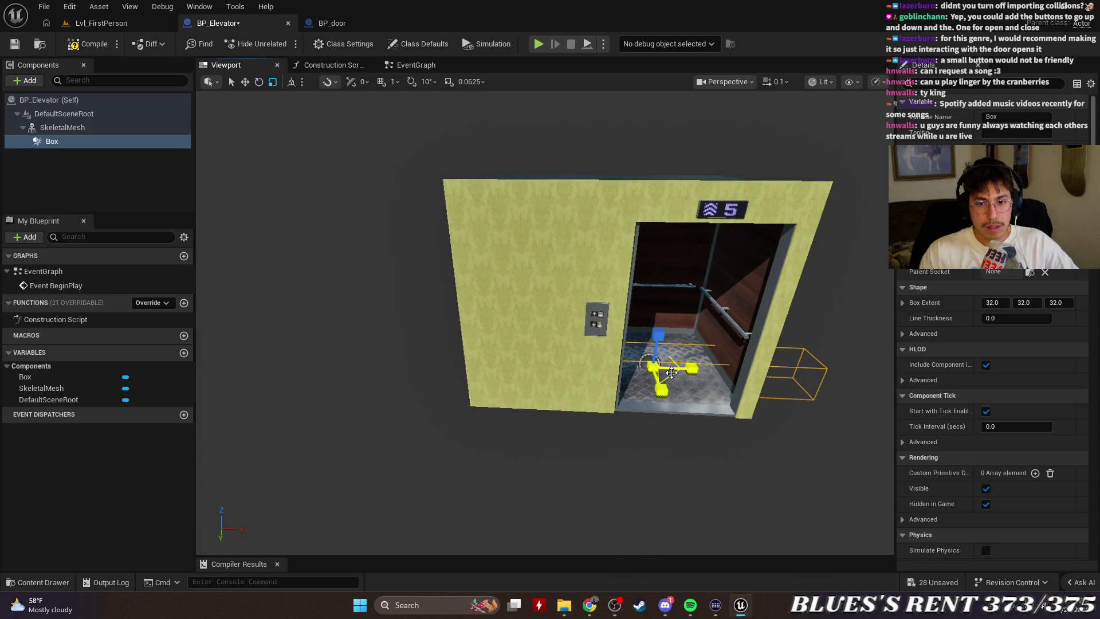
{"action": "mouse_move", "coordinate": [671, 367]}
{"action": "left_mouse_down"}
{"action": "mouse_move", "coordinate": [620, 369]}
{"action": "mouse_move", "coordinate": [641, 369]}
{"action": "left_mouse_up"}
Face the elevator wall and shrink the Box further along X toward the doorway.
{"action": "key", "text": "e"}
{"action": "key", "text": "w"}
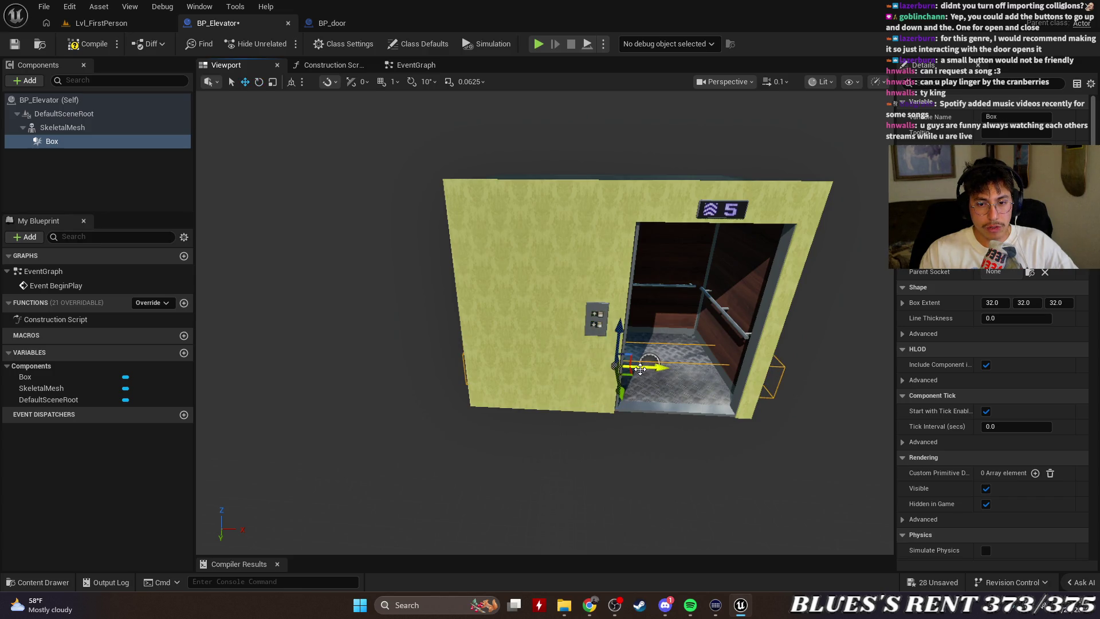
{"action": "key", "text": "e"}
{"action": "key", "text": "w"}
{"action": "key", "text": "r"}
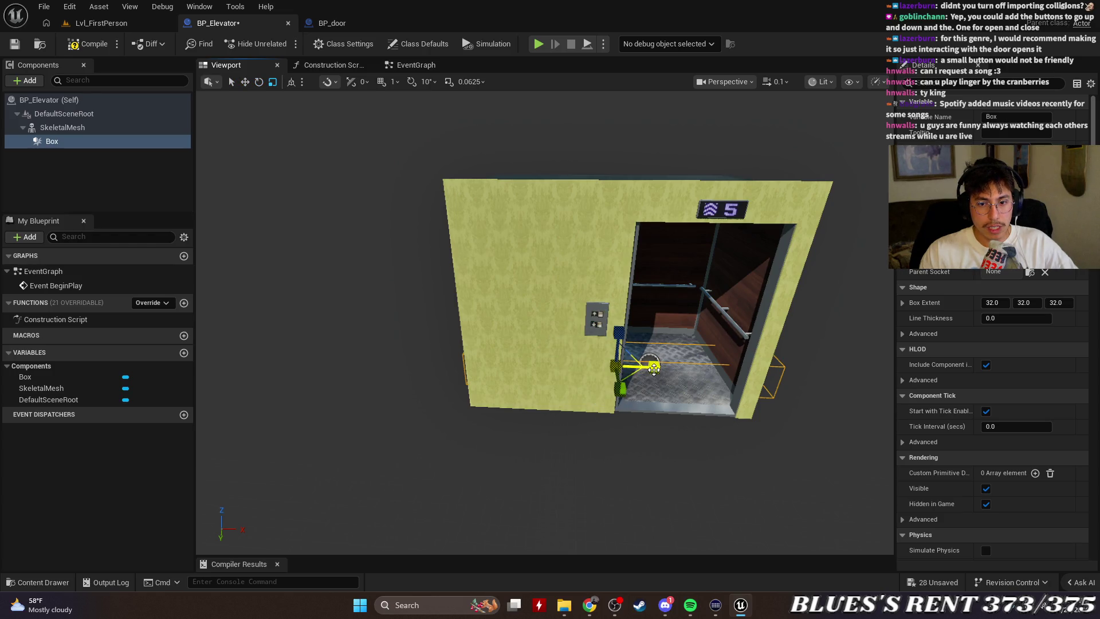
{"action": "key", "text": "w"}
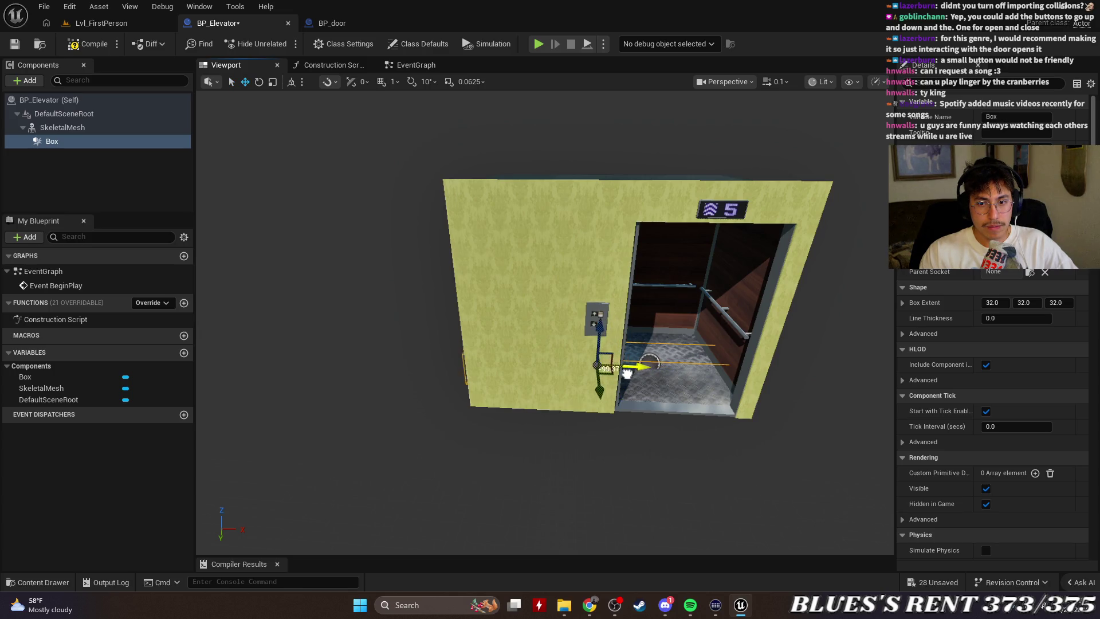
{"action": "left_click_drag", "start_coordinate": [644, 369], "coordinate": [516, 379]}
{"action": "left_click_drag", "start_coordinate": [596, 368], "coordinate": [570, 368]}
{"action": "mouse_move", "coordinate": [720, 437]}
{"action": "left_mouse_down"}
{"action": "mouse_move", "coordinate": [664, 417]}
{"action": "mouse_move", "coordinate": [722, 437]}
{"action": "left_mouse_up"}
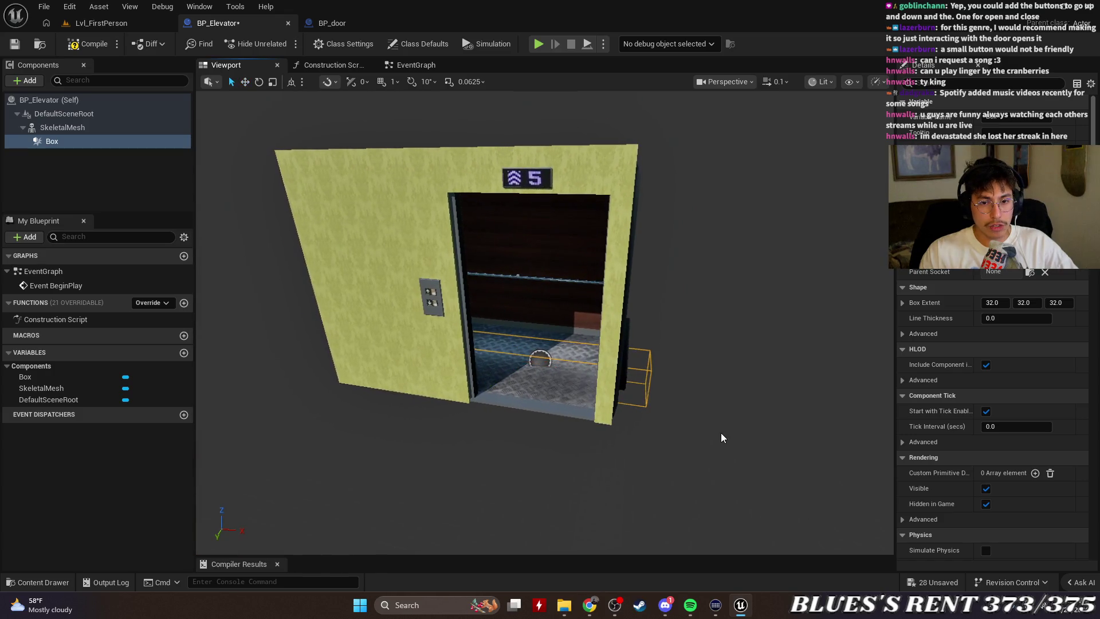
{"action": "key", "text": "e"}
{"action": "key", "text": "r"}
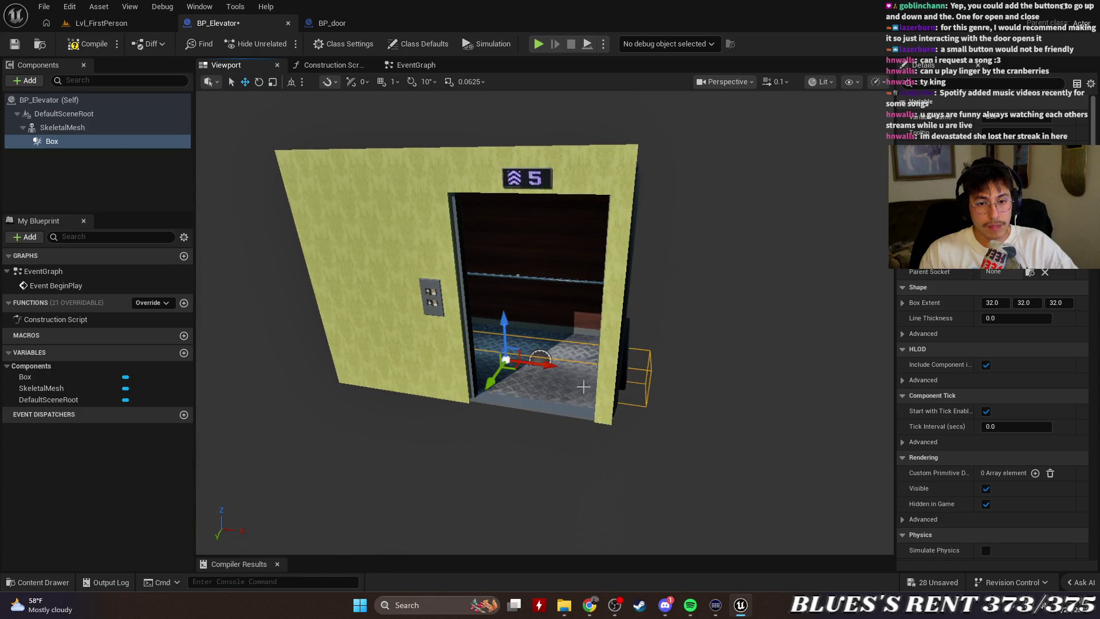
{"action": "left_click_drag", "start_coordinate": [539, 367], "coordinate": [442, 375]}
Move the Box deeper into the elevator, with viewport camera speed raised to 0.904.
{"action": "mouse_move", "coordinate": [676, 347]}
{"action": "left_mouse_down"}
{"action": "mouse_move", "coordinate": [602, 351]}
{"action": "mouse_move", "coordinate": [676, 347]}
{"action": "mouse_move", "coordinate": [661, 366]}
{"action": "left_mouse_up"}
{"action": "key", "text": "w"}
{"action": "mouse_move", "coordinate": [697, 455]}
{"action": "left_mouse_down"}
{"action": "mouse_move", "coordinate": [740, 498]}
{"action": "mouse_move", "coordinate": [705, 482]}
{"action": "left_mouse_up"}
{"action": "left_click", "coordinate": [777, 81]}
{"action": "left_click_drag", "start_coordinate": [688, 114], "coordinate": [722, 114]}
{"action": "mouse_move", "coordinate": [516, 344]}
{"action": "left_mouse_down"}
{"action": "mouse_move", "coordinate": [505, 321]}
{"action": "mouse_move", "coordinate": [532, 218]}
{"action": "mouse_move", "coordinate": [509, 207]}
{"action": "mouse_move", "coordinate": [511, 194]}
{"action": "left_mouse_up"}
{"action": "key", "text": "f"}
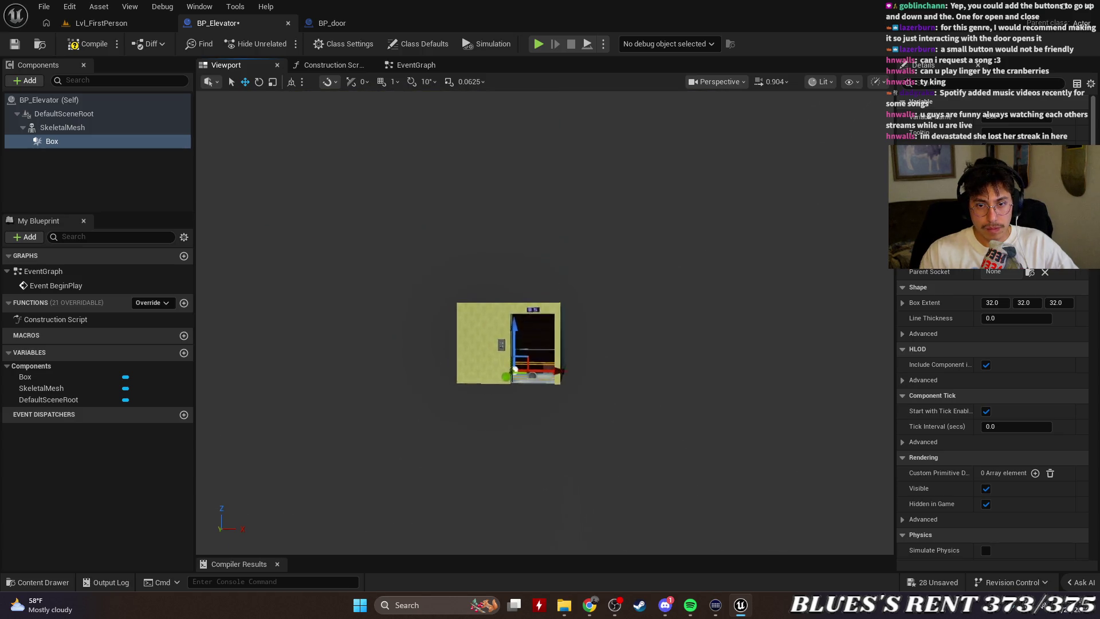
Scale the Box up along Z to fill the doorway height.
{"action": "key", "text": "e"}
{"action": "key", "text": "r"}
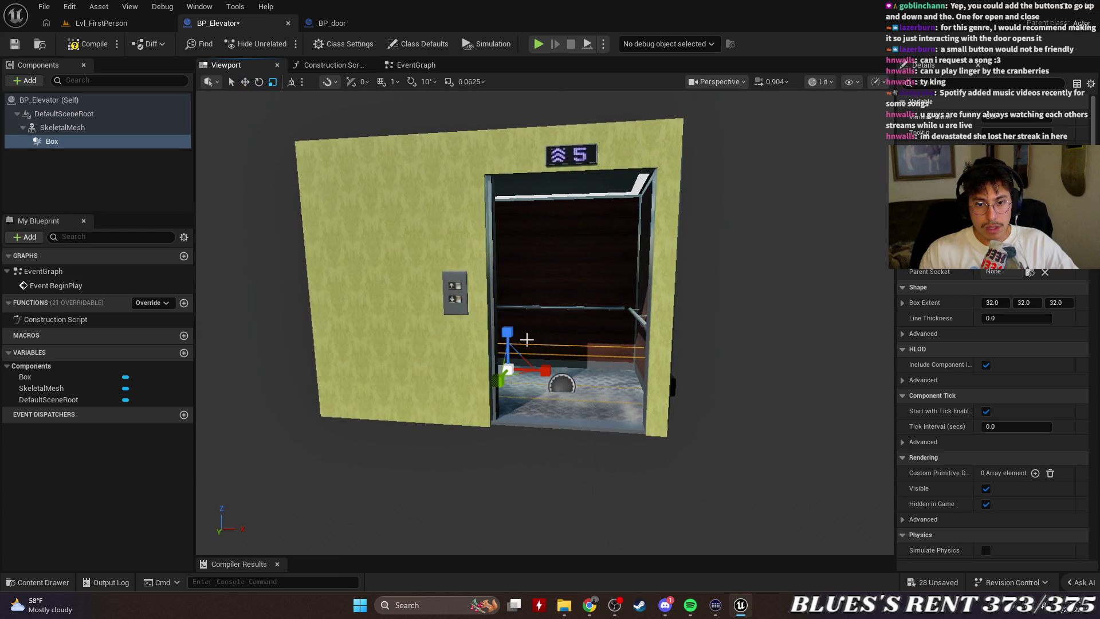
{"action": "mouse_move", "coordinate": [507, 333]}
{"action": "left_mouse_down"}
{"action": "mouse_move", "coordinate": [507, 344]}
{"action": "mouse_move", "coordinate": [511, 267]}
{"action": "left_mouse_up"}
{"action": "key", "text": "e"}
{"action": "key", "text": "w"}
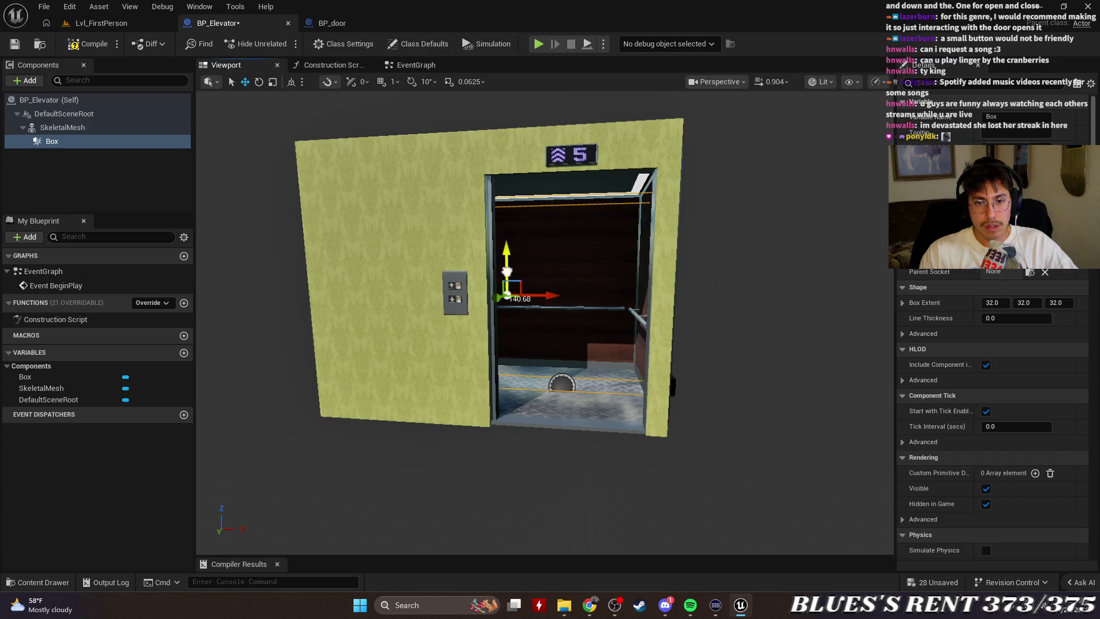
{"action": "left_click", "coordinate": [530, 329]}
{"action": "key", "text": "e"}
{"action": "key", "text": "w"}
{"action": "key", "text": "r"}
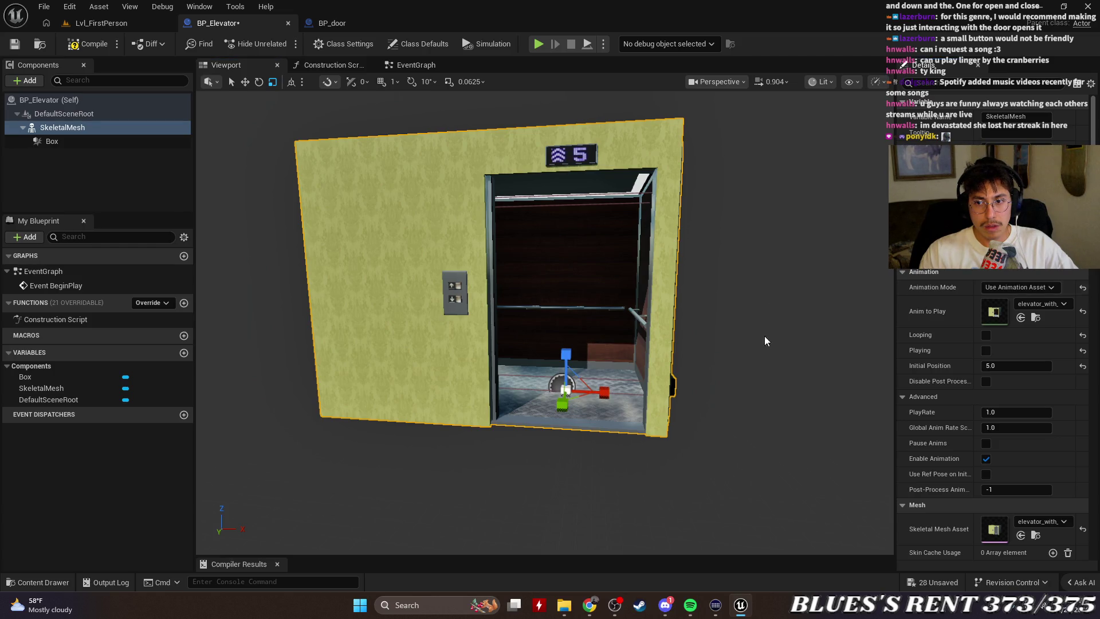
{"action": "left_click_drag", "start_coordinate": [566, 354], "coordinate": [567, 338]}
{"action": "key", "text": "ctrl+z"}
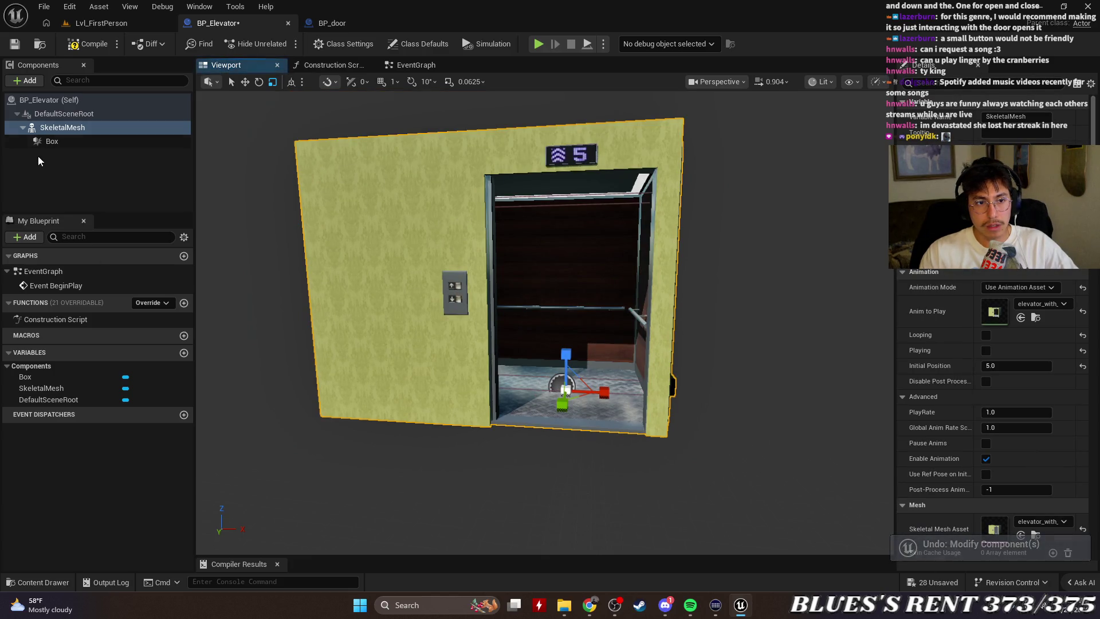
{"action": "left_click", "coordinate": [89, 142]}
{"action": "left_click", "coordinate": [507, 256]}
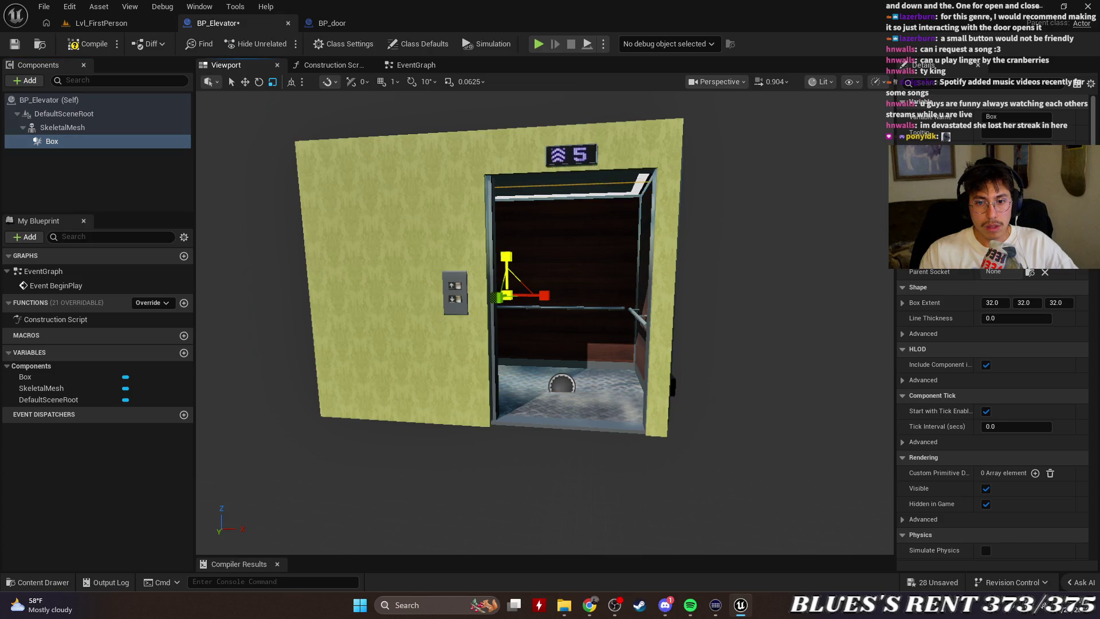
{"action": "left_click_drag", "start_coordinate": [597, 319], "coordinate": [690, 344]}
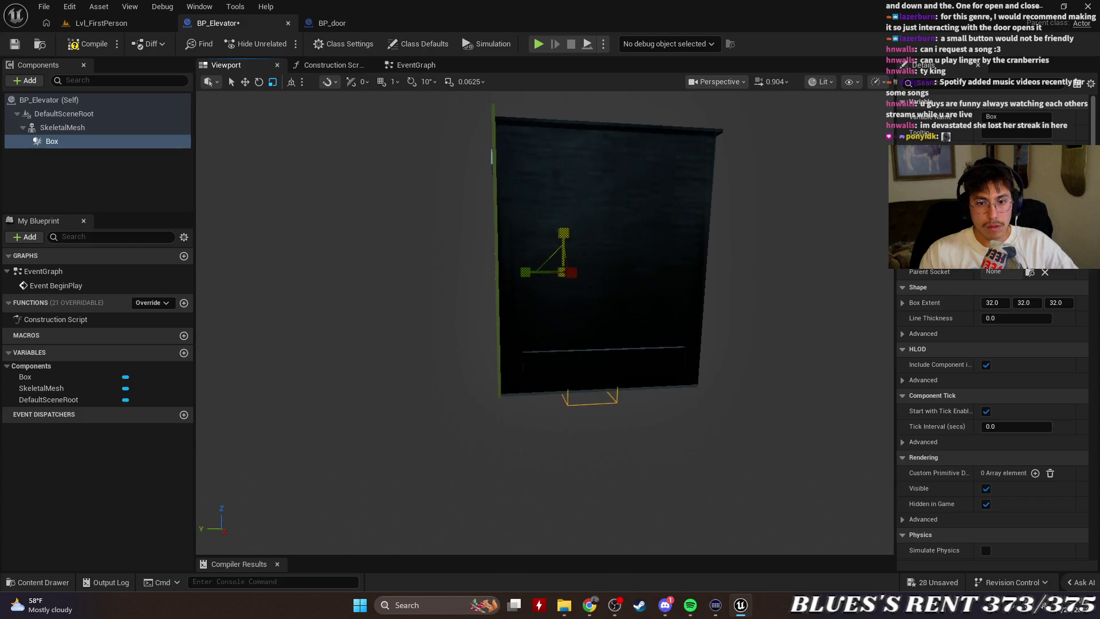
{"action": "mouse_move", "coordinate": [681, 400]}
{"action": "left_mouse_down"}
{"action": "mouse_move", "coordinate": [722, 401]}
{"action": "mouse_move", "coordinate": [659, 401]}
{"action": "mouse_move", "coordinate": [543, 241]}
{"action": "left_mouse_up"}
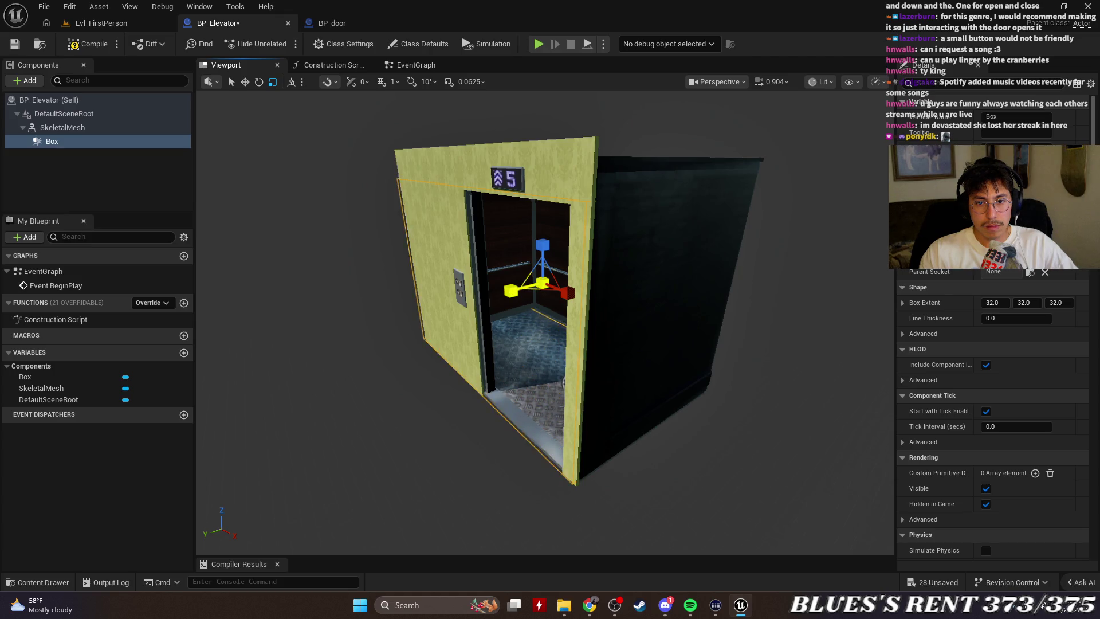
{"action": "key", "text": "e"}
{"action": "key", "text": "r"}
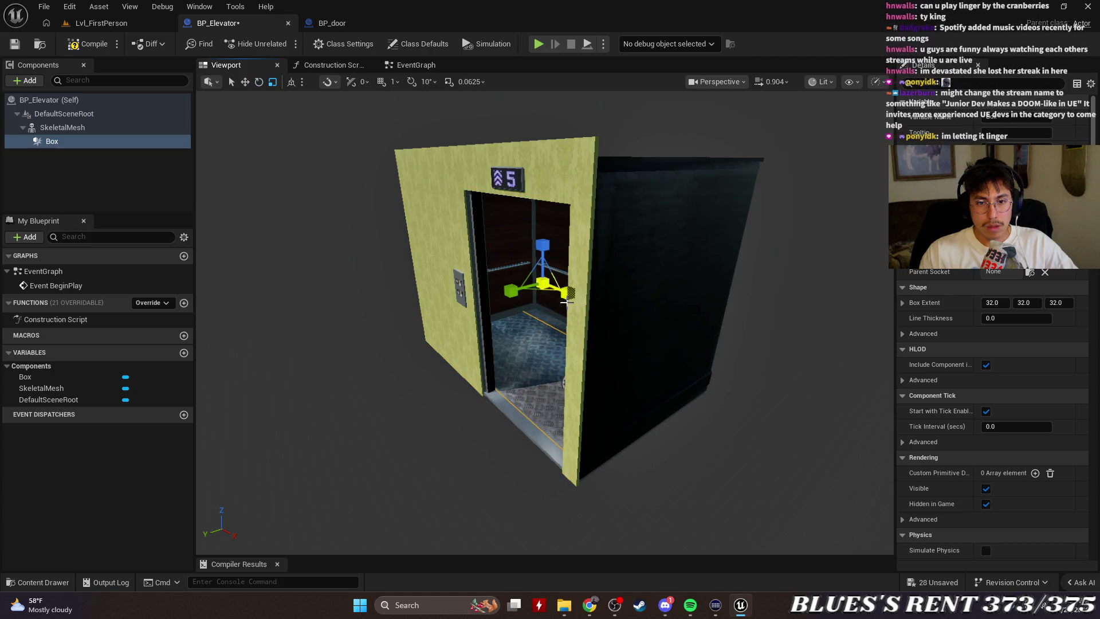
{"action": "key", "text": "e"}
{"action": "key", "text": "w"}
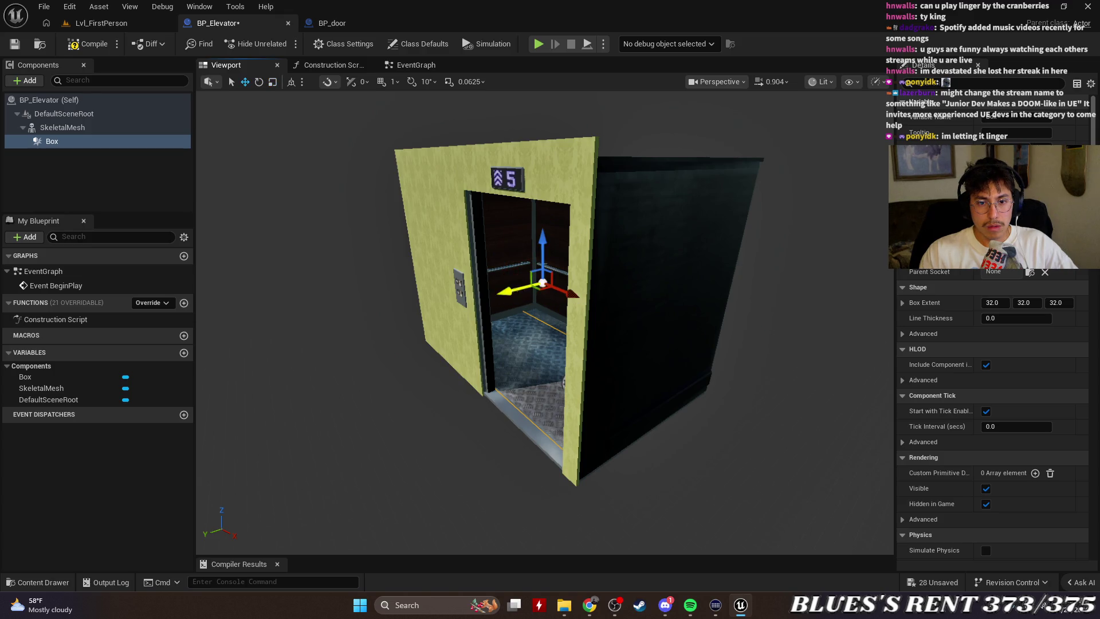
{"action": "key", "text": "f"}
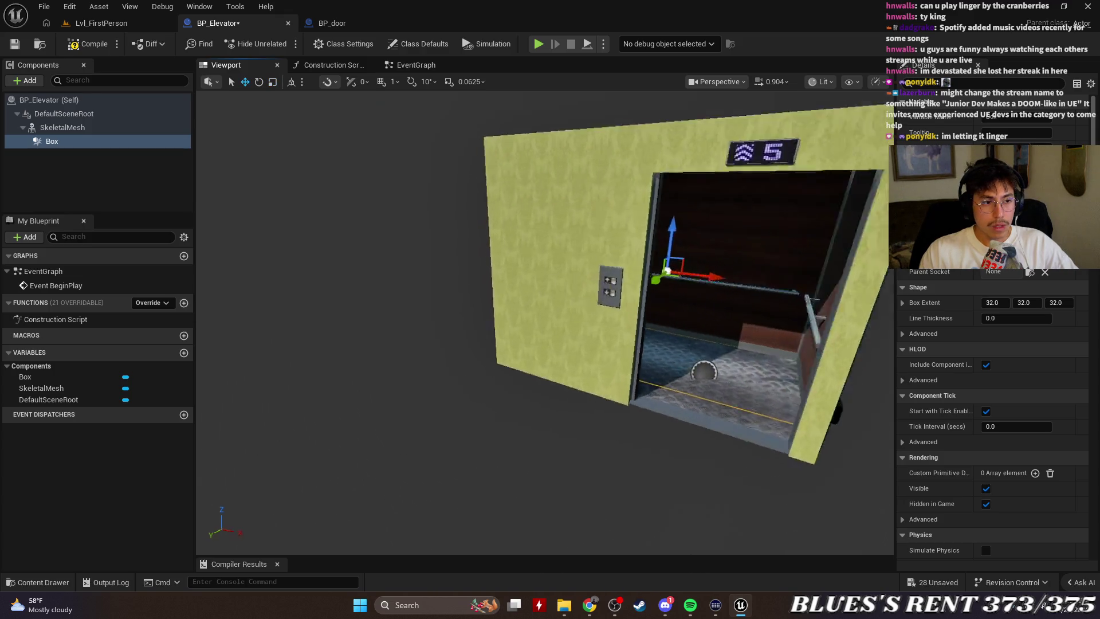
{"action": "mouse_move", "coordinate": [544, 321]}
{"action": "left_mouse_down"}
{"action": "mouse_move", "coordinate": [516, 321]}
{"action": "mouse_move", "coordinate": [470, 287]}
{"action": "mouse_move", "coordinate": [389, 271]}
{"action": "left_mouse_up"}
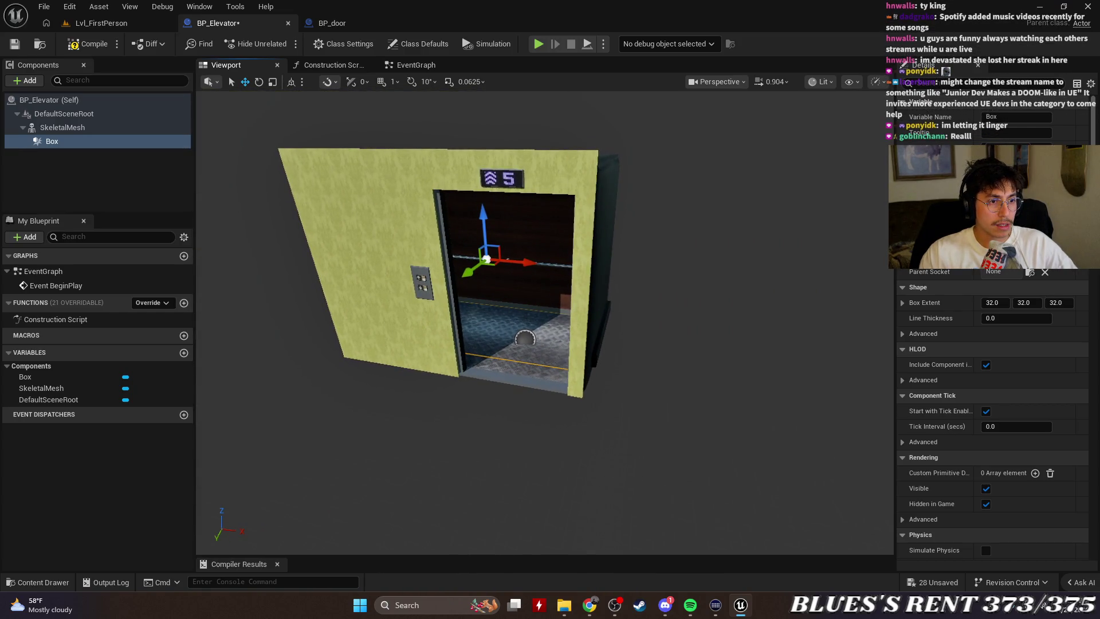
{"action": "key", "text": "alt+Tab"}
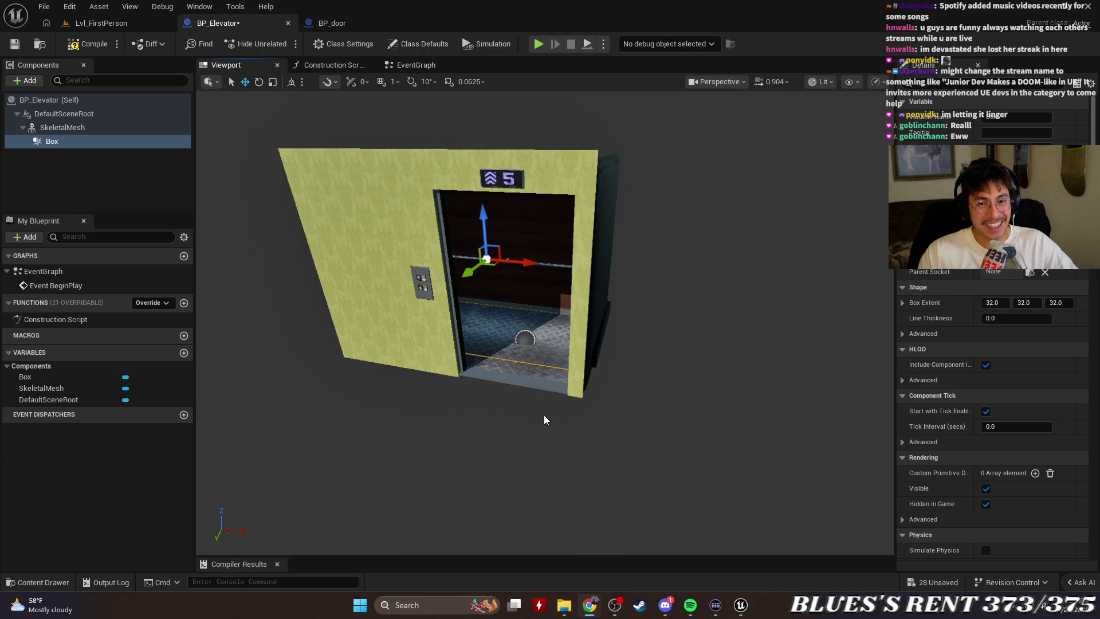
{"action": "mouse_move", "coordinate": [544, 415]}
{"action": "left_mouse_down"}
{"action": "mouse_move", "coordinate": [608, 416]}
{"action": "mouse_move", "coordinate": [556, 424]}
{"action": "mouse_move", "coordinate": [545, 415]}
{"action": "left_mouse_up"}
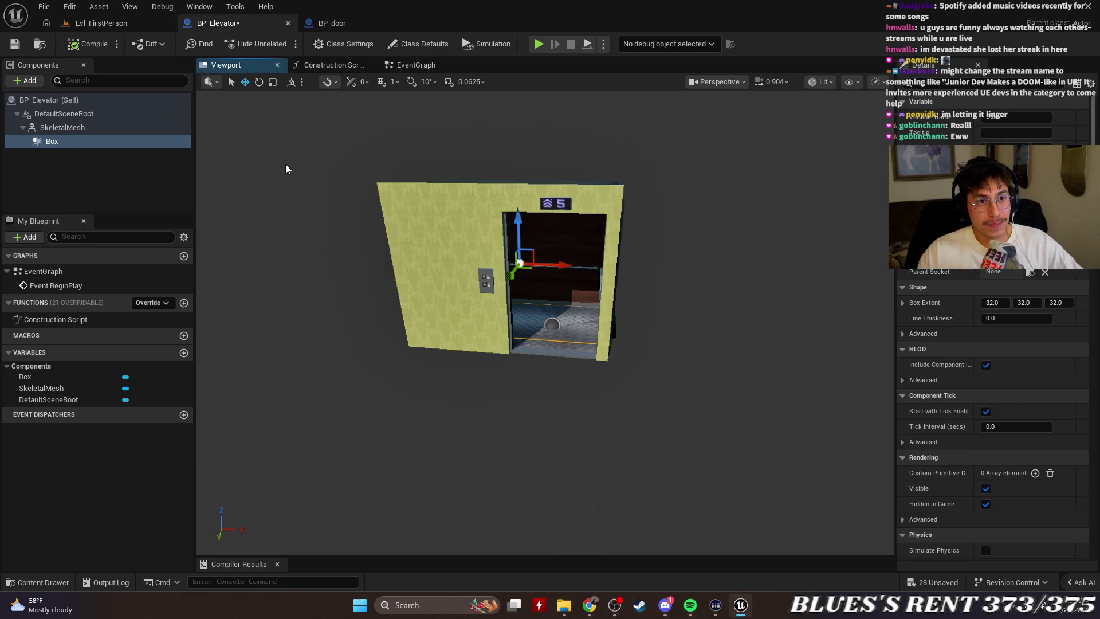
{"action": "left_click", "coordinate": [331, 24]}
{"action": "left_click", "coordinate": [223, 25]}
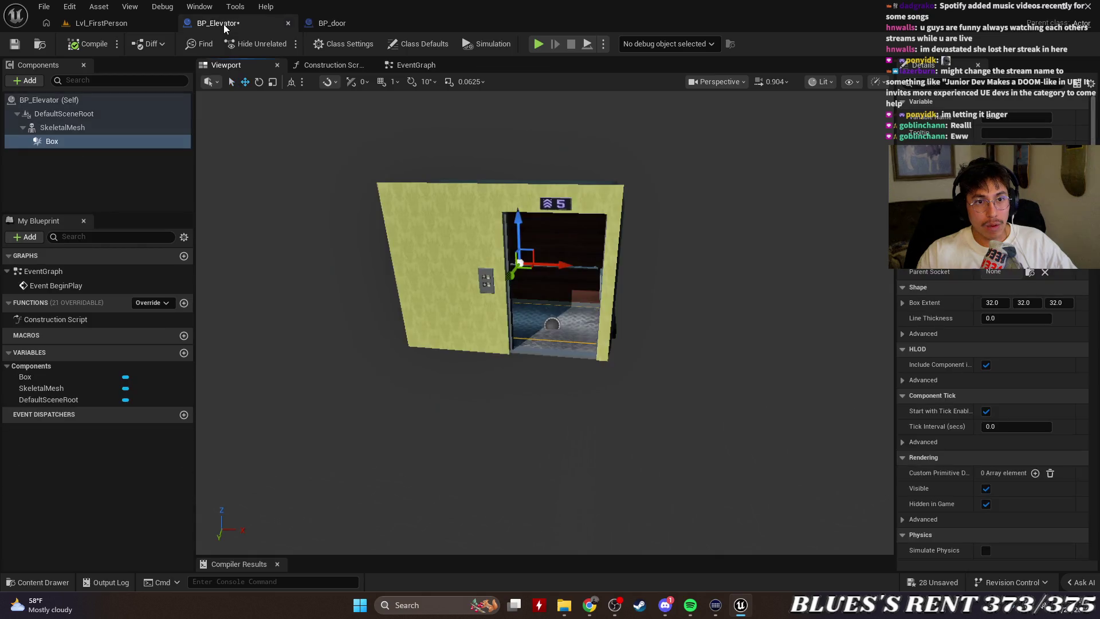
Break the exec link from Event BeginPlay to Play Animation and recenter the graph nodes.
{"action": "left_click", "coordinate": [431, 65]}
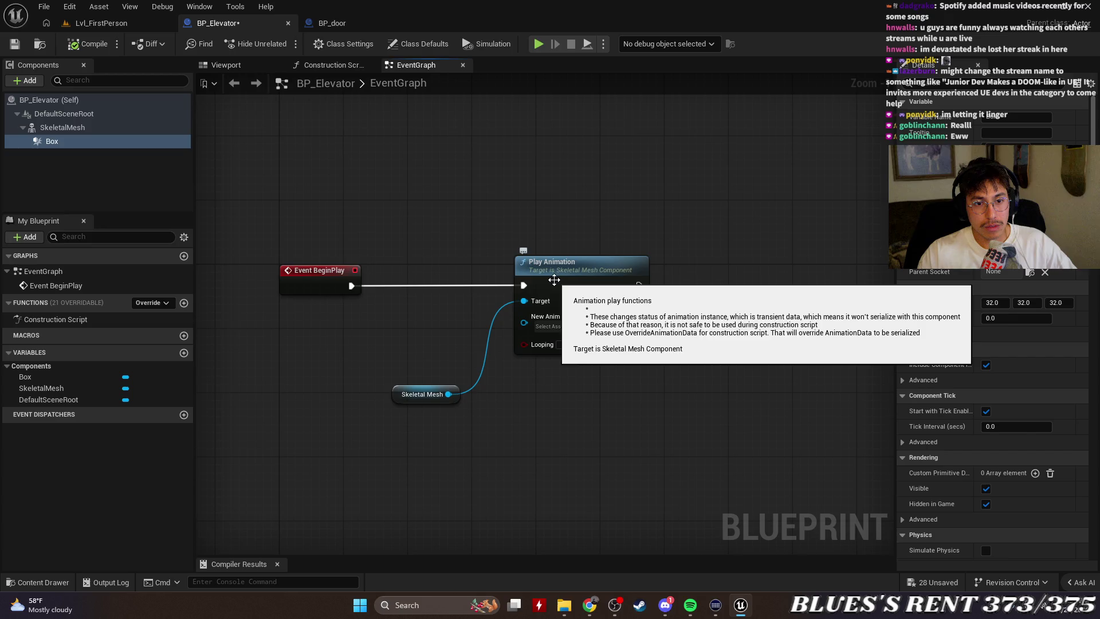
{"action": "right_click", "coordinate": [351, 286]}
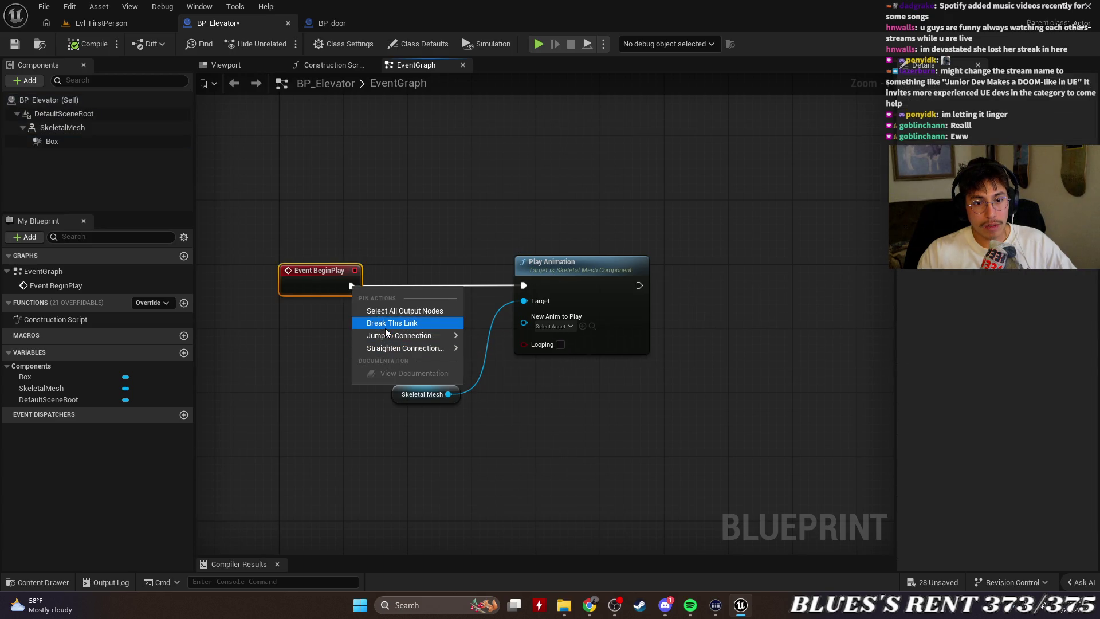
{"action": "left_click", "coordinate": [385, 322]}
{"action": "scroll", "coordinate": [569, 367], "scroll_direction": "down", "scroll_amount": 2}
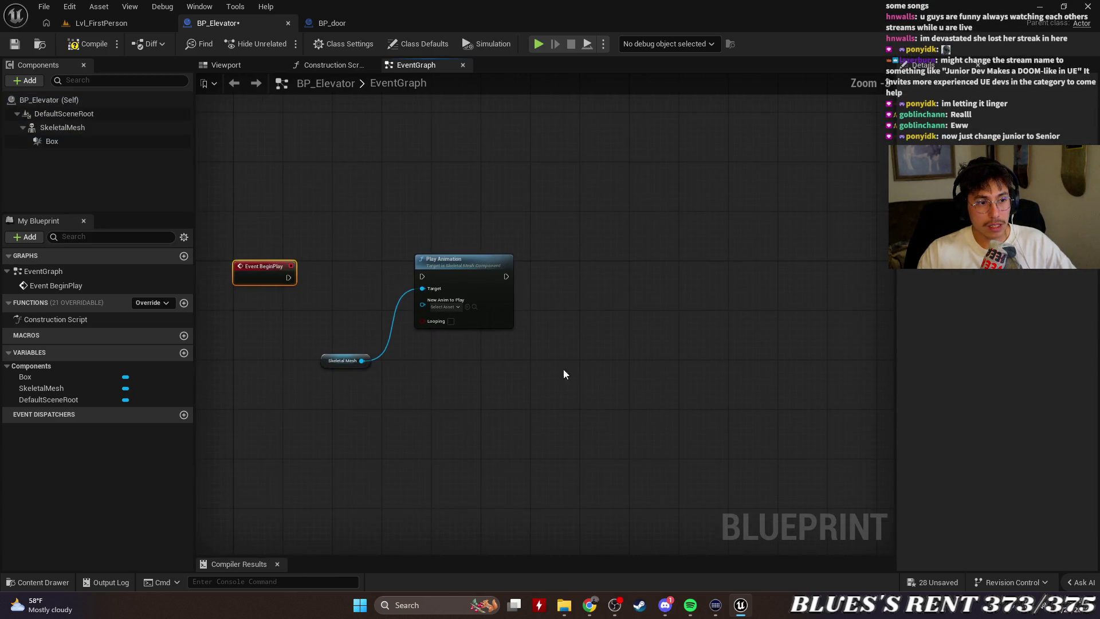
{"action": "left_click_drag", "start_coordinate": [569, 371], "coordinate": [573, 368]}
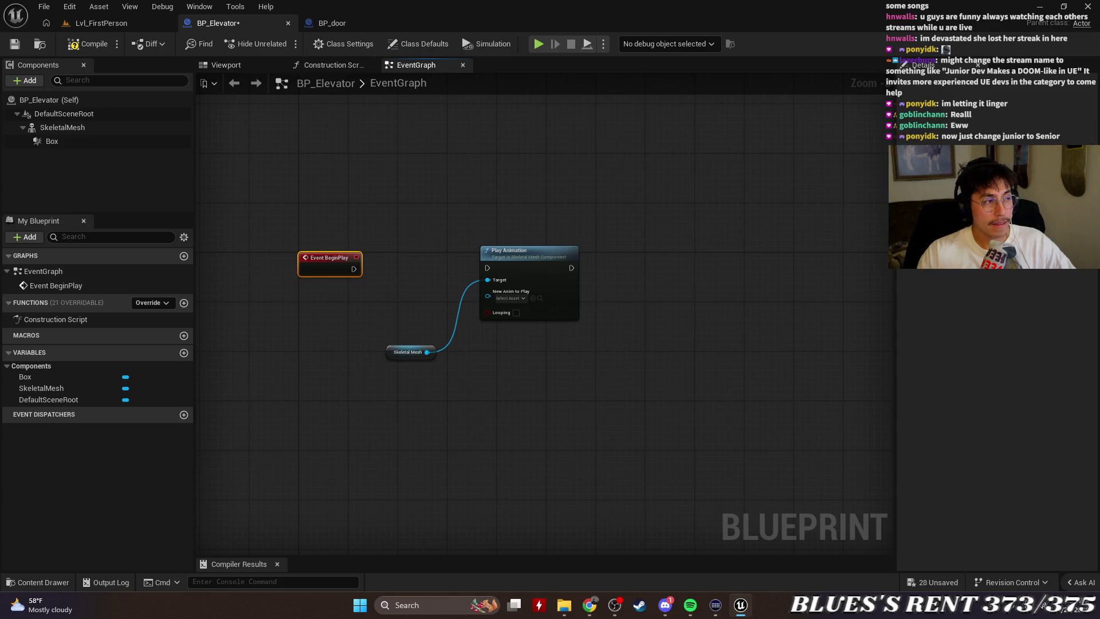
{"action": "key", "text": "alt+Tab"}
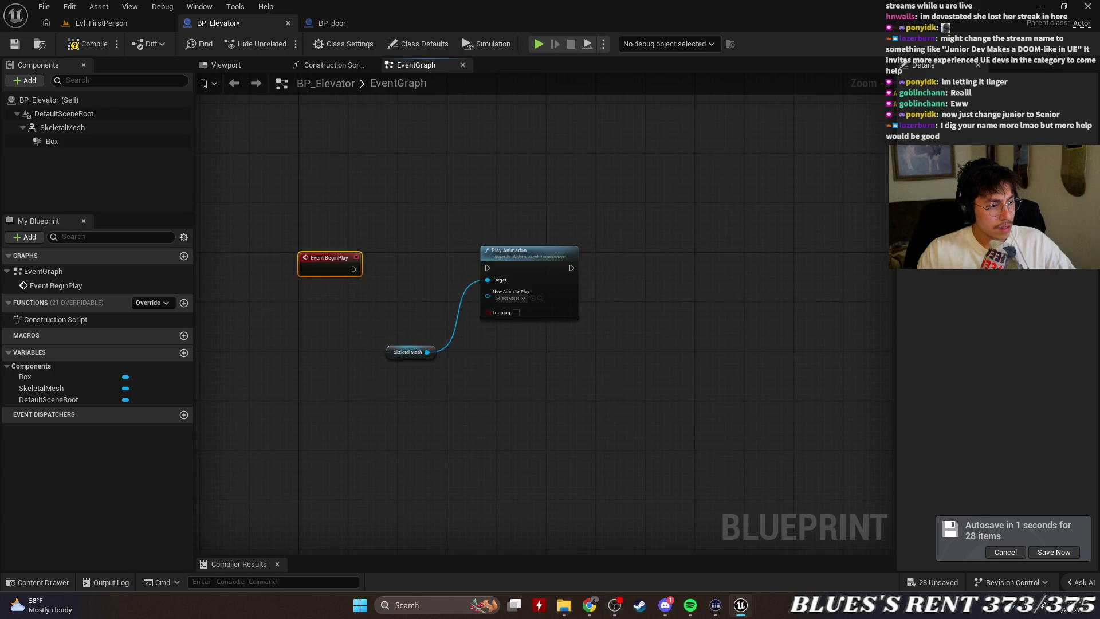
Add an On Component Hit event for the Box component to the Event Graph.
{"action": "left_click", "coordinate": [741, 604]}
{"action": "left_click", "coordinate": [741, 605]}
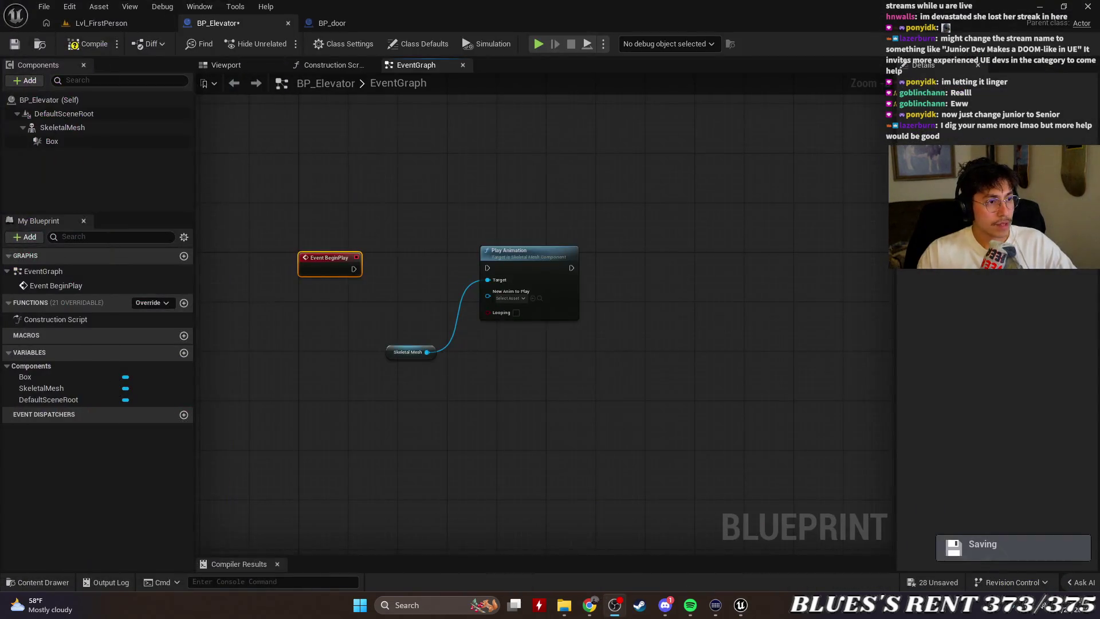
{"action": "mouse_move", "coordinate": [423, 408]}
{"action": "left_mouse_down"}
{"action": "mouse_move", "coordinate": [482, 410]}
{"action": "mouse_move", "coordinate": [613, 361]}
{"action": "left_mouse_up"}
{"action": "scroll", "coordinate": [555, 308], "scroll_direction": "up", "scroll_amount": 2}
{"action": "mouse_move", "coordinate": [554, 307]}
{"action": "left_mouse_down"}
{"action": "mouse_move", "coordinate": [555, 353]}
{"action": "mouse_move", "coordinate": [553, 338]}
{"action": "left_mouse_up"}
{"action": "scroll", "coordinate": [553, 338], "scroll_direction": "down", "scroll_amount": 2}
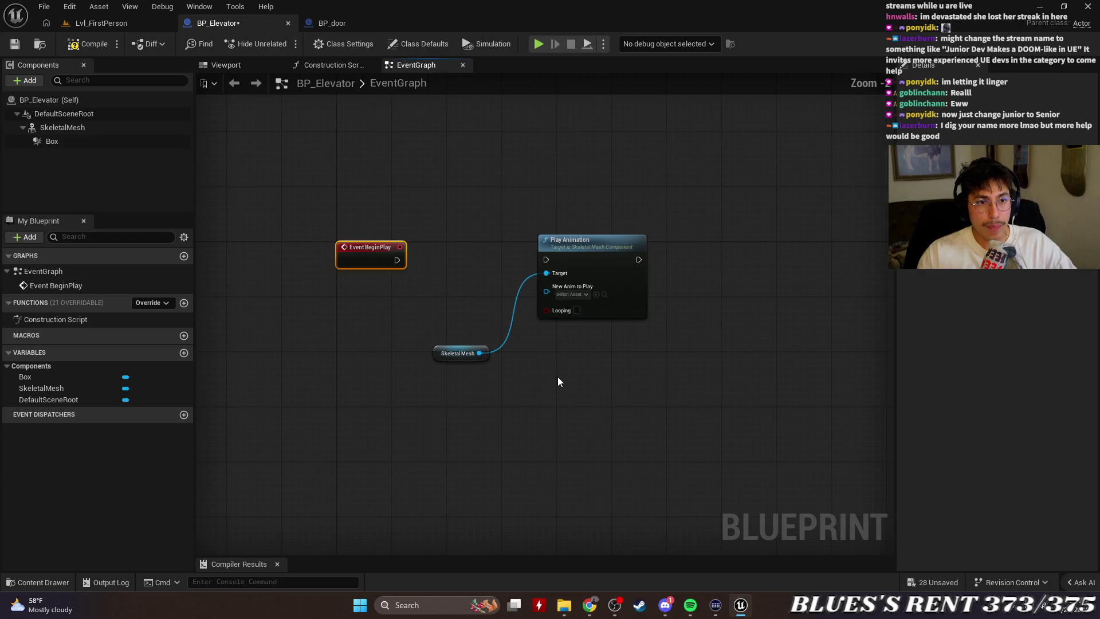
{"action": "left_click_drag", "start_coordinate": [109, 150], "coordinate": [391, 289]}
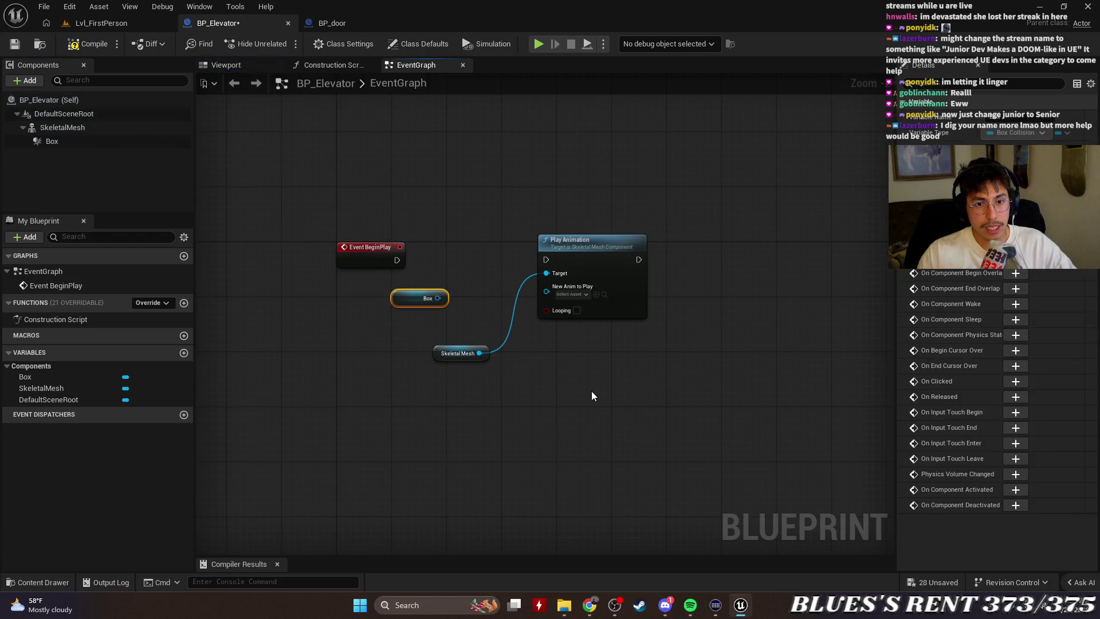
{"action": "scroll", "coordinate": [589, 384], "scroll_direction": "up", "scroll_amount": 1}
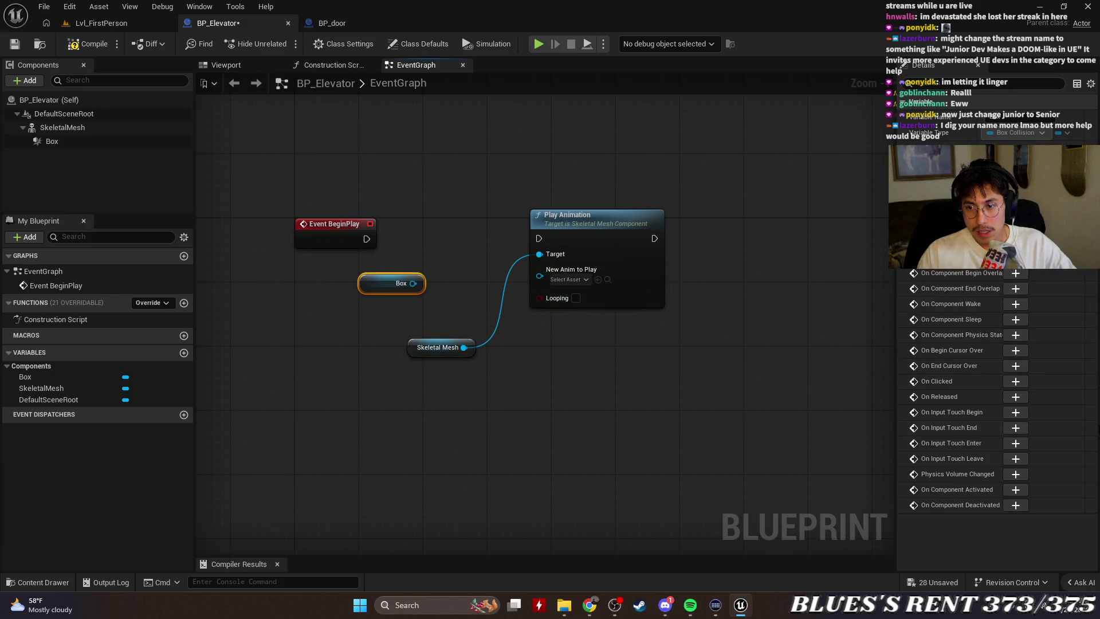
{"action": "left_click", "coordinate": [1016, 257]}
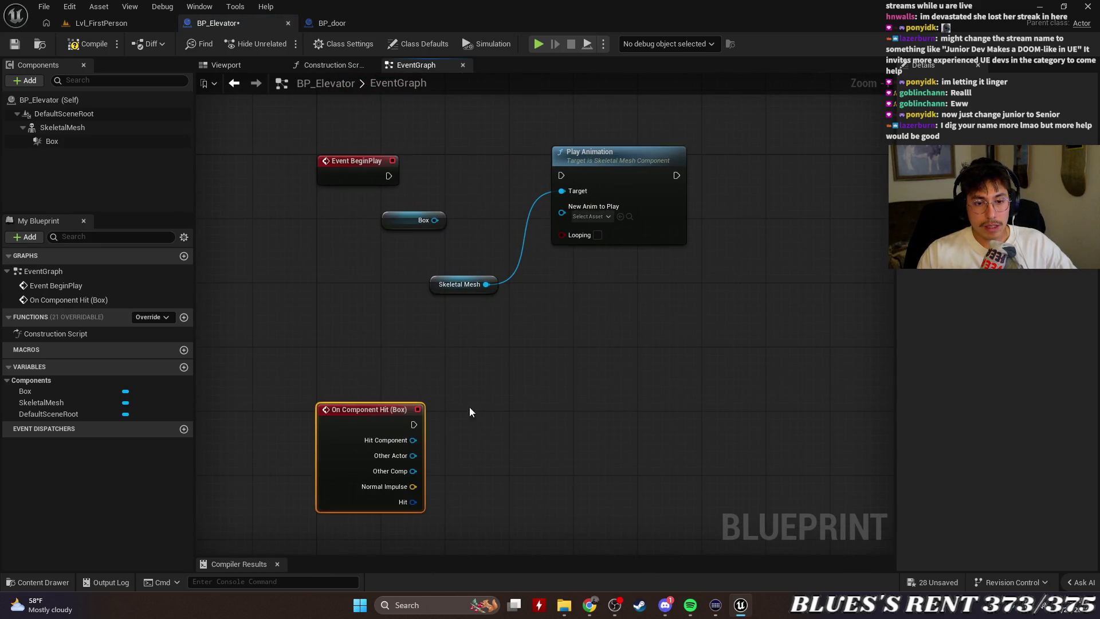
Delete the stray Box reference and wire On Component Hit into Play Animation.
{"action": "left_click", "coordinate": [396, 226]}
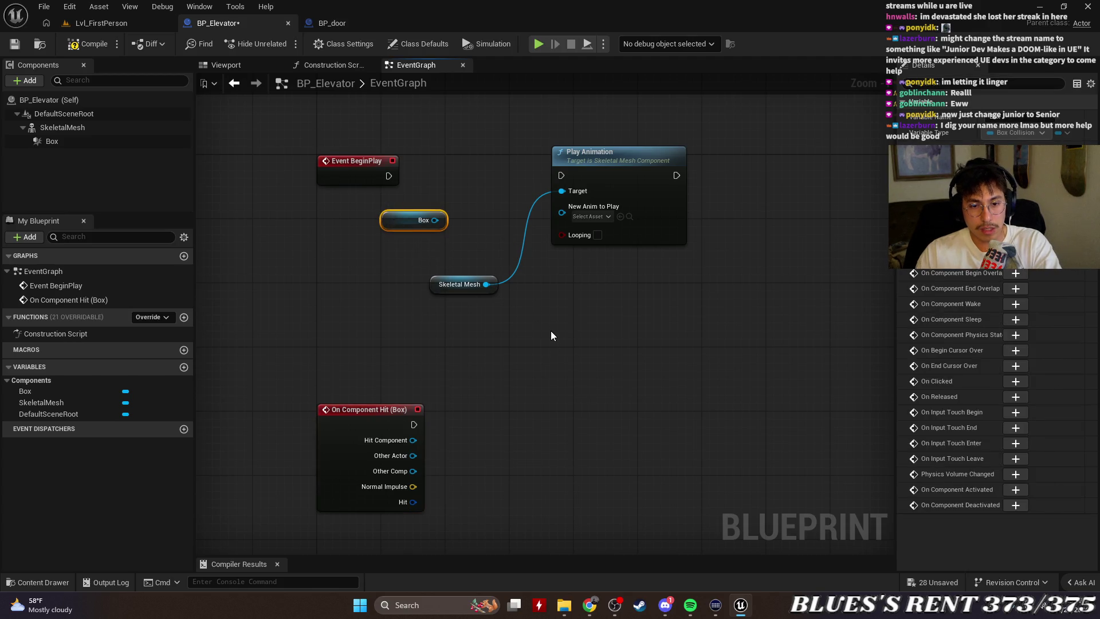
{"action": "key", "text": "Delete"}
{"action": "left_click_drag", "start_coordinate": [470, 418], "coordinate": [494, 346]}
{"action": "mouse_move", "coordinate": [407, 383]}
{"action": "left_mouse_down"}
{"action": "mouse_move", "coordinate": [486, 229]}
{"action": "mouse_move", "coordinate": [555, 134]}
{"action": "left_mouse_up"}
{"action": "left_click_drag", "start_coordinate": [437, 276], "coordinate": [604, 154]}
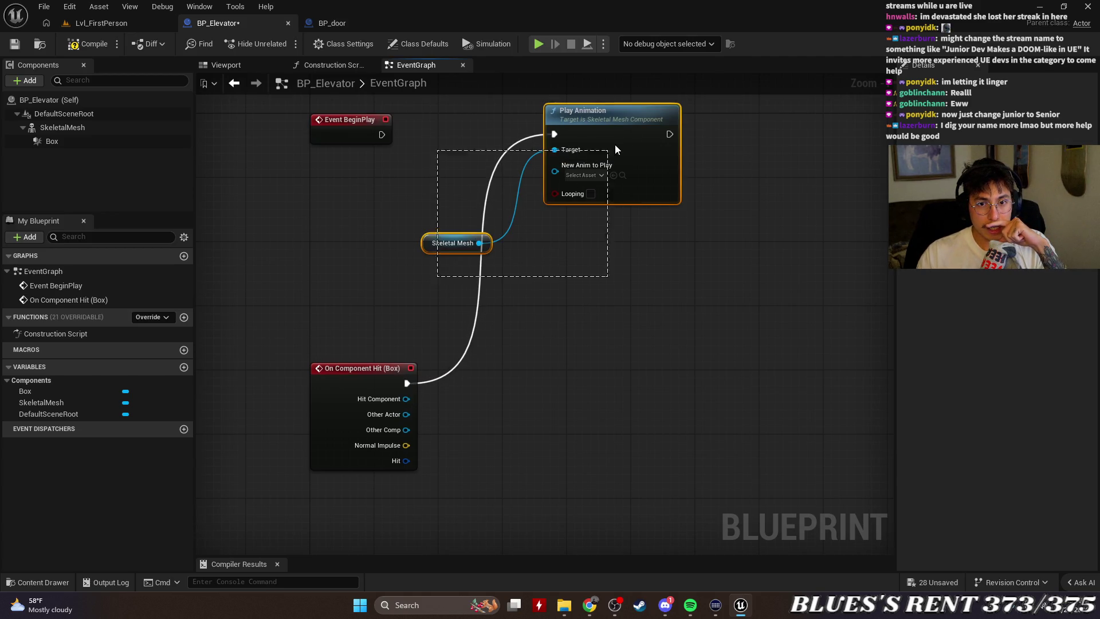
{"action": "mouse_move", "coordinate": [644, 114]}
{"action": "left_mouse_down"}
{"action": "mouse_move", "coordinate": [748, 246]}
{"action": "mouse_move", "coordinate": [720, 354]}
{"action": "left_mouse_up"}
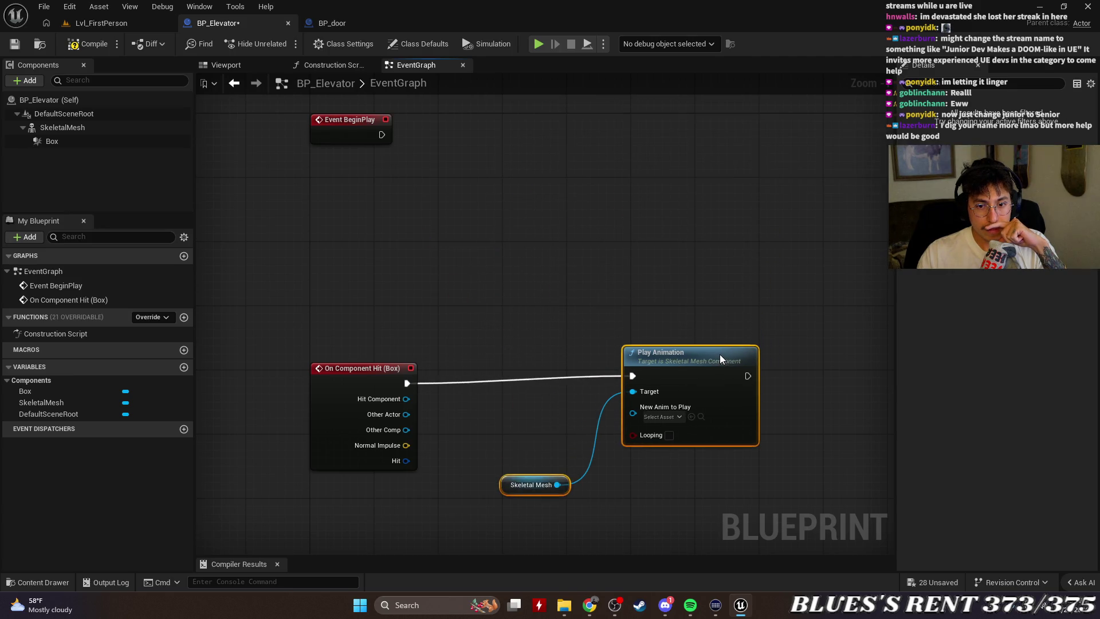
{"action": "left_click", "coordinate": [668, 277]}
{"action": "left_click_drag", "start_coordinate": [668, 278], "coordinate": [626, 144]}
Set Play Animation's New Anim to Play to the elevator animation.
{"action": "left_click", "coordinate": [621, 292]}
{"action": "type", "text": "elevat"}
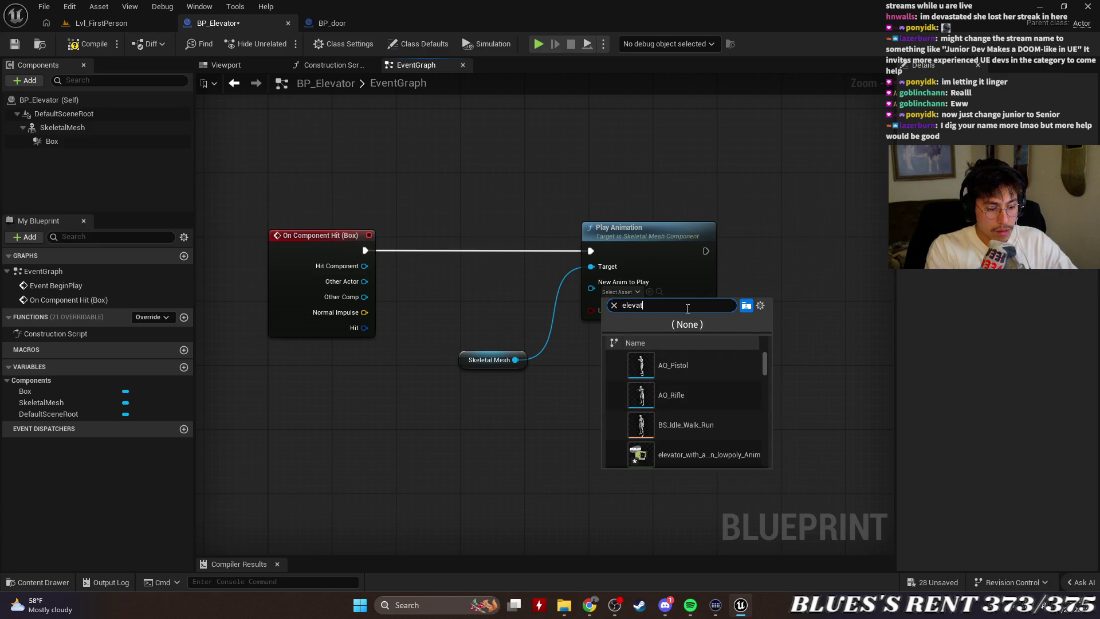
{"action": "type", "text": "or"}
{"action": "left_click", "coordinate": [705, 374]}
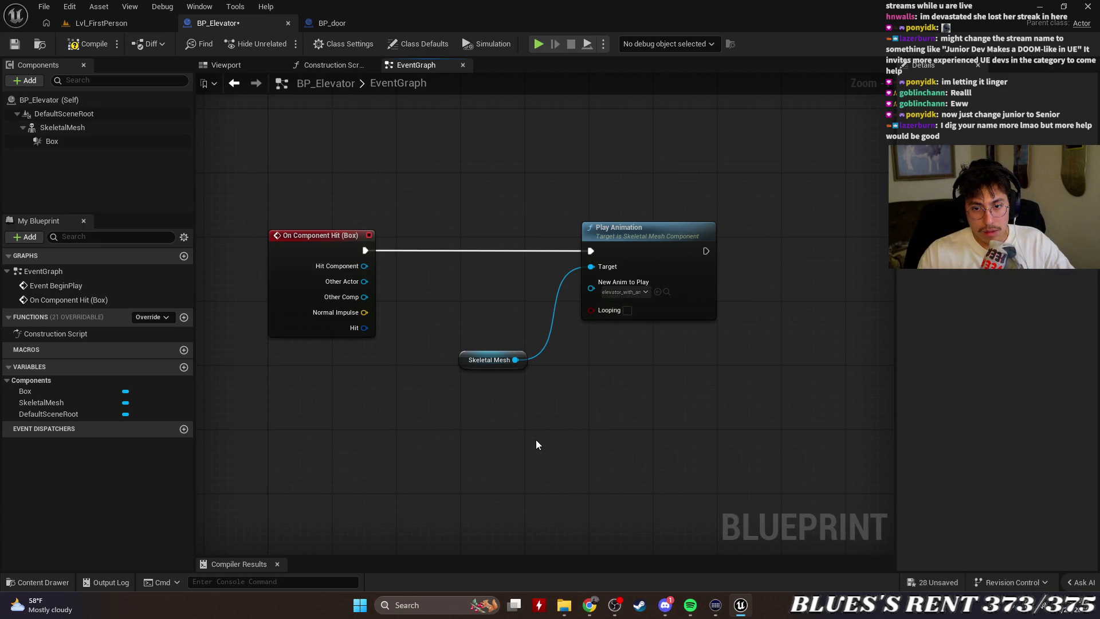
{"action": "scroll", "coordinate": [560, 411], "scroll_direction": "up", "scroll_amount": 2}
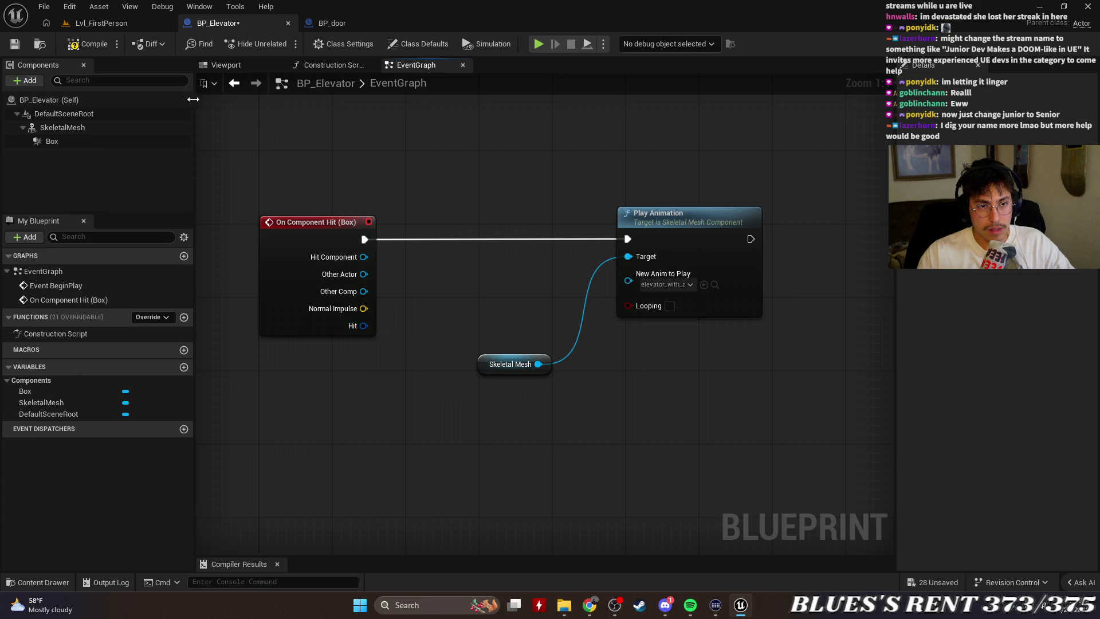
Save BP_Elevator and play-test the Lvl_FirstPerson level.
{"action": "left_click", "coordinate": [14, 43]}
{"action": "left_click", "coordinate": [102, 25]}
{"action": "left_click", "coordinate": [285, 43]}
{"action": "key", "text": "w"}
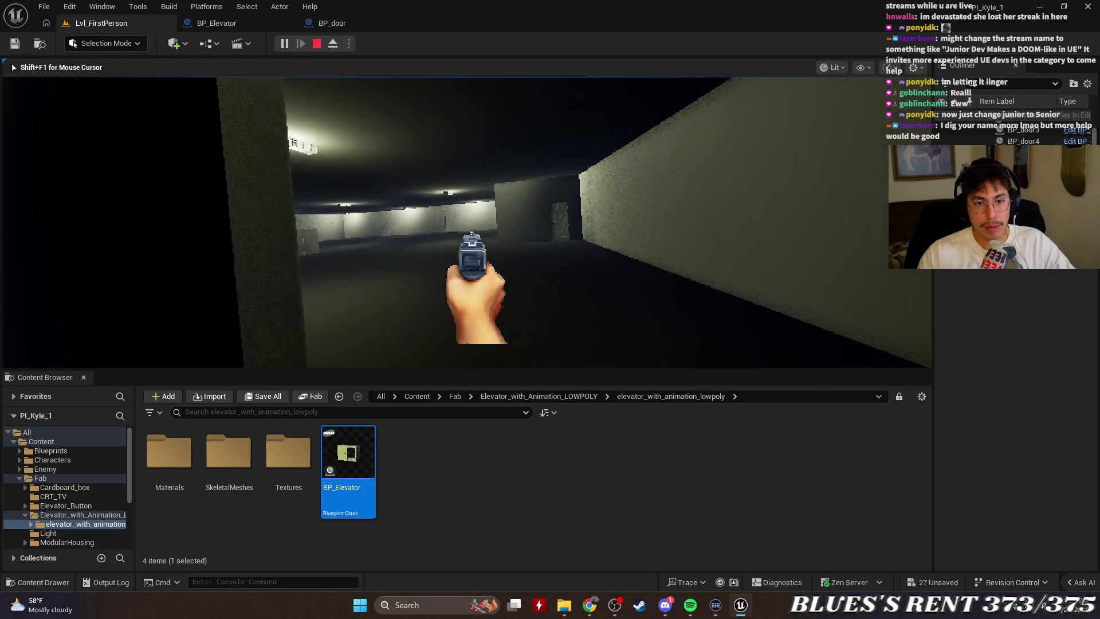
Stop the play session and rotate the placed elevator to Yaw 180.
{"action": "key", "text": "Escape"}
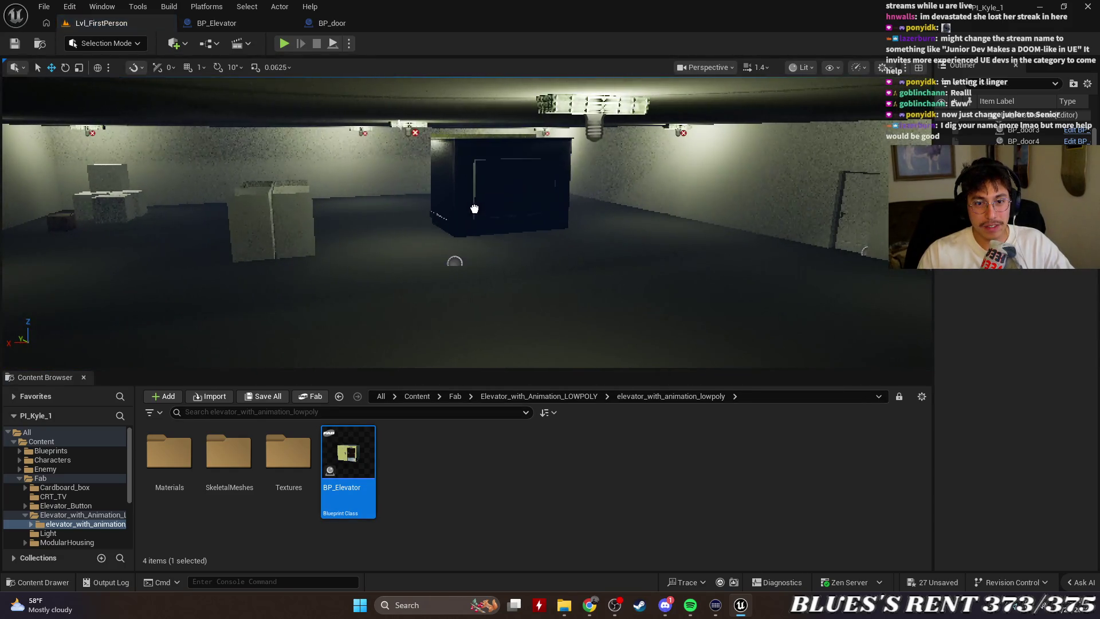
{"action": "left_click", "coordinate": [474, 208]}
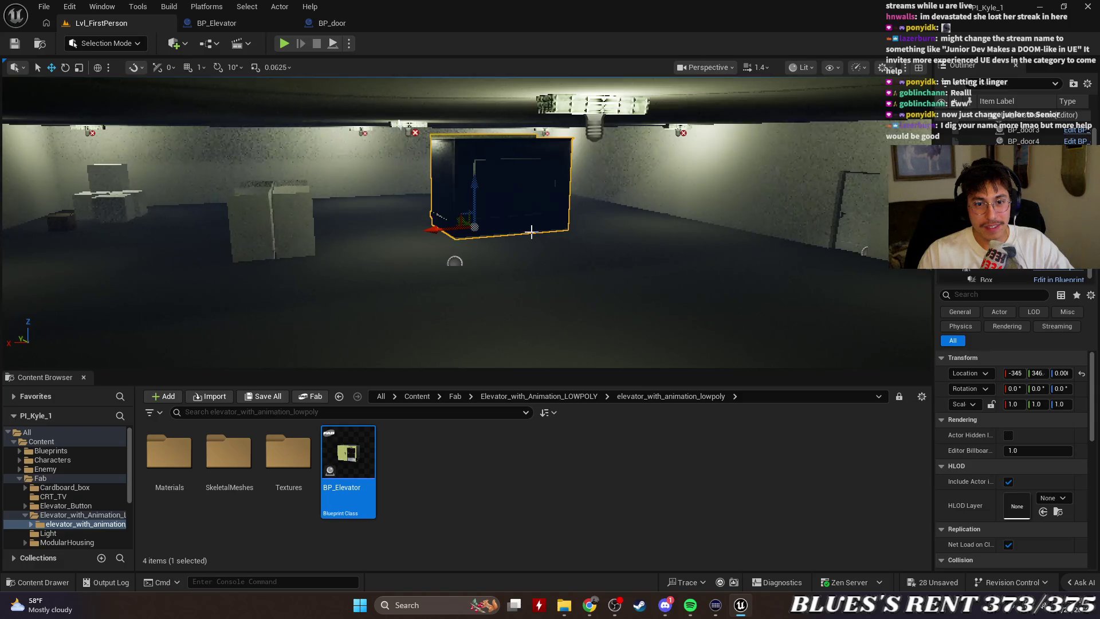
{"action": "key", "text": "e"}
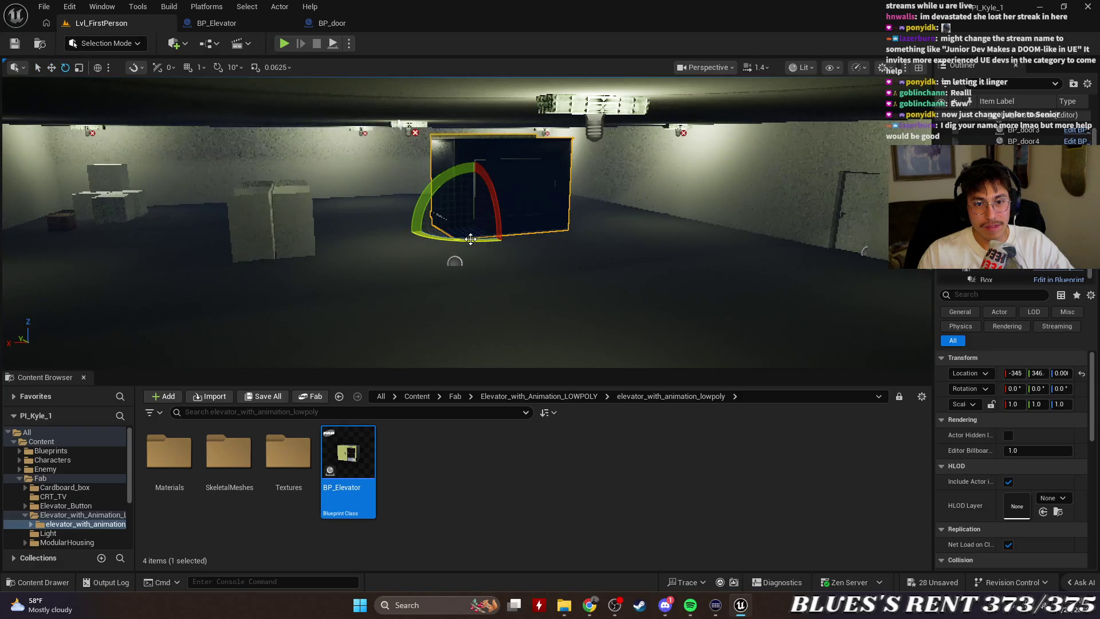
{"action": "left_click", "coordinate": [1062, 389]}
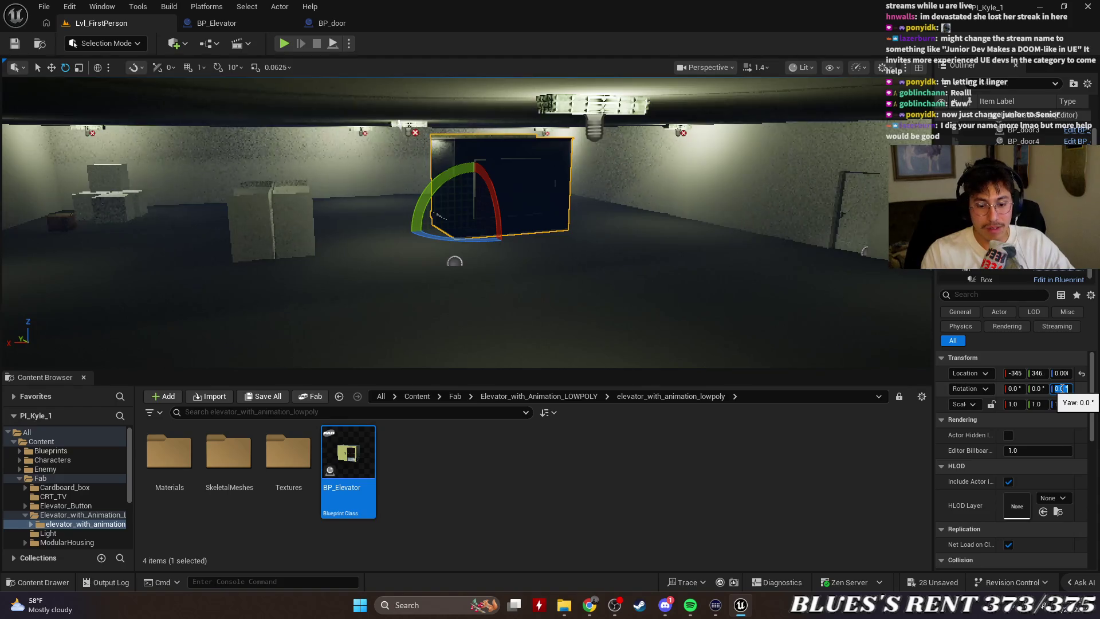
{"action": "type", "text": "180"}
{"action": "key", "text": "Return"}
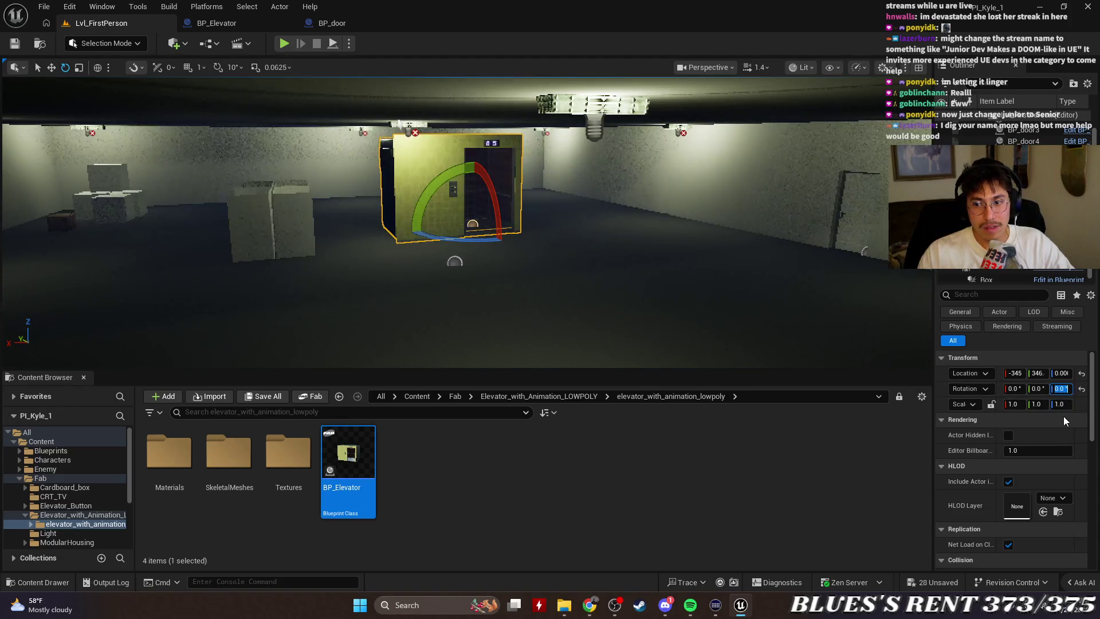
Slide the elevator along Y to 1078, frame it, and open BP_Elevator.
{"action": "left_click", "coordinate": [541, 223]}
{"action": "left_click", "coordinate": [491, 230]}
{"action": "key", "text": "w"}
{"action": "left_click_drag", "start_coordinate": [463, 221], "coordinate": [414, 155]}
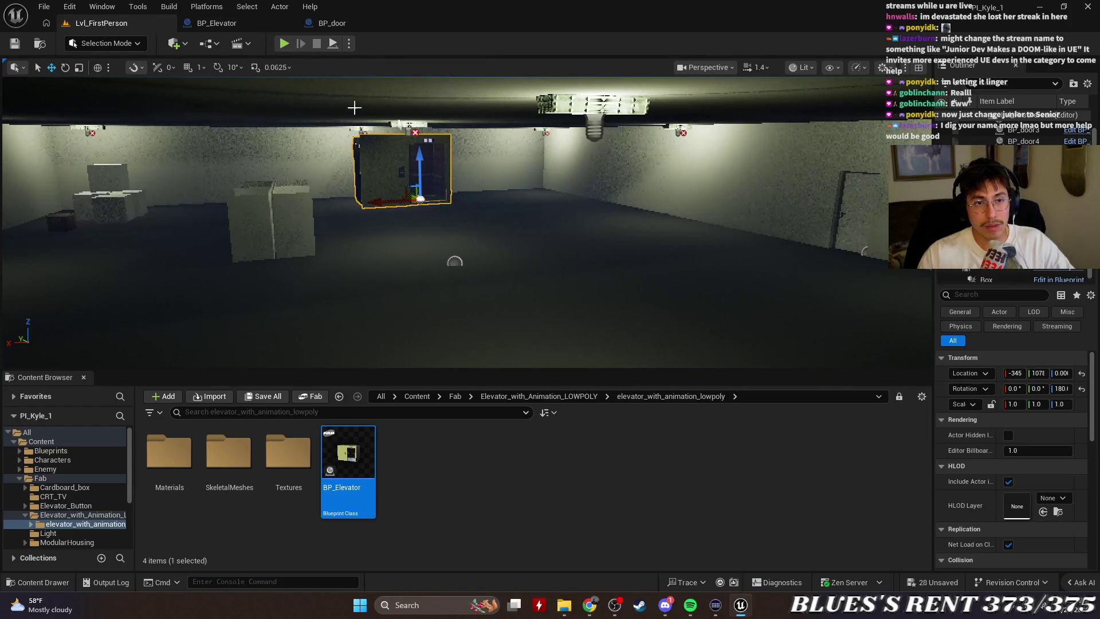
{"action": "key", "text": "f"}
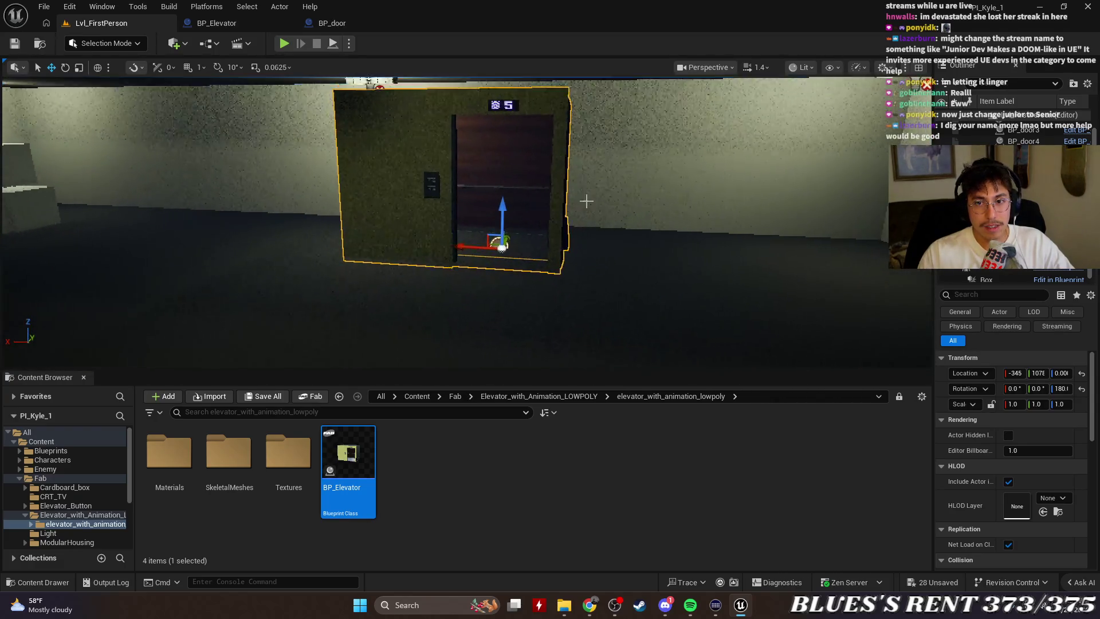
{"action": "double_click", "coordinate": [346, 452]}
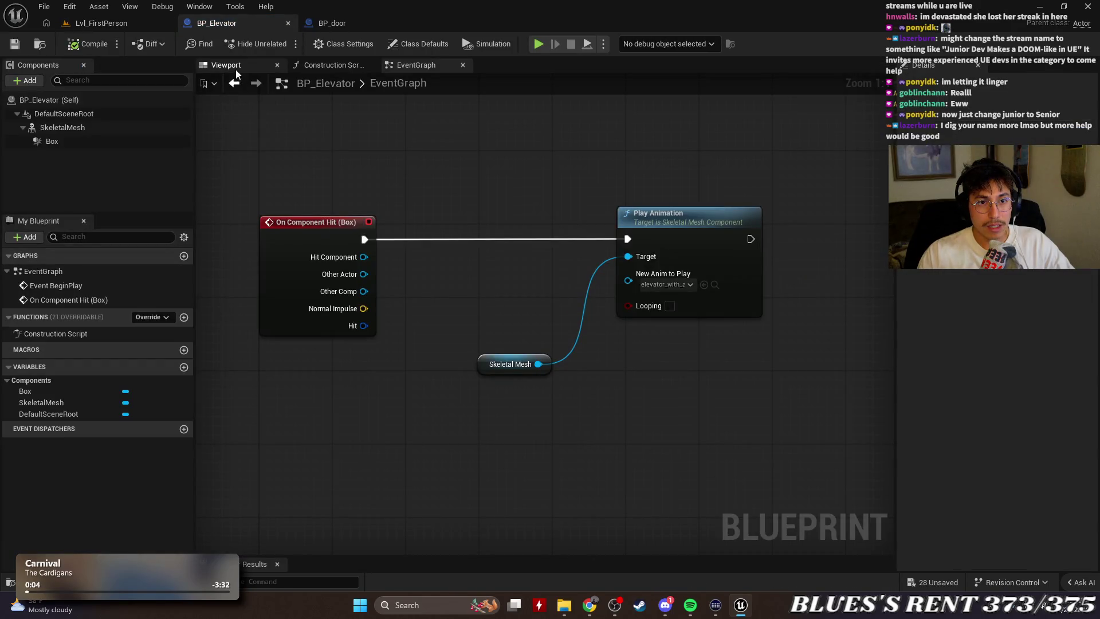
In the Viewport tab, select SkeletalMesh and browse collision components under Add without adding one.
{"action": "left_click", "coordinate": [237, 67]}
{"action": "left_click", "coordinate": [442, 252]}
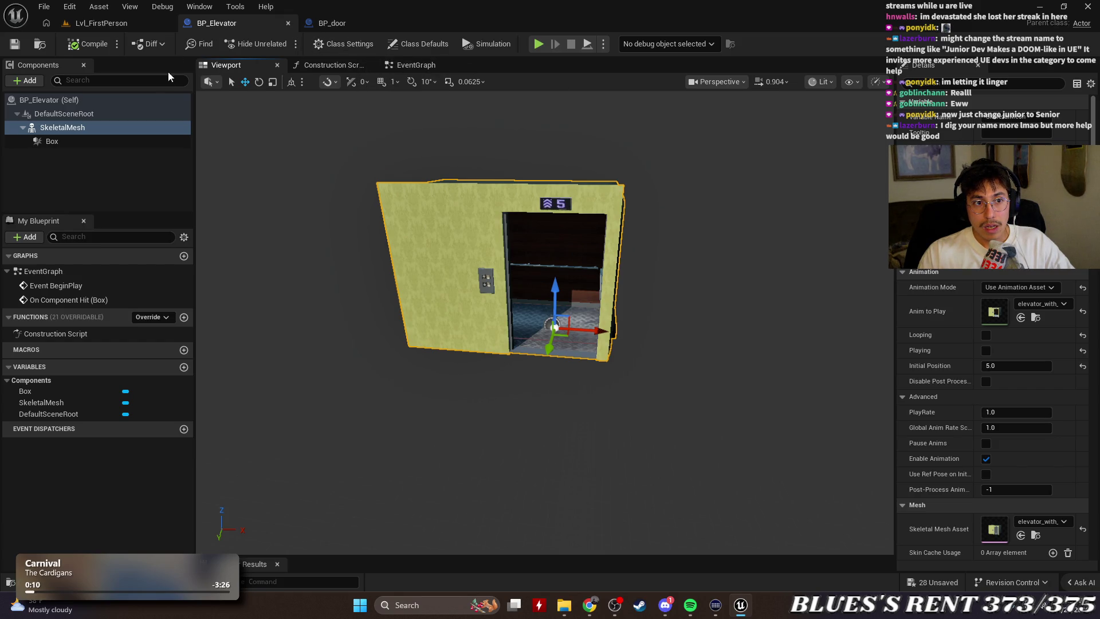
{"action": "left_click", "coordinate": [29, 82]}
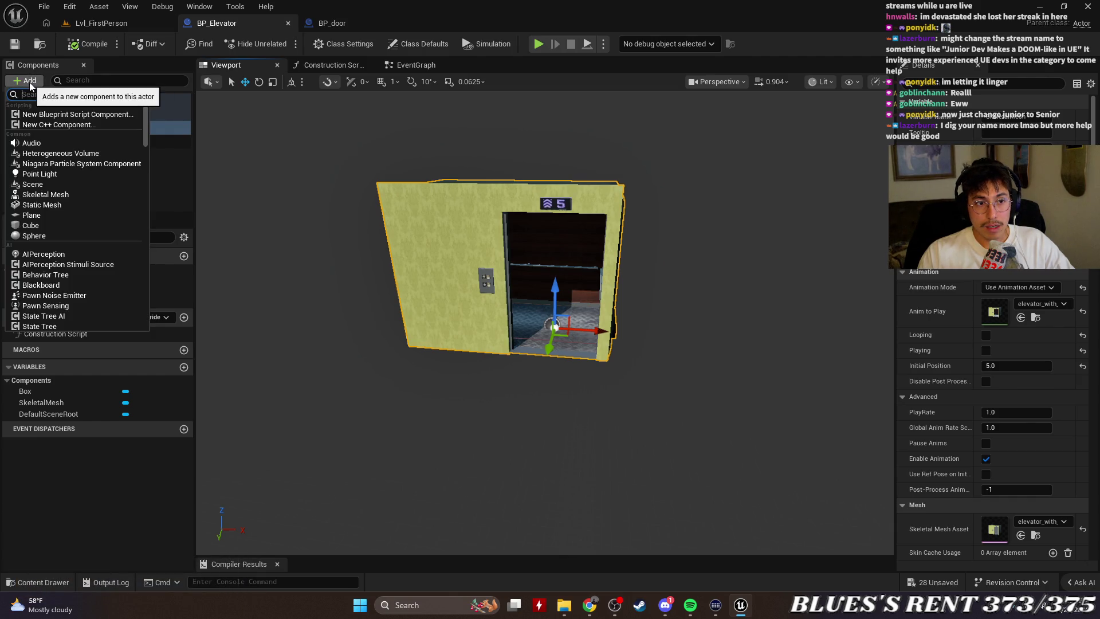
{"action": "type", "text": "coll"}
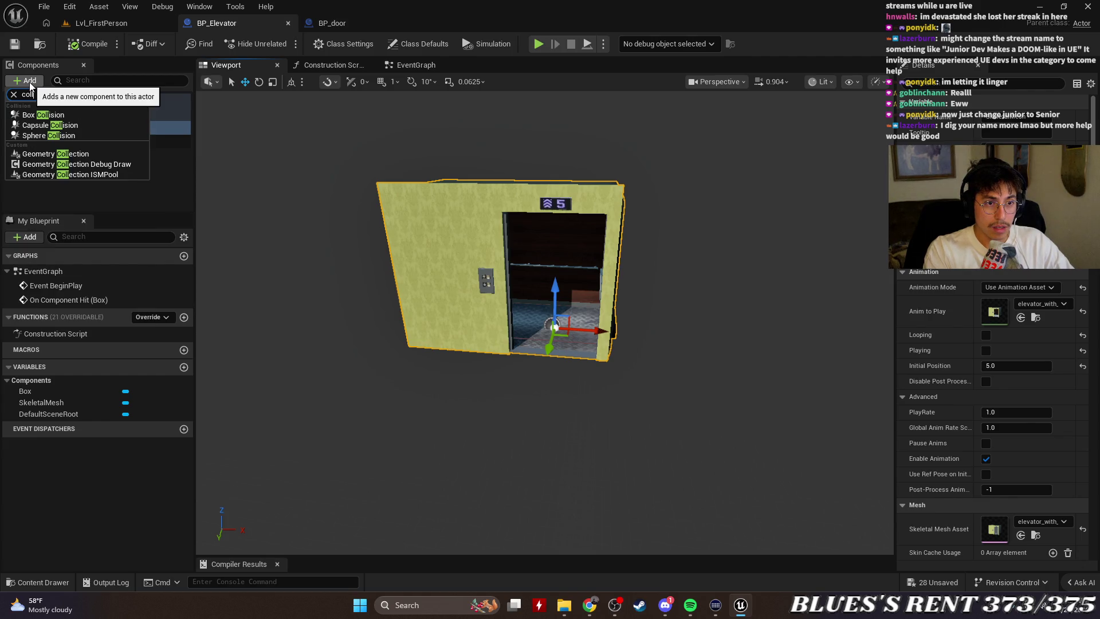
{"action": "left_click", "coordinate": [120, 202]}
{"action": "left_click", "coordinate": [436, 210]}
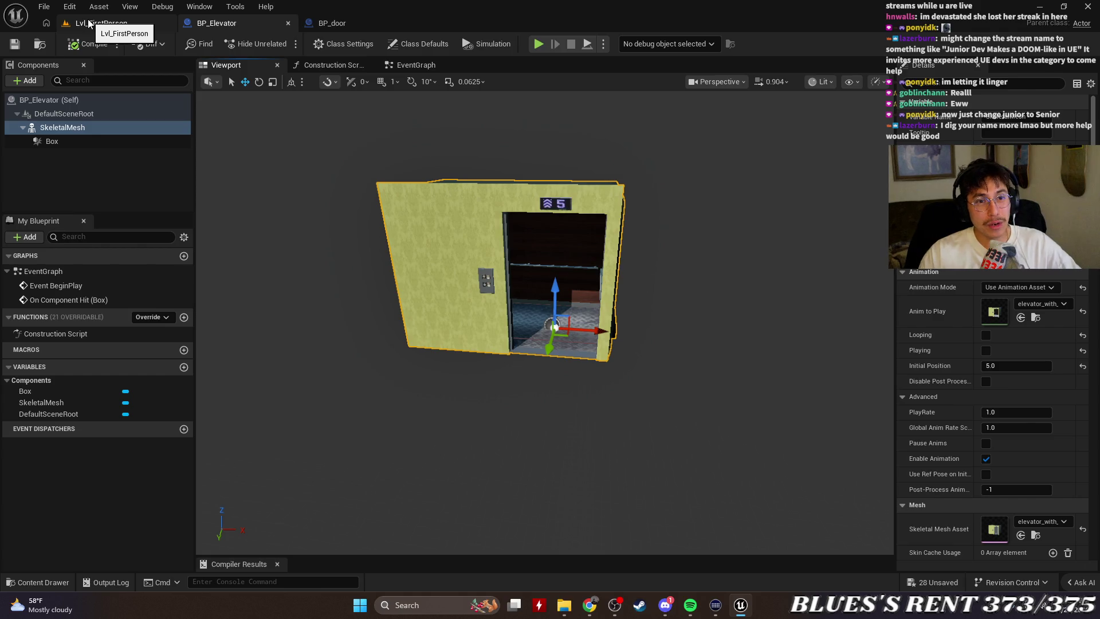
Play the level and walk into the elevator toward its button panel.
{"action": "left_click", "coordinate": [538, 44]}
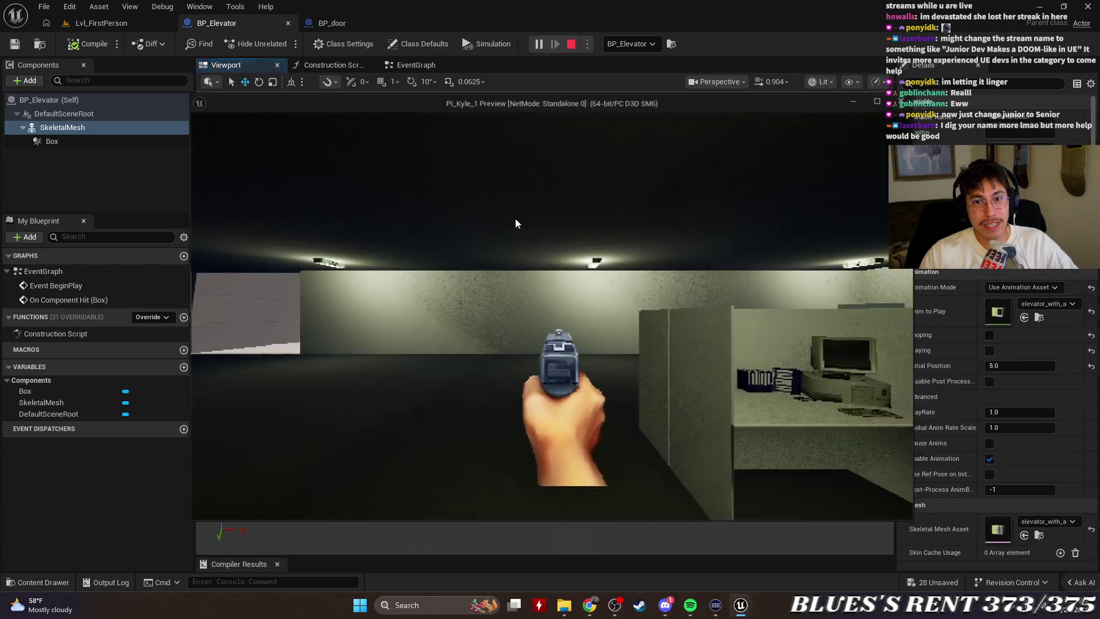
{"action": "key", "text": "w"}
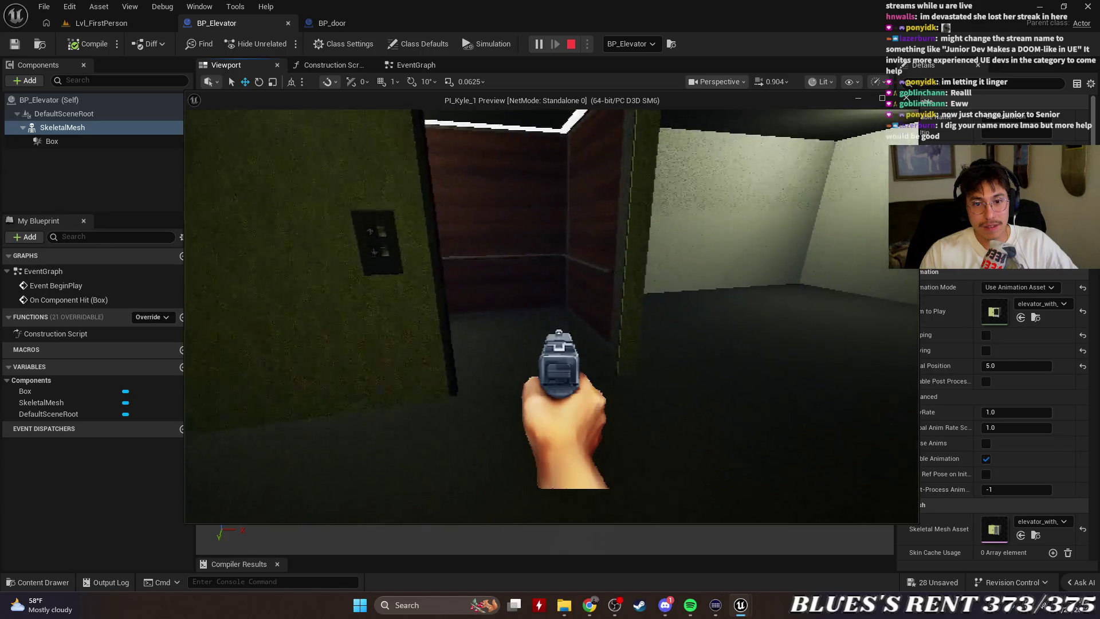
{"action": "key", "text": "w"}
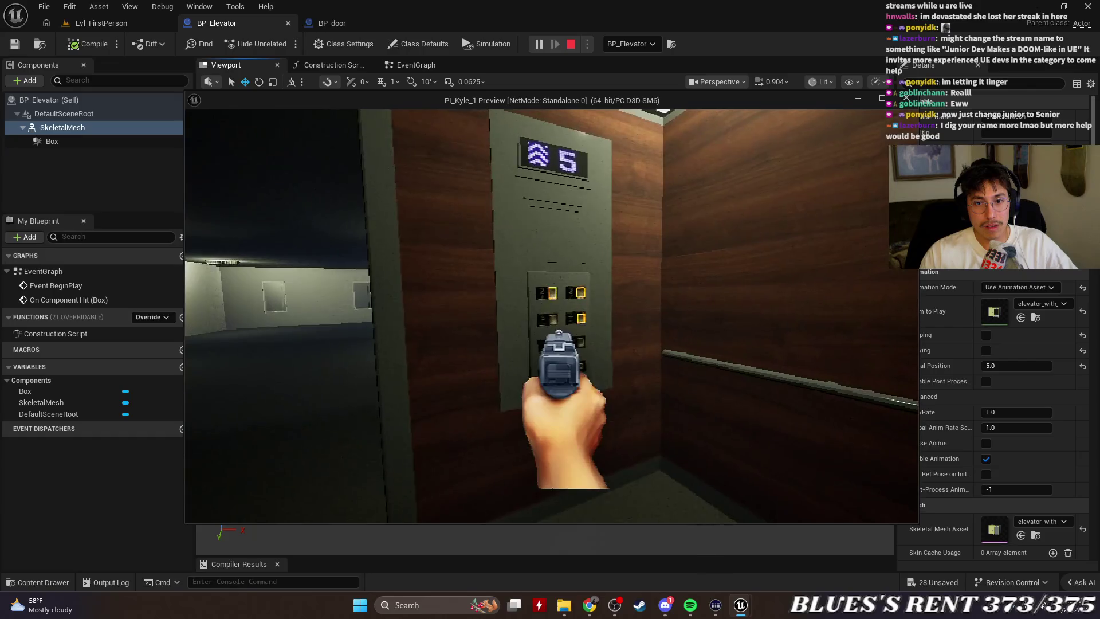
{"action": "key", "text": "e"}
{"action": "key", "text": "w"}
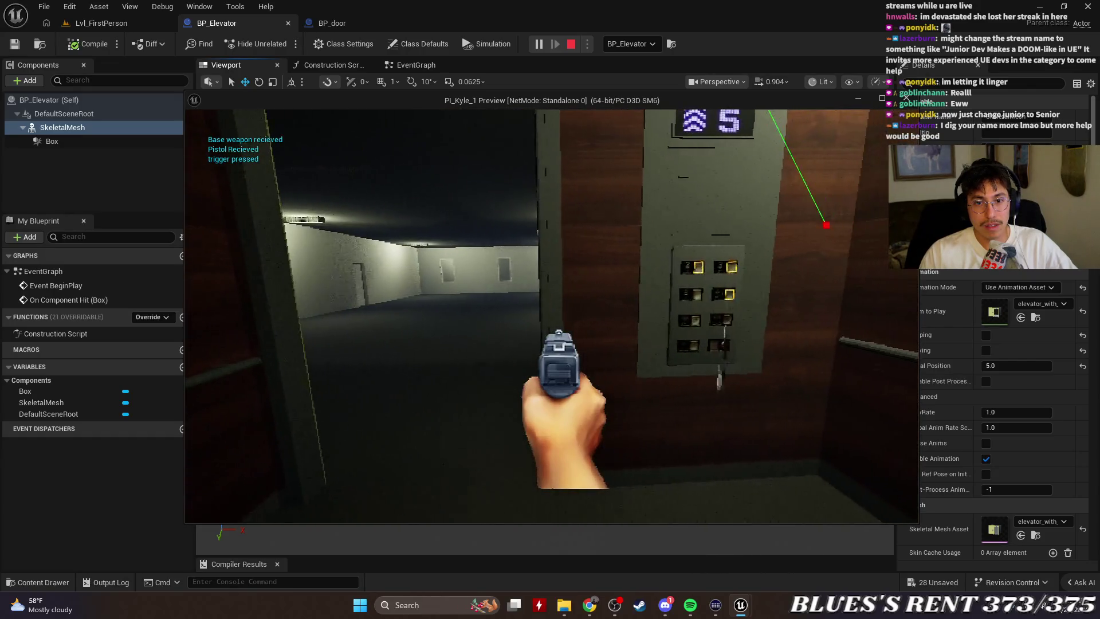
Fire the pistol three times at the demon, stop play, and select the Box component.
{"action": "left_click", "coordinate": [552, 317]}
{"action": "left_click", "coordinate": [552, 317]}
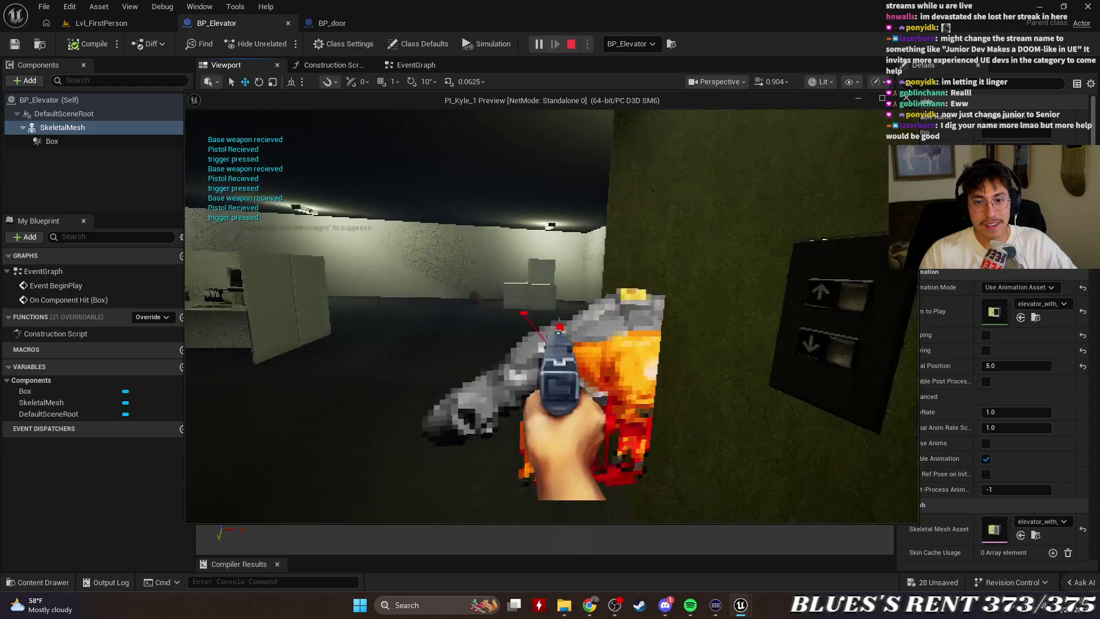
{"action": "left_click", "coordinate": [552, 316]}
{"action": "key", "text": "Escape"}
{"action": "mouse_move", "coordinate": [353, 268]}
{"action": "left_mouse_down"}
{"action": "mouse_move", "coordinate": [321, 269]}
{"action": "mouse_move", "coordinate": [355, 268]}
{"action": "left_mouse_up"}
{"action": "left_click", "coordinate": [109, 144]}
{"action": "left_click_drag", "start_coordinate": [612, 337], "coordinate": [637, 336]}
{"action": "left_click", "coordinate": [434, 68]}
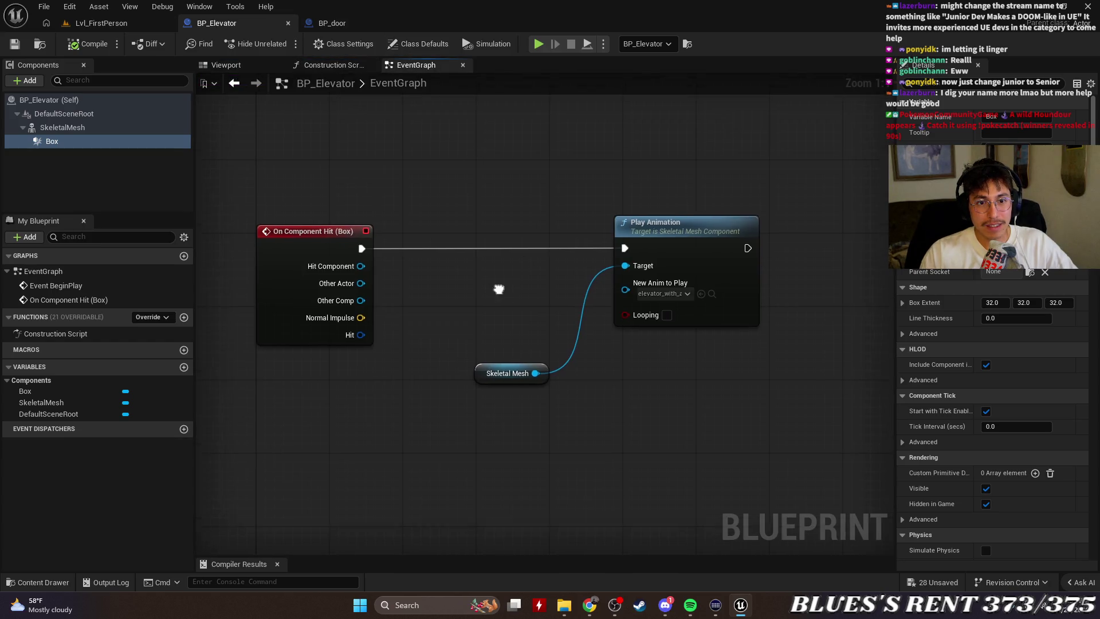
{"action": "left_click_drag", "start_coordinate": [499, 287], "coordinate": [507, 290]}
{"action": "left_click_drag", "start_coordinate": [437, 301], "coordinate": [501, 278]}
{"action": "scroll", "coordinate": [500, 278], "scroll_direction": "down", "scroll_amount": 1}
{"action": "right_click", "coordinate": [500, 278]}
{"action": "scroll", "coordinate": [505, 264], "scroll_direction": "up", "scroll_amount": 1}
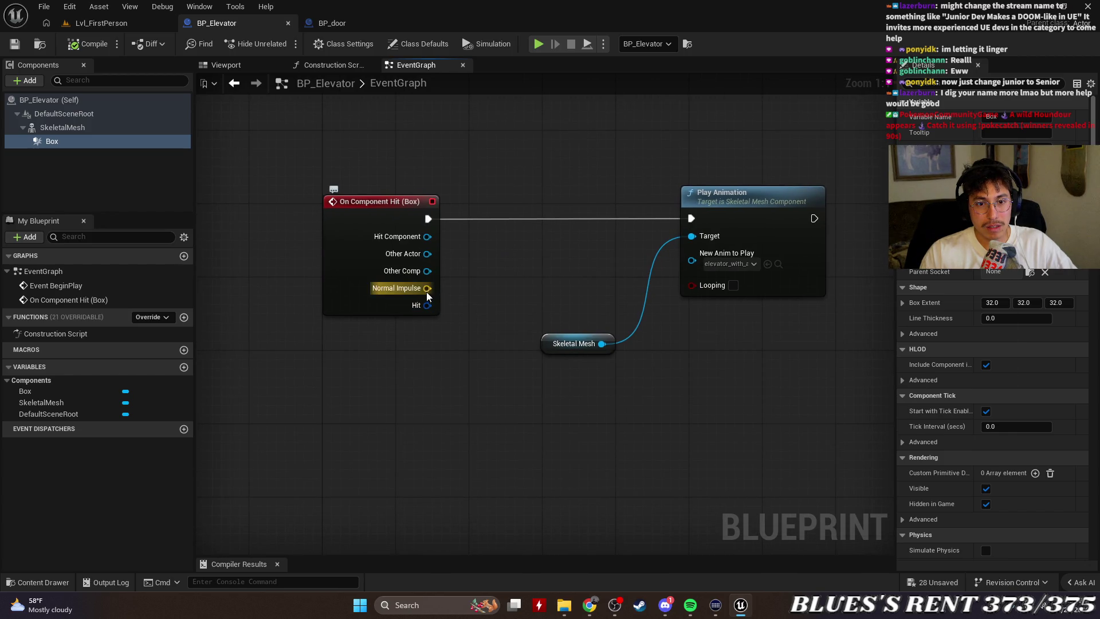
{"action": "scroll", "coordinate": [528, 281], "scroll_direction": "down", "scroll_amount": 2}
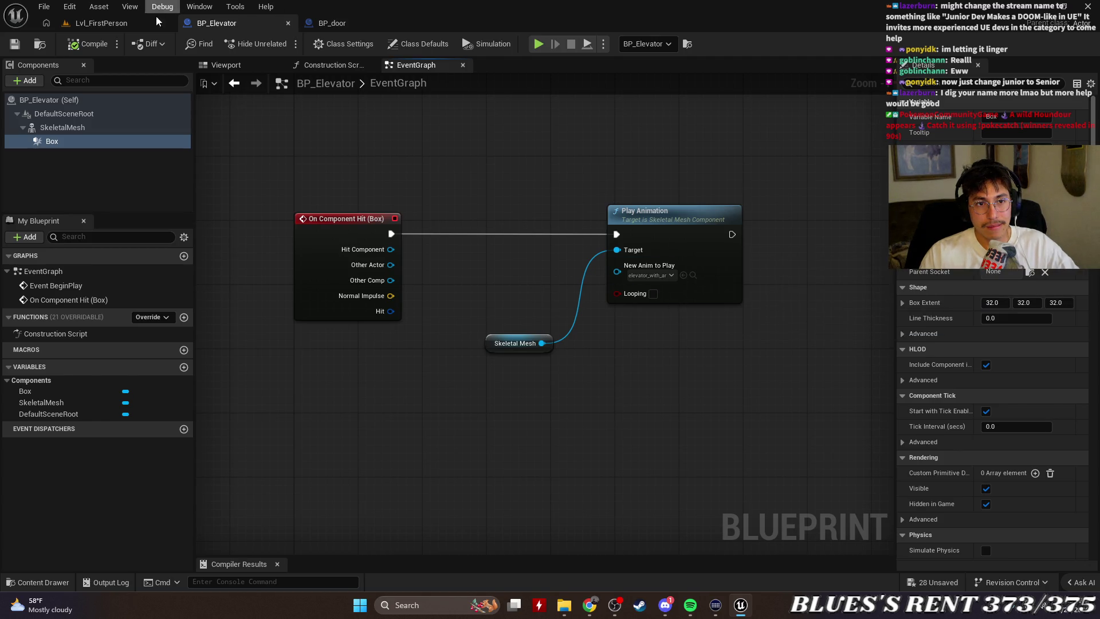
{"action": "left_click", "coordinate": [59, 100]}
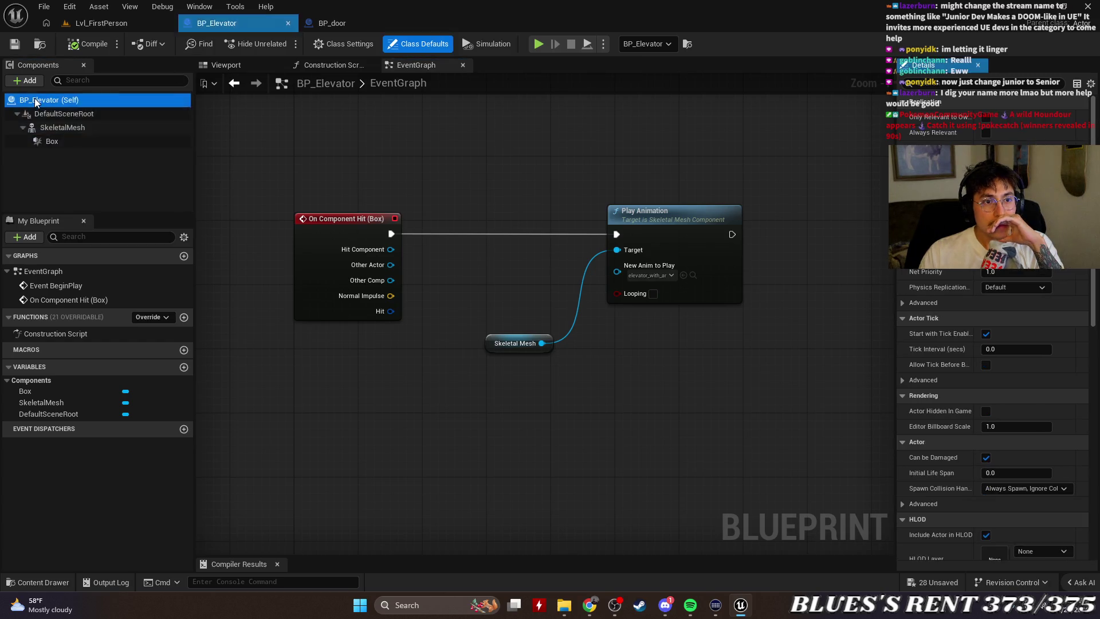
{"action": "left_click", "coordinate": [212, 64]}
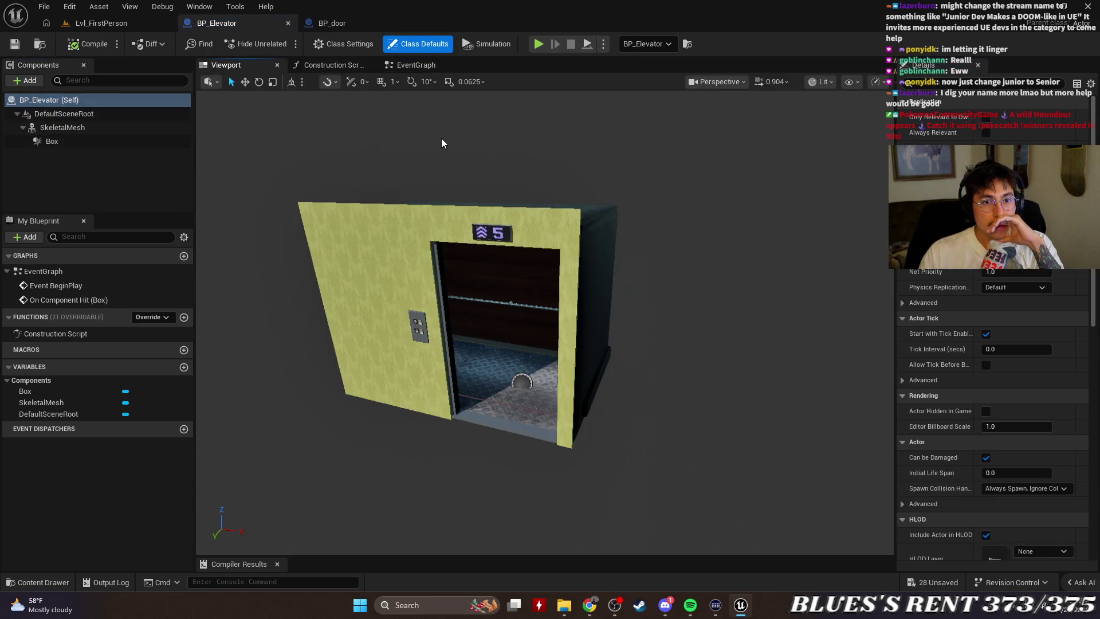
{"action": "left_click", "coordinate": [357, 211]}
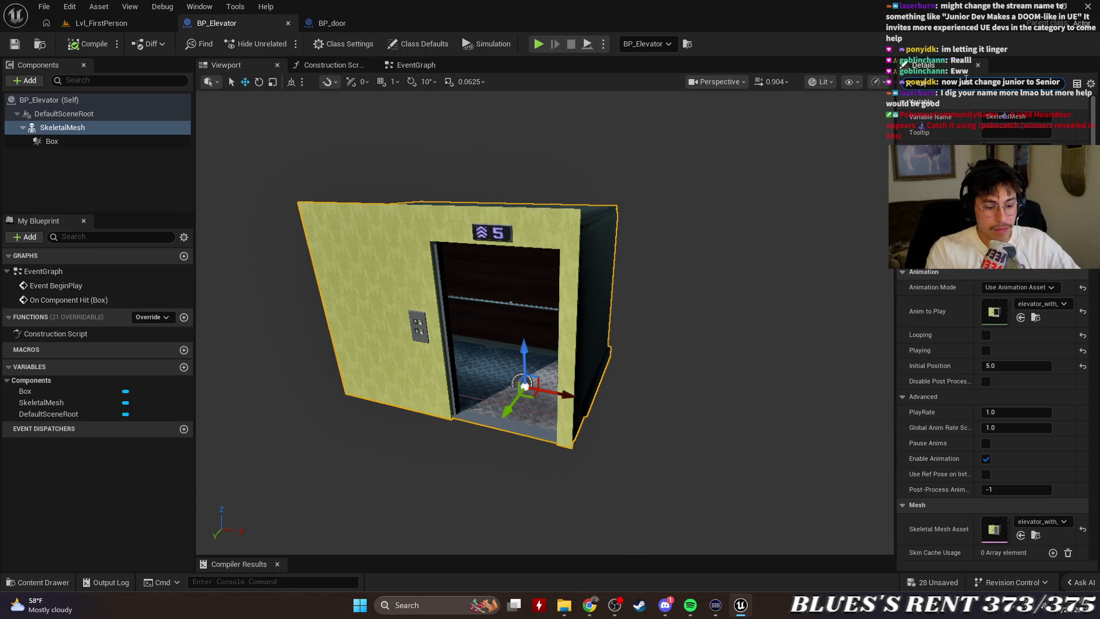
Set the SkeletalMesh's Collision Presets to Pawn in the Details Collision section.
{"action": "scroll", "coordinate": [994, 413], "scroll_direction": "down", "scroll_amount": 15}
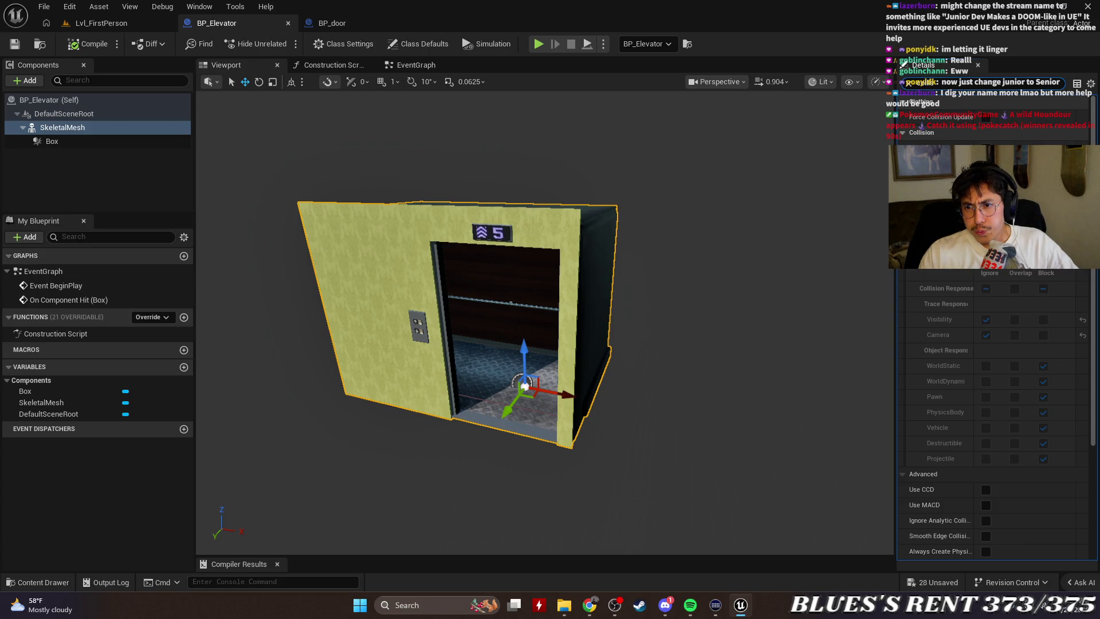
{"action": "left_click", "coordinate": [1011, 217]}
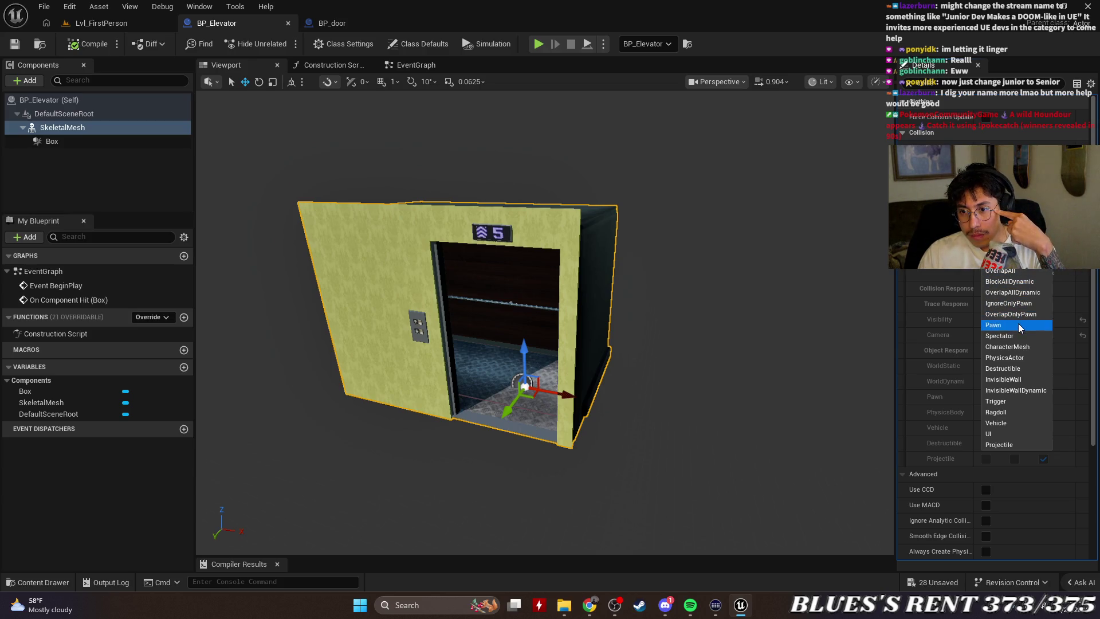
{"action": "left_click", "coordinate": [1019, 325]}
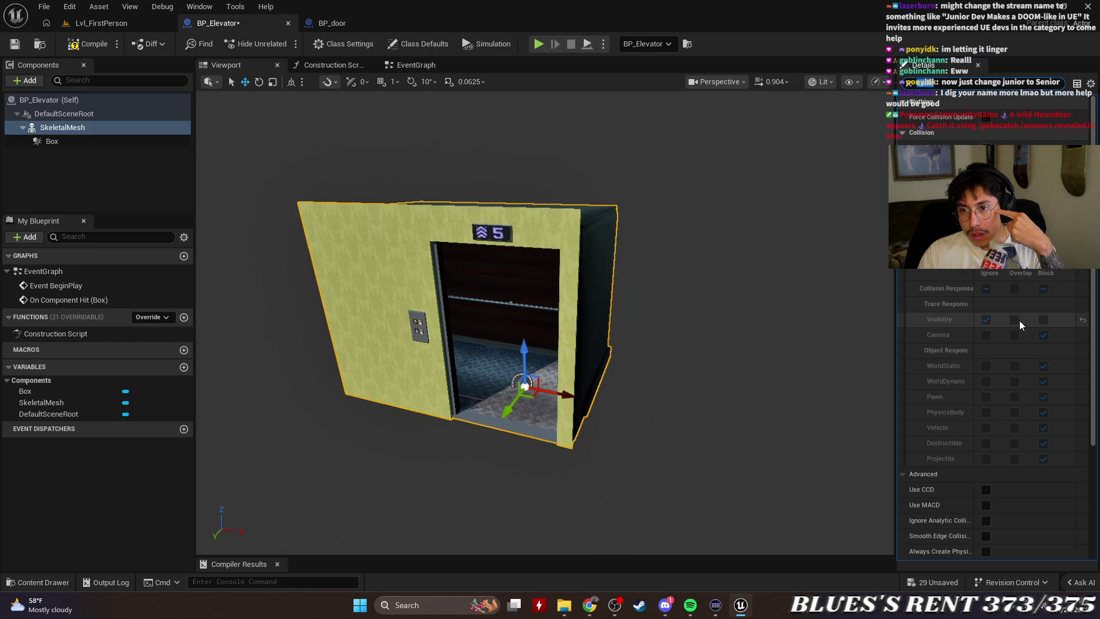
{"action": "left_click", "coordinate": [1014, 257]}
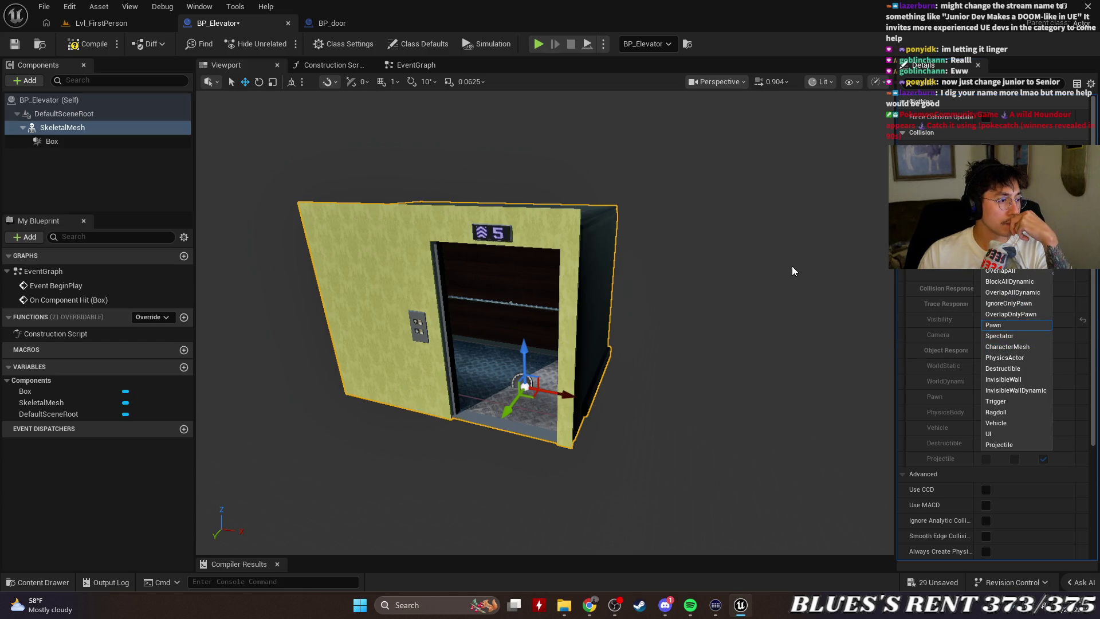
{"action": "left_click", "coordinate": [862, 249]}
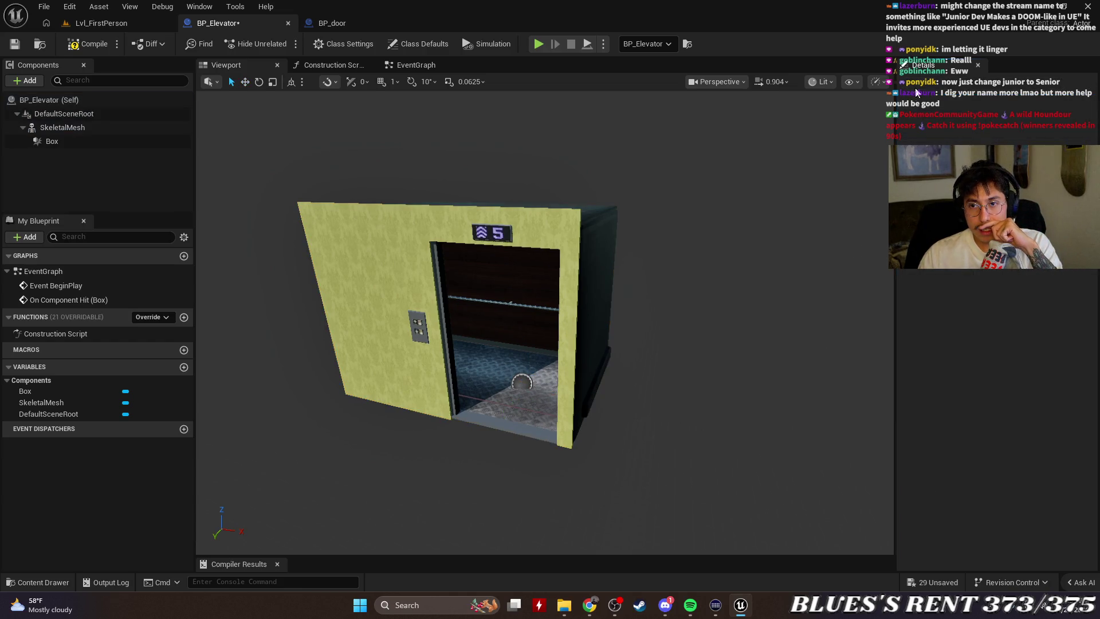
{"action": "left_click", "coordinate": [458, 321]}
{"action": "scroll", "coordinate": [963, 486], "scroll_direction": "down", "scroll_amount": 5}
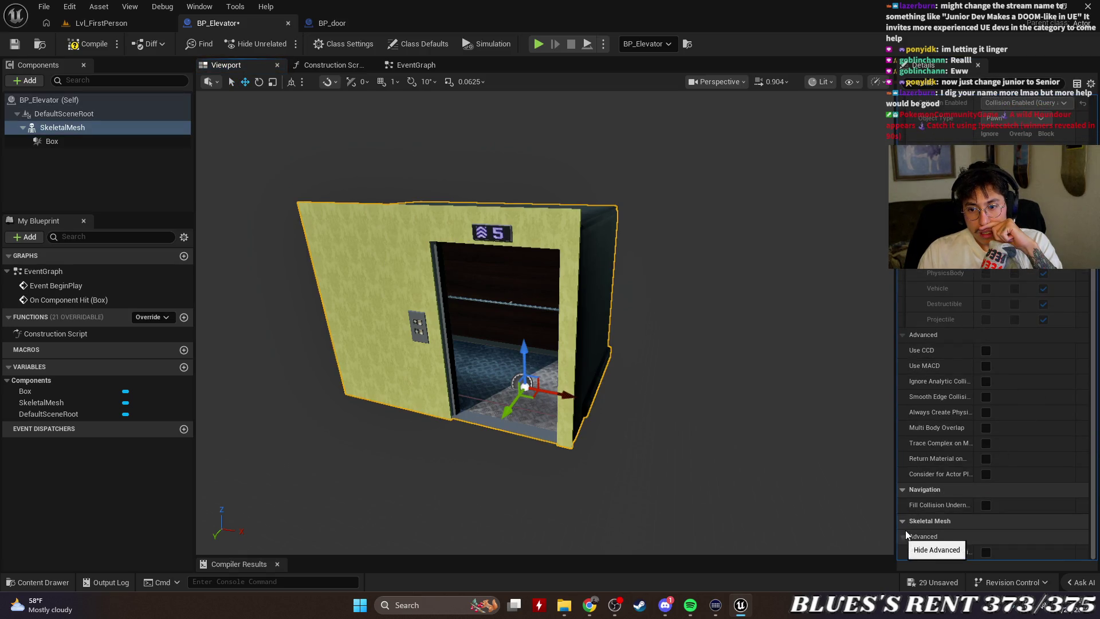
{"action": "scroll", "coordinate": [1001, 404], "scroll_direction": "up", "scroll_amount": 5}
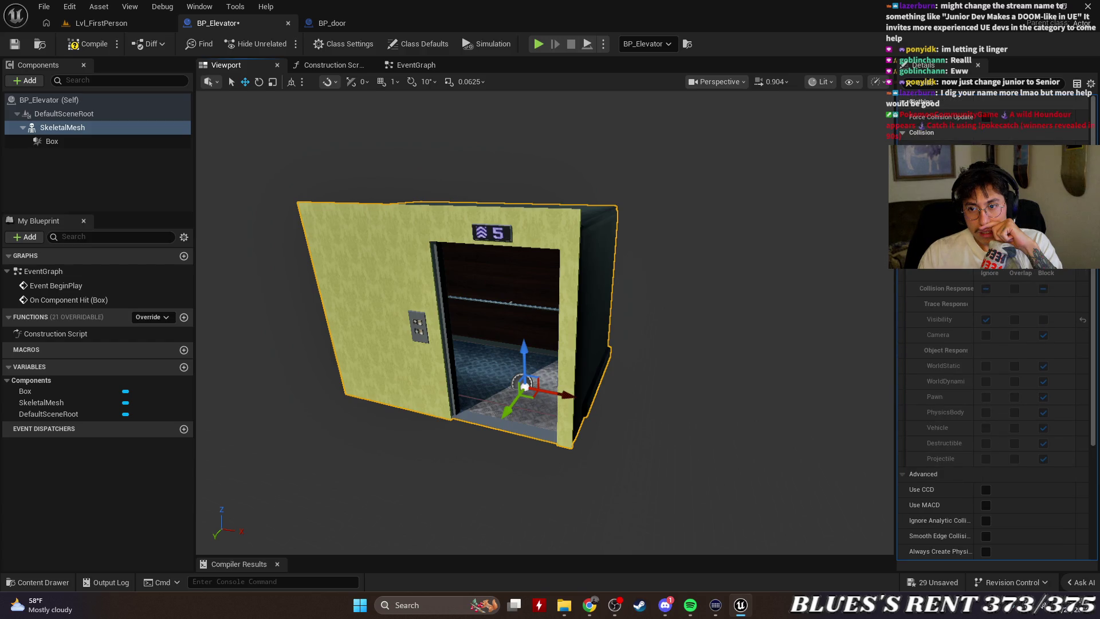
{"action": "left_click", "coordinate": [1009, 257]}
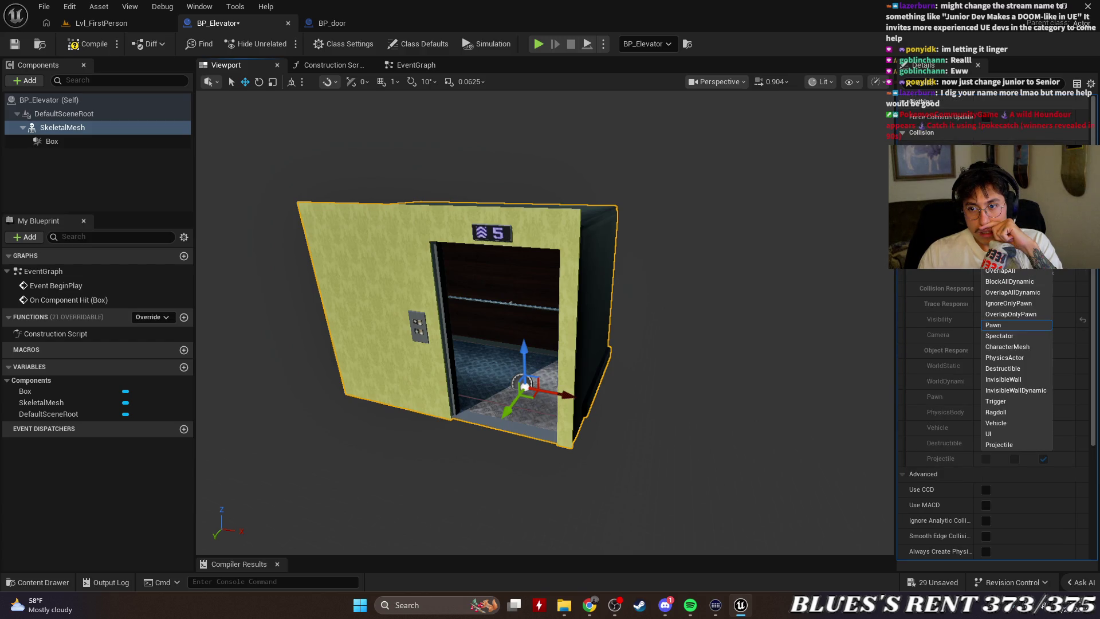
{"action": "left_click", "coordinate": [993, 325]}
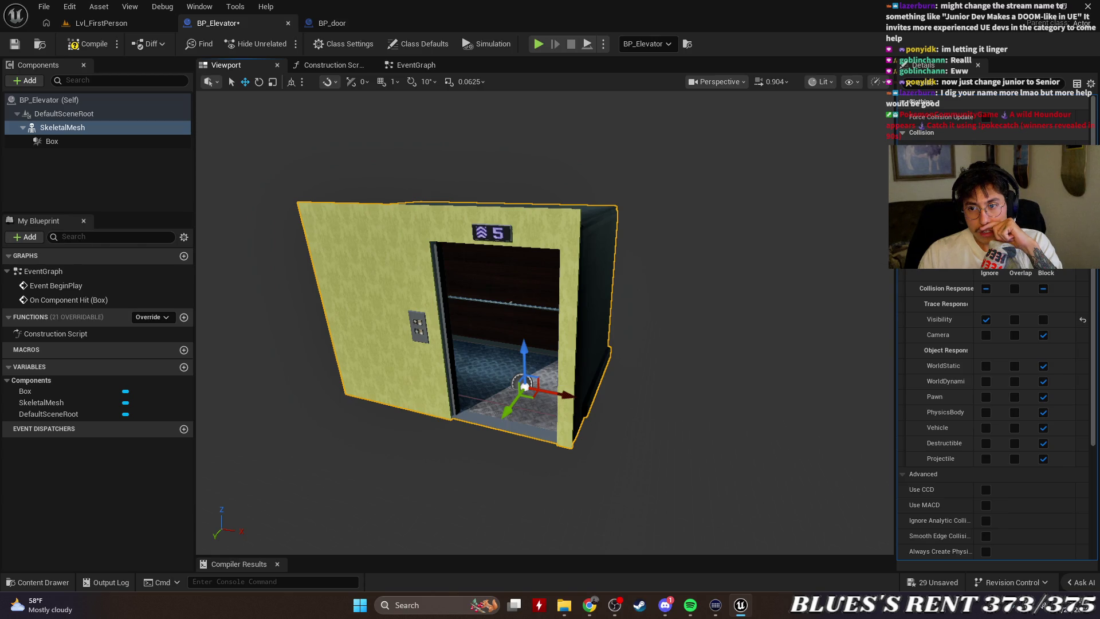
{"action": "left_click", "coordinate": [974, 241]}
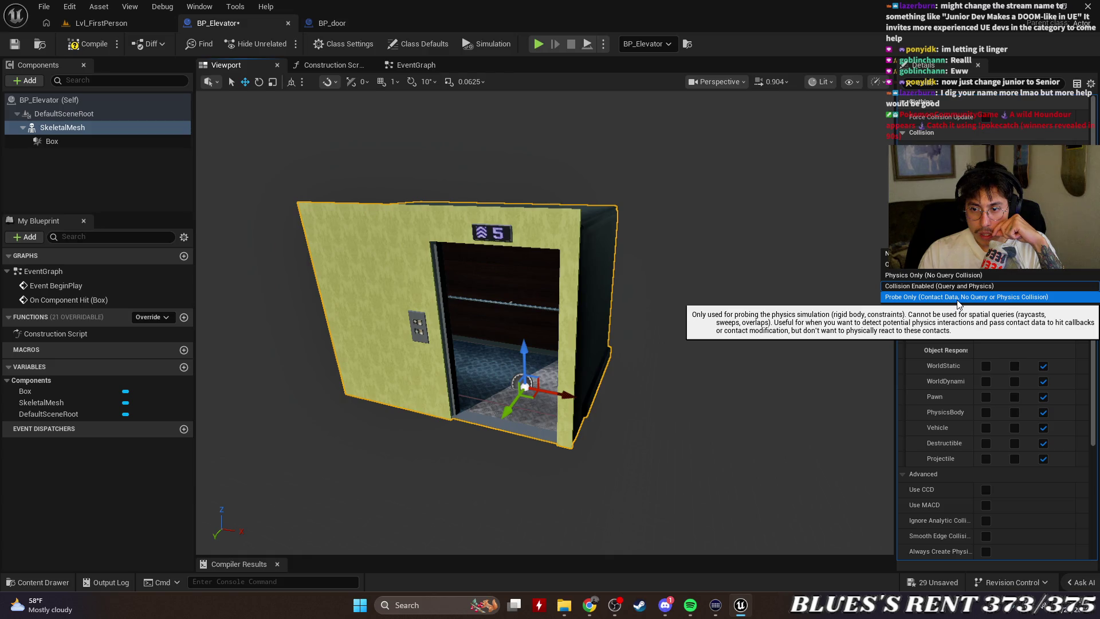
Close the Collision Enabled choices and pick an Object Type for the SkeletalMesh.
{"action": "left_click", "coordinate": [957, 299]}
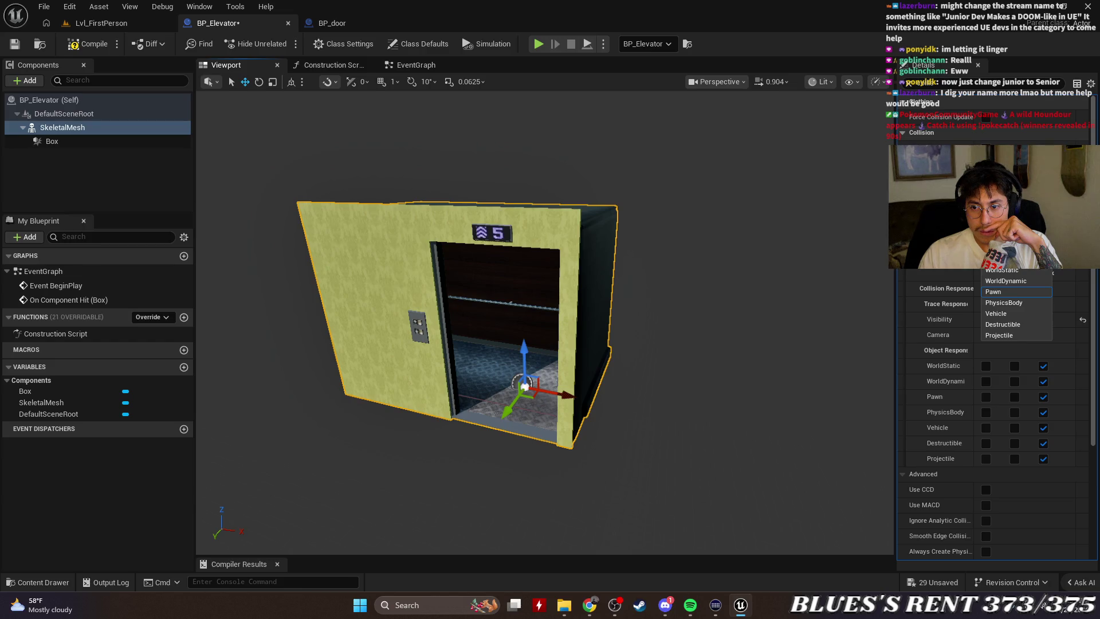
{"action": "left_click", "coordinate": [1030, 280]}
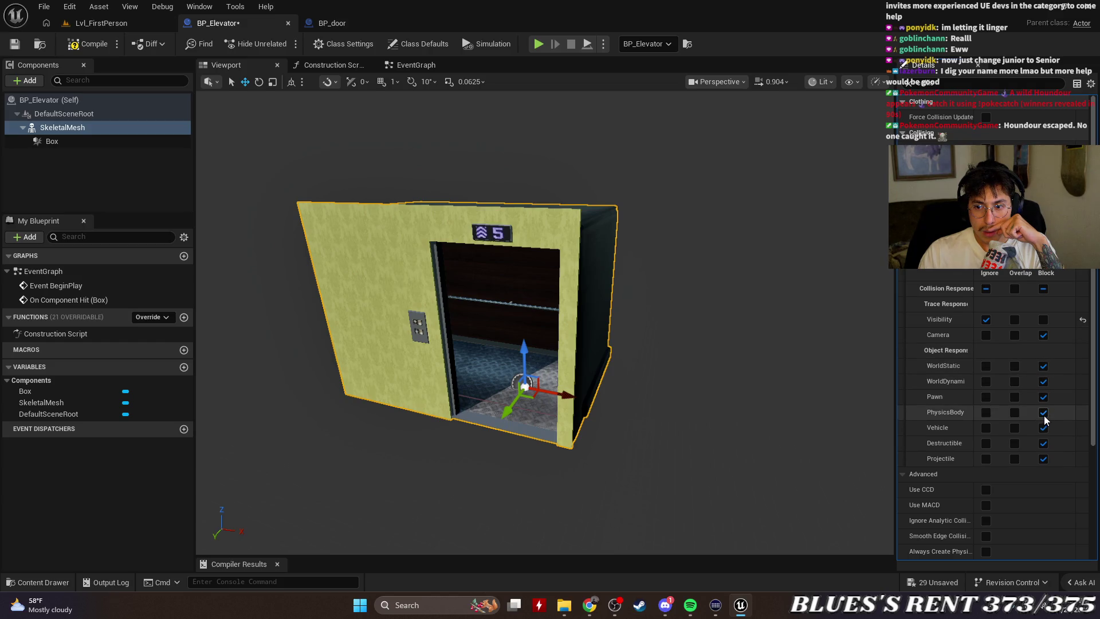
Save BP_Elevator, then play Lvl_FirstPerson and walk into the elevator.
{"action": "left_click", "coordinate": [21, 44]}
{"action": "left_click", "coordinate": [101, 23]}
{"action": "left_click", "coordinate": [292, 44]}
{"action": "key", "text": "w"}
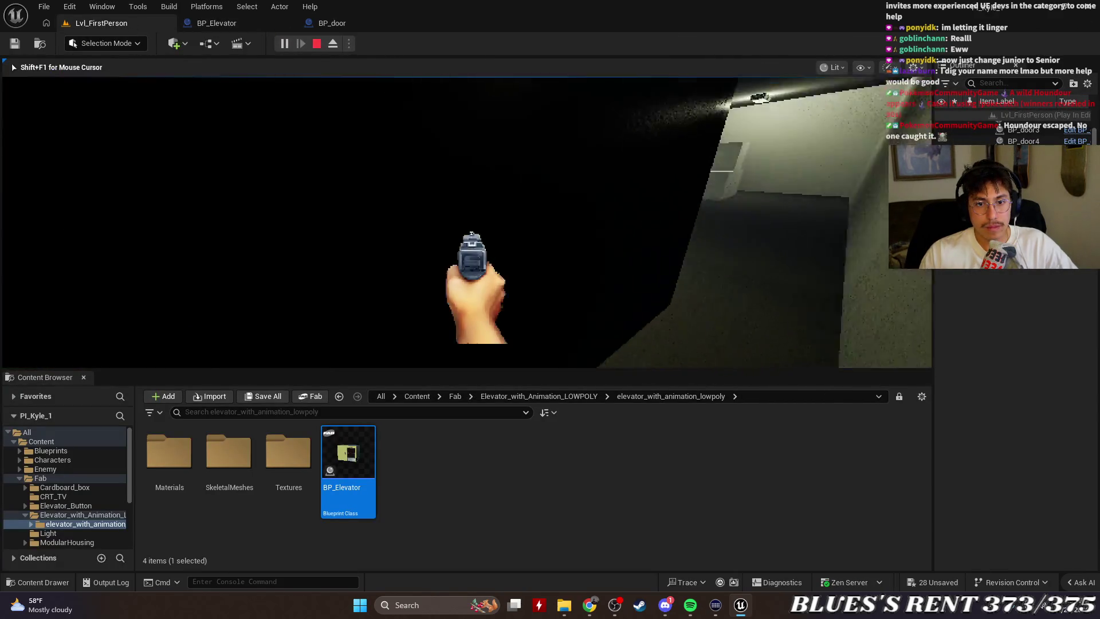
{"action": "key", "text": "Escape"}
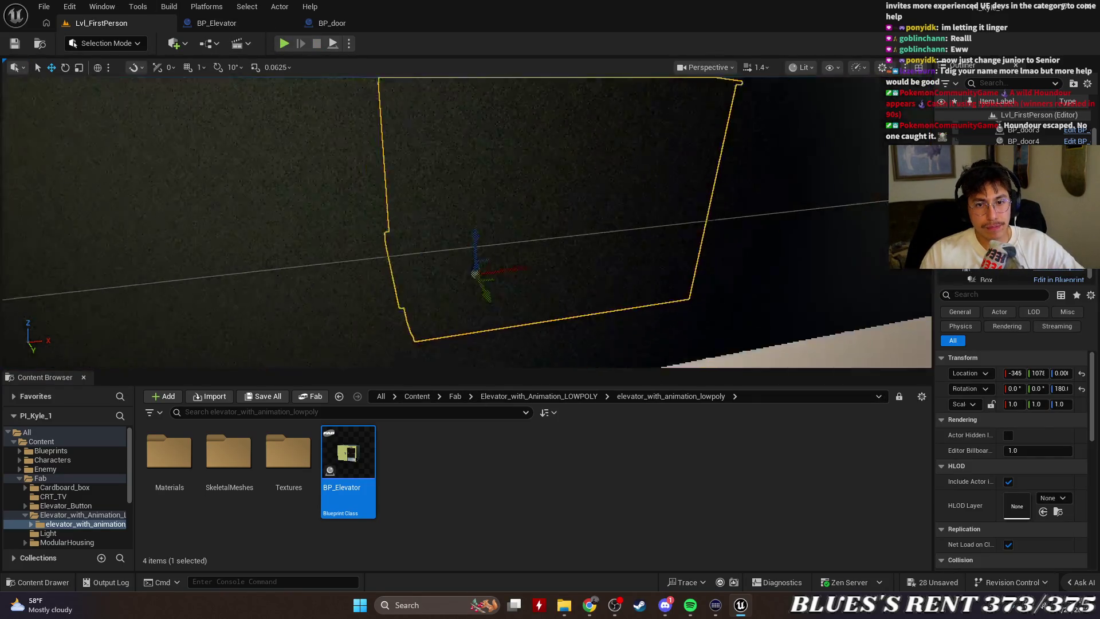
Open the Content/Fab folder and bring up actions for the elevator asset folder.
{"action": "key", "text": "s"}
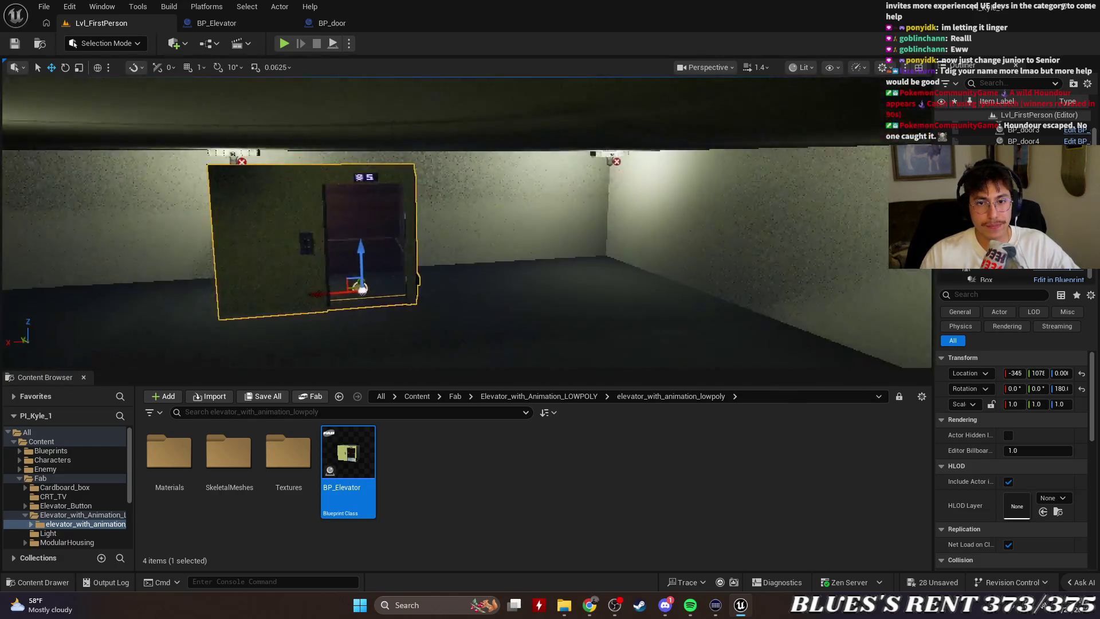
{"action": "scroll", "coordinate": [552, 304], "scroll_direction": "up", "scroll_amount": 2}
{"action": "left_click", "coordinate": [516, 488]}
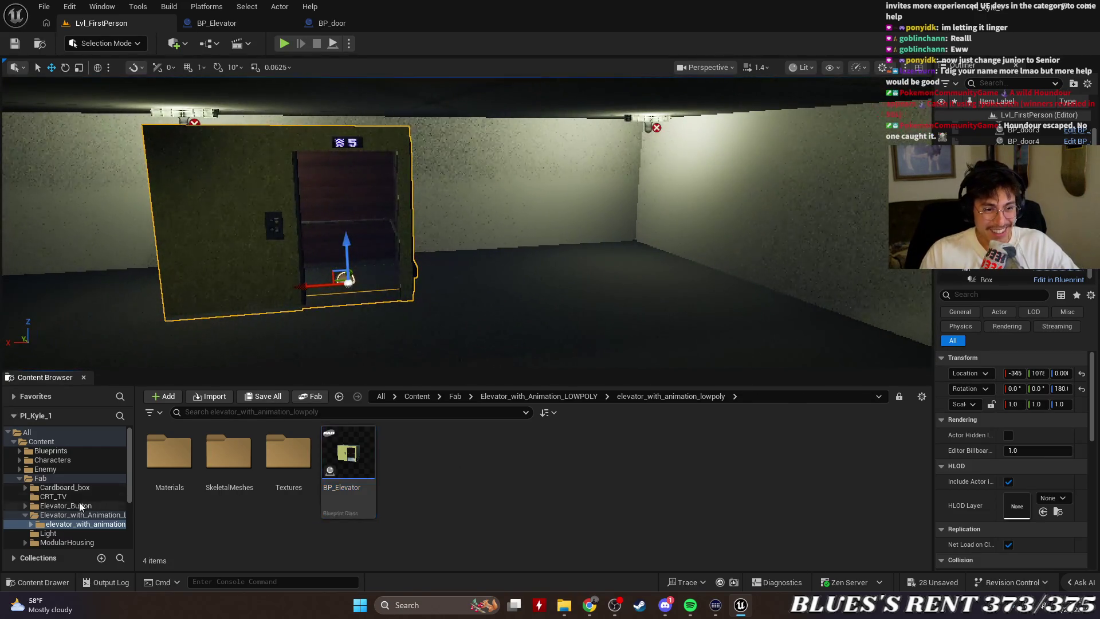
{"action": "double_click", "coordinate": [41, 478]}
{"action": "left_click", "coordinate": [427, 531]}
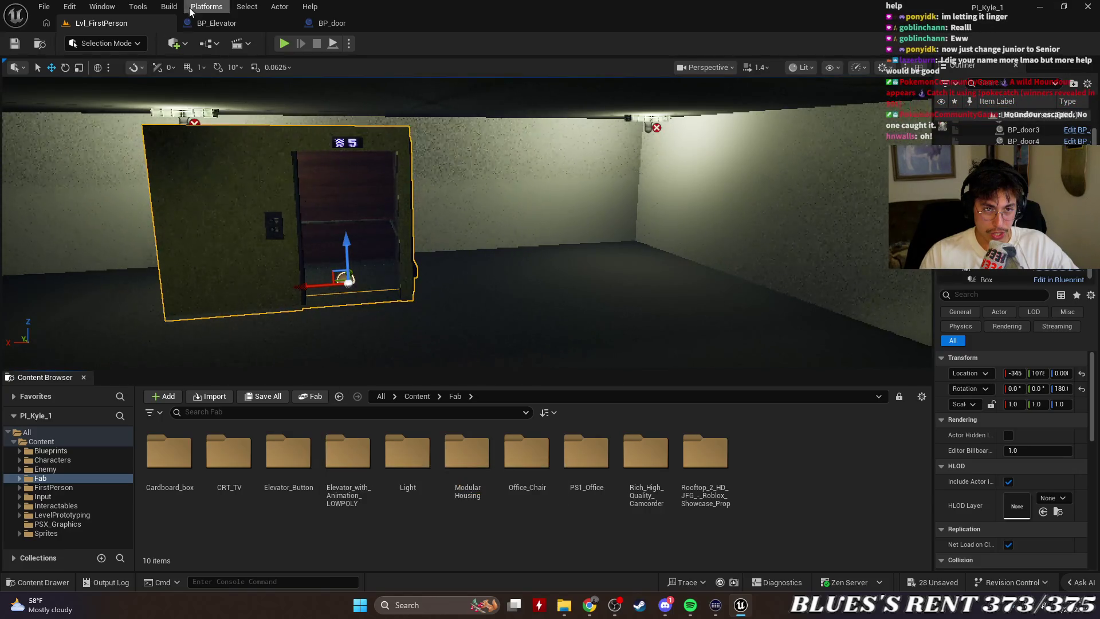
{"action": "right_click", "coordinate": [348, 458]}
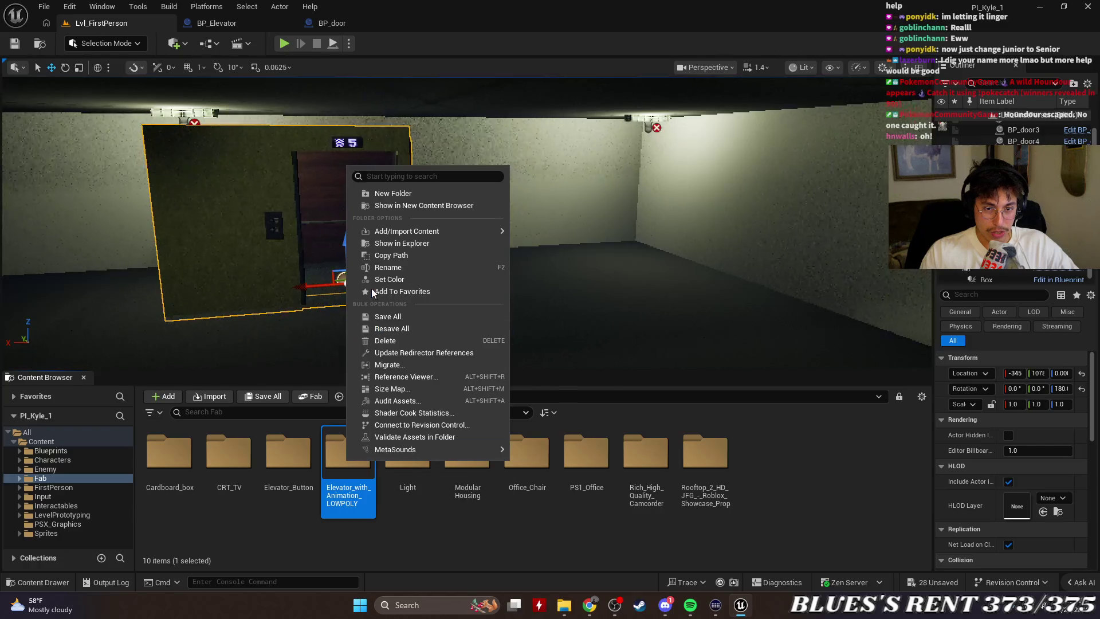
{"action": "left_click", "coordinate": [403, 341]}
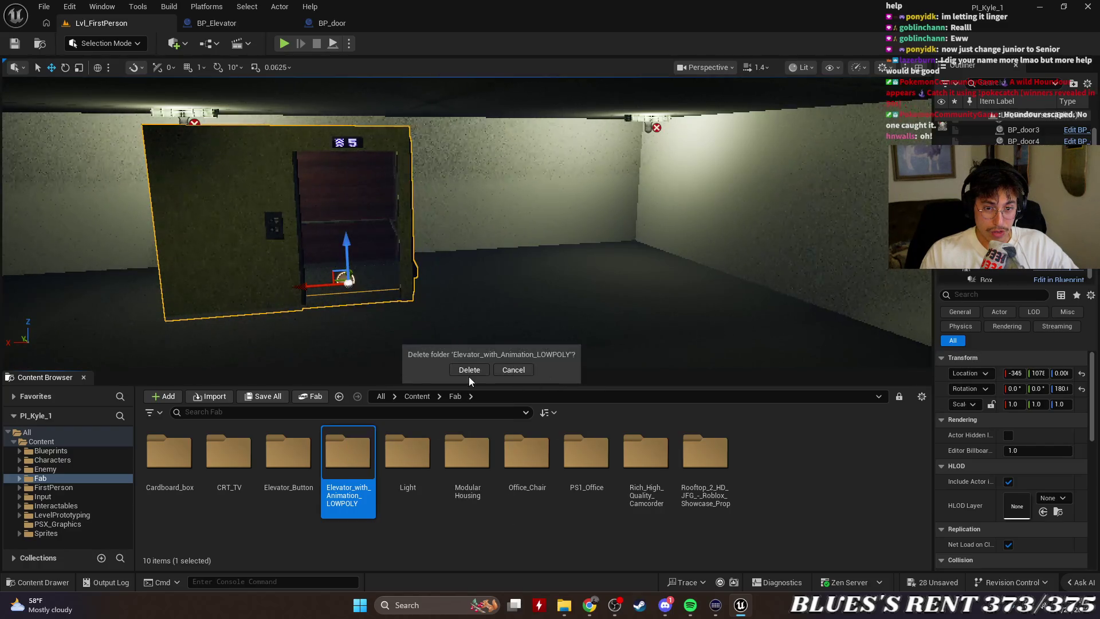
{"action": "left_click", "coordinate": [469, 372]}
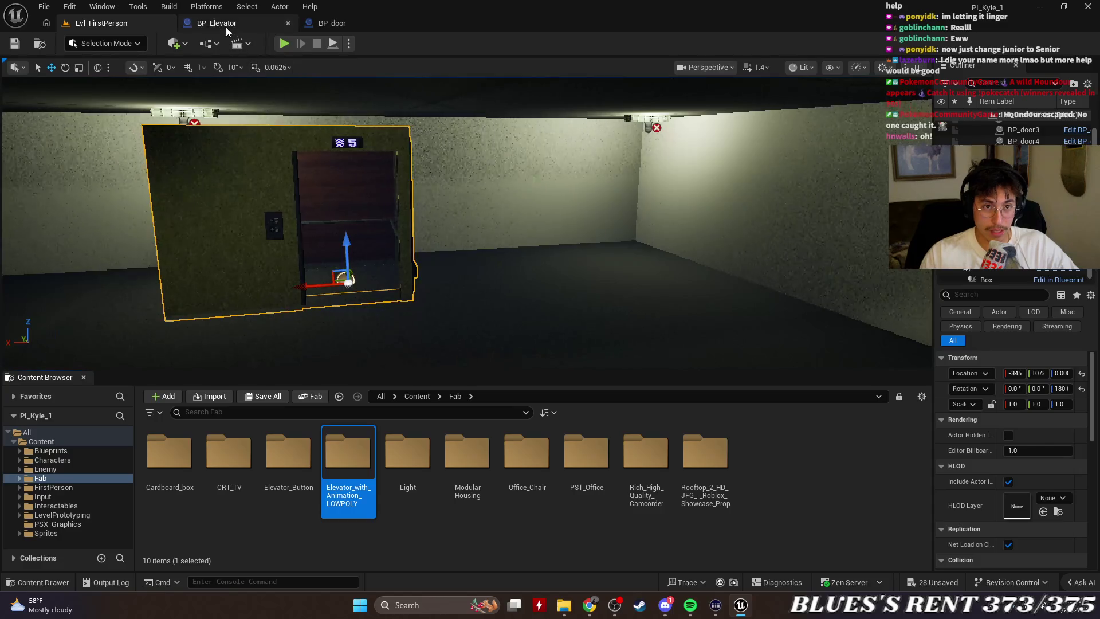
{"action": "right_click", "coordinate": [350, 460]}
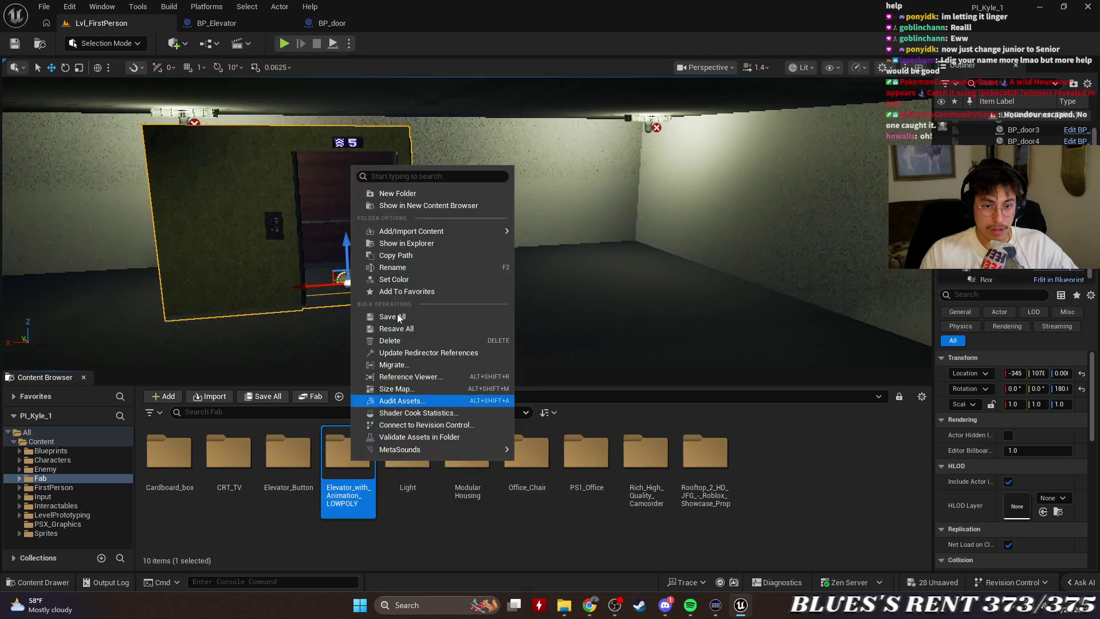
{"action": "left_click", "coordinate": [429, 208]}
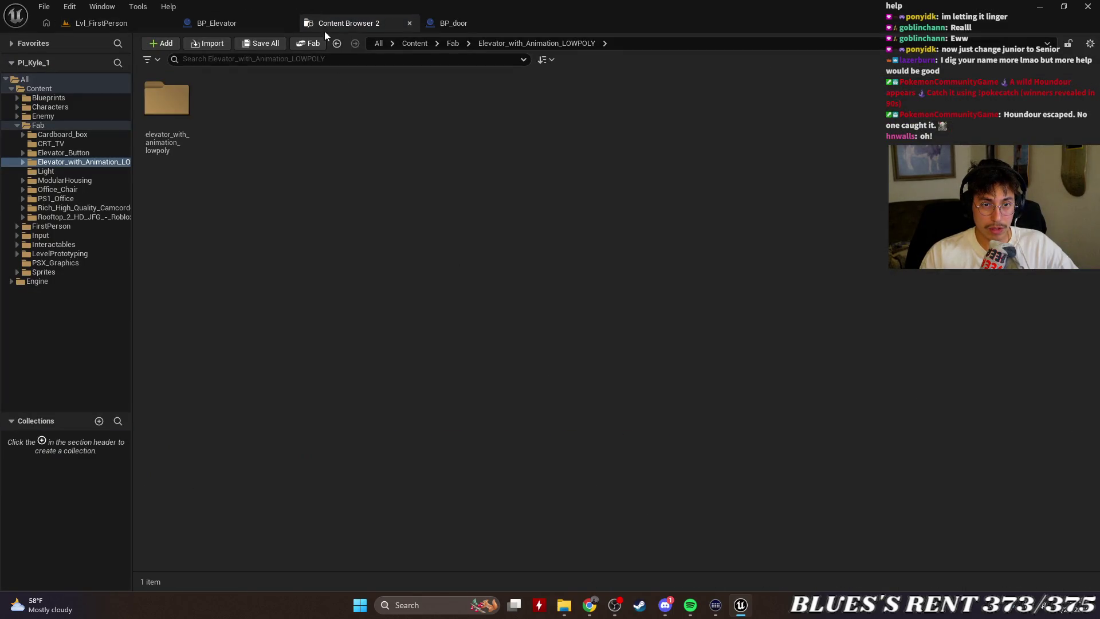
Select the Elevator_with_Animation_LOWPOLY folder and try deleting it, dismissing the confirmation prompt.
{"action": "right_click", "coordinate": [163, 109]}
{"action": "left_click", "coordinate": [181, 91]}
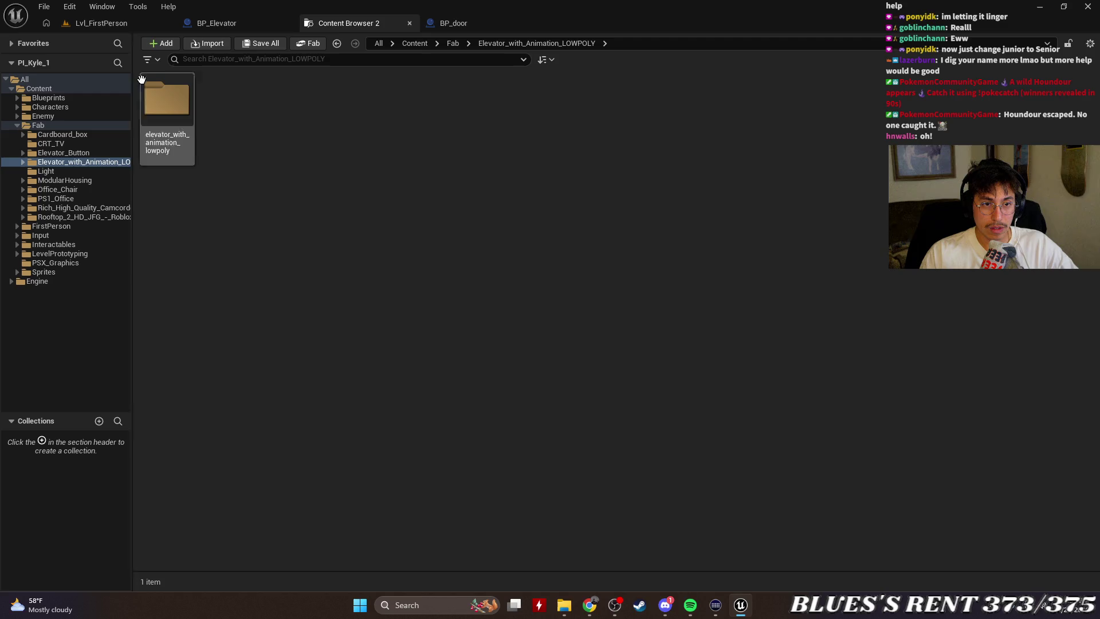
{"action": "left_click", "coordinate": [56, 163]}
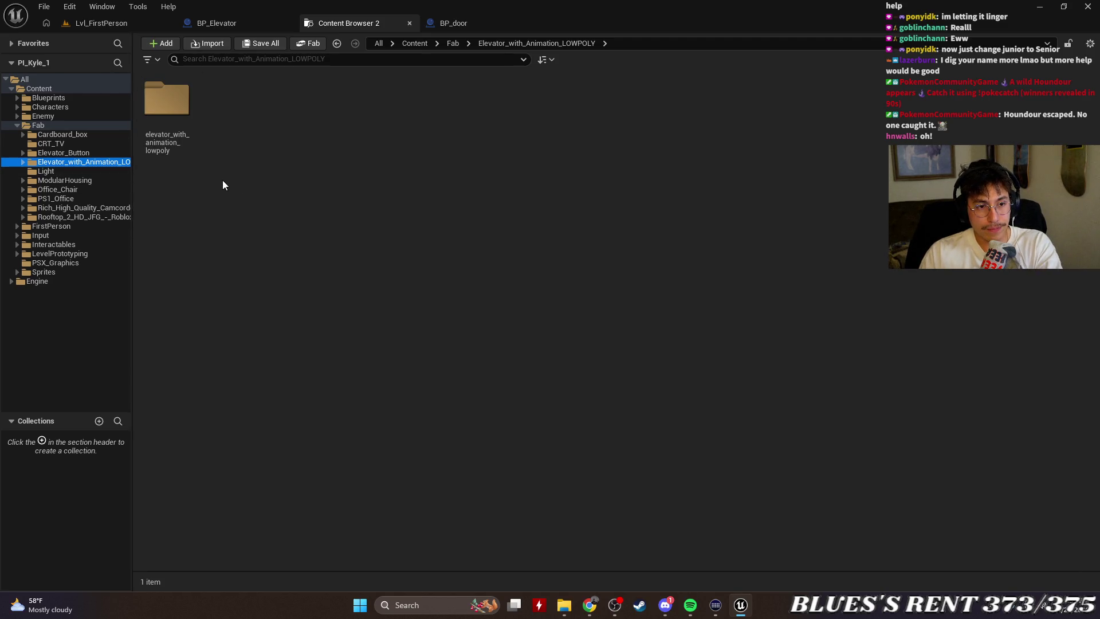
{"action": "key", "text": "Delete"}
{"action": "left_click", "coordinate": [280, 201]}
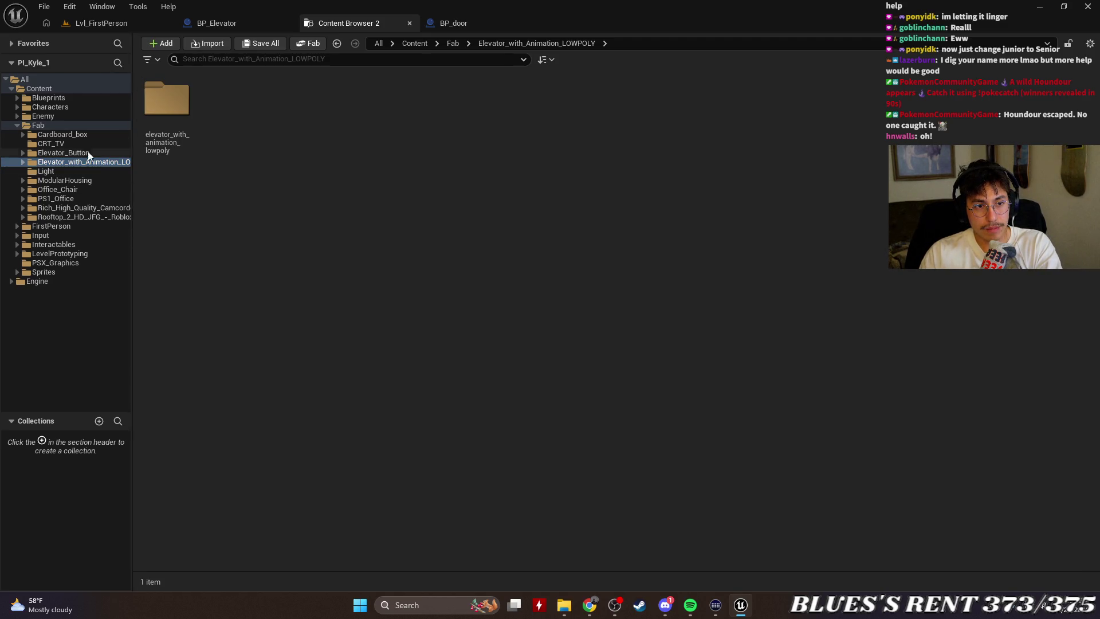
Check the context menus of the elevator, Fab and All folders in the Content Browser tree.
{"action": "right_click", "coordinate": [73, 163]}
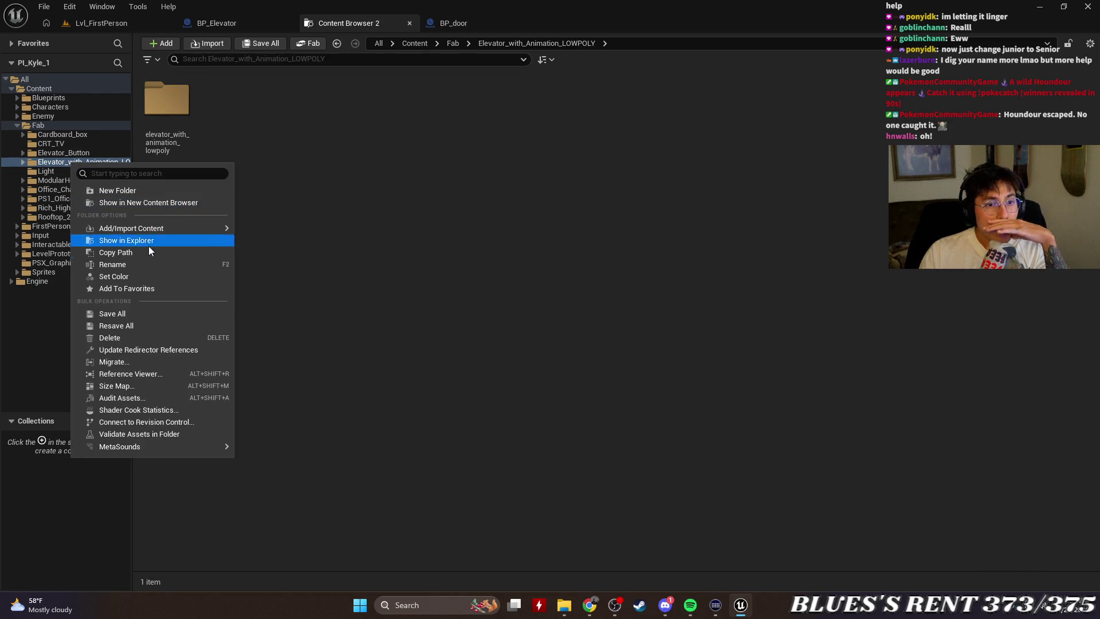
{"action": "left_click", "coordinate": [372, 241]}
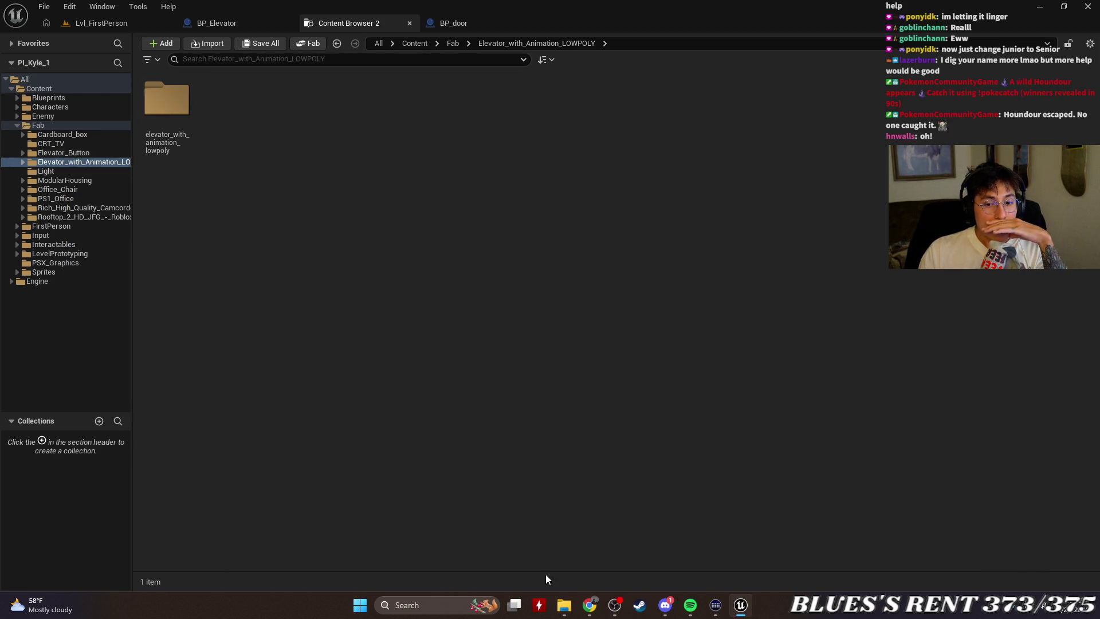
{"action": "left_click", "coordinate": [564, 605]}
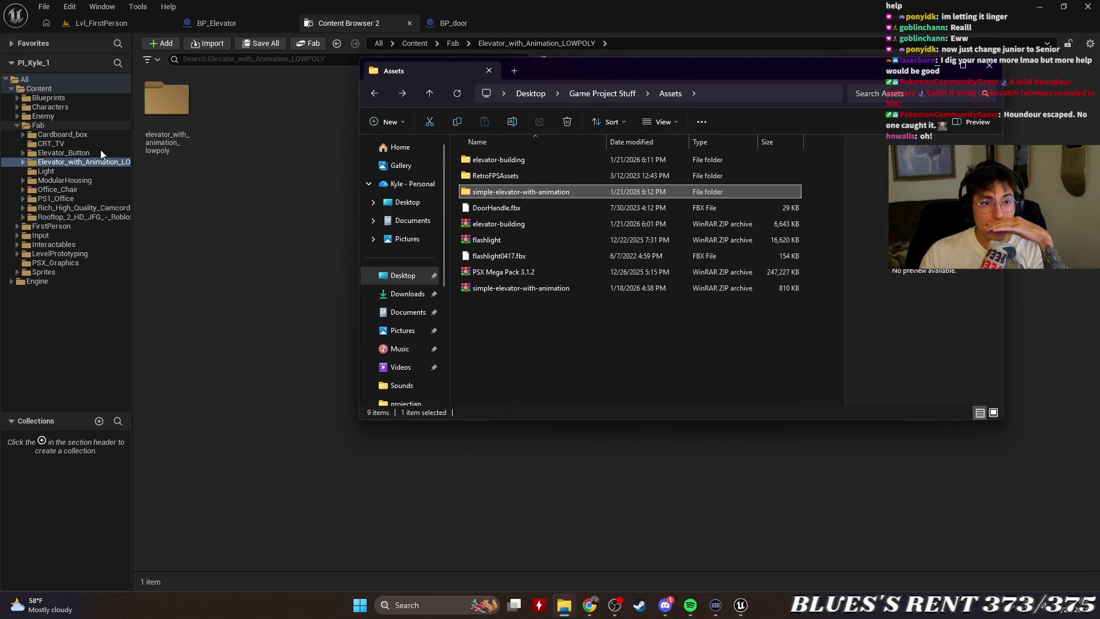
{"action": "right_click", "coordinate": [64, 163]}
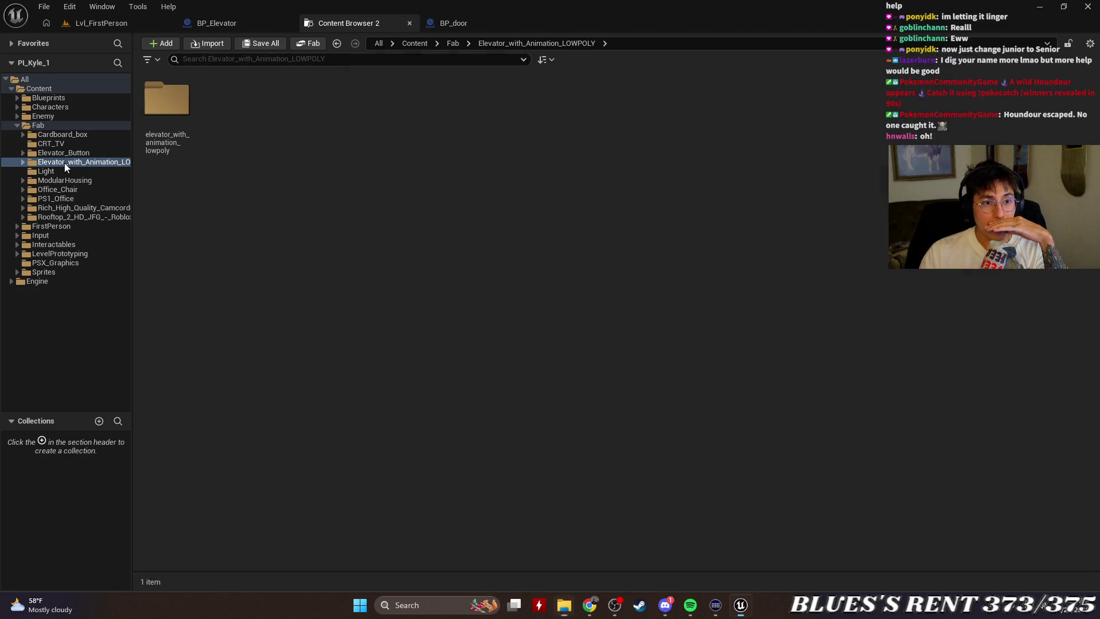
{"action": "right_click", "coordinate": [45, 123]}
{"action": "right_click", "coordinate": [32, 81]}
{"action": "left_click", "coordinate": [25, 90]}
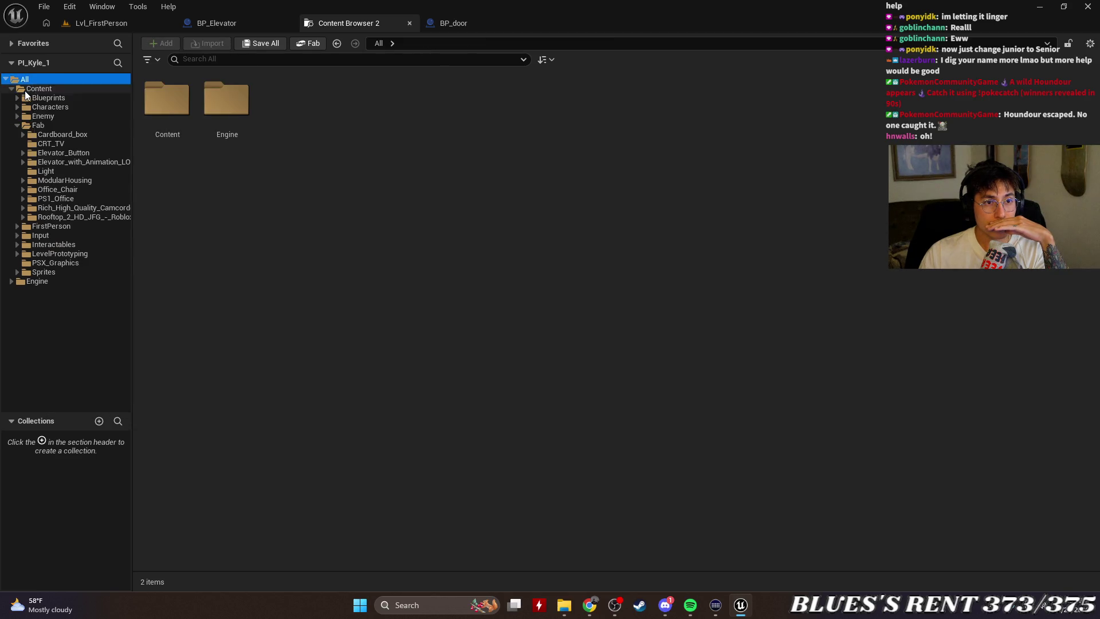
Reveal the Elevator_with_Animation_LOWPOLY folder on disk with Show in Explorer.
{"action": "right_click", "coordinate": [25, 91]}
{"action": "key", "text": "Escape"}
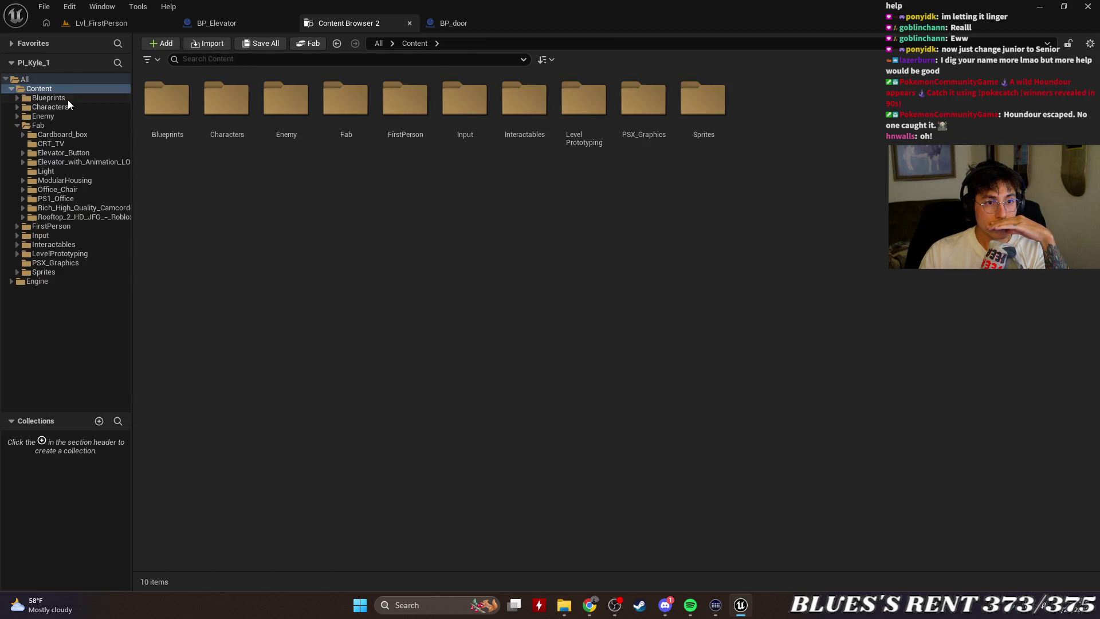
{"action": "right_click", "coordinate": [42, 88]}
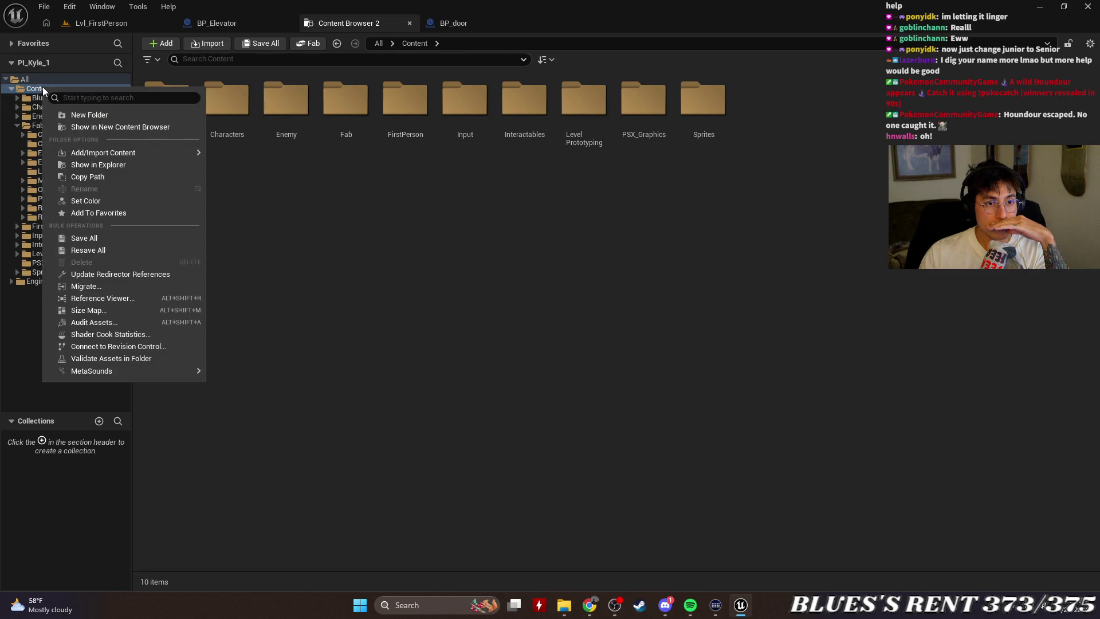
{"action": "left_click", "coordinate": [317, 217]}
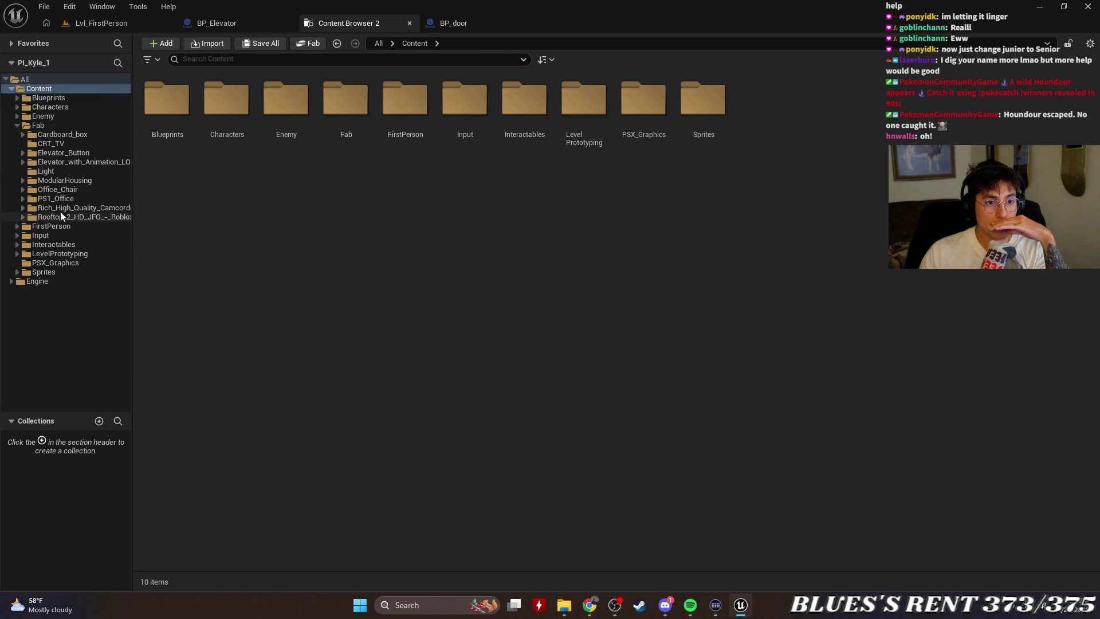
{"action": "right_click", "coordinate": [57, 163]}
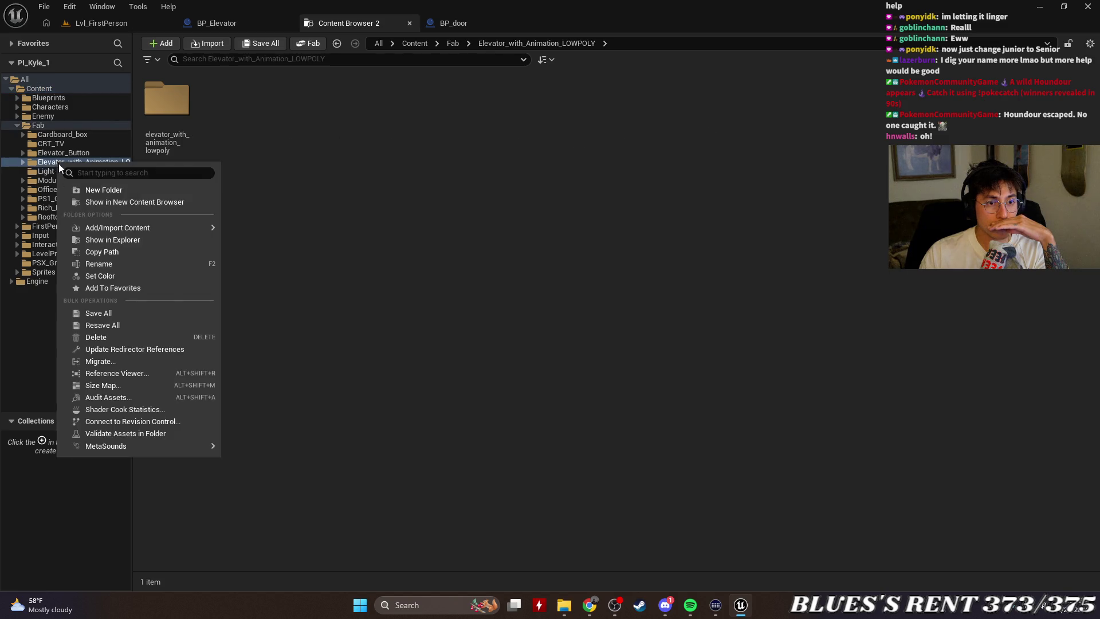
{"action": "left_click", "coordinate": [142, 239]}
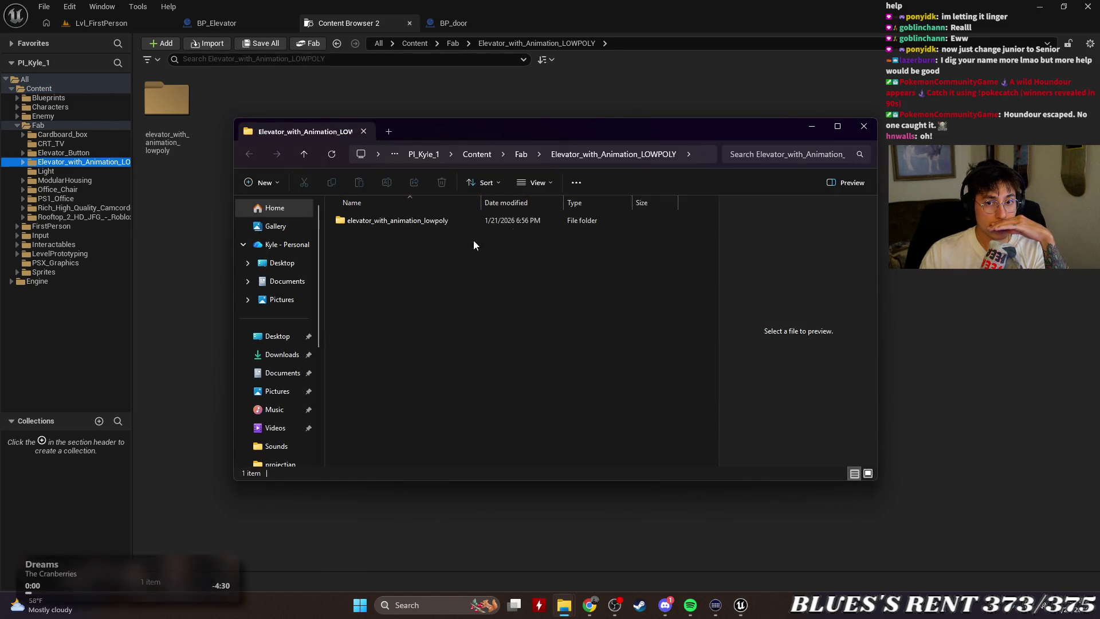
Delete Elevator_with_Animation_LOWPOLY from the Fab folder on disk, then close Explorer and the second Content Browser.
{"action": "left_click", "coordinate": [519, 154]}
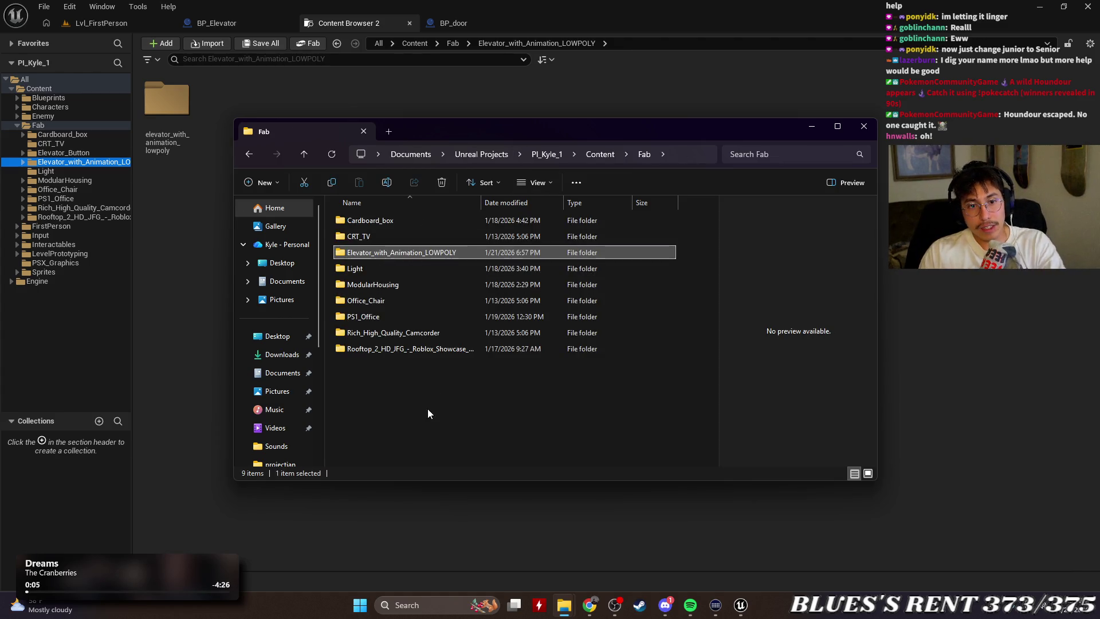
{"action": "key", "text": "Delete"}
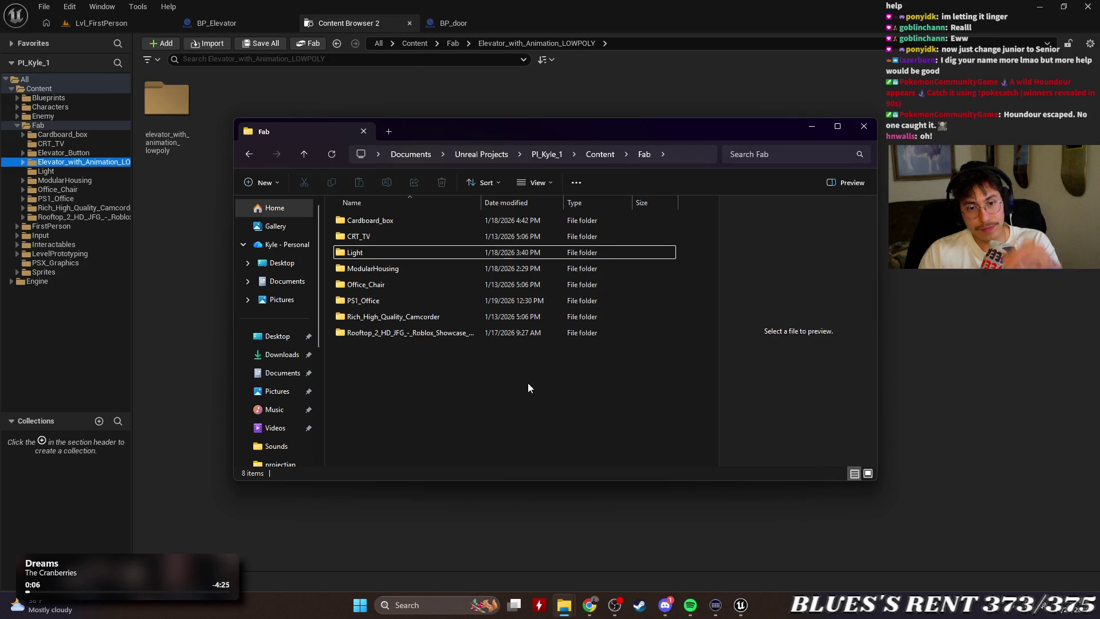
{"action": "left_click", "coordinate": [864, 126]}
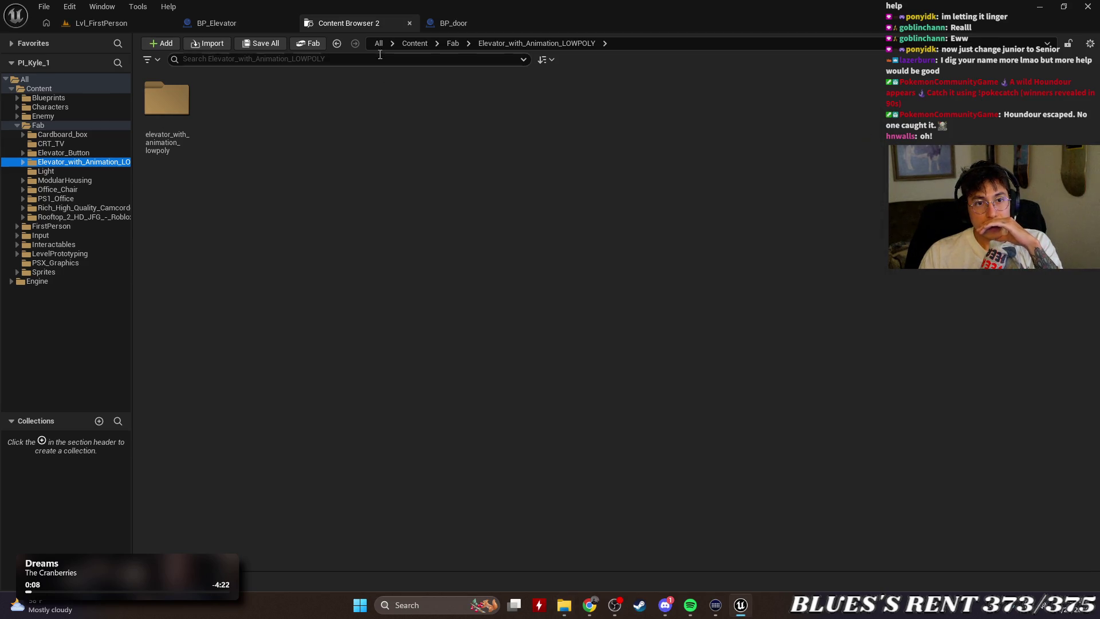
{"action": "left_click", "coordinate": [408, 23]}
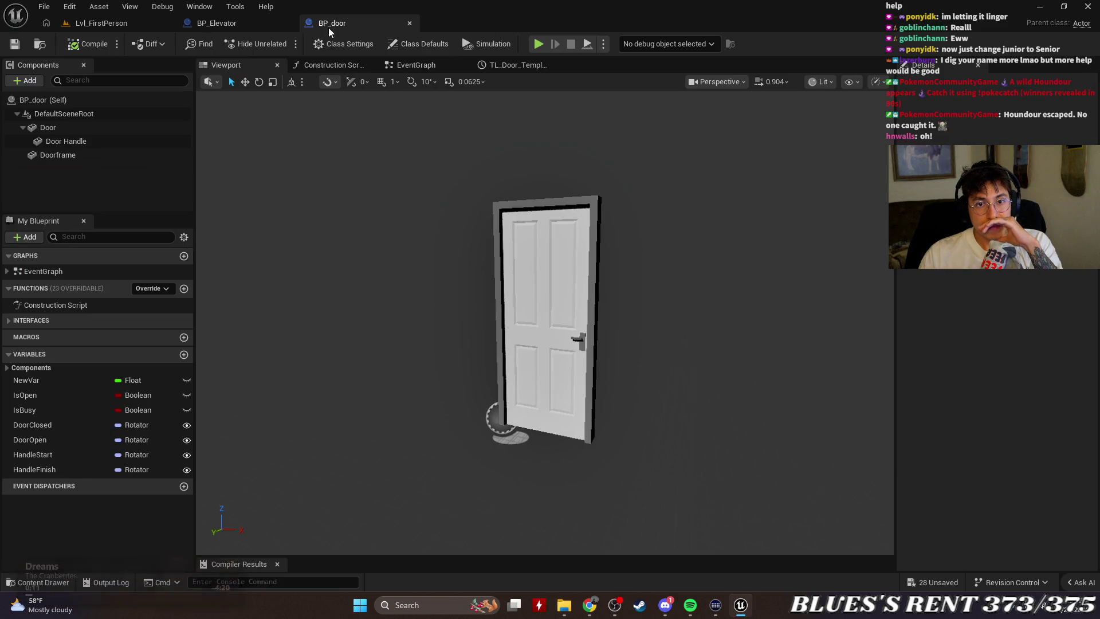
Close the editor and choose Don't Save for BP_Elevator and the unsaved elevator assets.
{"action": "left_click", "coordinate": [260, 20]}
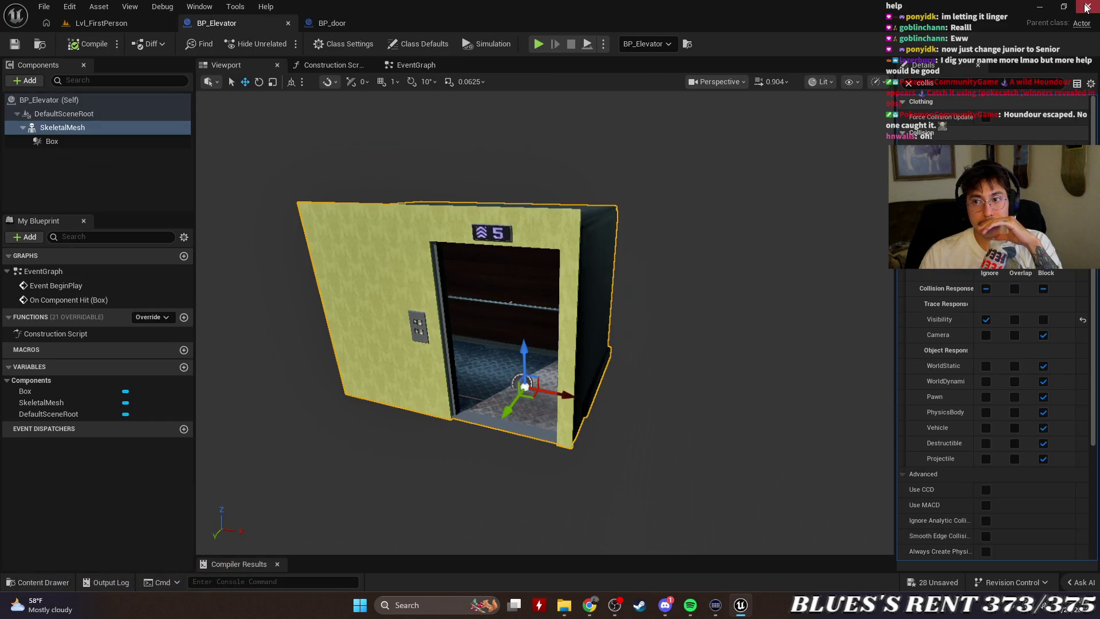
{"action": "left_click", "coordinate": [1087, 7]}
{"action": "scroll", "coordinate": [640, 379], "scroll_direction": "down", "scroll_amount": 5}
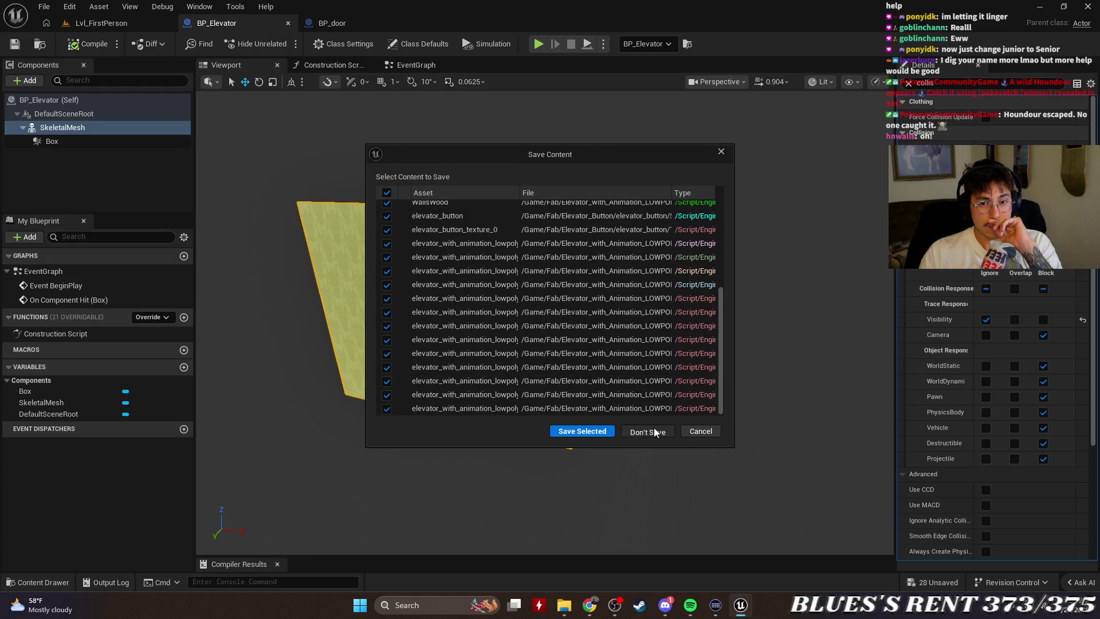
{"action": "left_click", "coordinate": [655, 432]}
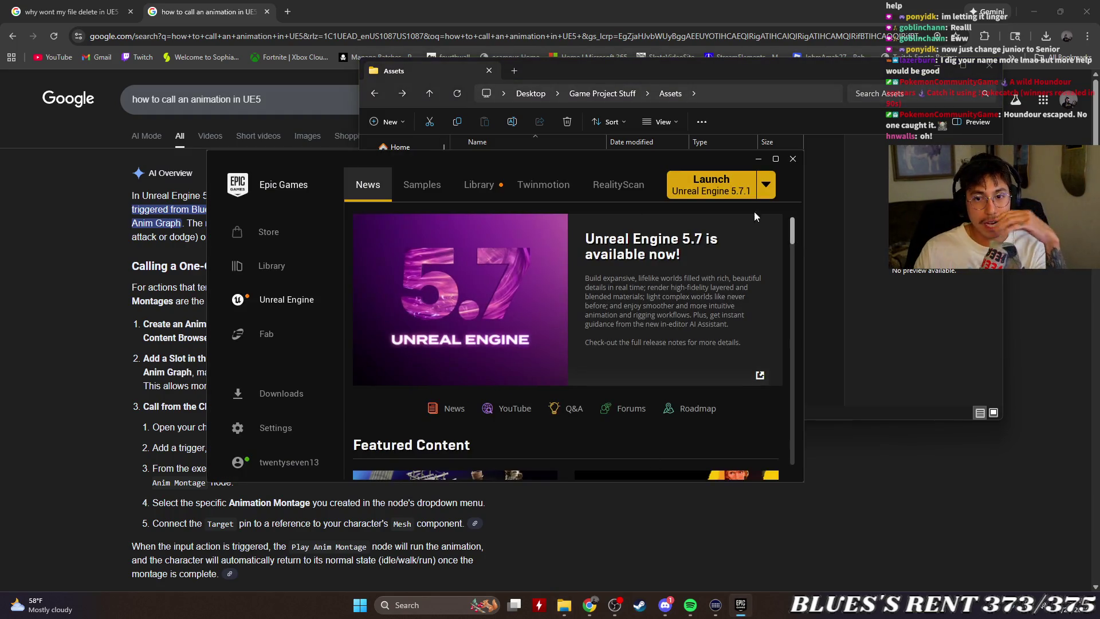
Launch Unreal Engine 5.7.1 and open PI_Kyle_1 from My Projects.
{"action": "left_click", "coordinate": [691, 181]}
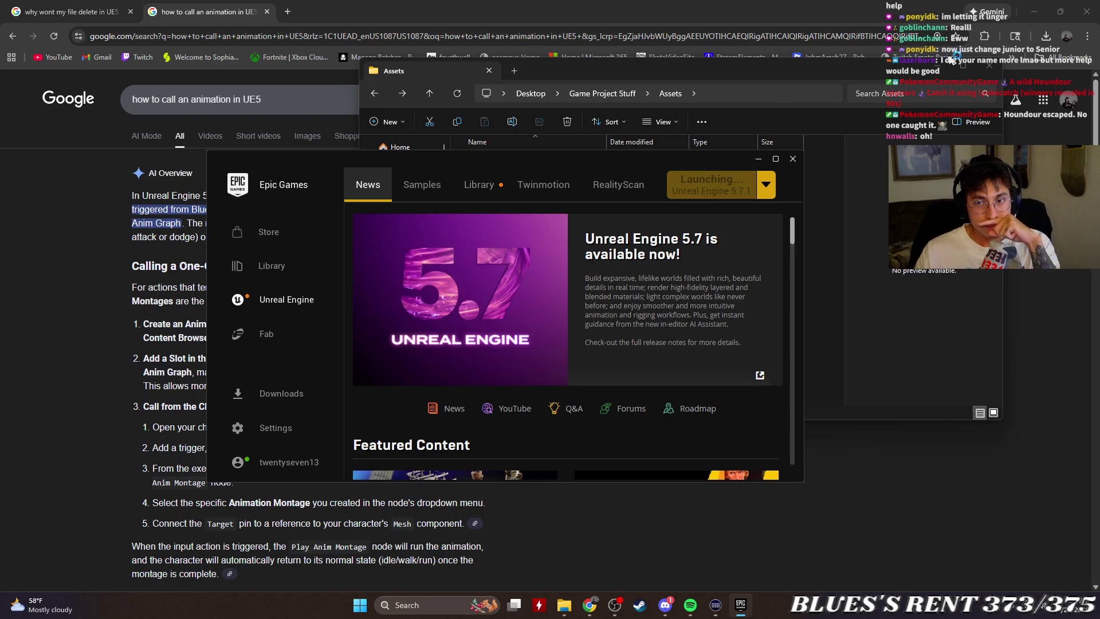
{"action": "left_click", "coordinate": [932, 63]}
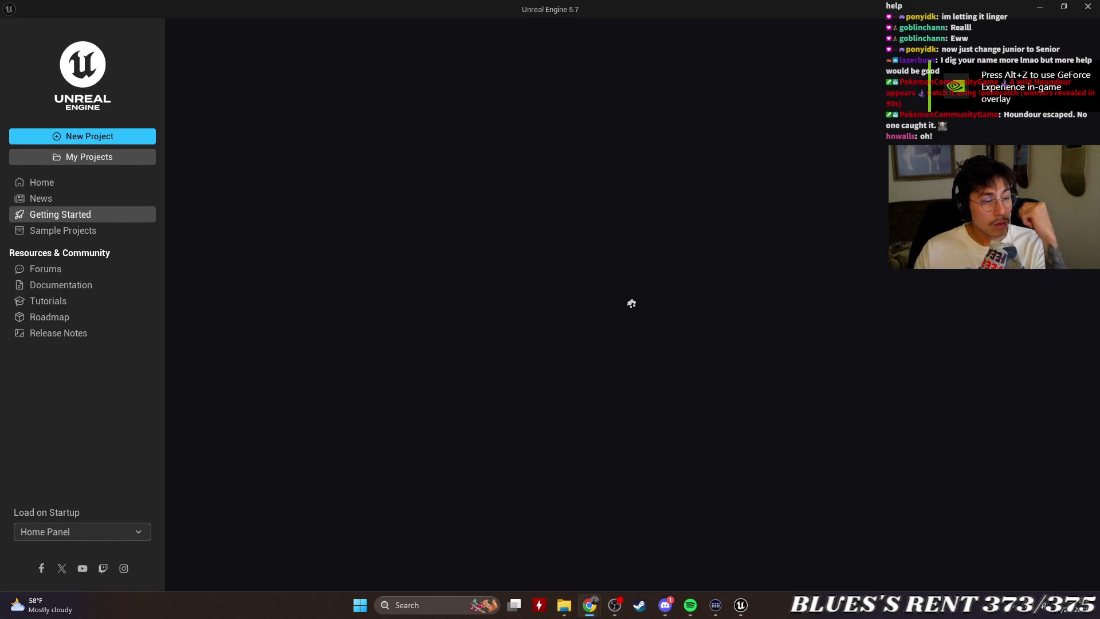
{"action": "left_click", "coordinate": [96, 164]}
{"action": "double_click", "coordinate": [261, 132]}
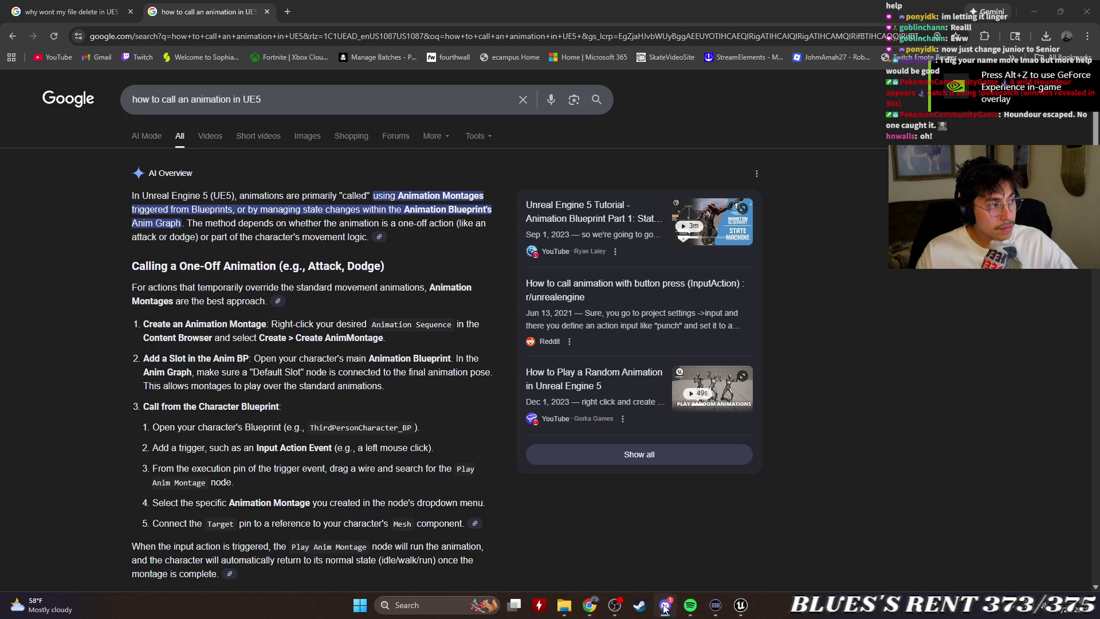
{"action": "left_click", "coordinate": [741, 606]}
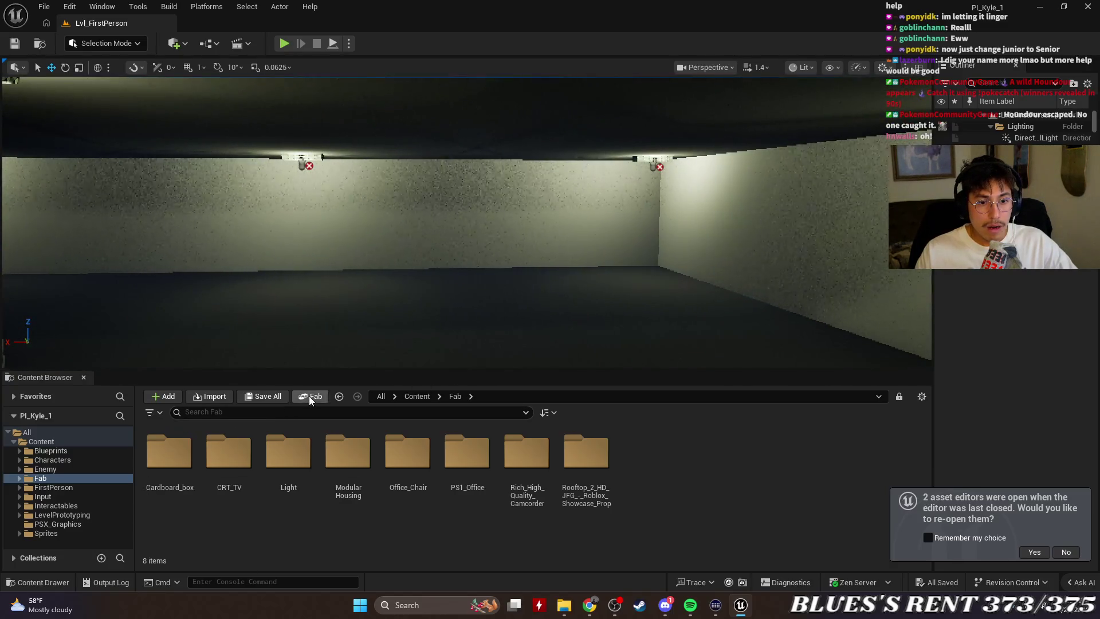
Search Fab for 'elevator', sort by lowest price, and open the Elevator with Animation LOWPOLY page.
{"action": "left_click", "coordinate": [310, 396]}
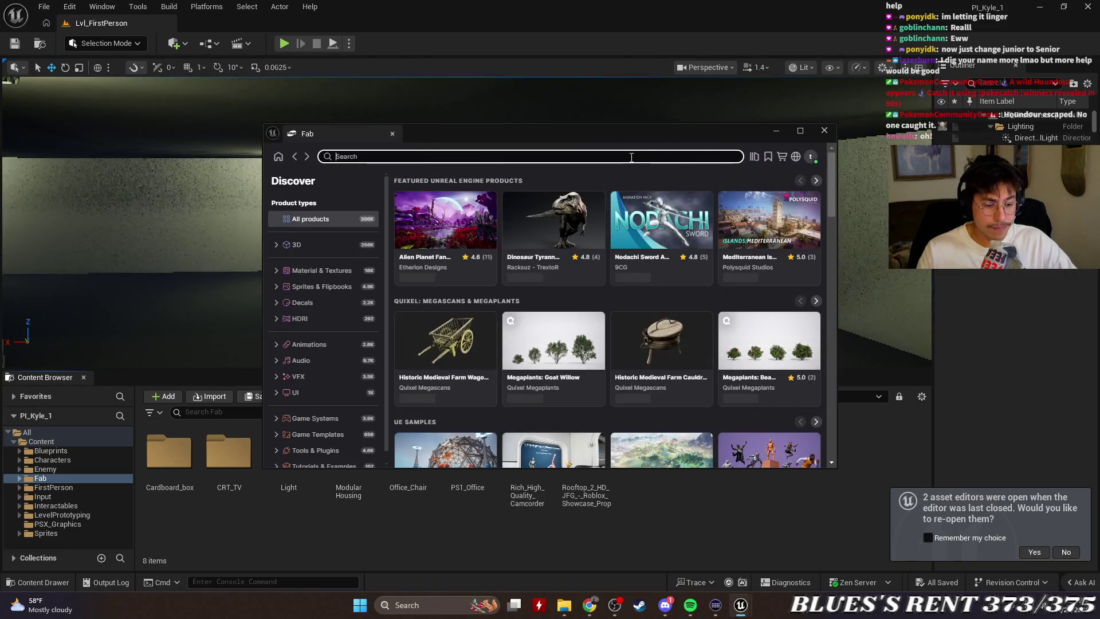
{"action": "type", "text": "elevator"}
{"action": "key", "text": "Return"}
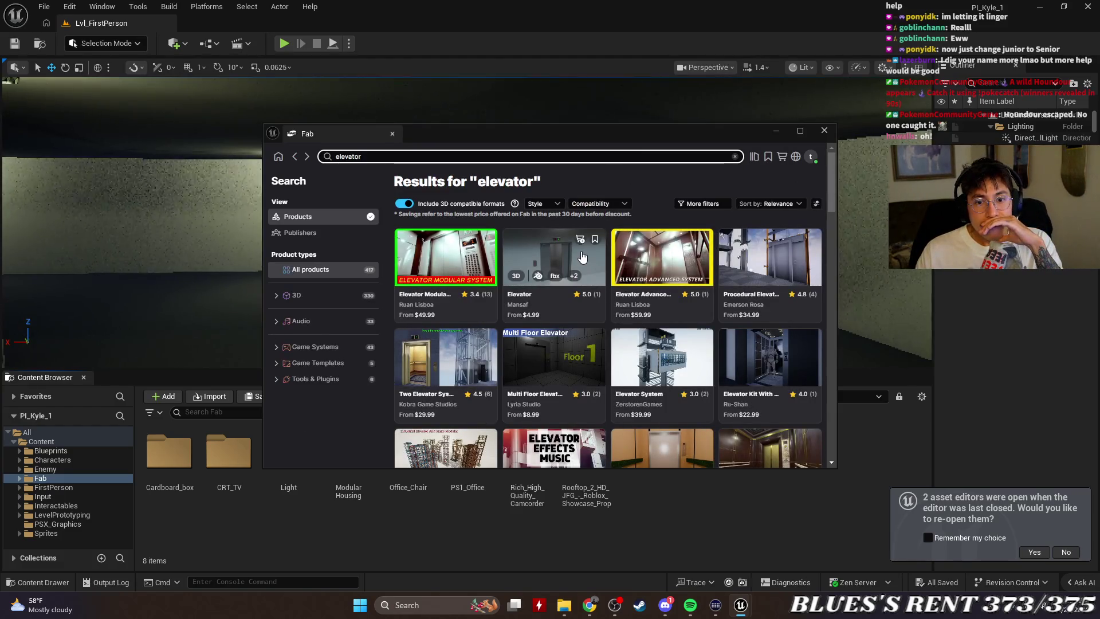
{"action": "left_click", "coordinate": [768, 203]}
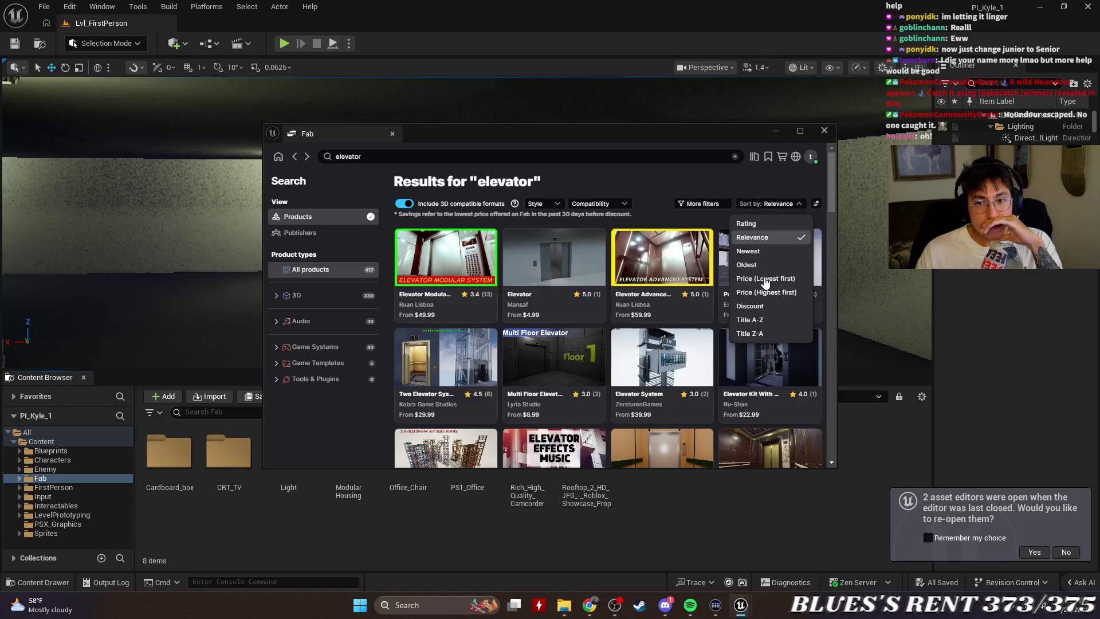
{"action": "left_click", "coordinate": [756, 277]}
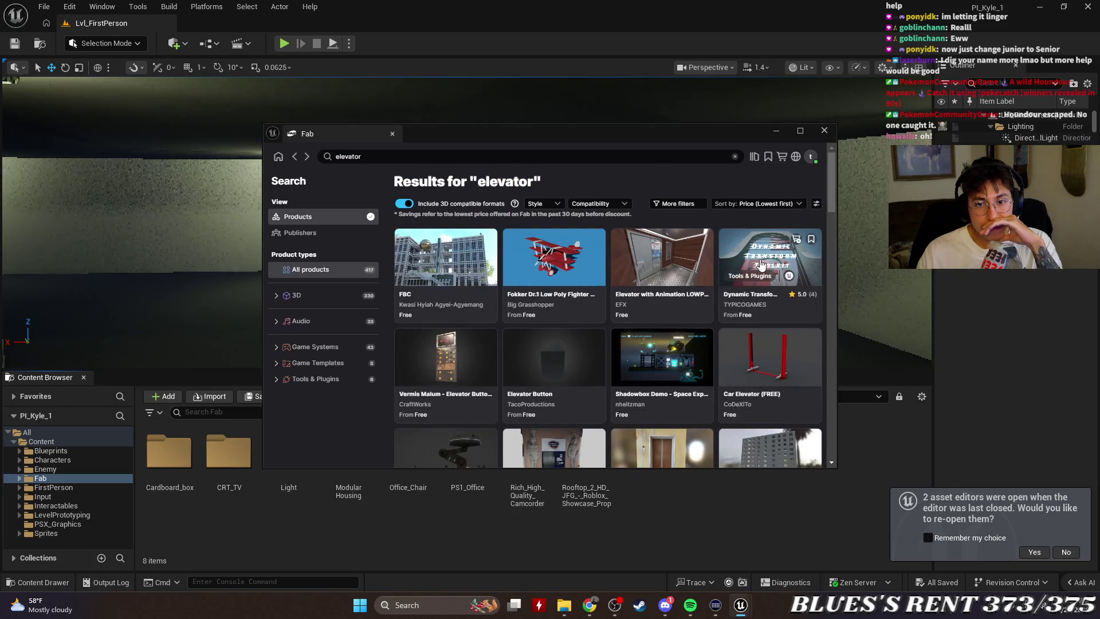
{"action": "left_click", "coordinate": [684, 247]}
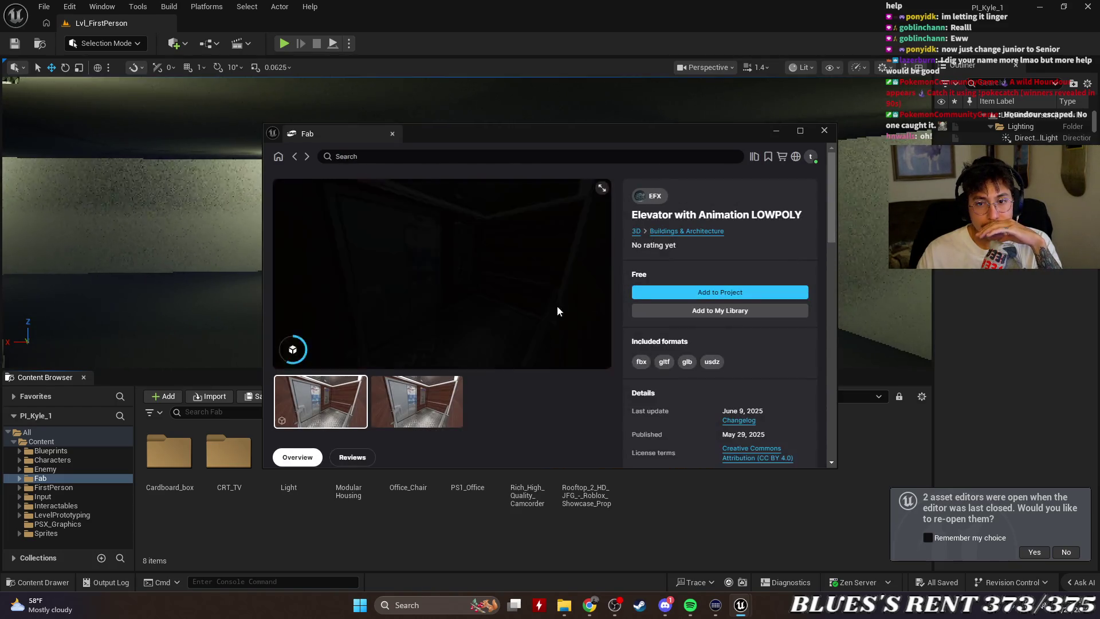
{"action": "scroll", "coordinate": [517, 392], "scroll_direction": "down", "scroll_amount": 10}
{"action": "scroll", "coordinate": [522, 384], "scroll_direction": "up", "scroll_amount": 10}
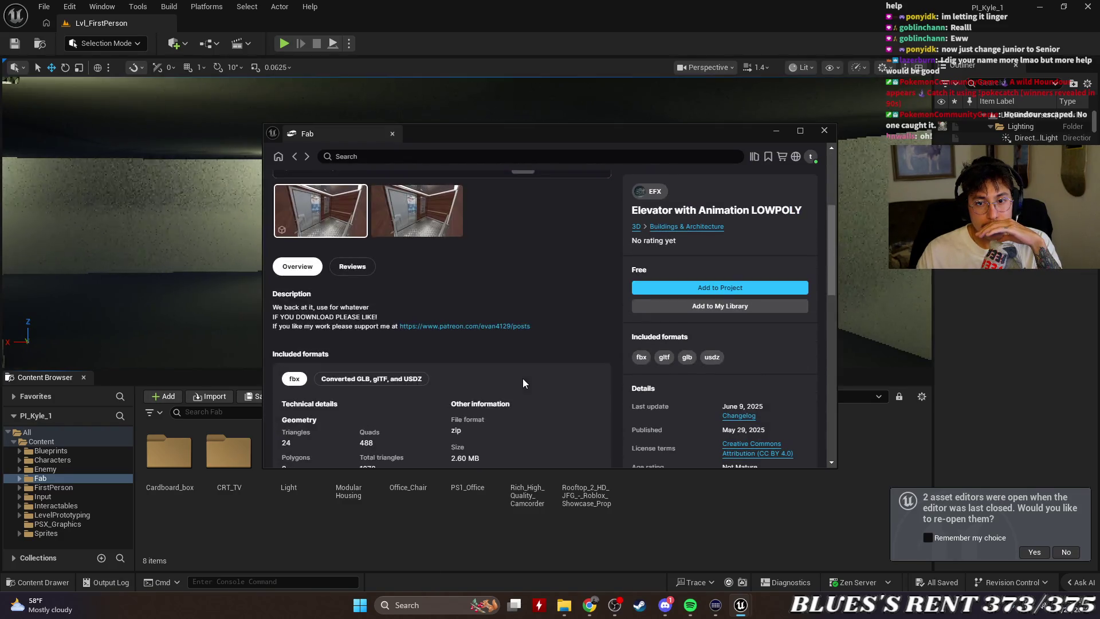
{"action": "scroll", "coordinate": [523, 383], "scroll_direction": "down", "scroll_amount": 10}
{"action": "scroll", "coordinate": [587, 397], "scroll_direction": "up", "scroll_amount": 10}
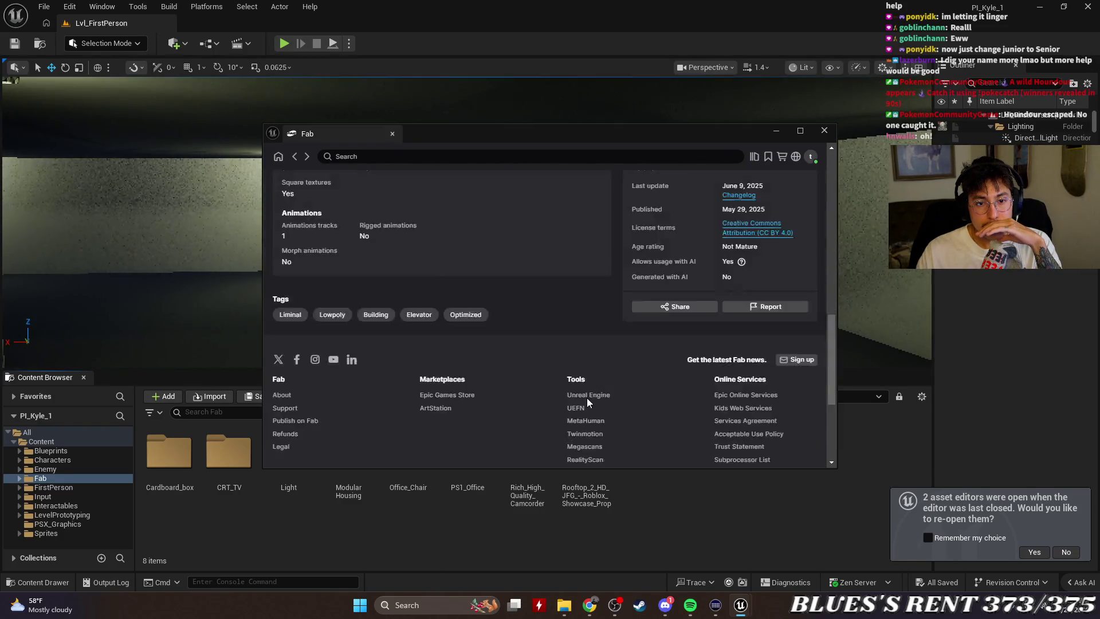
Add the asset to the project, decline re-opening asset editors, and close Fab and the extra Content Browser.
{"action": "left_click", "coordinate": [725, 293]}
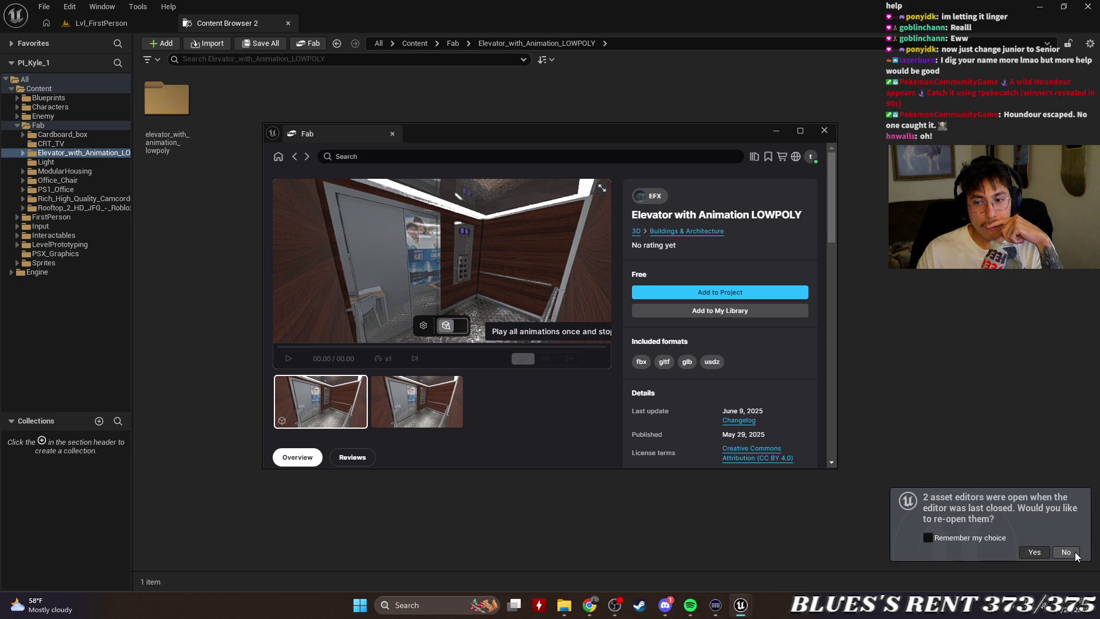
{"action": "left_click", "coordinate": [1067, 553]}
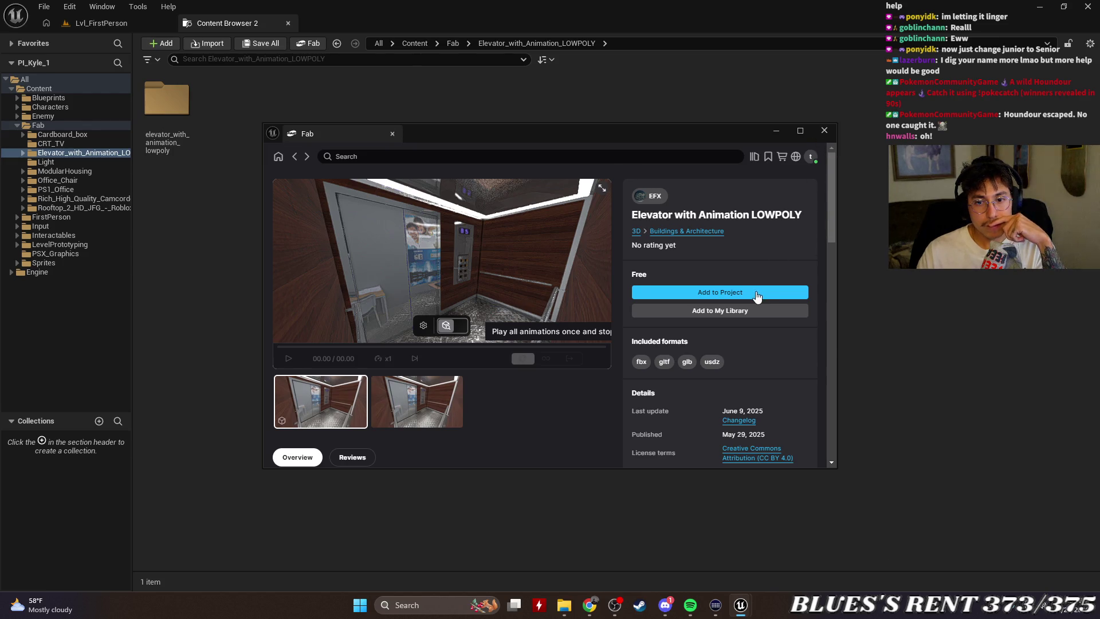
{"action": "scroll", "coordinate": [757, 296], "scroll_direction": "down", "scroll_amount": 5}
{"action": "scroll", "coordinate": [459, 335], "scroll_direction": "down", "scroll_amount": 5}
{"action": "scroll", "coordinate": [504, 334], "scroll_direction": "up", "scroll_amount": 15}
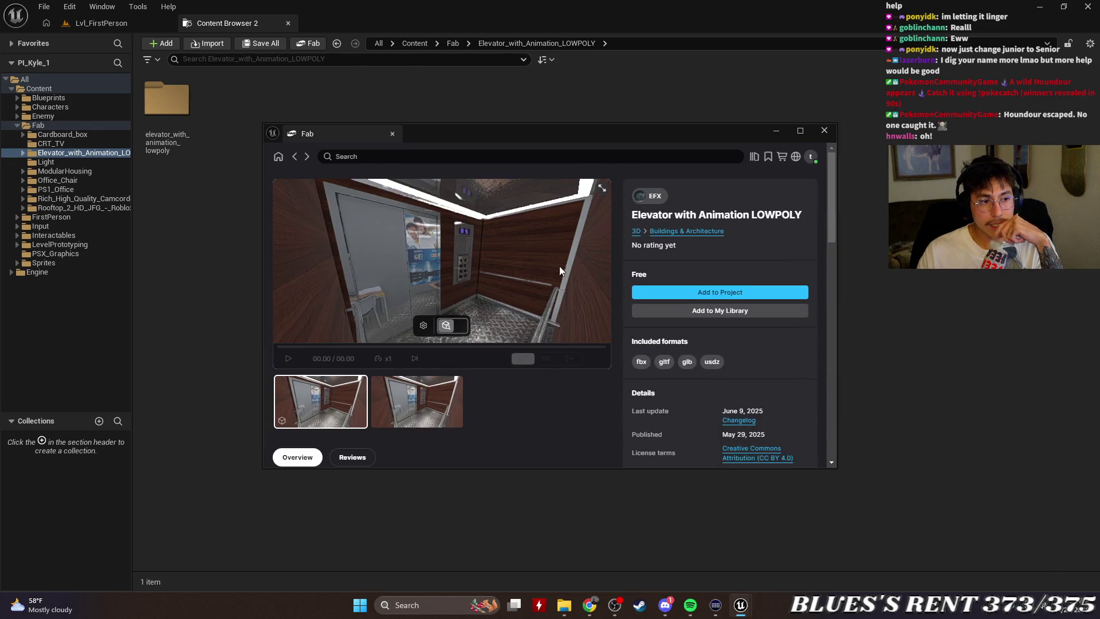
{"action": "left_click", "coordinate": [819, 131]}
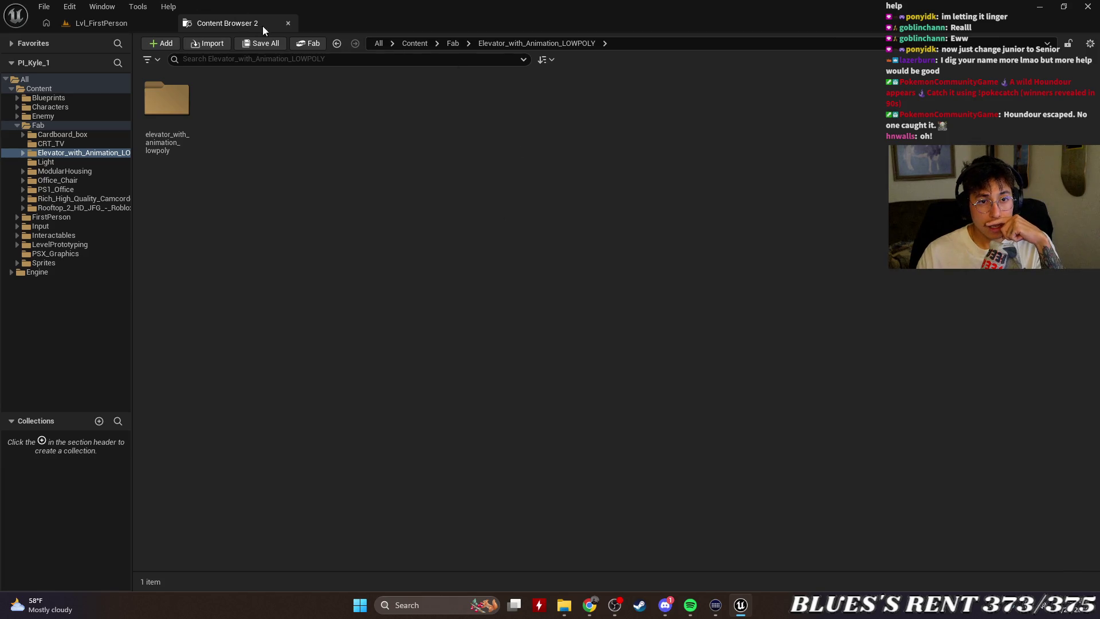
{"action": "left_click", "coordinate": [287, 23]}
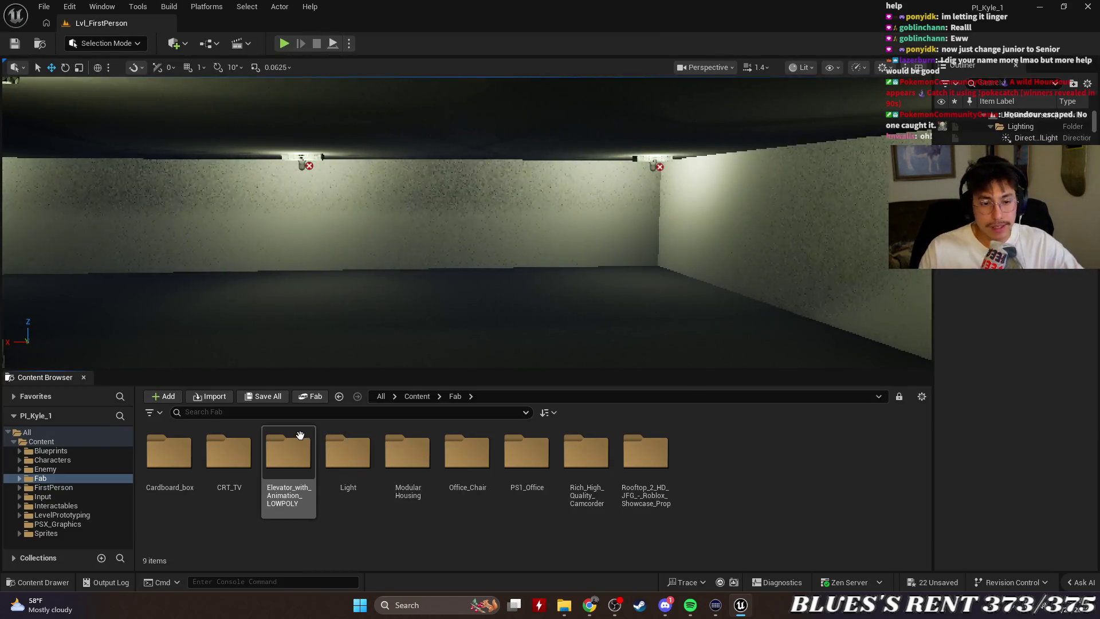
Create an Actor Blueprint named BP_Elevator in Elevator_with_Animation_LOWPOLY/elevator_with_animation_lowpoly and open it.
{"action": "double_click", "coordinate": [292, 450]}
{"action": "double_click", "coordinate": [191, 438]}
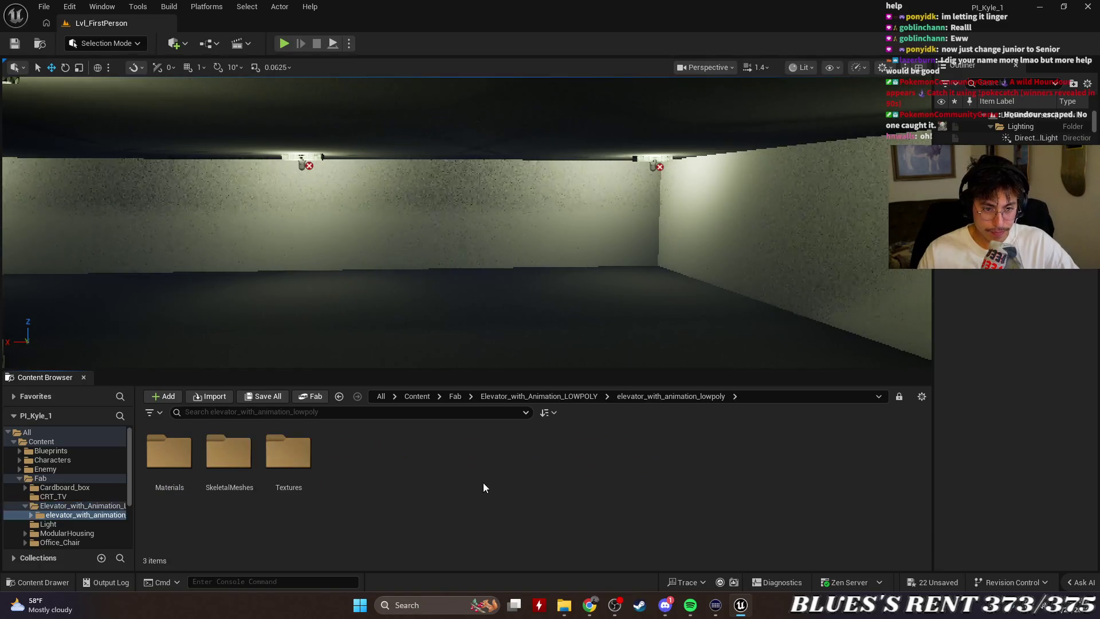
{"action": "right_click", "coordinate": [357, 477]}
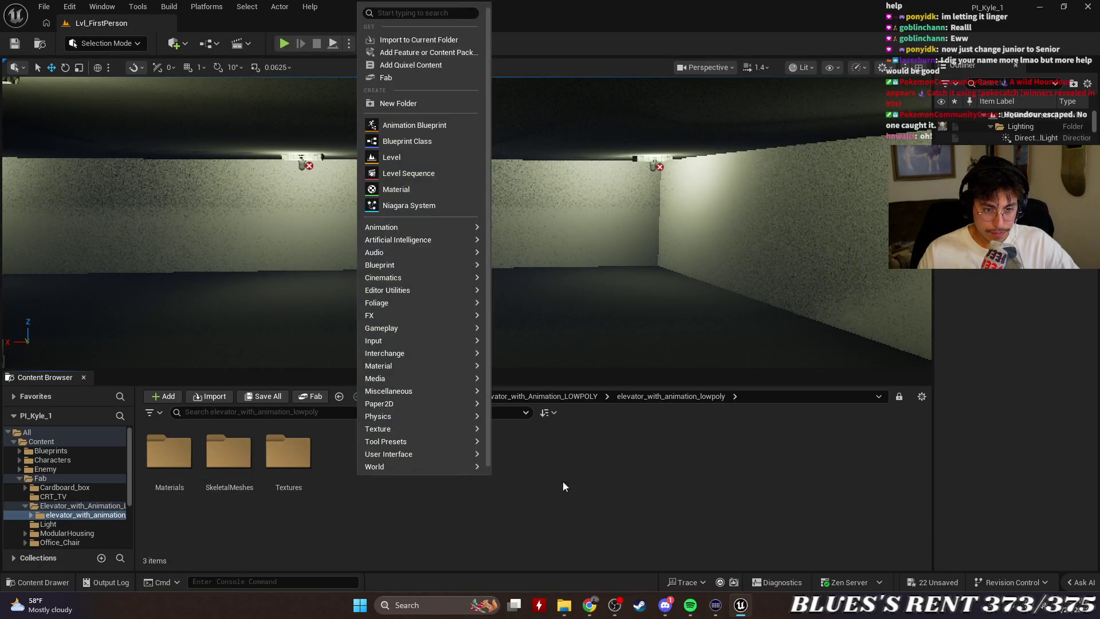
{"action": "left_click", "coordinate": [425, 141]}
{"action": "left_click", "coordinate": [439, 219]}
{"action": "type", "text": "BP_Elevator"}
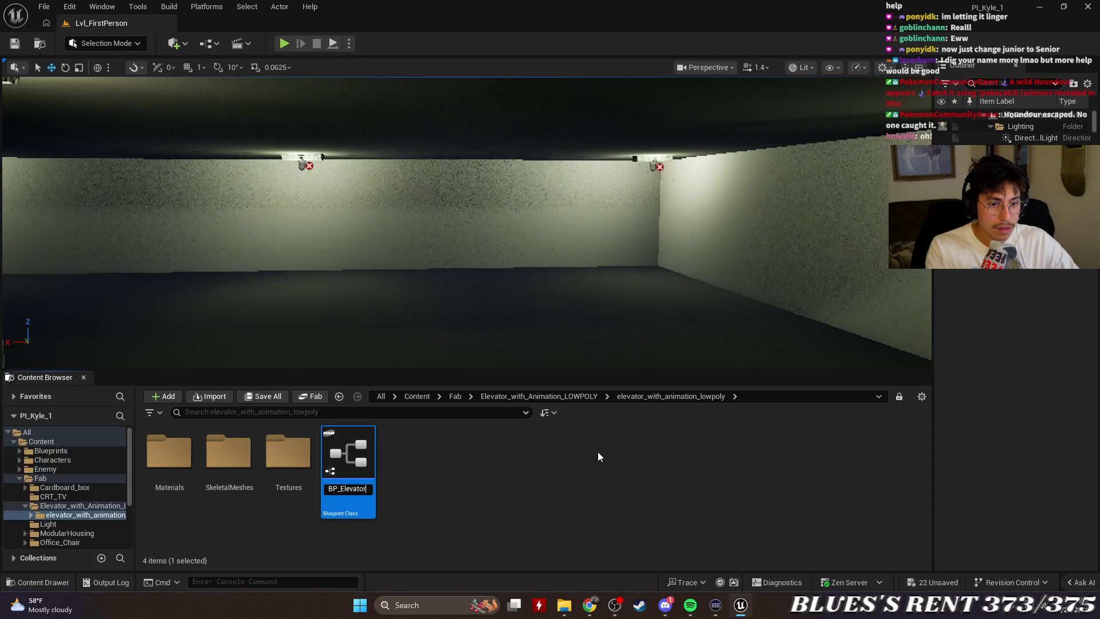
{"action": "key", "text": "Return"}
{"action": "left_click", "coordinate": [597, 451]}
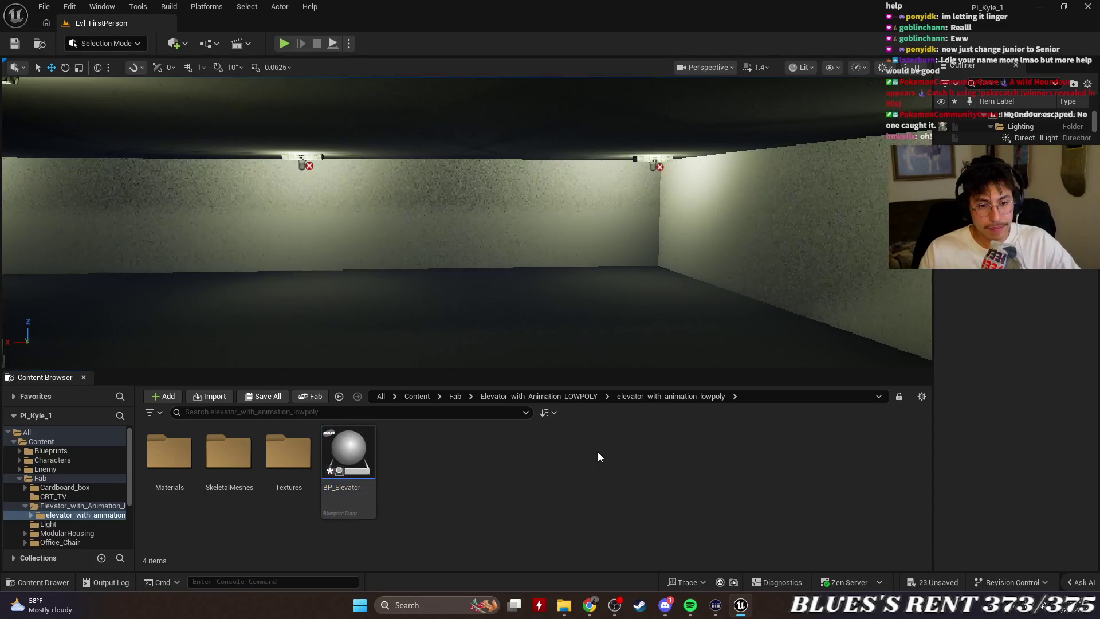
{"action": "left_click", "coordinate": [353, 456]}
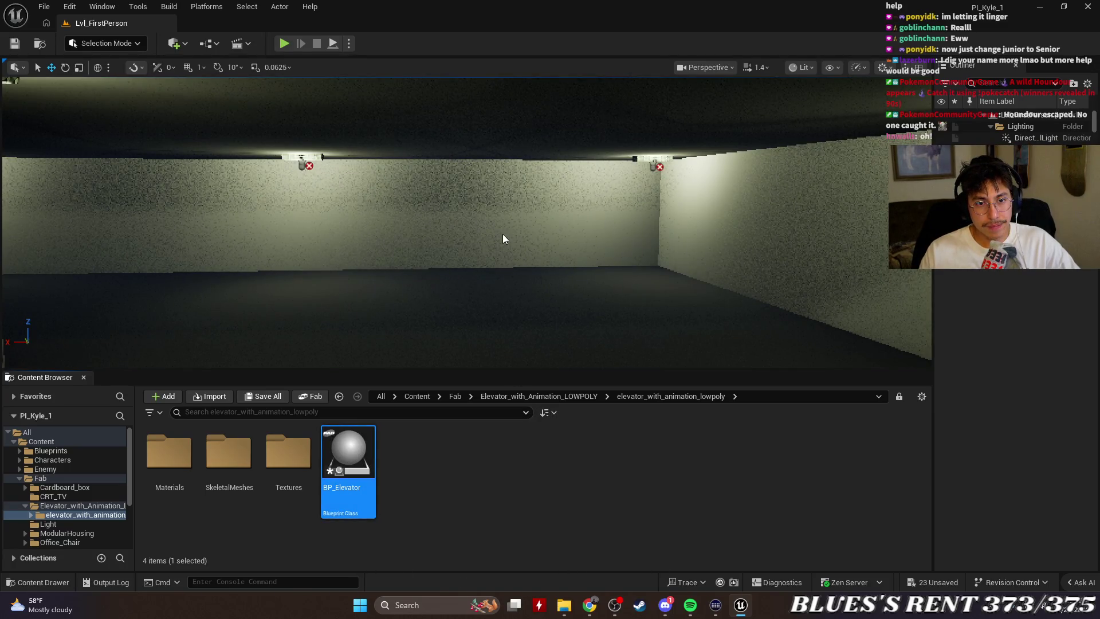
{"action": "key", "text": "Return"}
{"action": "left_click", "coordinate": [27, 80]}
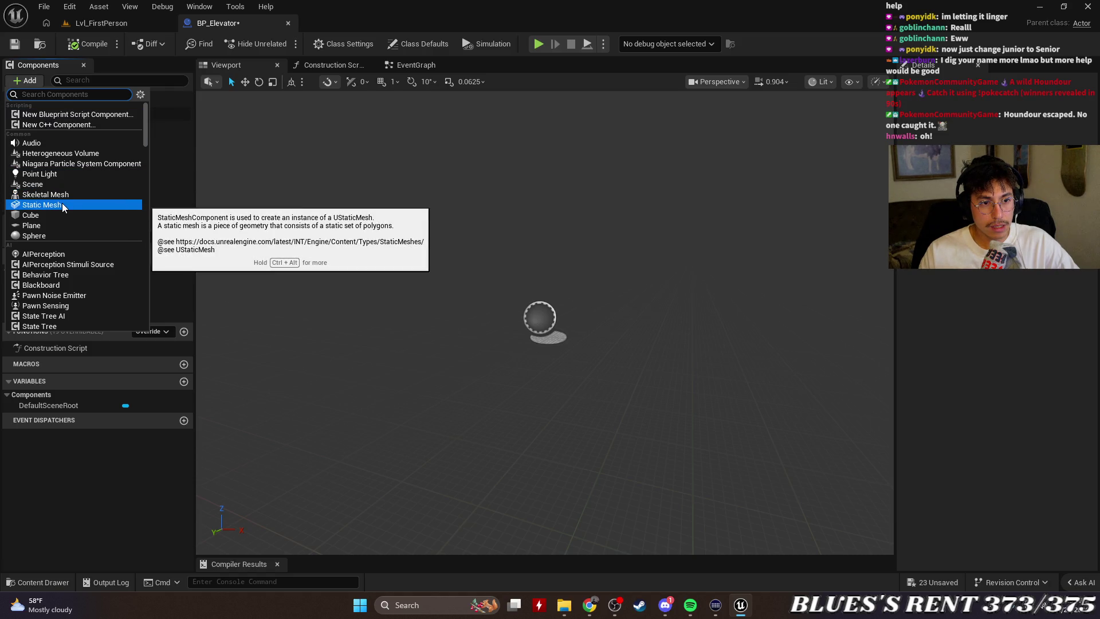
Add a Static Mesh component to BP_Elevator, then delete it again.
{"action": "left_click", "coordinate": [41, 205]}
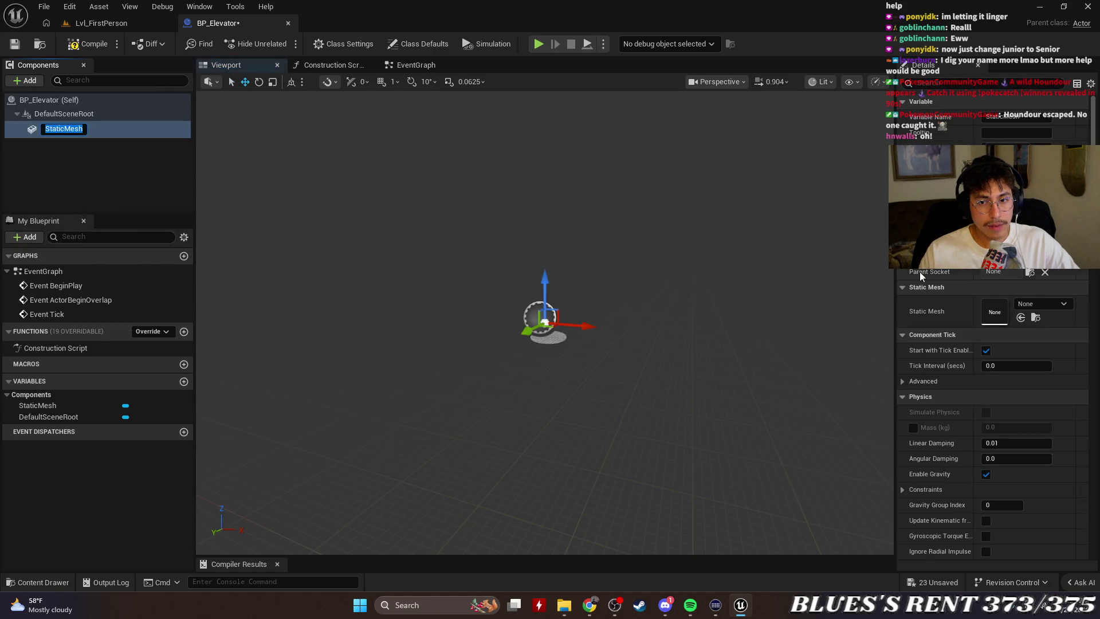
{"action": "left_click", "coordinate": [1051, 304]}
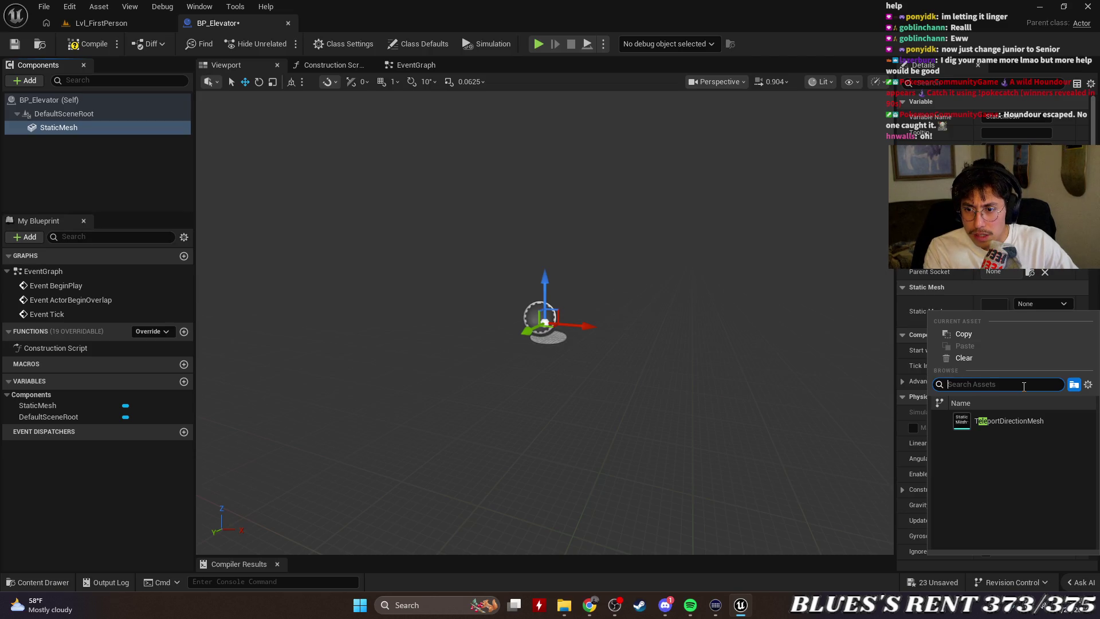
{"action": "left_click", "coordinate": [14, 185]}
{"action": "right_click", "coordinate": [45, 131]}
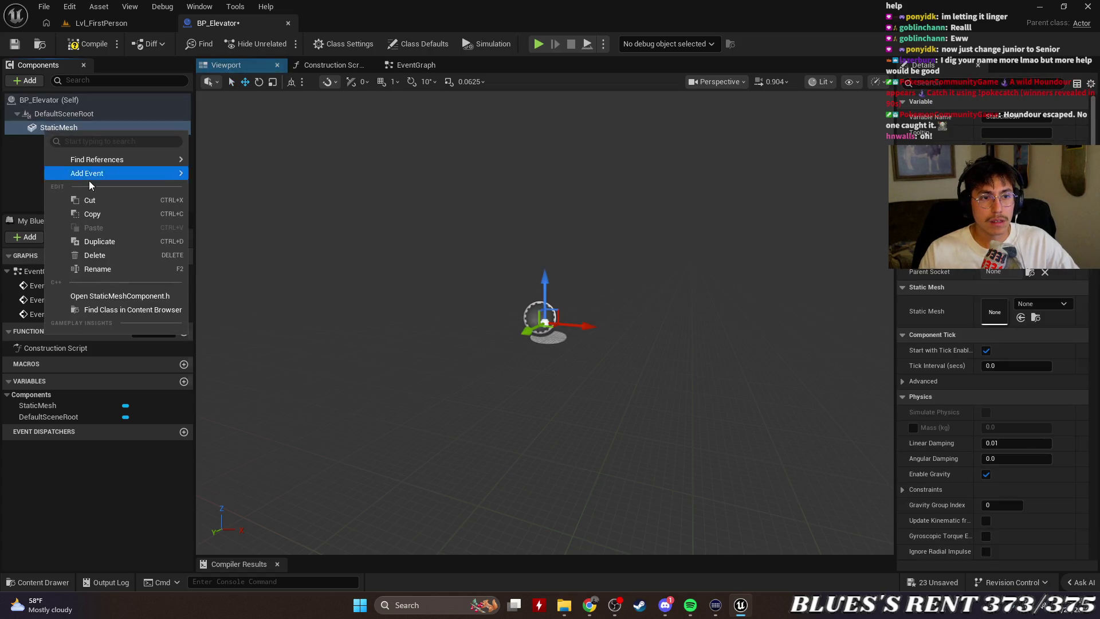
{"action": "left_click", "coordinate": [95, 255]}
Add a Skeletal Mesh component set to Use Animation Asset, then browse to the elevator assets.
{"action": "left_click", "coordinate": [26, 81]}
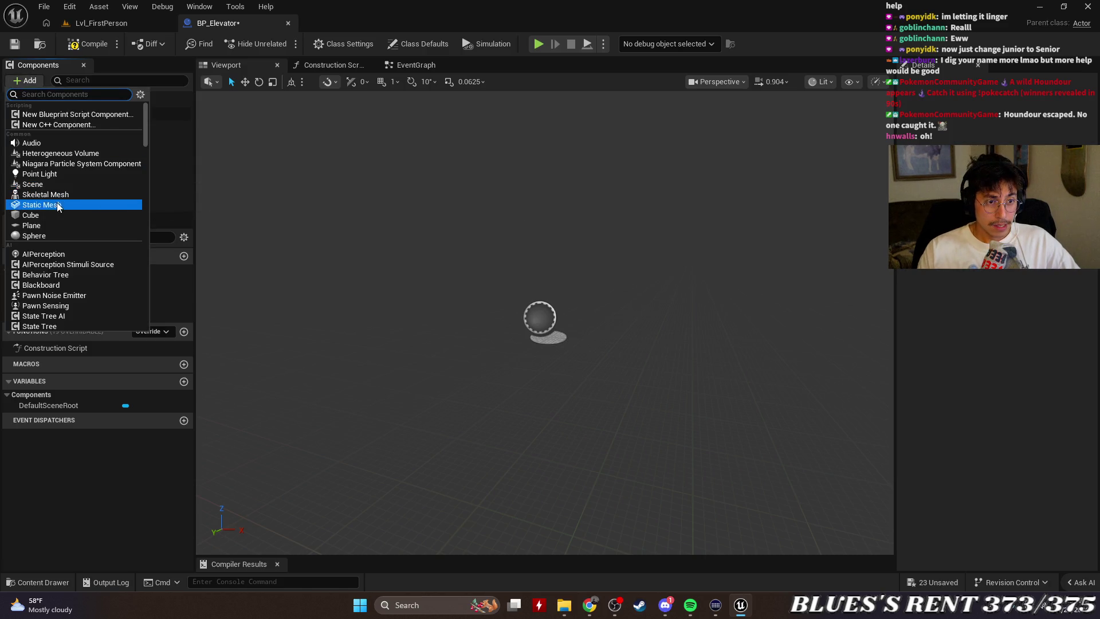
{"action": "left_click", "coordinate": [48, 194]}
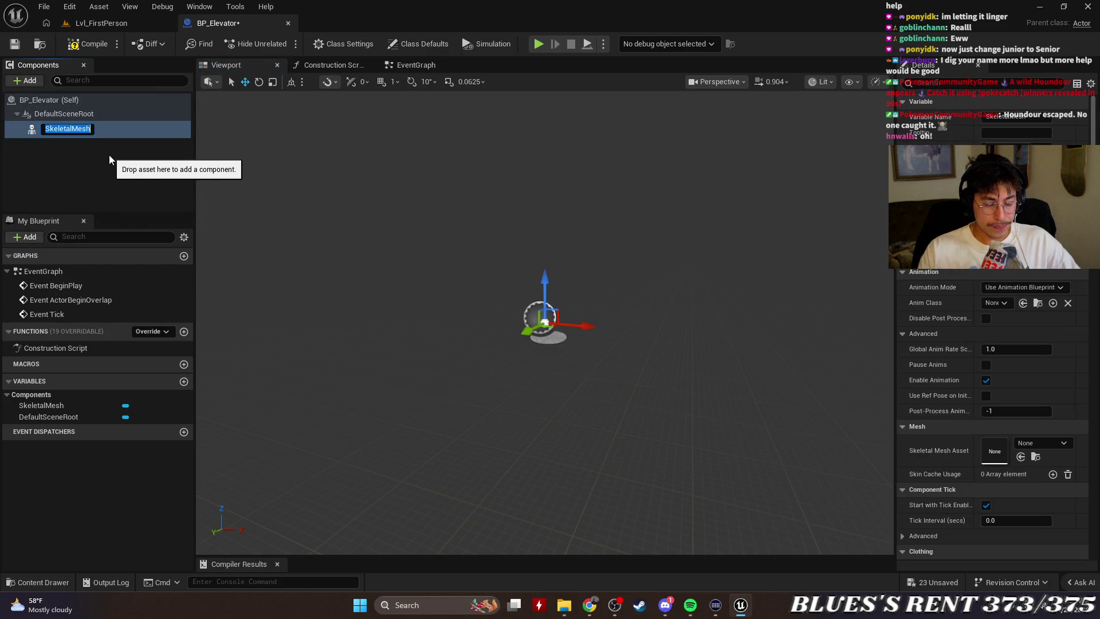
{"action": "left_click", "coordinate": [1057, 288]}
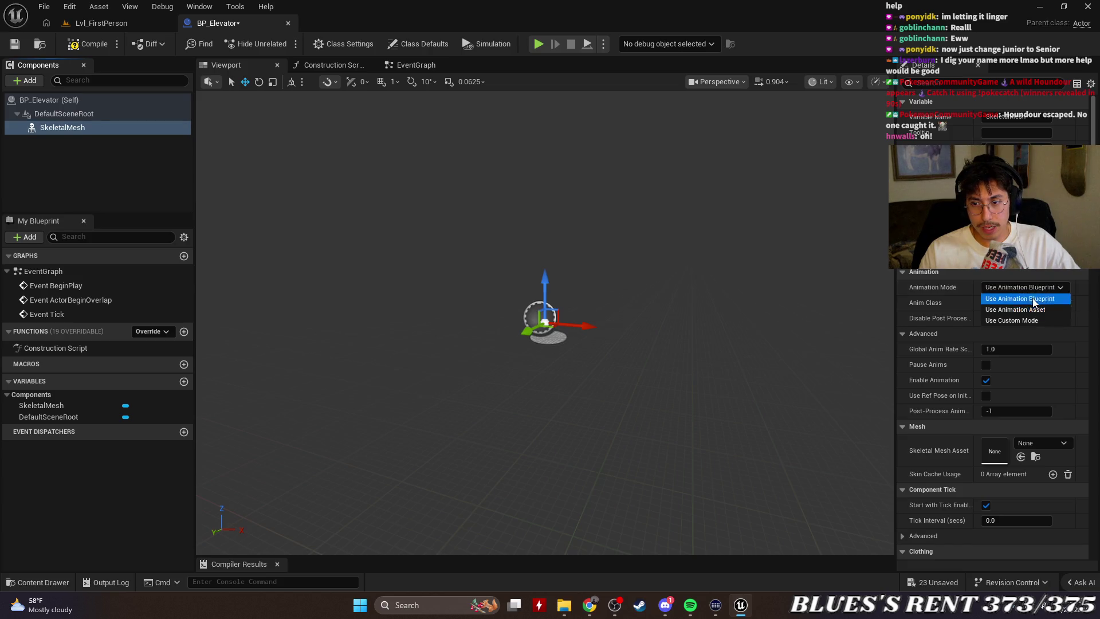
{"action": "left_click", "coordinate": [1040, 321]}
{"action": "left_click", "coordinate": [1026, 287]}
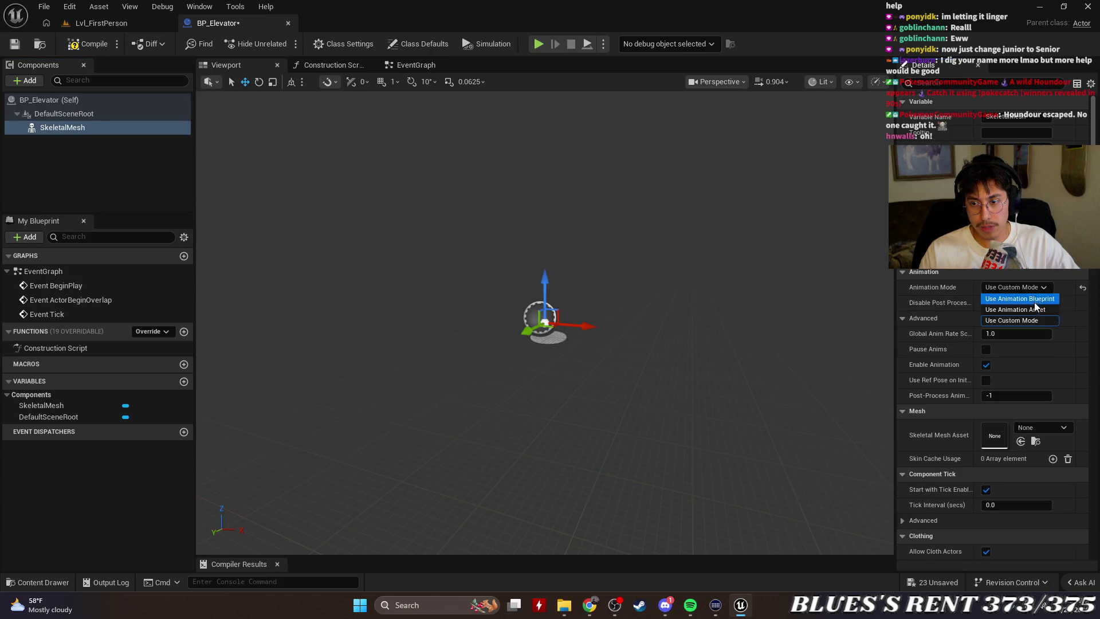
{"action": "left_click", "coordinate": [1016, 309]}
{"action": "left_click", "coordinate": [1039, 305]}
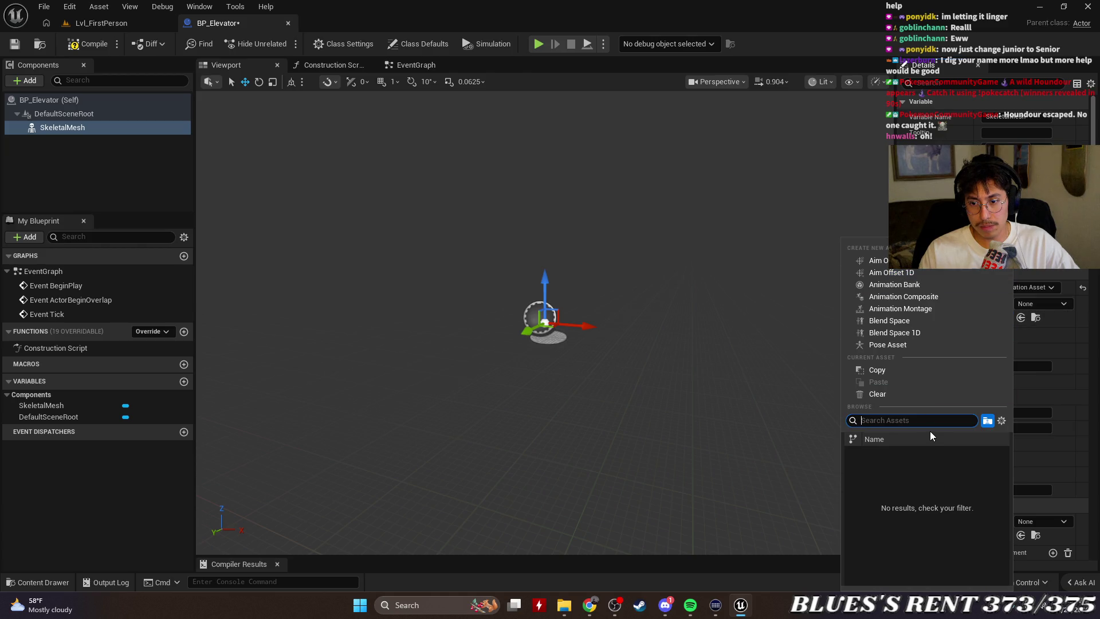
{"action": "type", "text": "ele"}
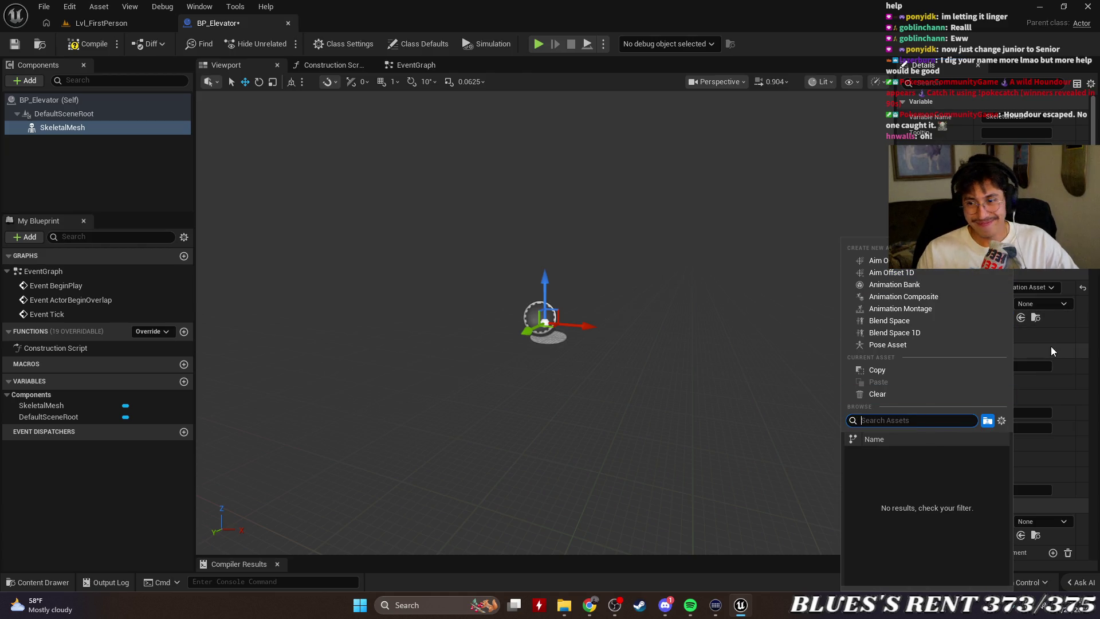
{"action": "left_click", "coordinate": [1074, 319]}
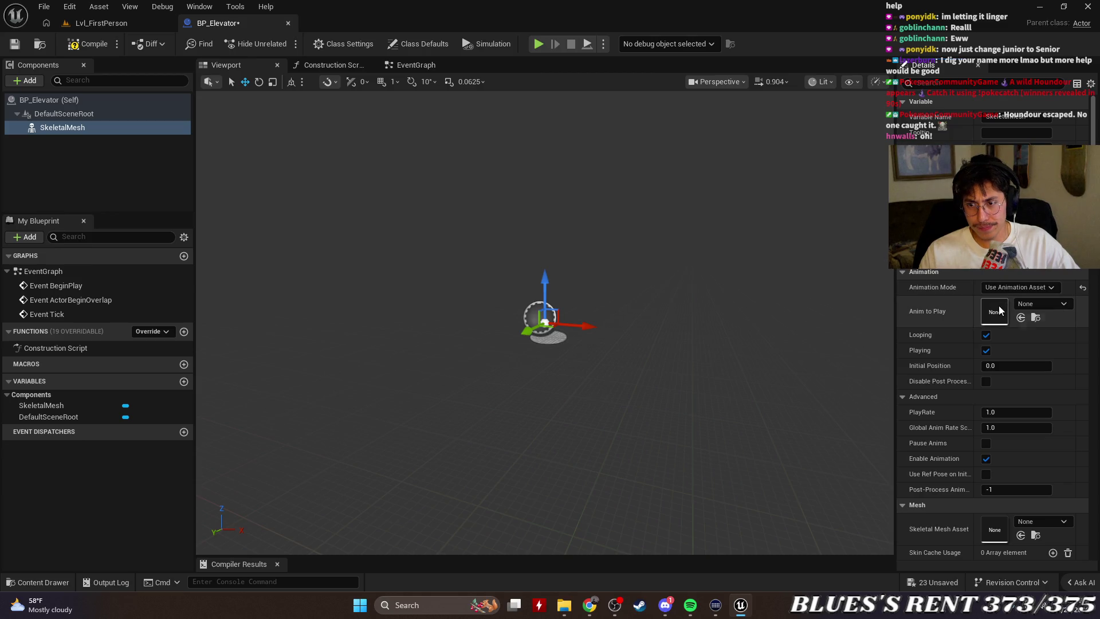
{"action": "left_click", "coordinate": [1036, 319]}
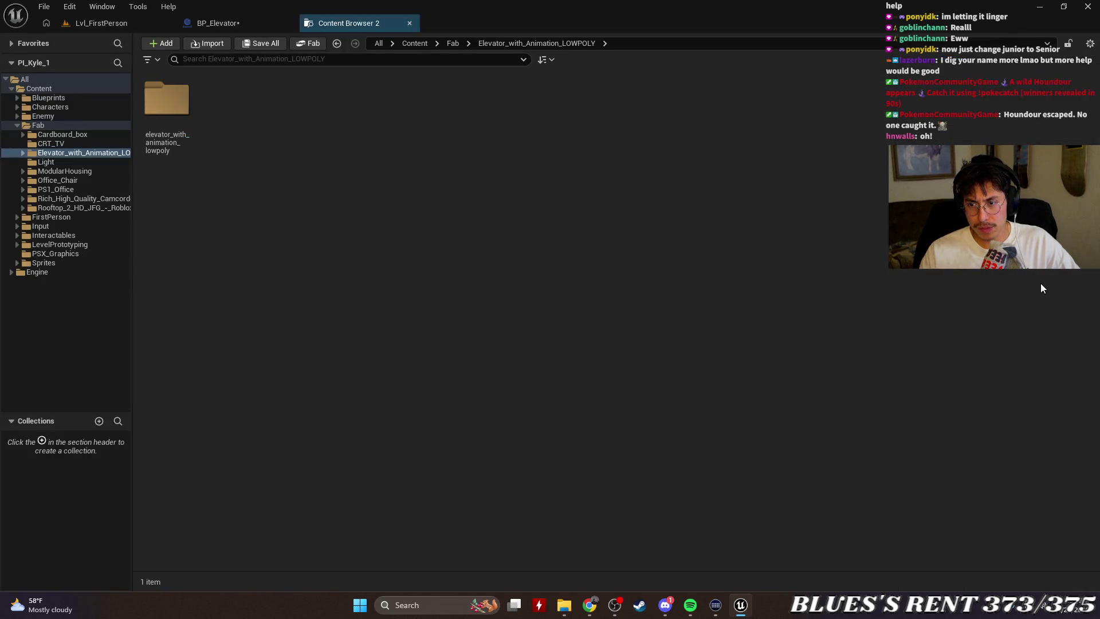
Preview the elevator_with_animation_lowpoly_Anim sequence from the SkeletalMeshes folder, then return to BP_Elevator.
{"action": "double_click", "coordinate": [167, 98]}
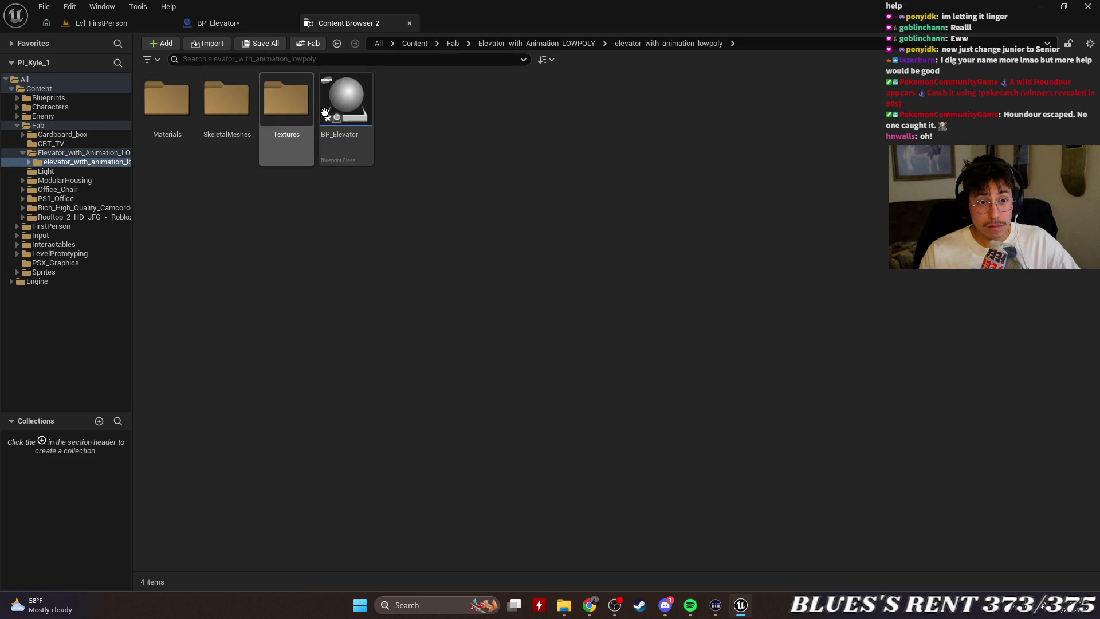
{"action": "double_click", "coordinate": [245, 96]}
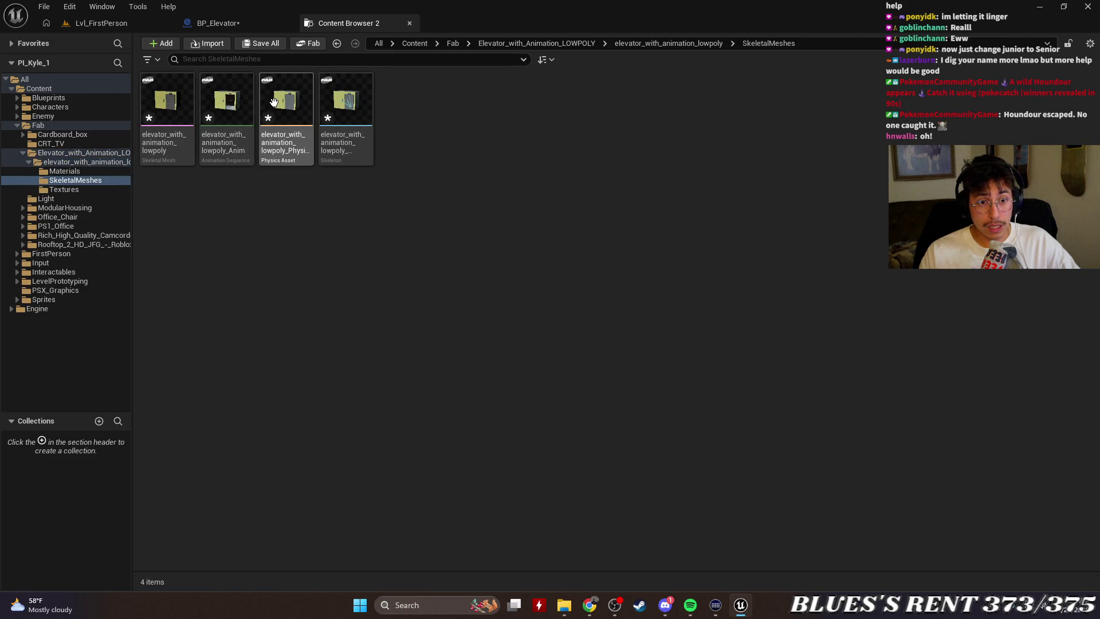
{"action": "double_click", "coordinate": [223, 130]}
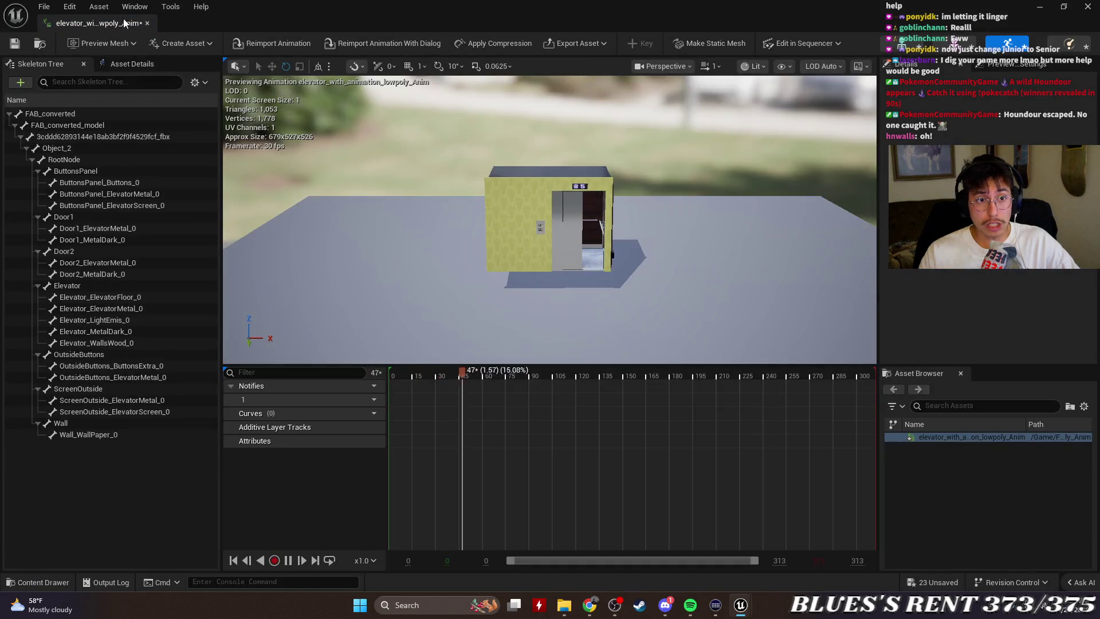
{"action": "left_click", "coordinate": [152, 21]}
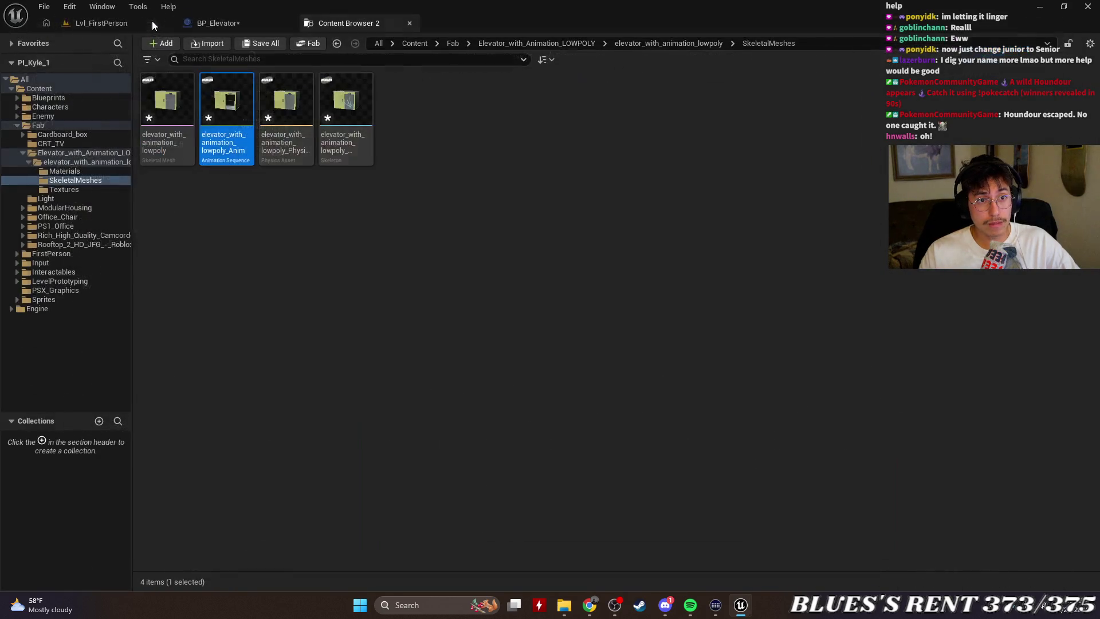
{"action": "left_click", "coordinate": [409, 22]}
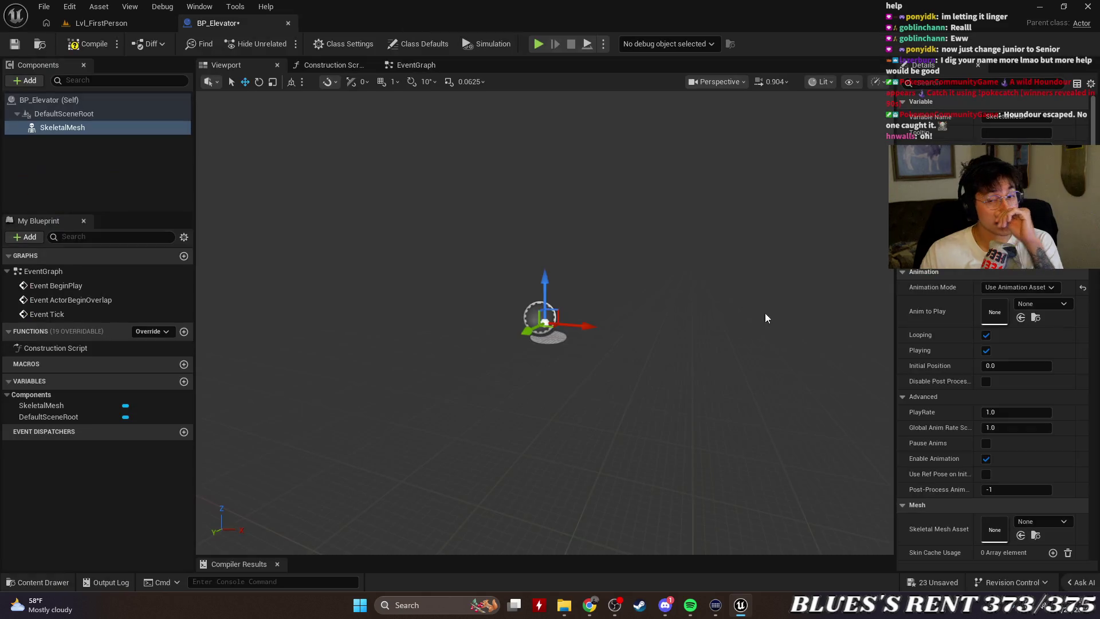
Toggle Animation Mode to Animation Blueprint and back to Use Animation Asset, searching Anim to Play for 'ele'.
{"action": "left_click", "coordinate": [1013, 288]}
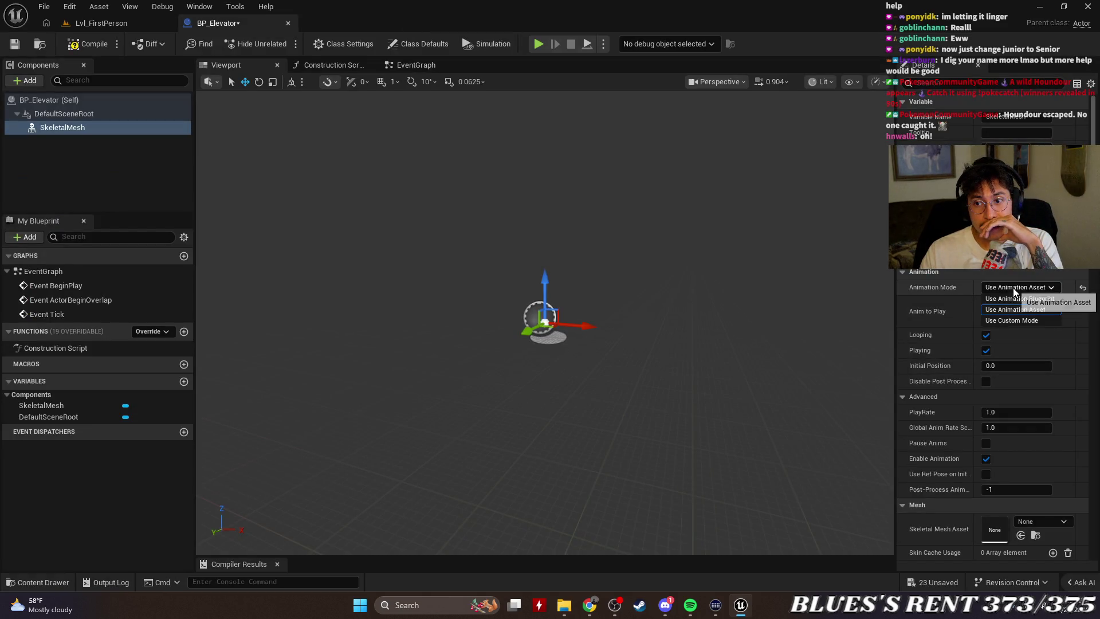
{"action": "left_click", "coordinate": [1015, 299]}
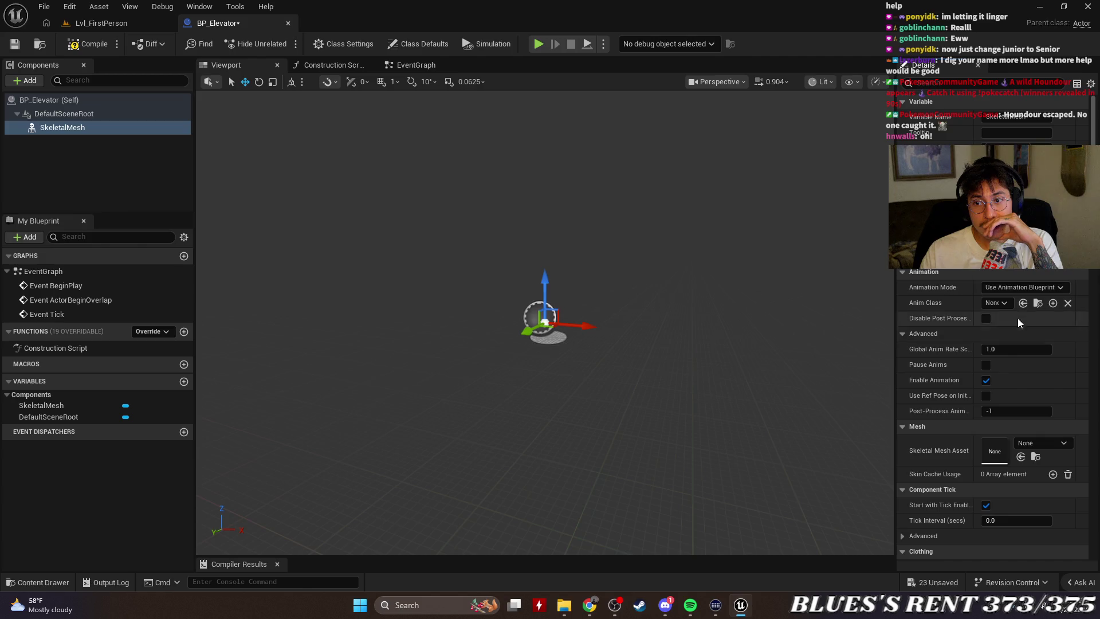
{"action": "left_click", "coordinate": [1018, 288]}
{"action": "left_click", "coordinate": [1026, 310]}
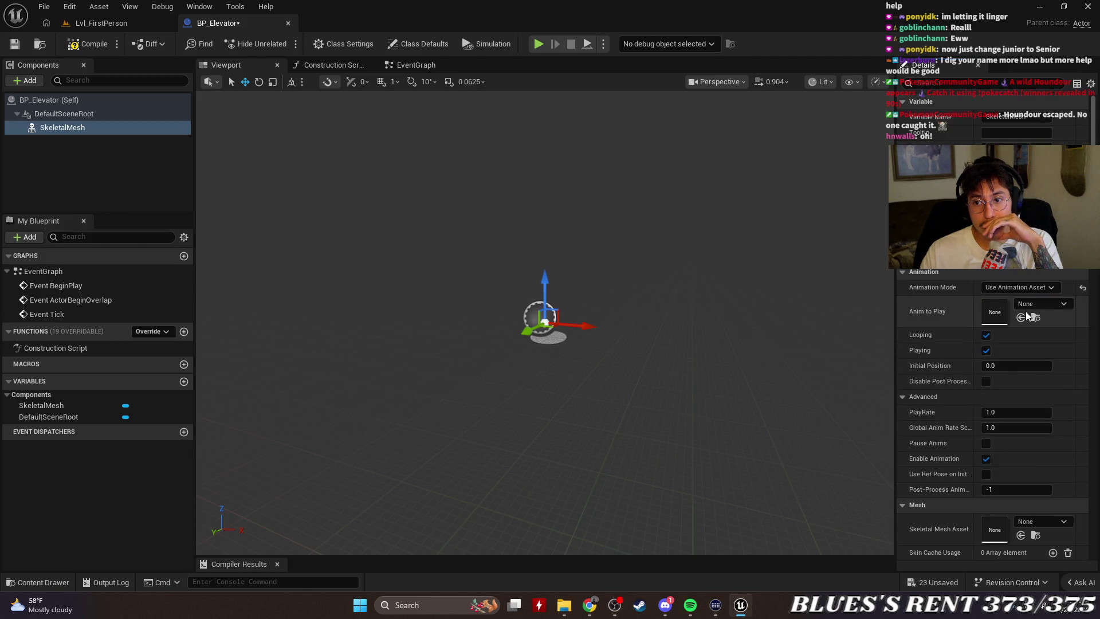
{"action": "left_click", "coordinate": [1050, 303]}
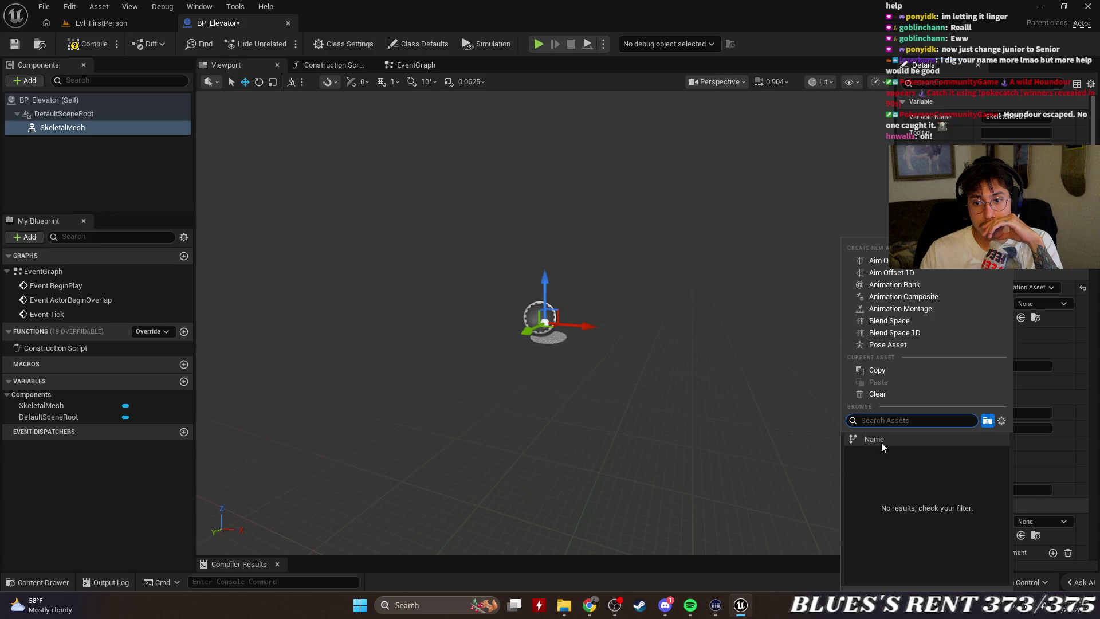
{"action": "type", "text": "ele"}
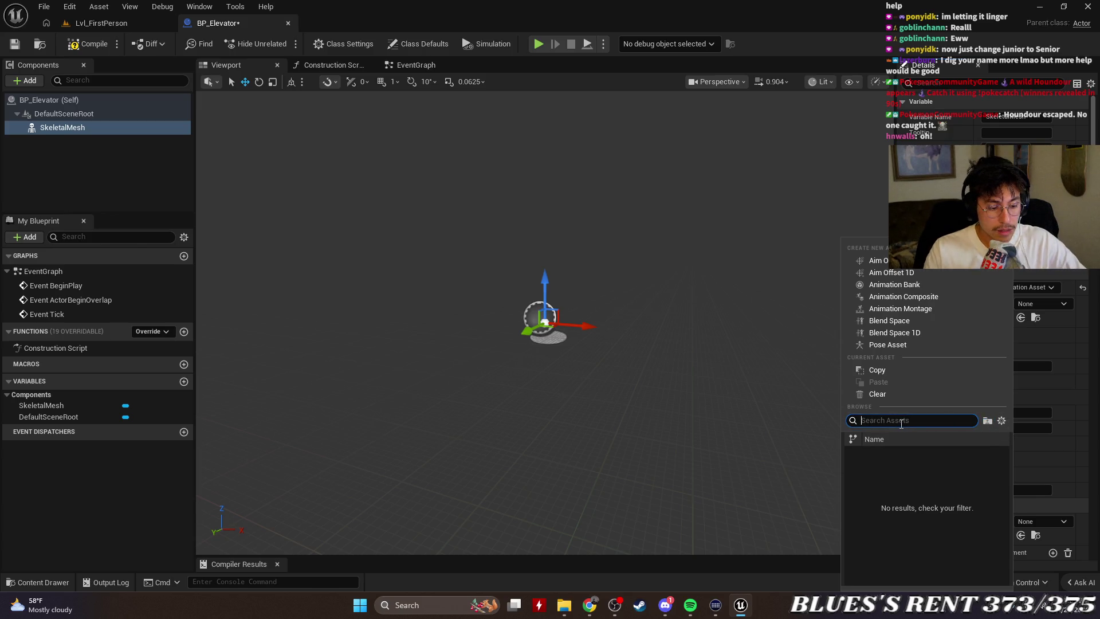
{"action": "key", "text": "BackSpace"}
{"action": "key", "text": "BackSpace"}
{"action": "key", "text": "BackSpace"}
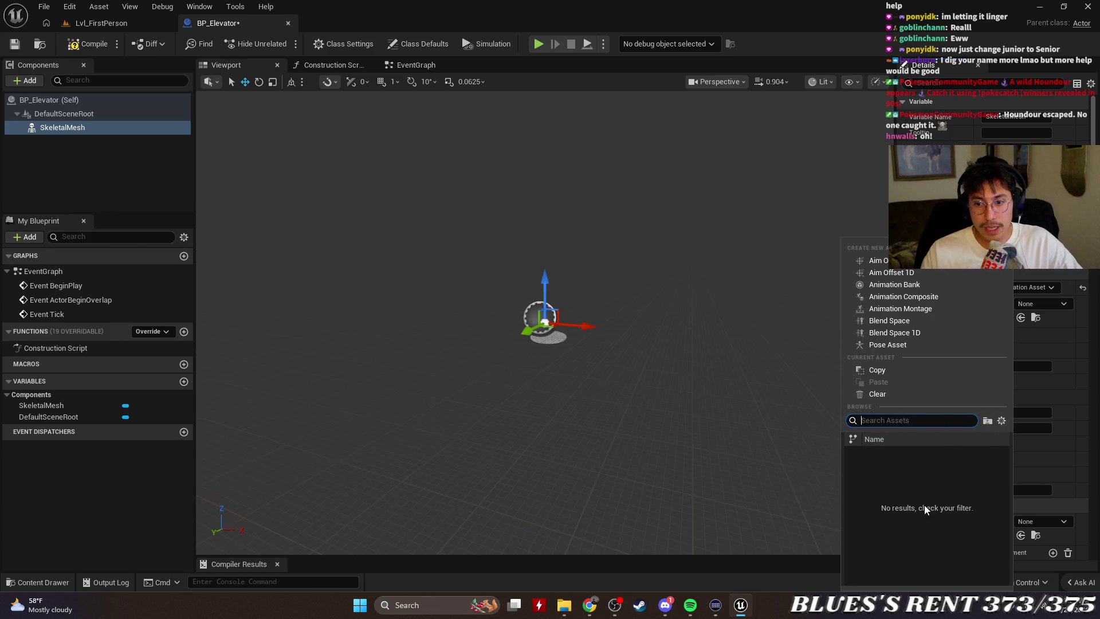
{"action": "left_click", "coordinate": [1002, 421]}
{"action": "left_click", "coordinate": [1004, 420]}
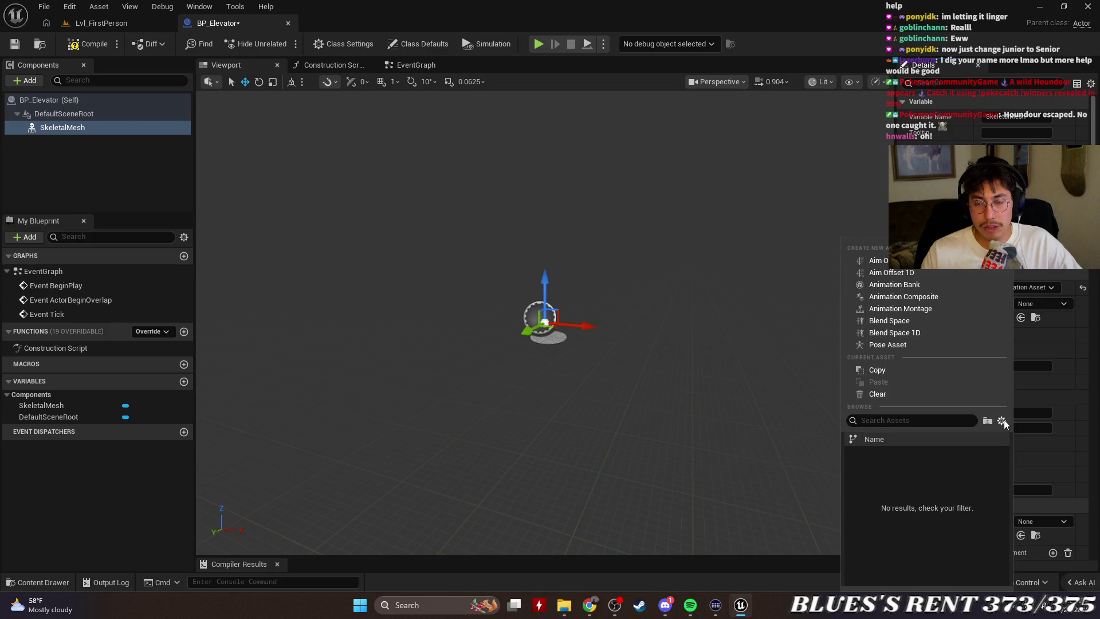
{"action": "left_click", "coordinate": [1014, 403]}
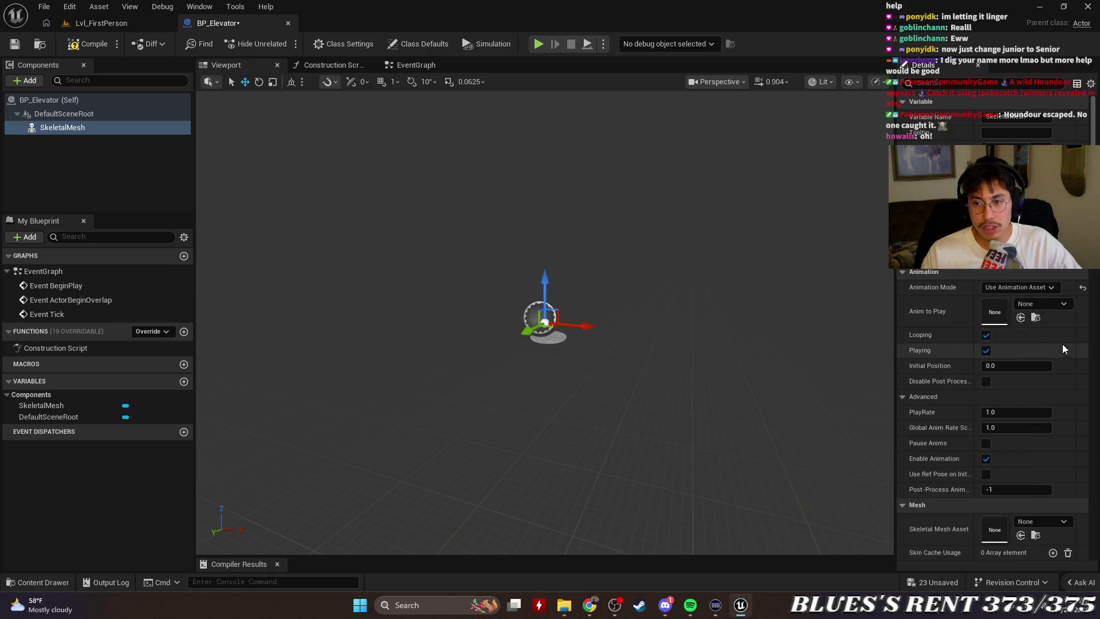
Locate and preview the elevator animation sequence again, then close the browser back to BP_Elevator.
{"action": "left_click", "coordinate": [1035, 319]}
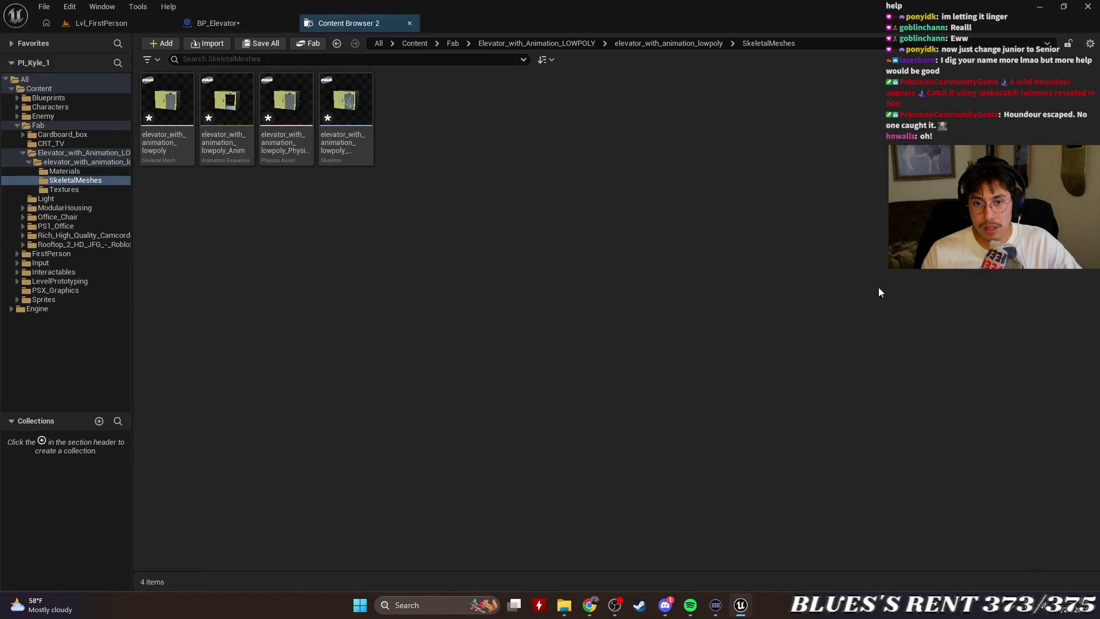
{"action": "left_click", "coordinate": [227, 102]}
{"action": "double_click", "coordinate": [228, 102]}
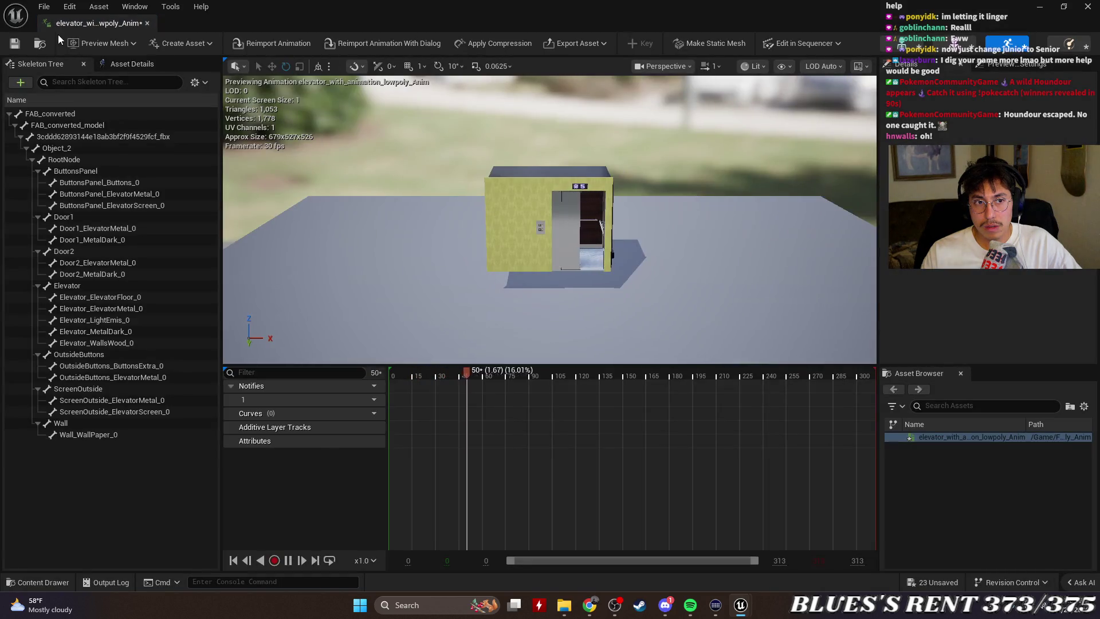
{"action": "left_click", "coordinate": [147, 24]}
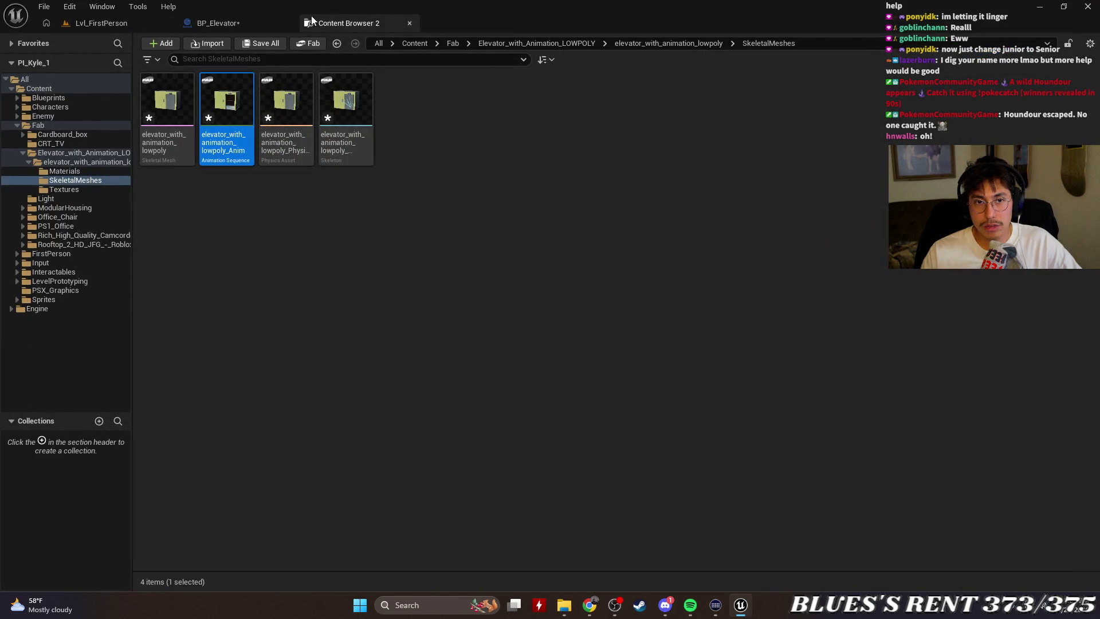
{"action": "left_click", "coordinate": [410, 24]}
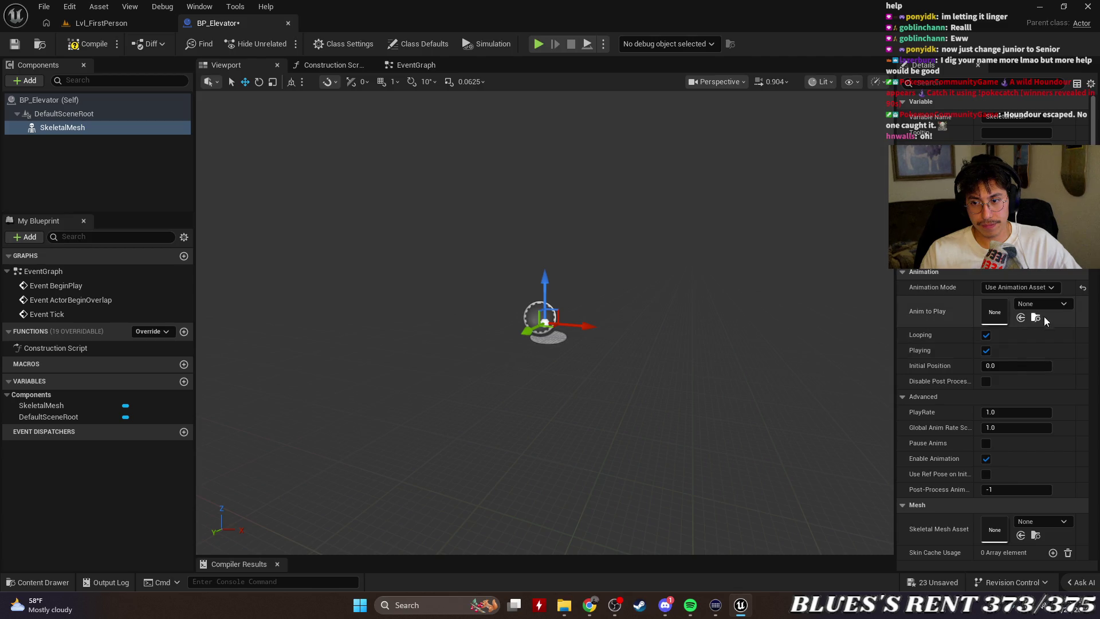
Switch Animation Mode to Use Animation Blueprint and search the anim class list for 'ele' and 'low'.
{"action": "left_click", "coordinate": [1058, 305]}
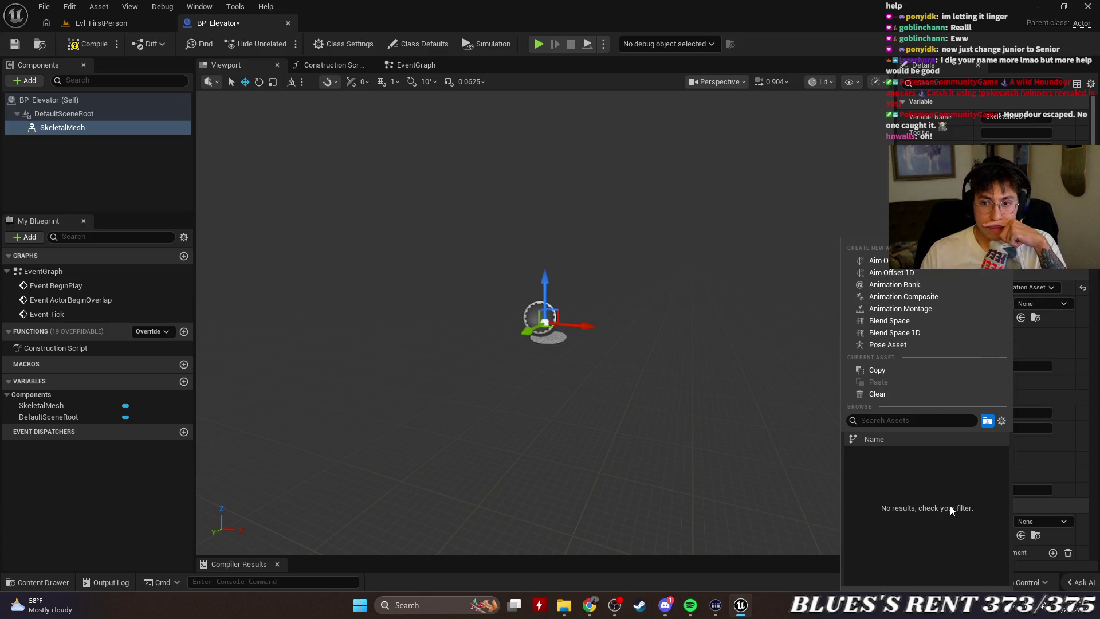
{"action": "left_click", "coordinate": [1067, 419]}
{"action": "left_click", "coordinate": [1025, 287]}
{"action": "left_click", "coordinate": [1014, 298]}
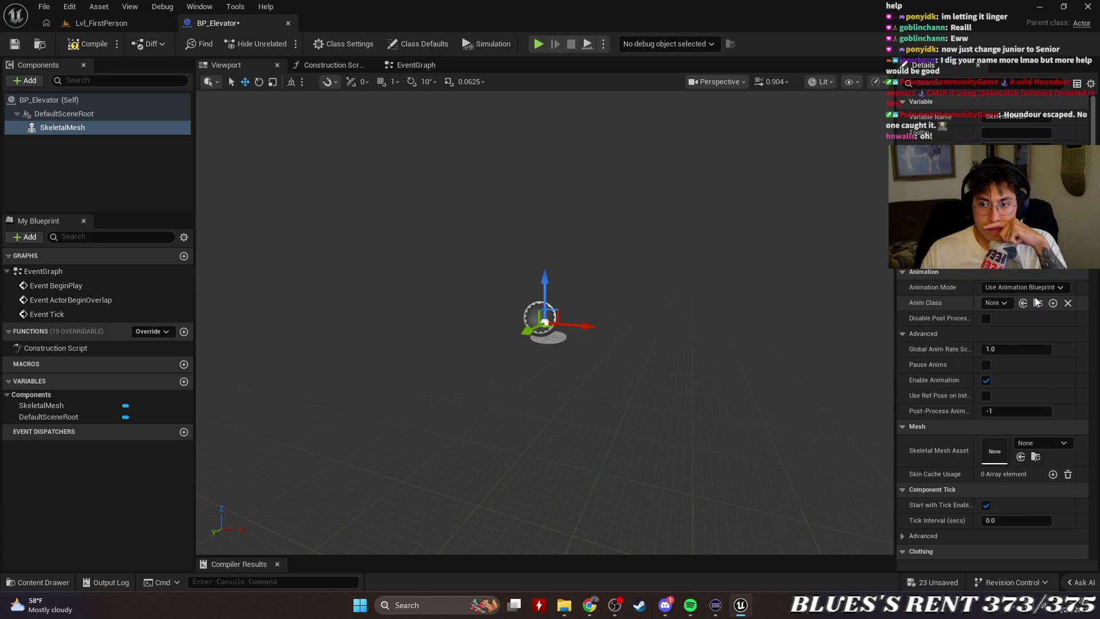
{"action": "left_click", "coordinate": [1000, 305]}
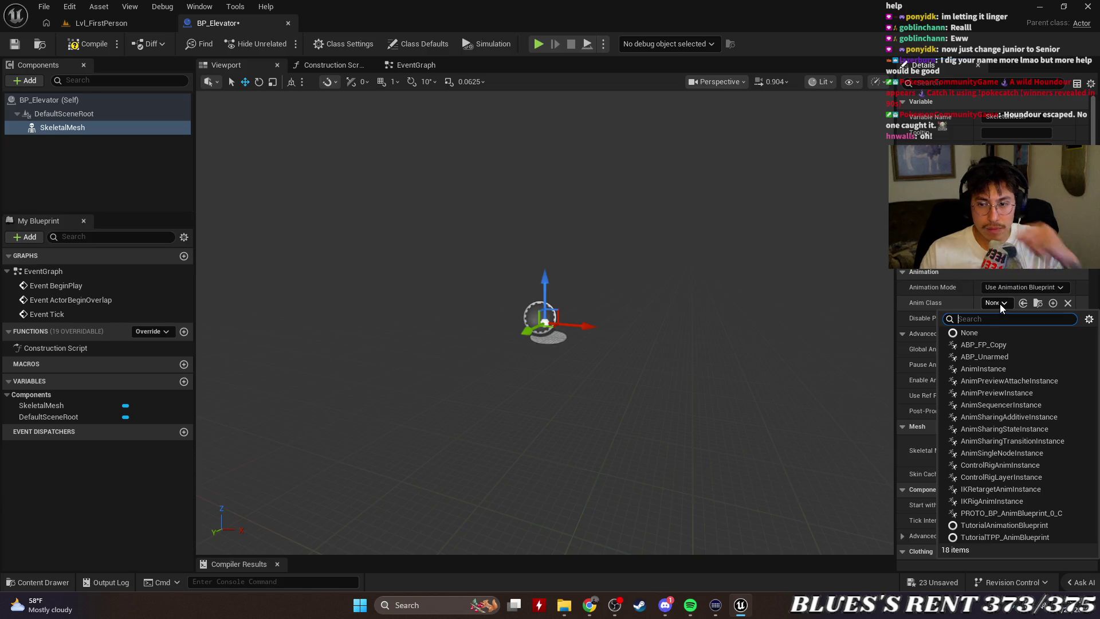
{"action": "type", "text": "ele"}
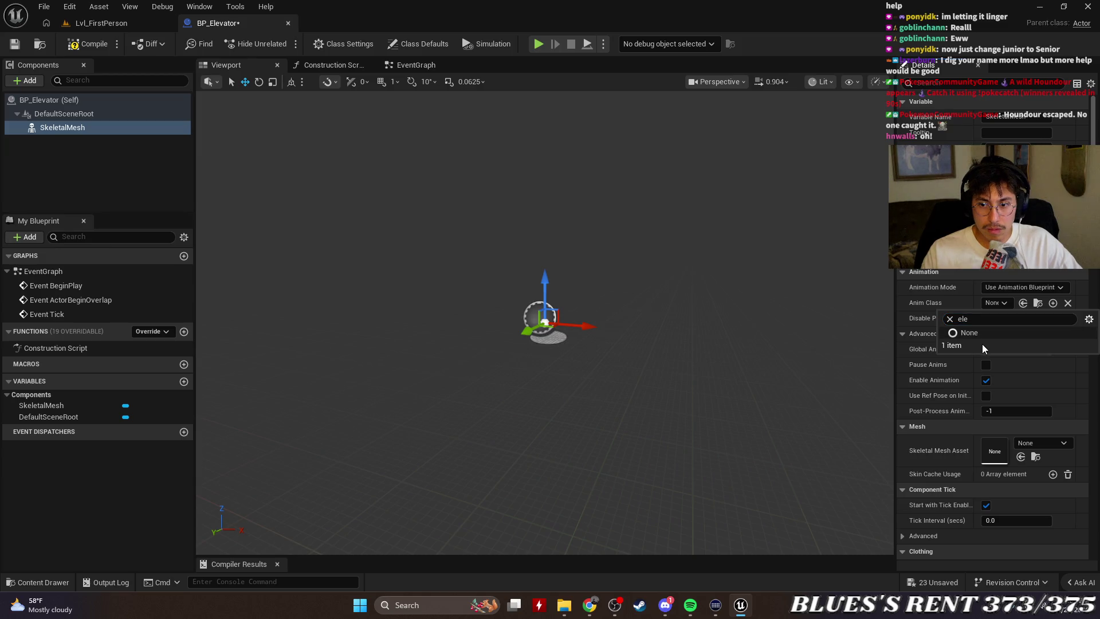
{"action": "double_click", "coordinate": [988, 319]}
{"action": "key", "text": "BackSpace"}
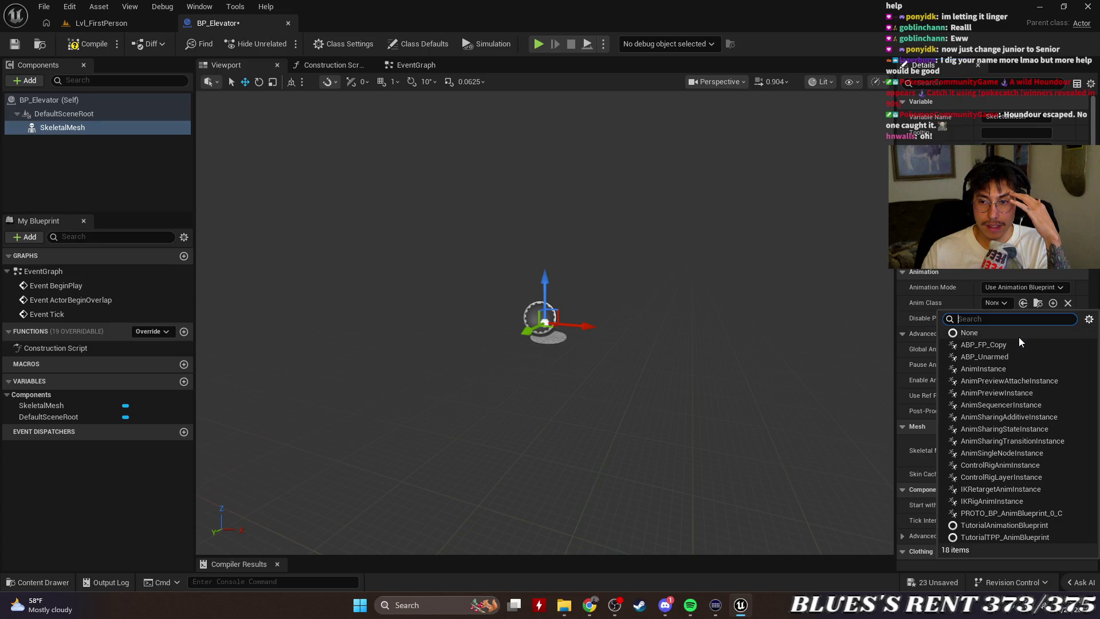
{"action": "type", "text": "low"}
{"action": "key", "text": "BackSpace"}
{"action": "key", "text": "BackSpace"}
{"action": "key", "text": "BackSpace"}
Set Animation Mode back to Use Animation Asset and browse to the Anim to Play in Content Browser.
{"action": "left_click", "coordinate": [1032, 287]}
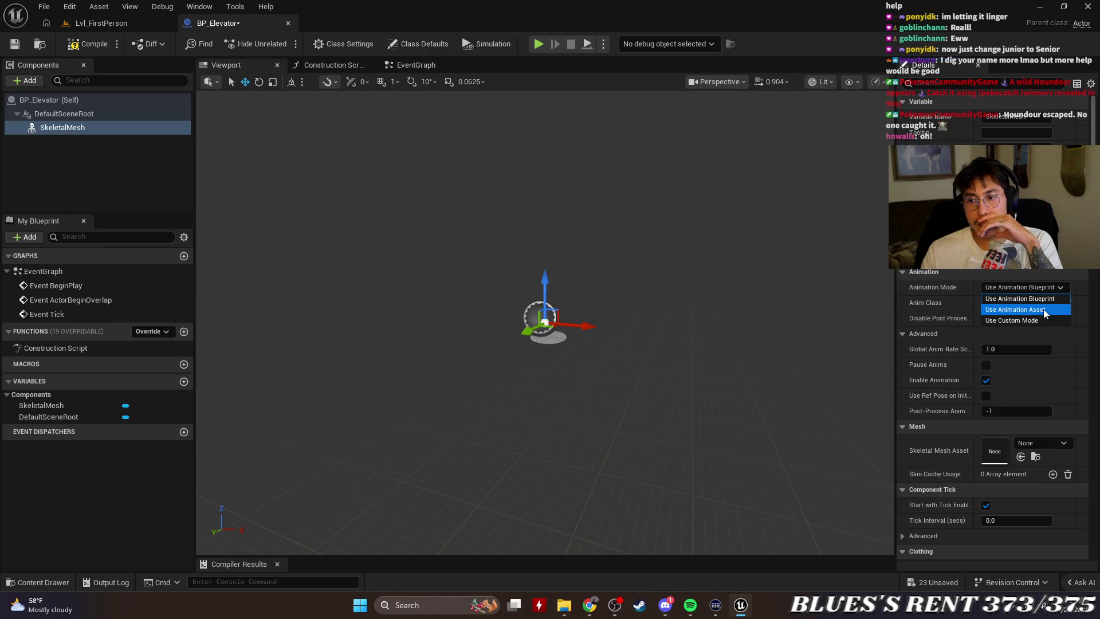
{"action": "left_click", "coordinate": [1041, 310]}
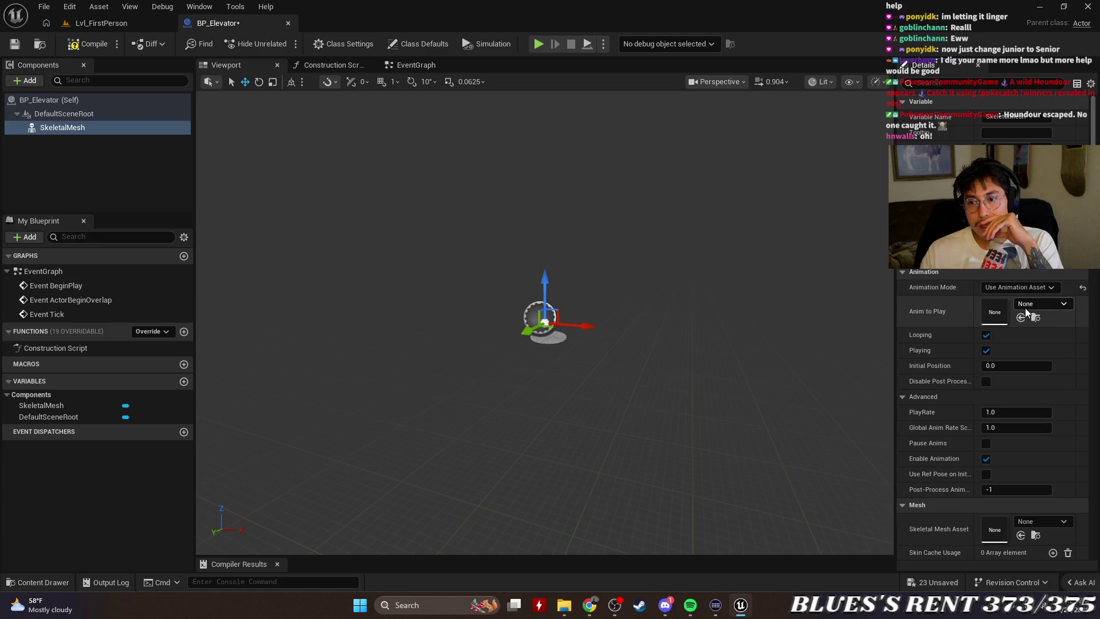
{"action": "left_click", "coordinate": [1026, 308]}
{"action": "left_click", "coordinate": [1035, 310]}
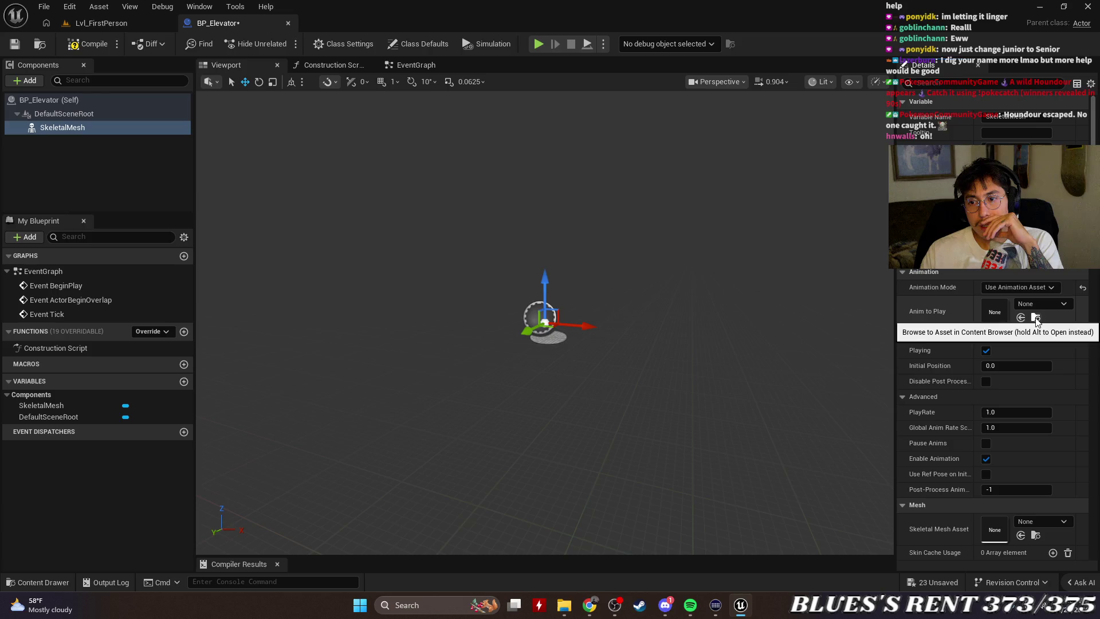
{"action": "left_click", "coordinate": [1035, 319]}
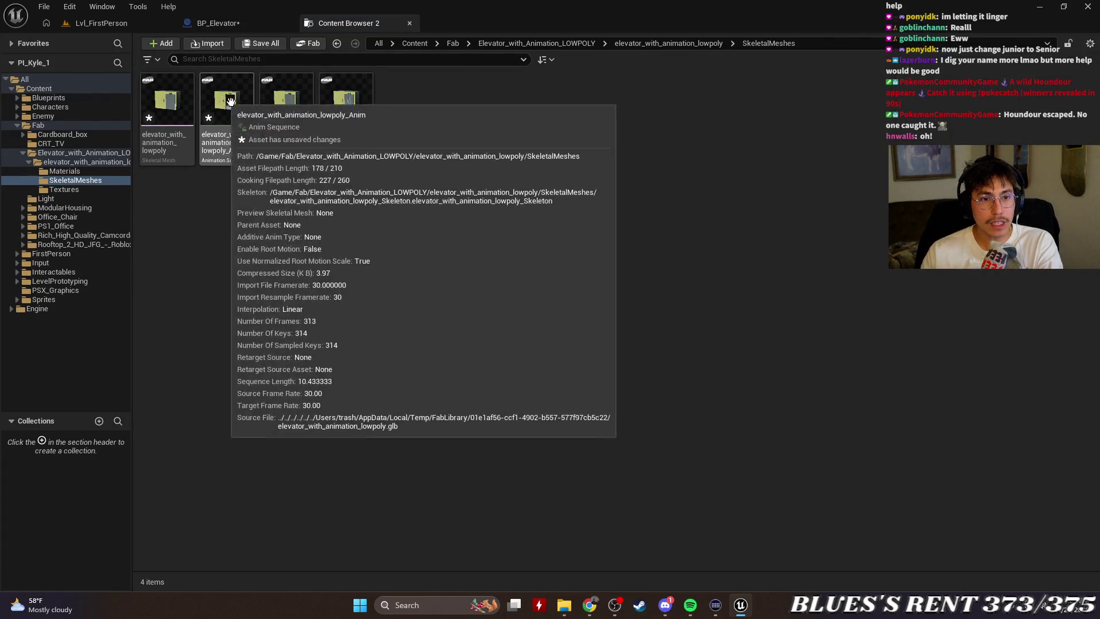
{"action": "right_click", "coordinate": [248, 102]}
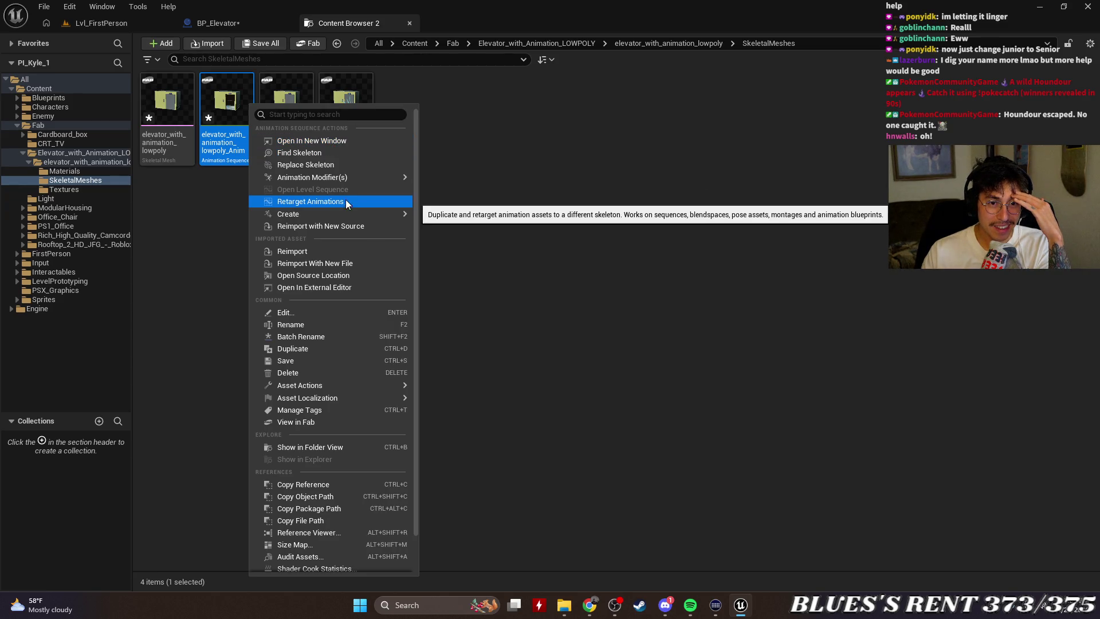
{"action": "mouse_move", "coordinate": [337, 178]}
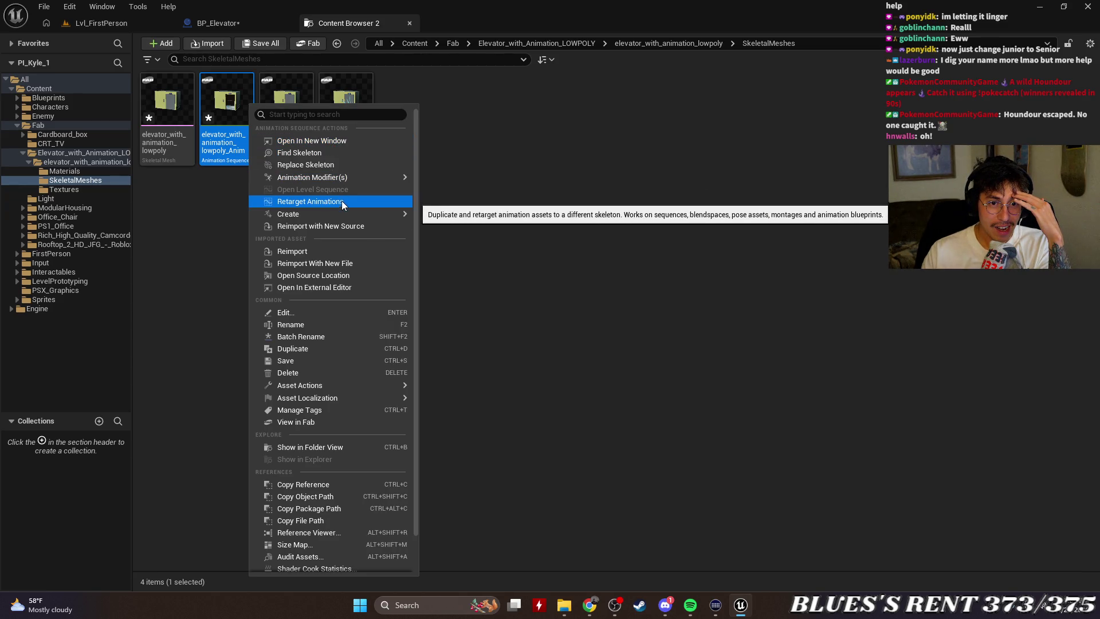
{"action": "left_click", "coordinate": [356, 251]}
{"action": "mouse_move", "coordinate": [356, 20]}
{"action": "left_mouse_down"}
{"action": "mouse_move", "coordinate": [343, 139]}
{"action": "mouse_move", "coordinate": [288, 215]}
{"action": "mouse_move", "coordinate": [294, 36]}
{"action": "mouse_move", "coordinate": [315, 22]}
{"action": "mouse_move", "coordinate": [259, 40]}
{"action": "mouse_move", "coordinate": [156, 116]}
{"action": "mouse_move", "coordinate": [56, 236]}
{"action": "mouse_move", "coordinate": [48, 269]}
{"action": "left_mouse_up"}
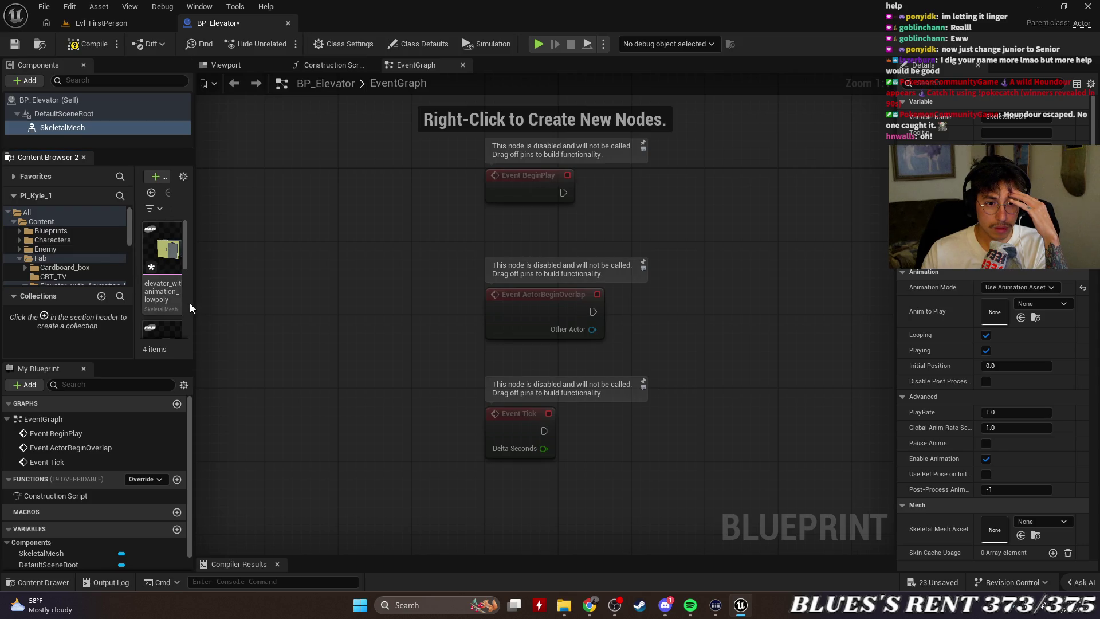
Try dragging the elevator Anim, Physics Asset and Skeleton onto BP_Elevator fields, then close the docked browser.
{"action": "left_click_drag", "start_coordinate": [195, 309], "coordinate": [378, 296]}
{"action": "mouse_move", "coordinate": [229, 249]}
{"action": "left_mouse_down"}
{"action": "mouse_move", "coordinate": [744, 336]}
{"action": "mouse_move", "coordinate": [999, 310]}
{"action": "left_mouse_up"}
{"action": "mouse_move", "coordinate": [298, 248]}
{"action": "left_mouse_down"}
{"action": "mouse_move", "coordinate": [945, 272]}
{"action": "mouse_move", "coordinate": [1000, 313]}
{"action": "mouse_move", "coordinate": [294, 267]}
{"action": "left_mouse_up"}
{"action": "mouse_move", "coordinate": [161, 258]}
{"action": "left_mouse_down"}
{"action": "mouse_move", "coordinate": [596, 303]}
{"action": "mouse_move", "coordinate": [166, 263]}
{"action": "left_mouse_up"}
{"action": "mouse_move", "coordinate": [191, 305]}
{"action": "left_mouse_down"}
{"action": "mouse_move", "coordinate": [169, 318]}
{"action": "mouse_move", "coordinate": [998, 310]}
{"action": "mouse_move", "coordinate": [535, 297]}
{"action": "mouse_move", "coordinate": [176, 322]}
{"action": "left_mouse_up"}
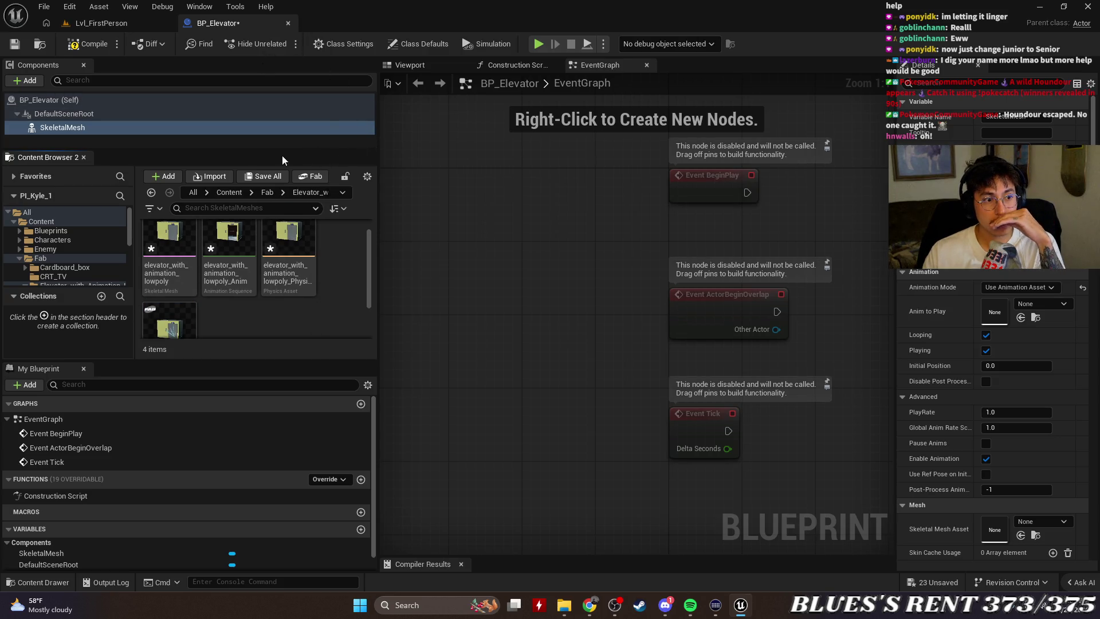
{"action": "left_click", "coordinate": [84, 157]}
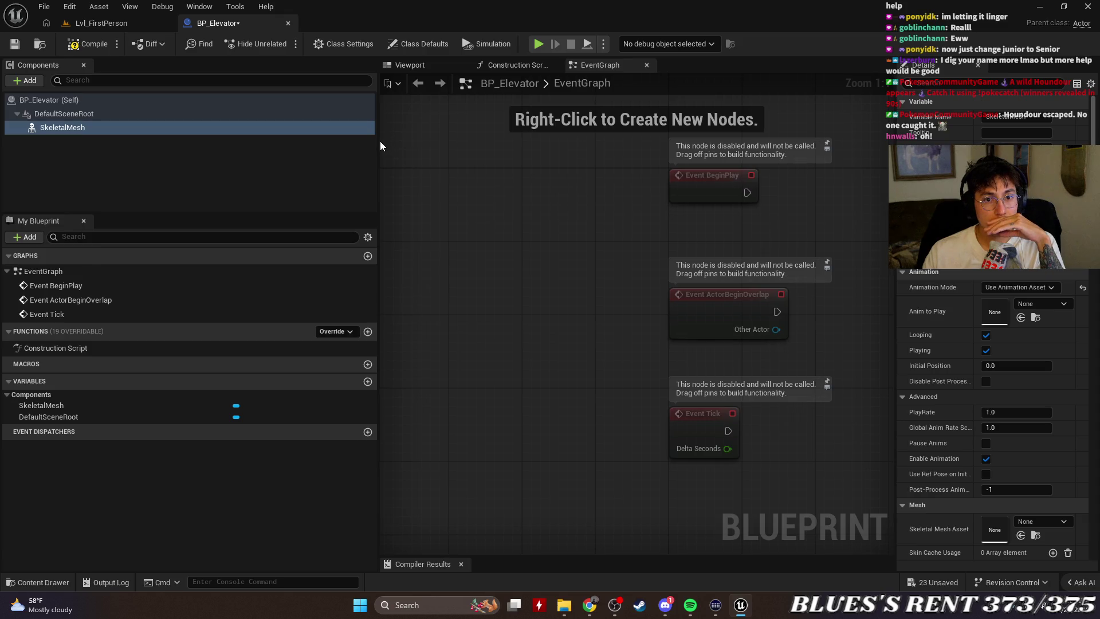
{"action": "mouse_move", "coordinate": [381, 146]}
{"action": "left_mouse_down"}
{"action": "mouse_move", "coordinate": [59, 147]}
{"action": "mouse_move", "coordinate": [132, 152]}
{"action": "mouse_move", "coordinate": [176, 139]}
{"action": "left_mouse_up"}
{"action": "left_click", "coordinate": [94, 160]}
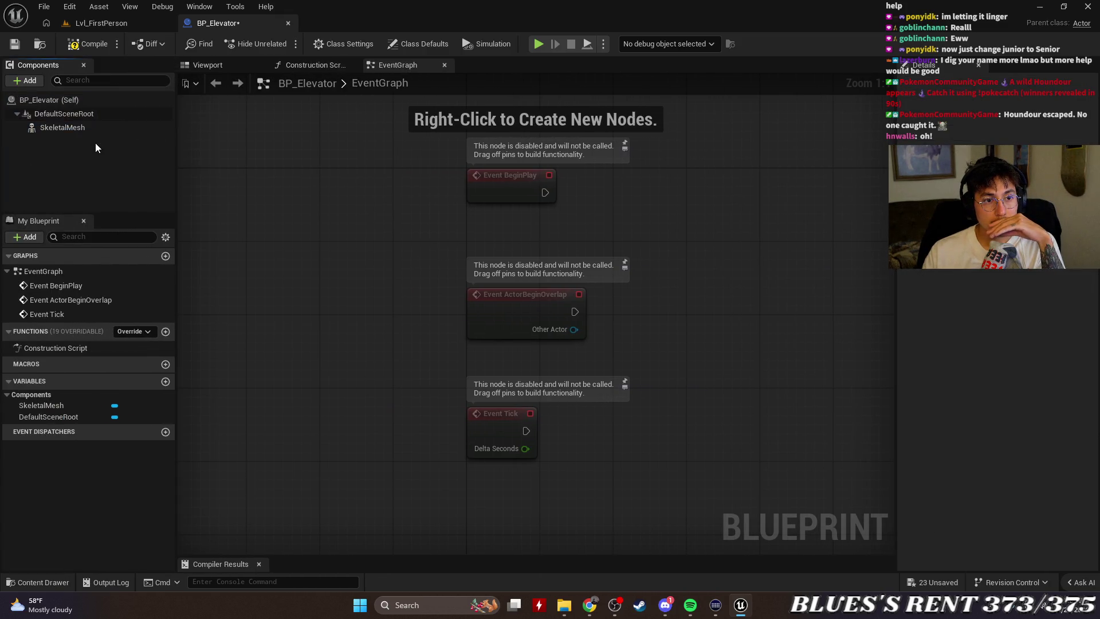
{"action": "left_click", "coordinate": [30, 80]}
{"action": "type", "text": "anima"}
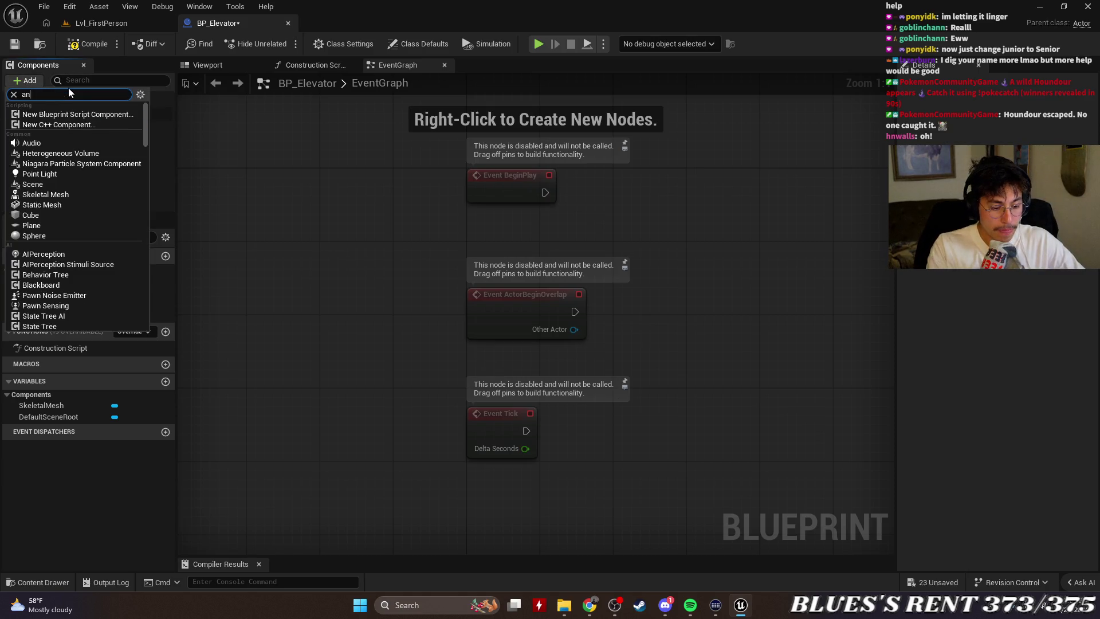
{"action": "left_click", "coordinate": [74, 114]}
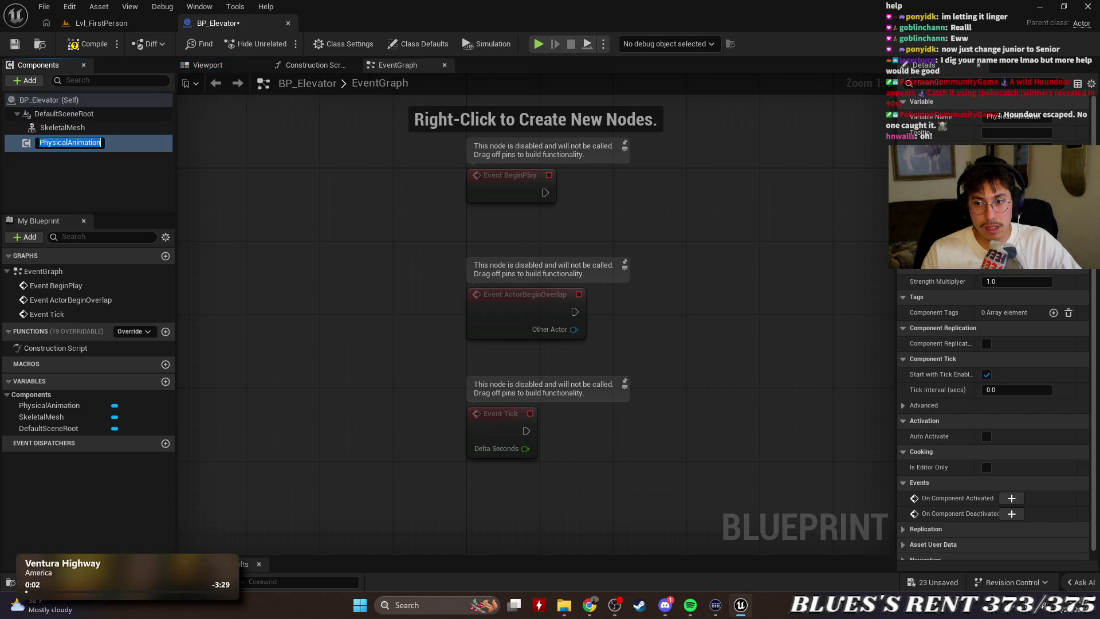
{"action": "left_click", "coordinate": [118, 191]}
{"action": "left_click", "coordinate": [105, 145]}
{"action": "right_click", "coordinate": [105, 145]}
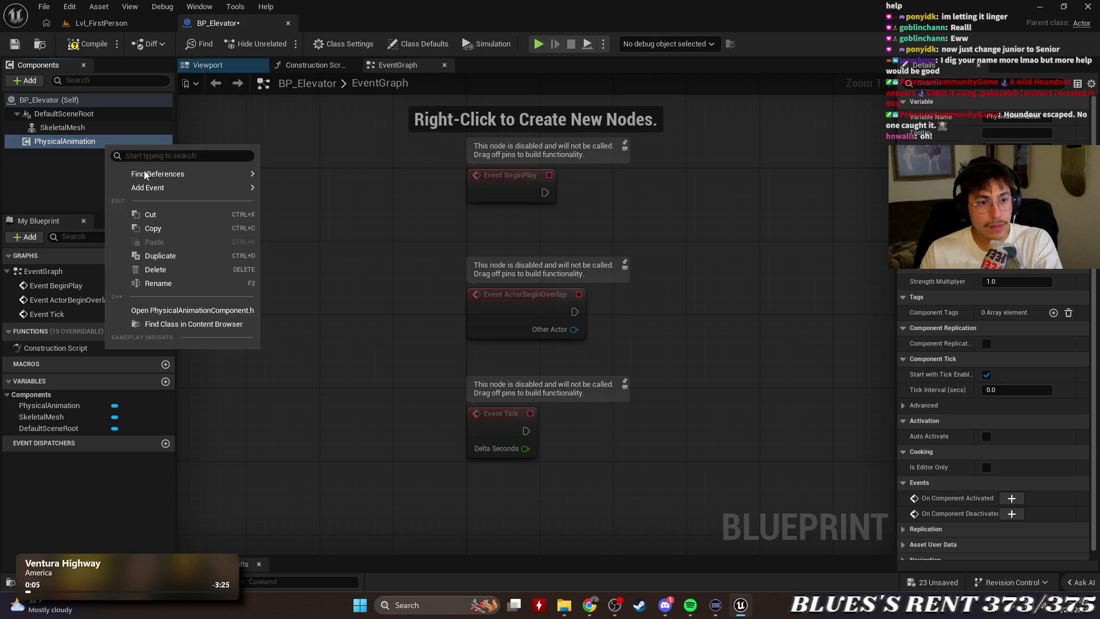
{"action": "left_click", "coordinate": [187, 281]}
{"action": "left_click", "coordinate": [82, 185]}
{"action": "right_click", "coordinate": [83, 142]}
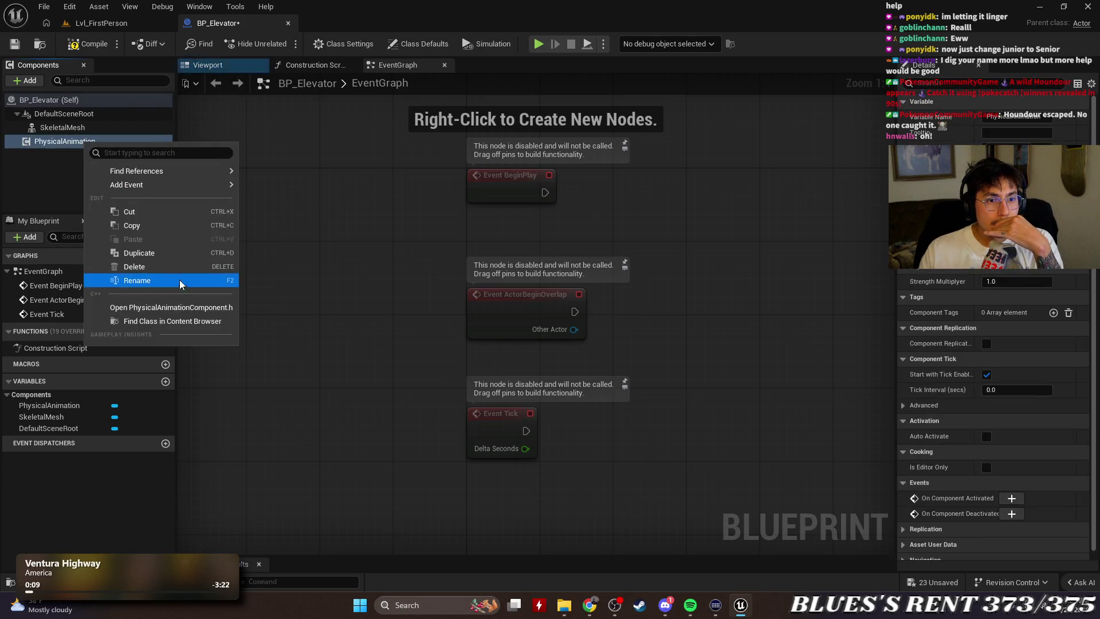
{"action": "left_click", "coordinate": [178, 267]}
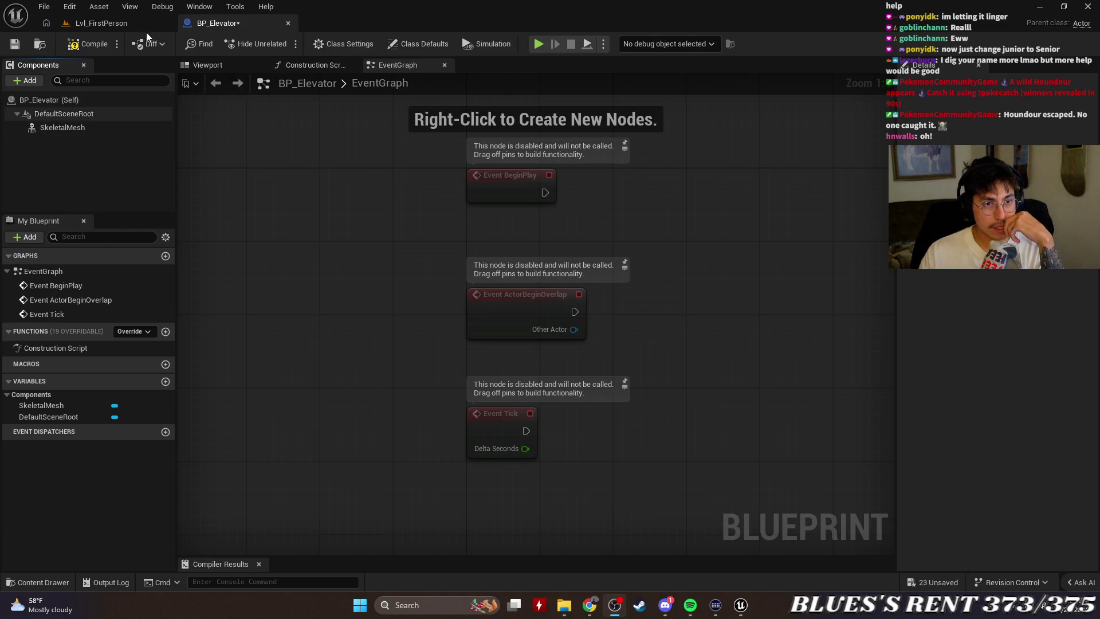
Glance at the level, then return to BP_Elevator and select its SkeletalMesh component.
{"action": "left_click", "coordinate": [77, 22]}
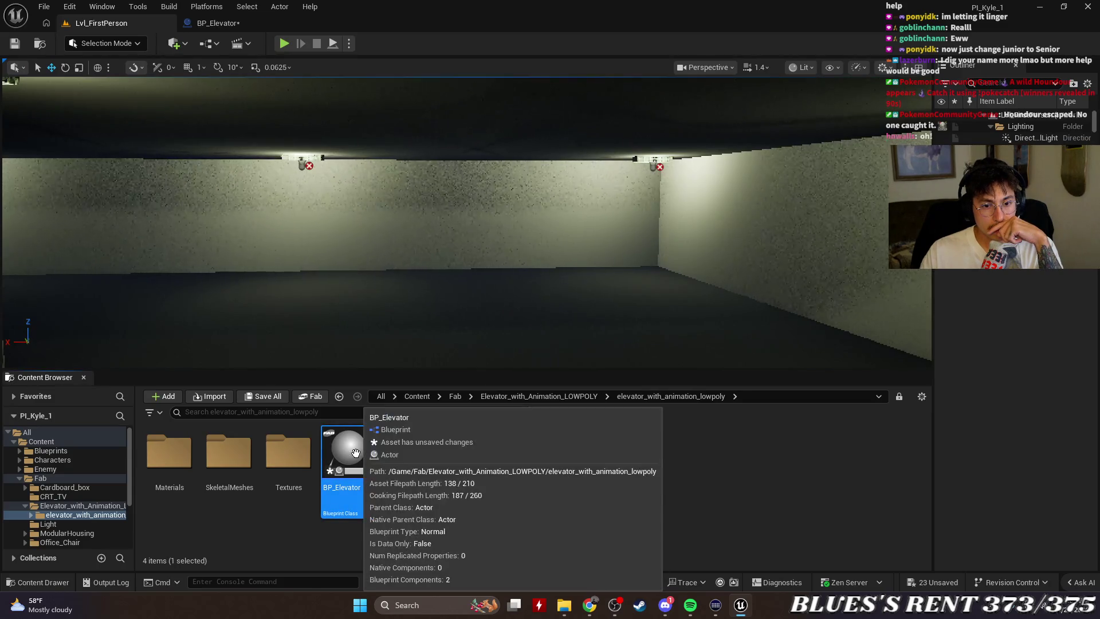
{"action": "left_click", "coordinate": [458, 470]}
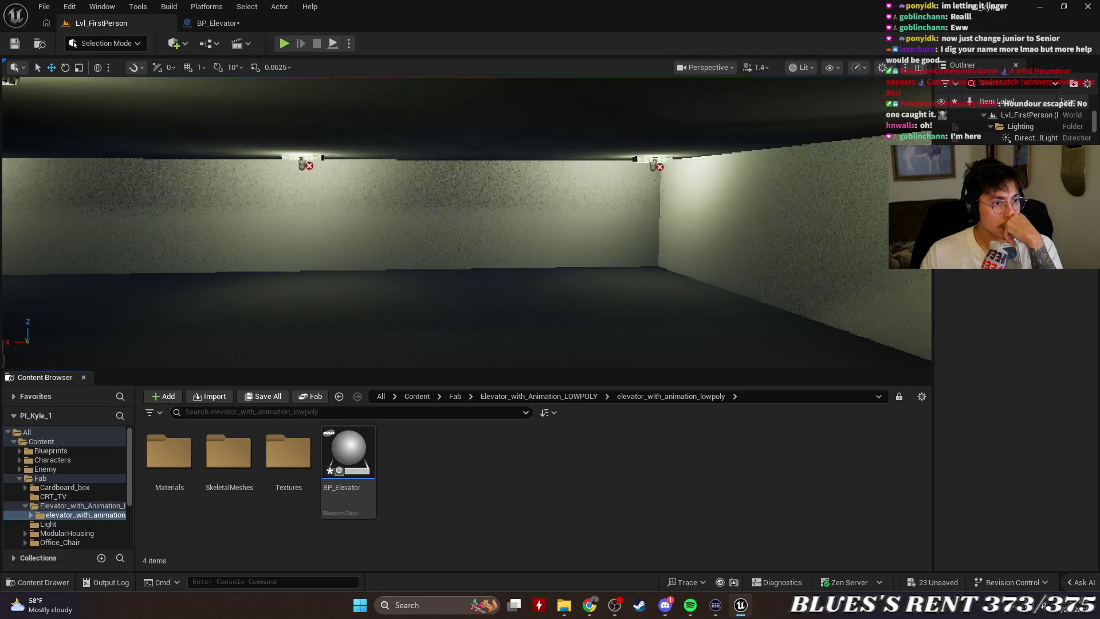
{"action": "key", "text": "alt+Tab"}
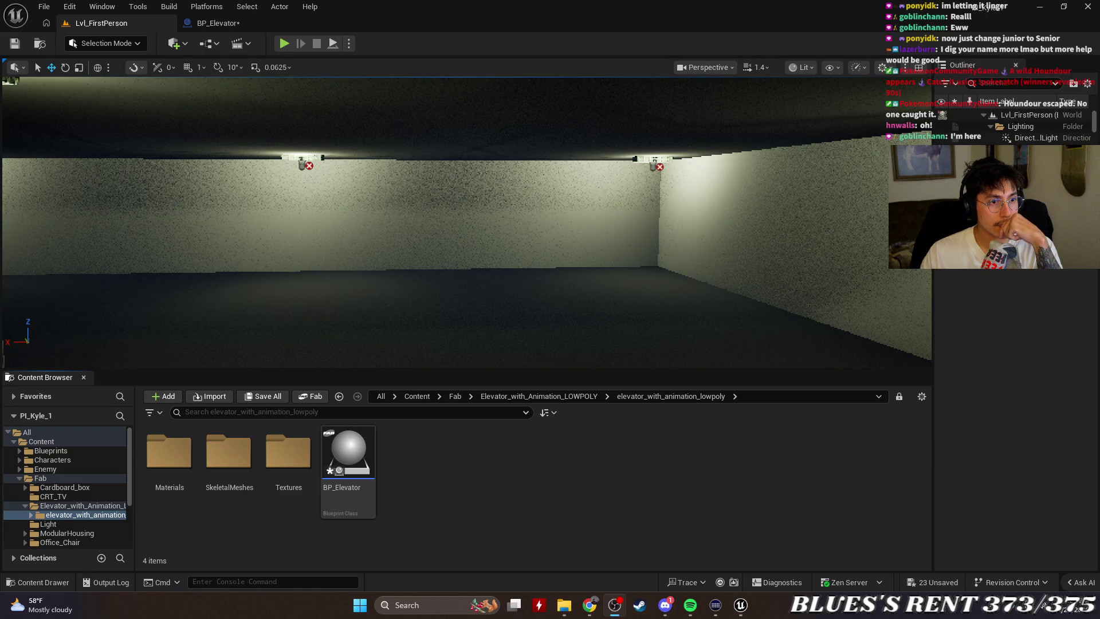
{"action": "left_click", "coordinate": [220, 23]}
{"action": "left_click", "coordinate": [76, 125]}
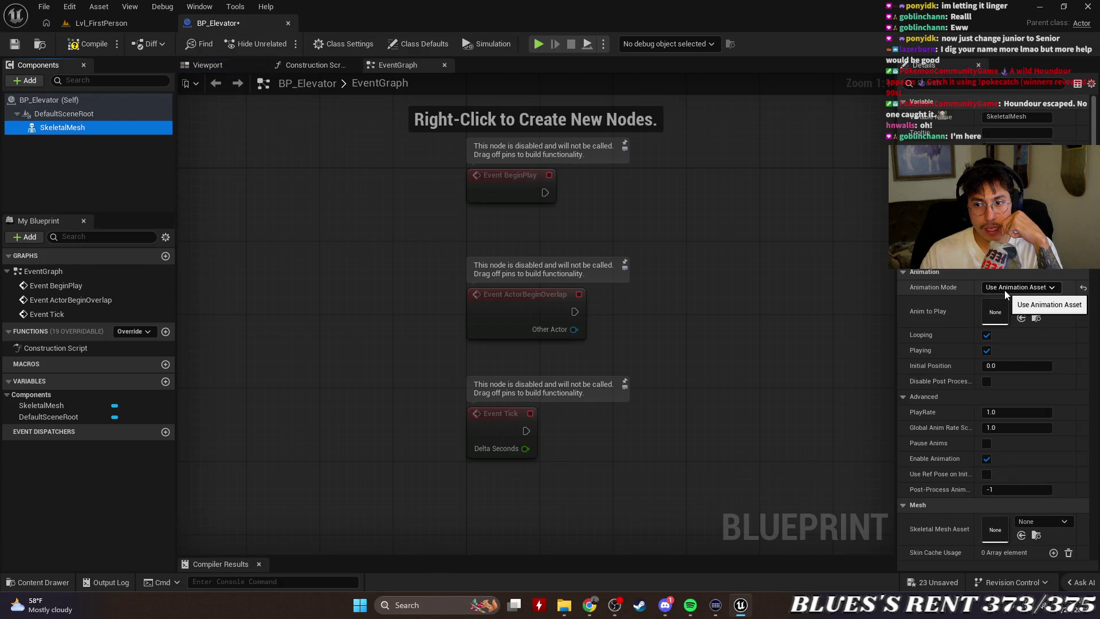
Dock Content Browser 2 as its own tab, then reselect BP_Elevator's SkeletalMesh component.
{"action": "left_click", "coordinate": [1038, 318]}
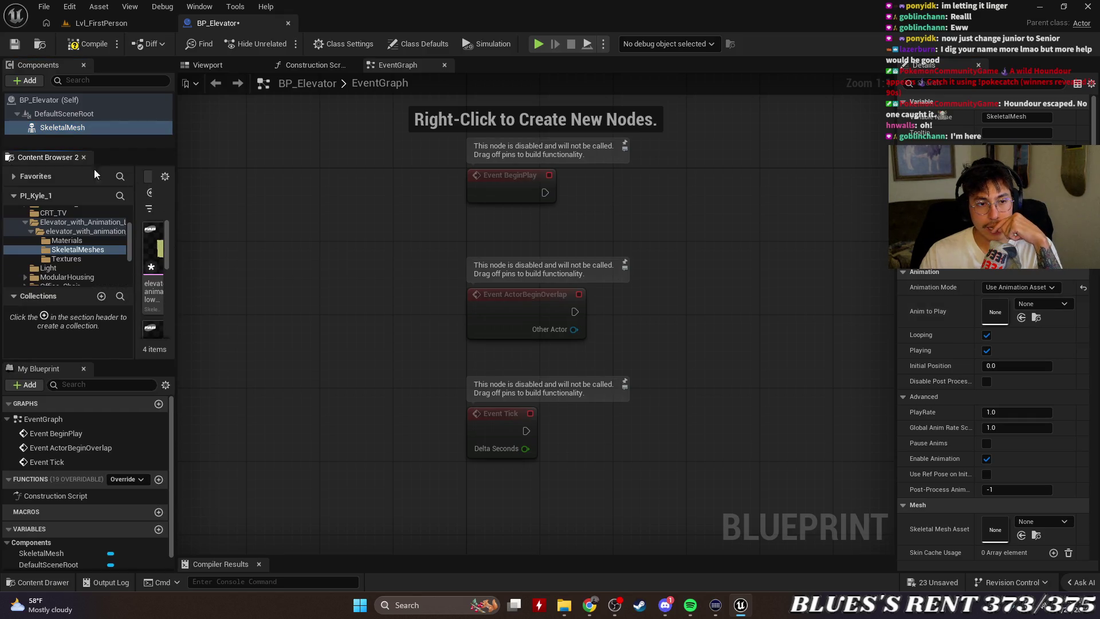
{"action": "left_click_drag", "start_coordinate": [50, 156], "coordinate": [315, 26]}
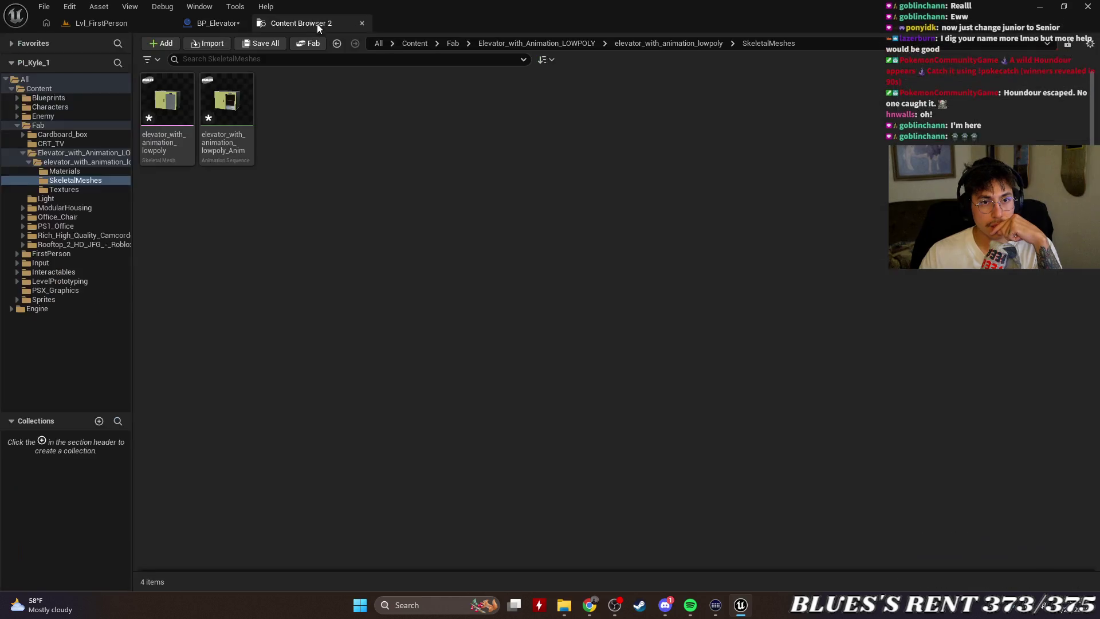
{"action": "left_click", "coordinate": [214, 20]}
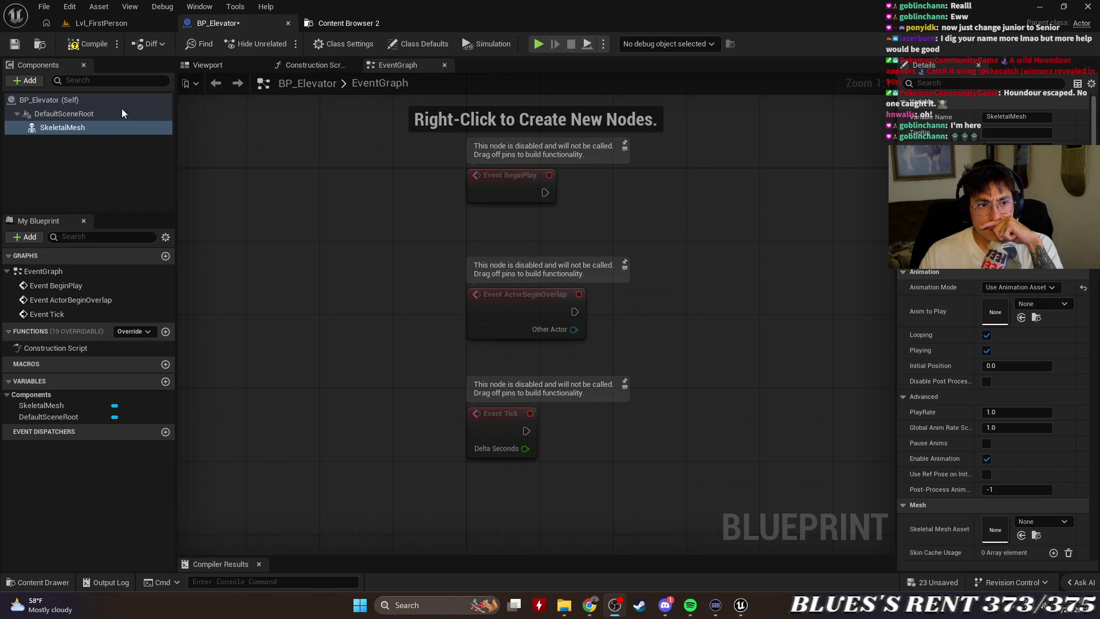
{"action": "left_click", "coordinate": [83, 130]}
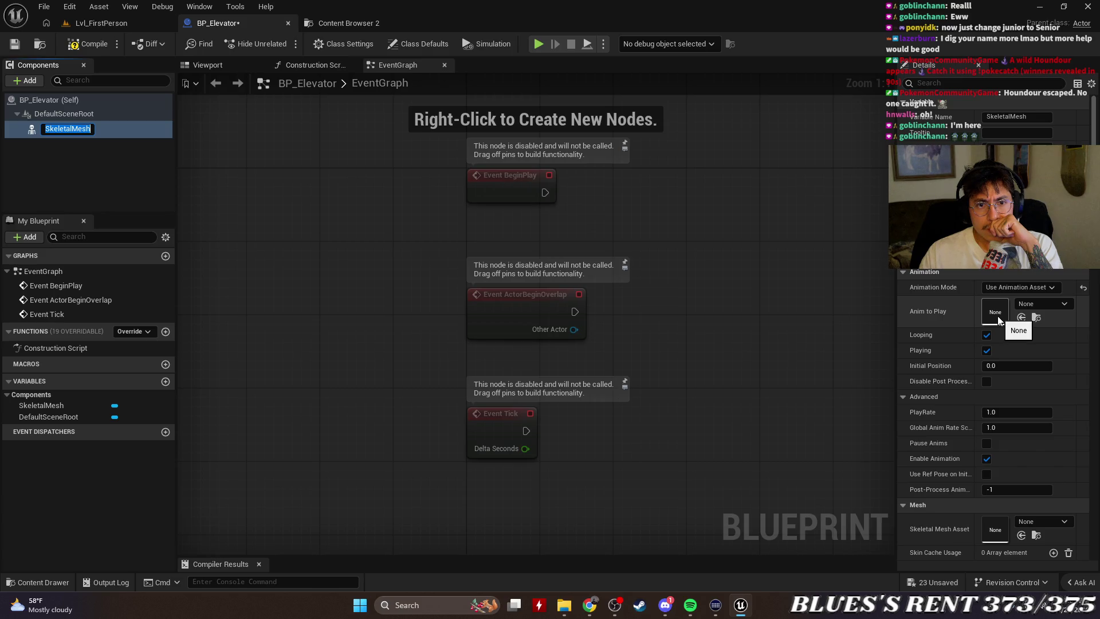
{"action": "left_click", "coordinate": [109, 164]}
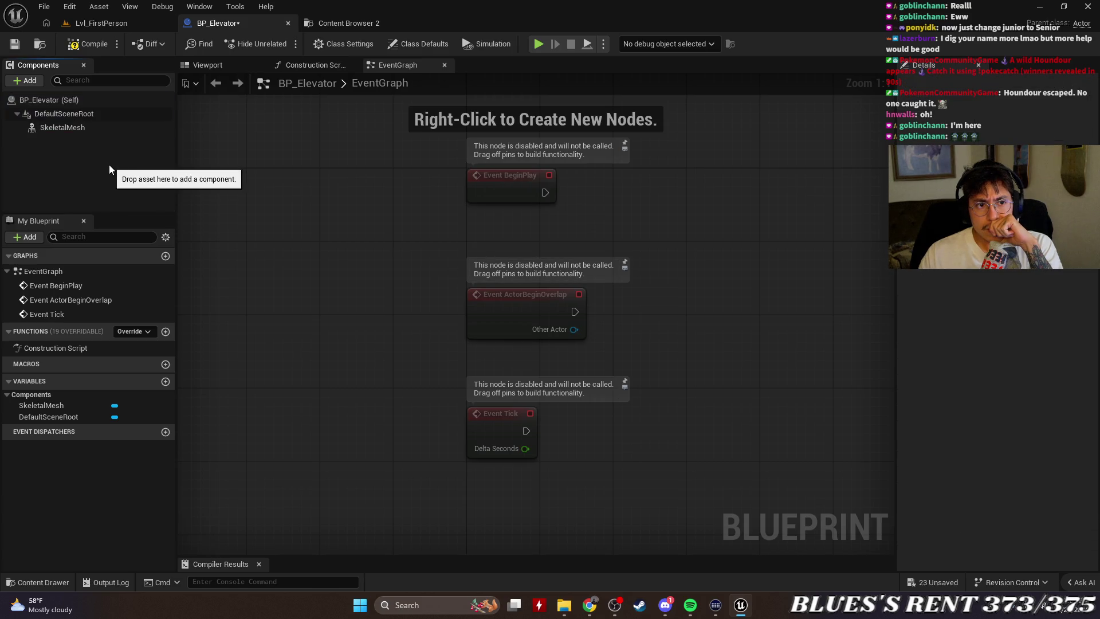
{"action": "left_click", "coordinate": [96, 131]}
Browse from Anim to Play to SkeletalMeshes and open the elevator_with_animation_lowpoly_Anim sequence.
{"action": "left_click", "coordinate": [1035, 304]}
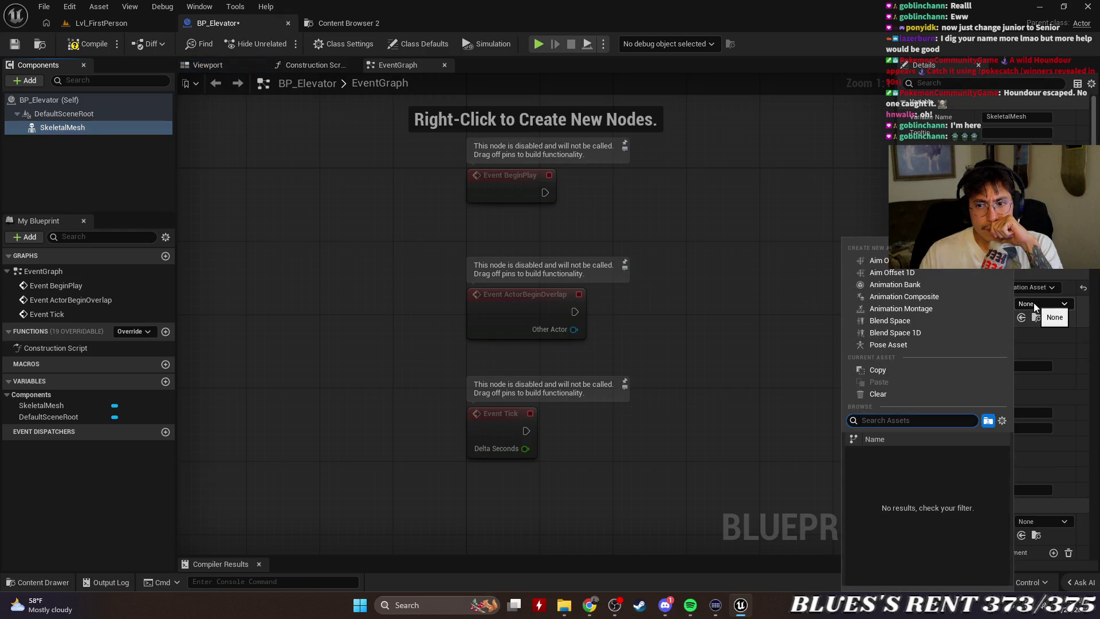
{"action": "left_click", "coordinate": [883, 394]}
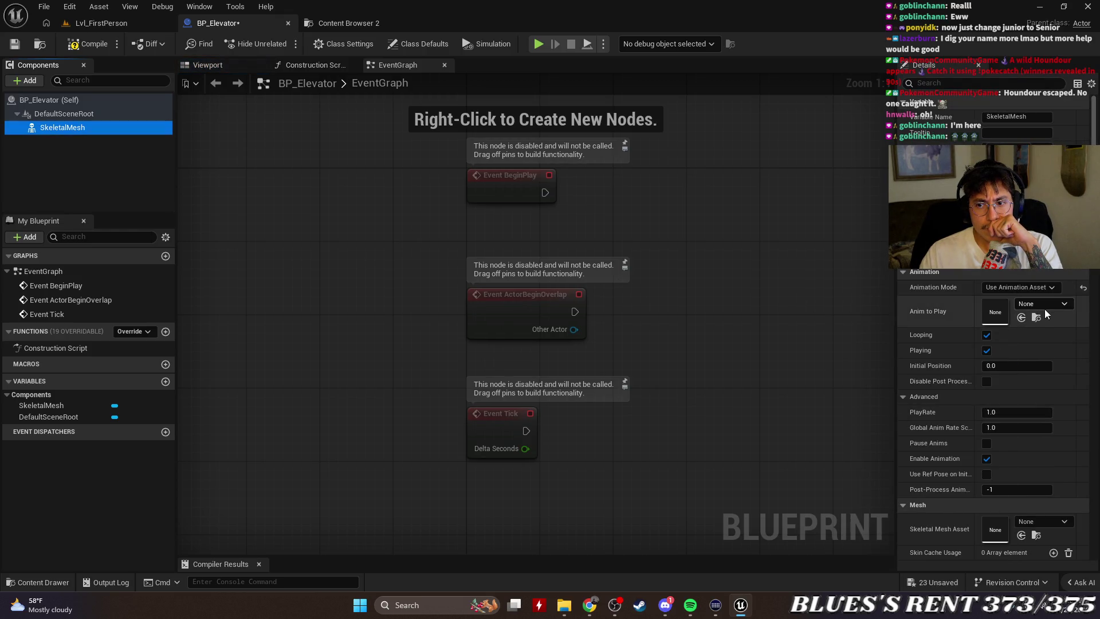
{"action": "left_click", "coordinate": [996, 320]}
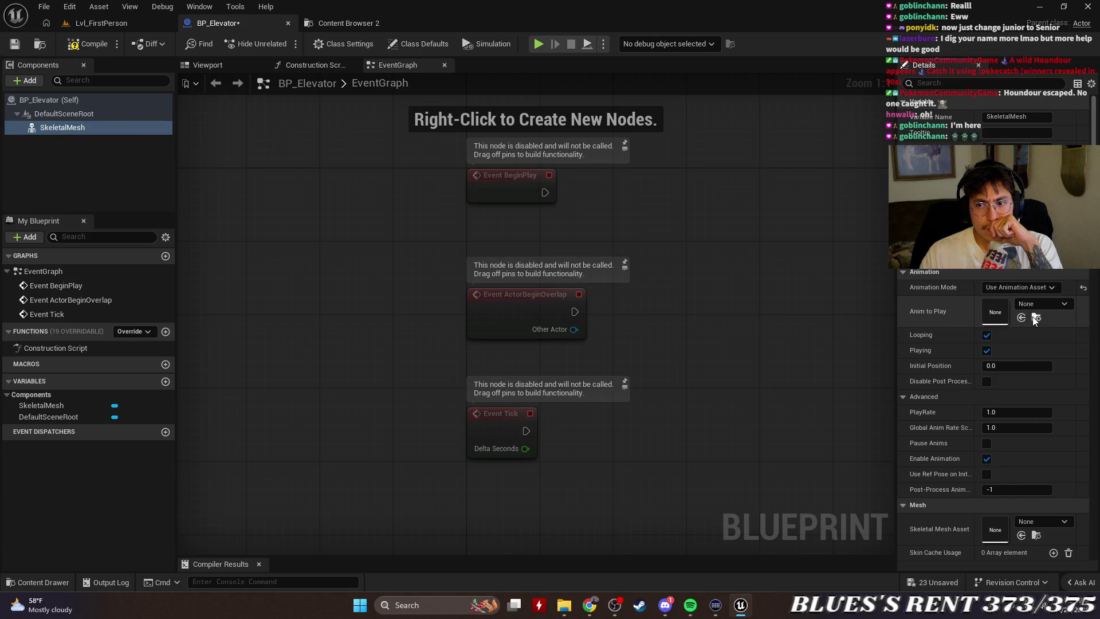
{"action": "left_click", "coordinate": [1035, 317]}
{"action": "double_click", "coordinate": [251, 106]}
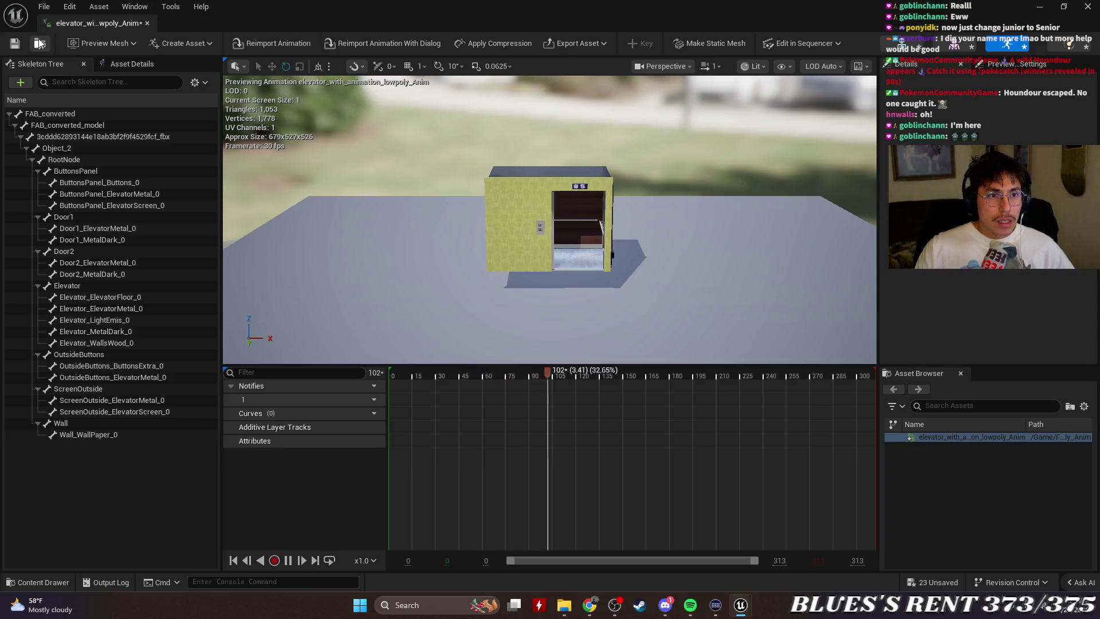
Save the elevator animation, close its editor and Content Browser 2, and deselect SkeletalMesh in BP_Elevator.
{"action": "left_click", "coordinate": [10, 46]}
{"action": "left_click", "coordinate": [148, 23]}
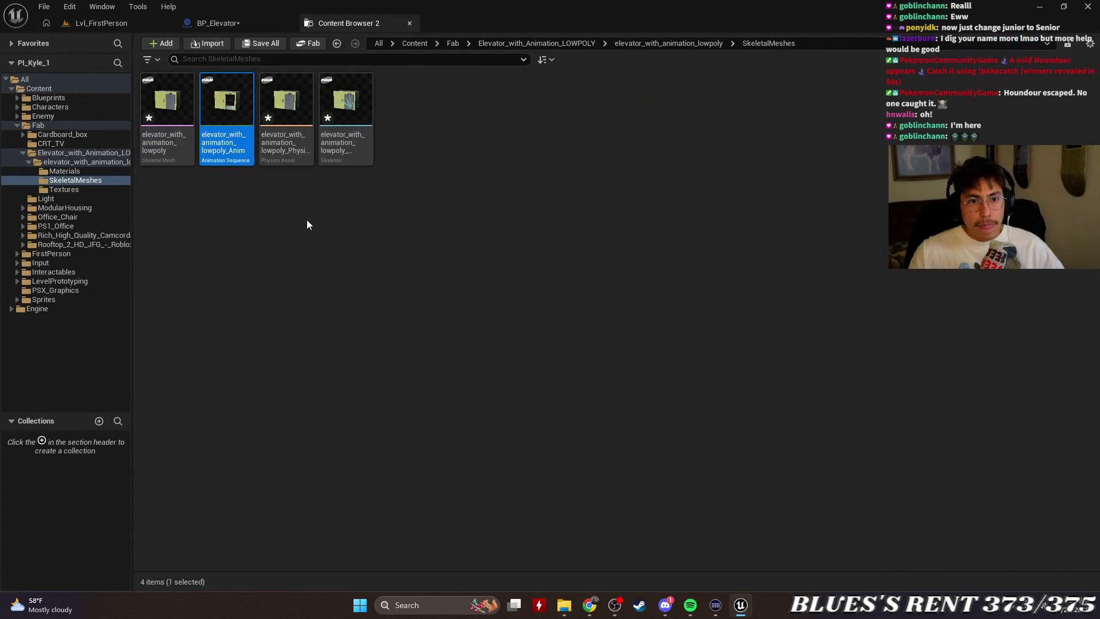
{"action": "double_click", "coordinate": [194, 121]}
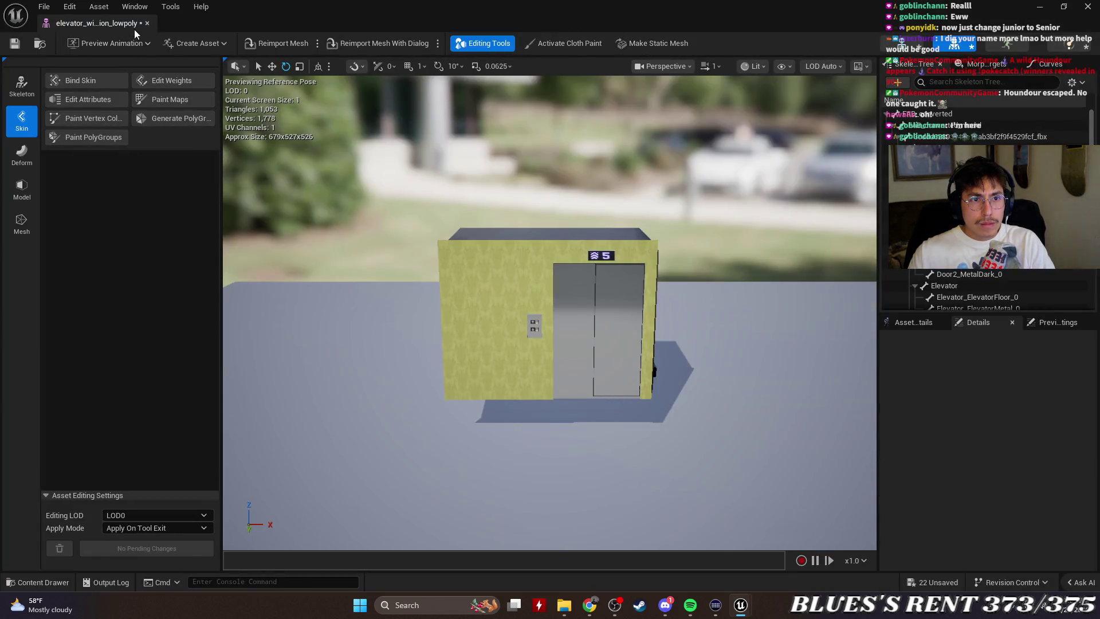
{"action": "left_click", "coordinate": [146, 26]}
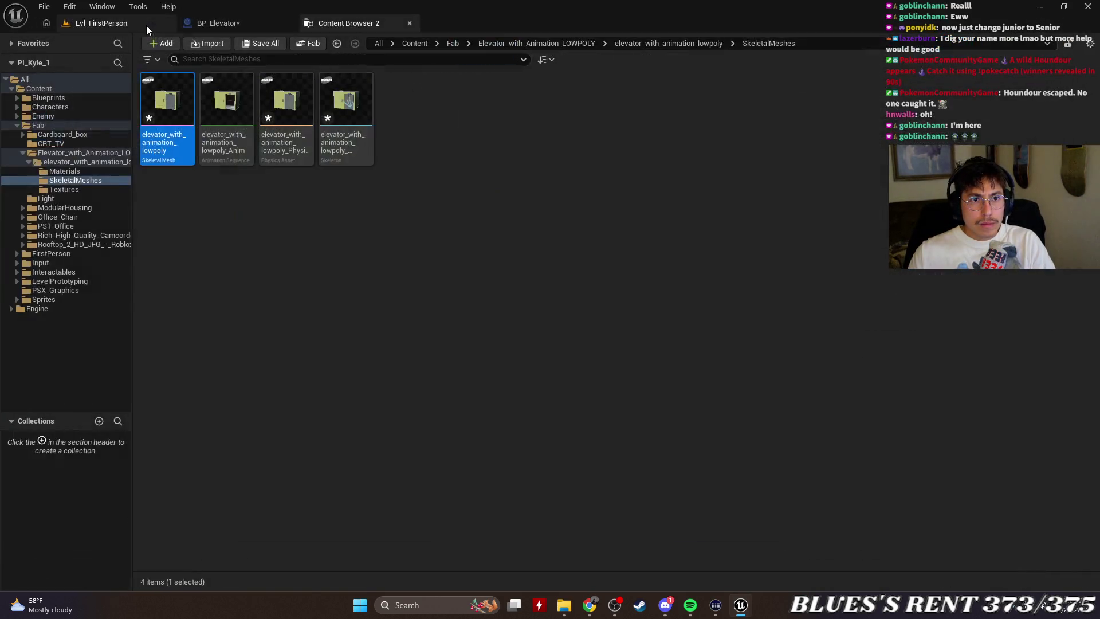
{"action": "left_click", "coordinate": [410, 22]}
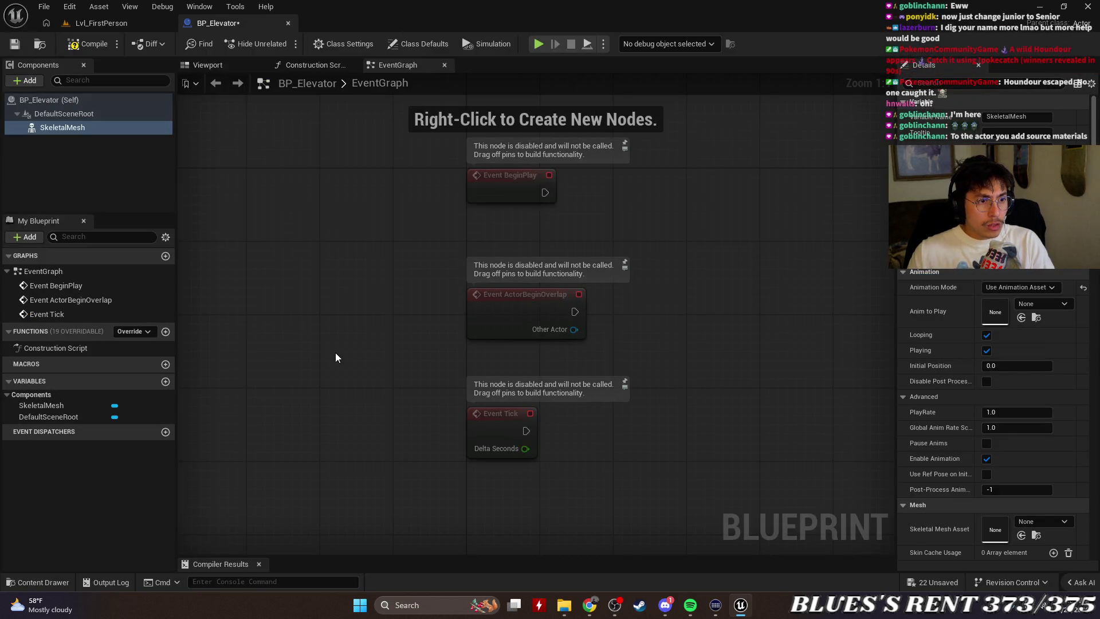
{"action": "left_click", "coordinate": [125, 190]}
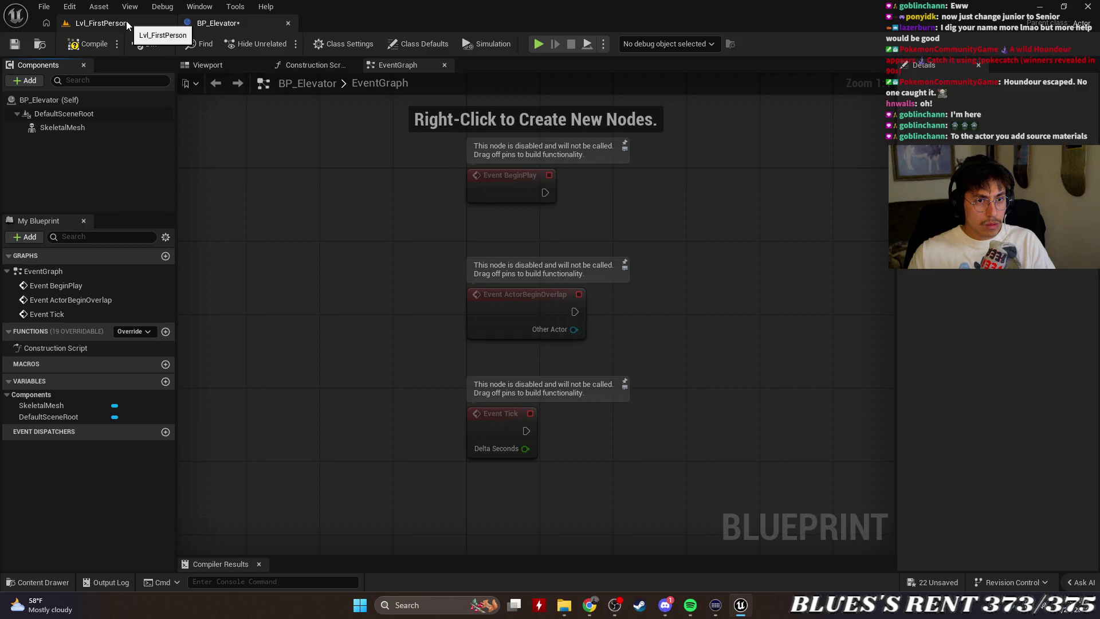
{"action": "left_click", "coordinate": [111, 26]}
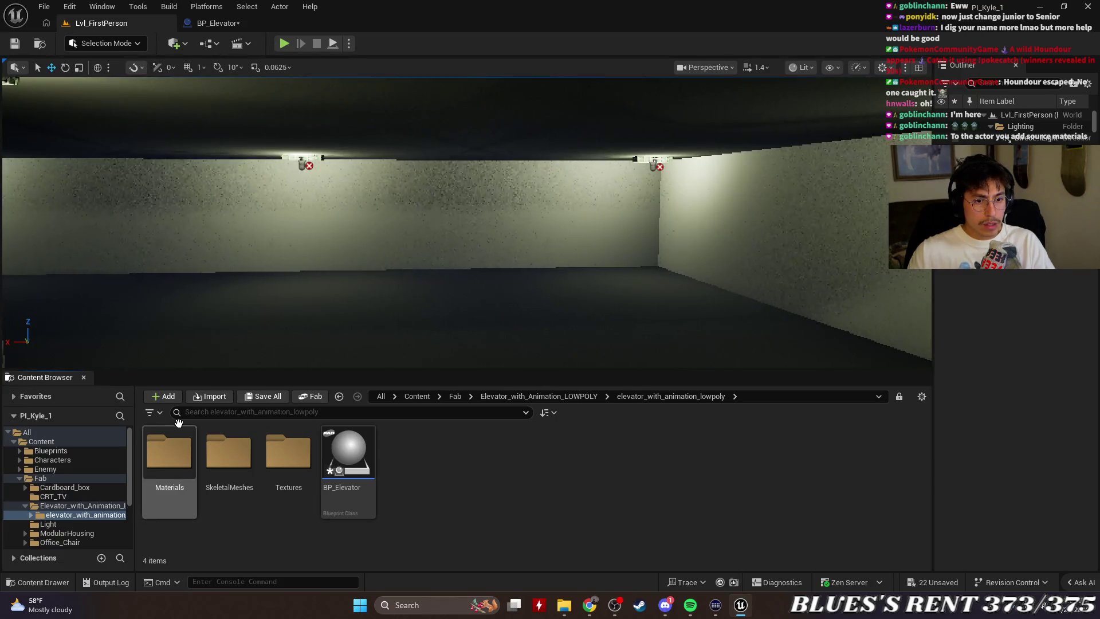
{"action": "double_click", "coordinate": [229, 453]}
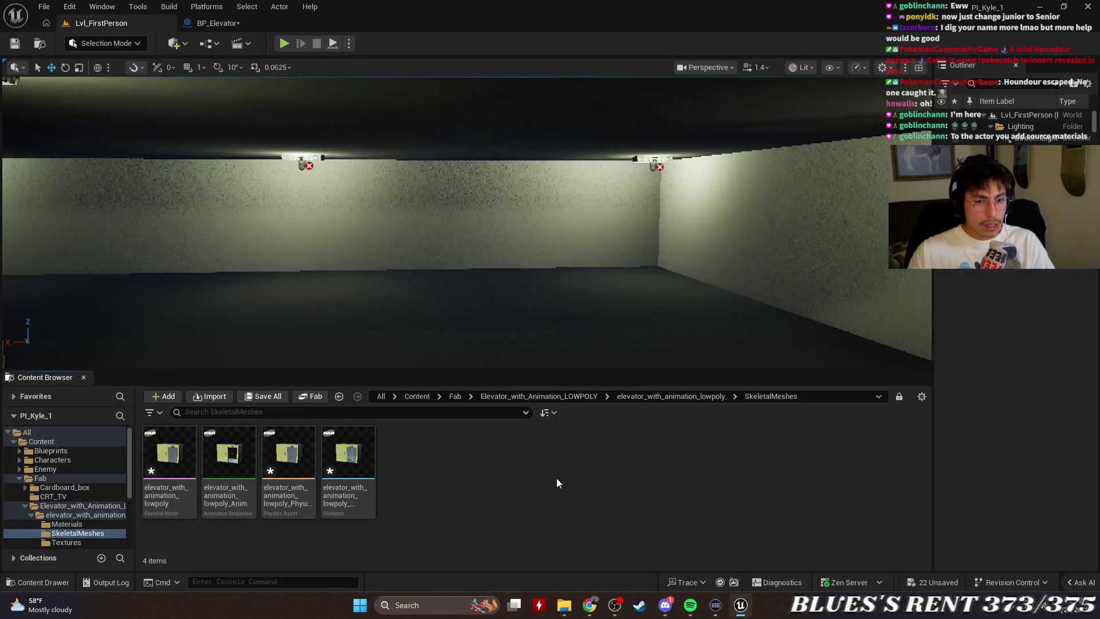
{"action": "key", "text": "alt+Left"}
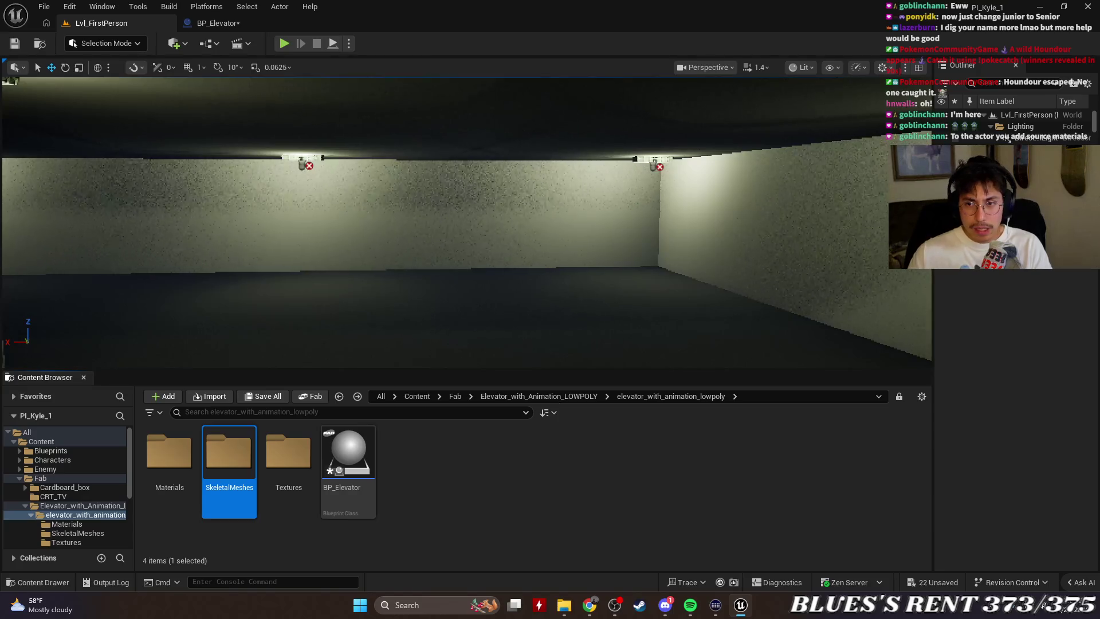
{"action": "mouse_move", "coordinate": [934, 233]}
{"action": "left_mouse_down"}
{"action": "mouse_move", "coordinate": [845, 233]}
{"action": "mouse_move", "coordinate": [883, 233]}
{"action": "left_mouse_up"}
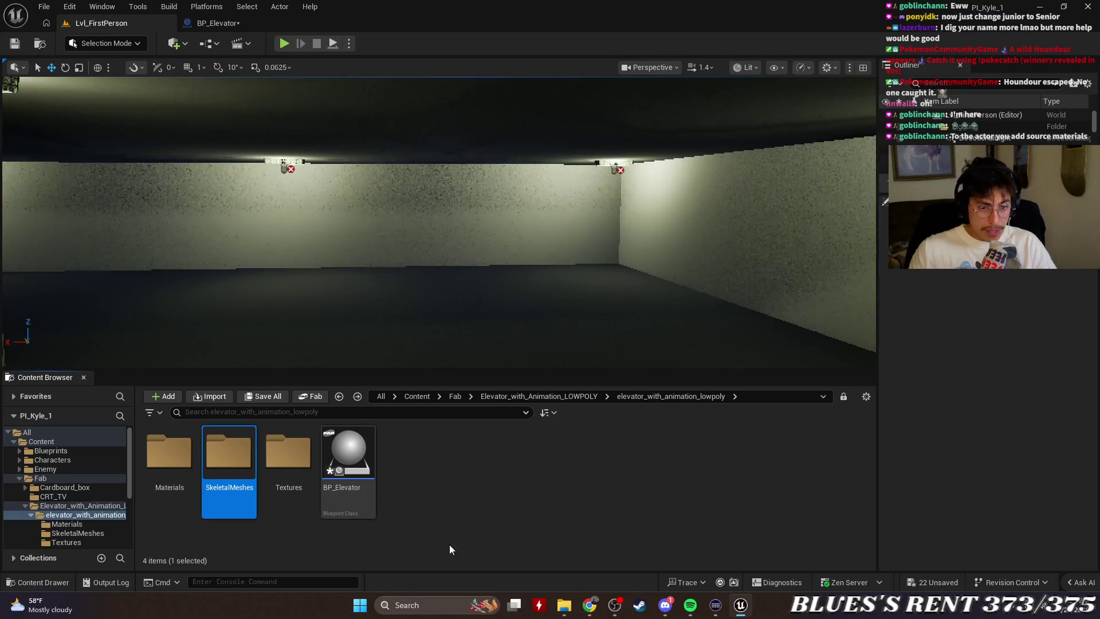
{"action": "left_click", "coordinate": [483, 481]}
{"action": "left_click", "coordinate": [525, 396]}
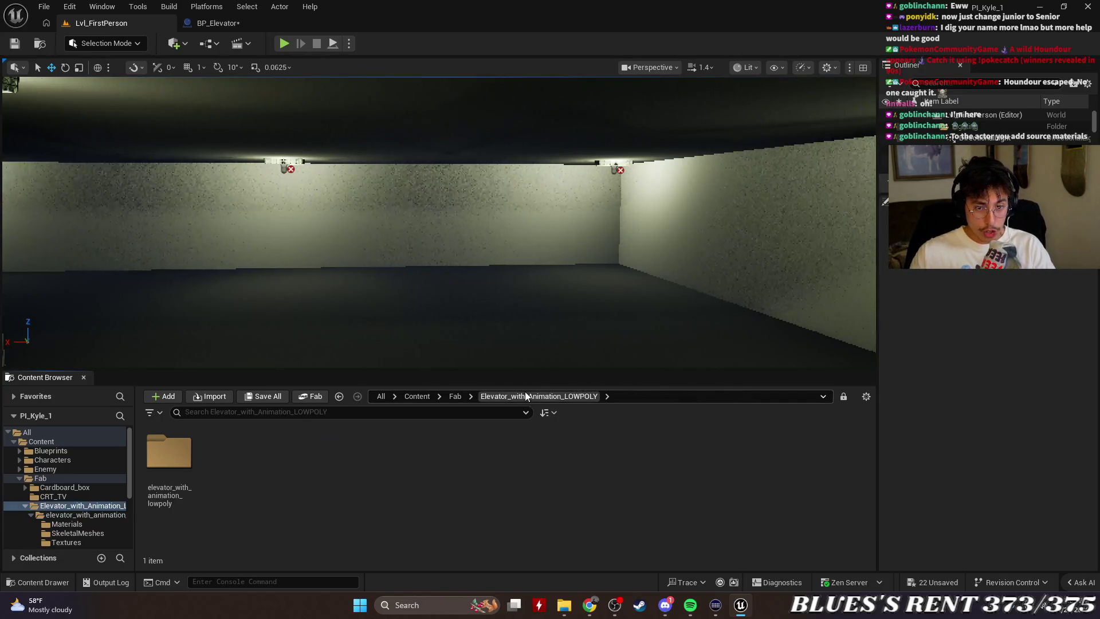
{"action": "double_click", "coordinate": [172, 450]}
{"action": "left_click", "coordinate": [189, 448]}
{"action": "double_click", "coordinate": [228, 452]}
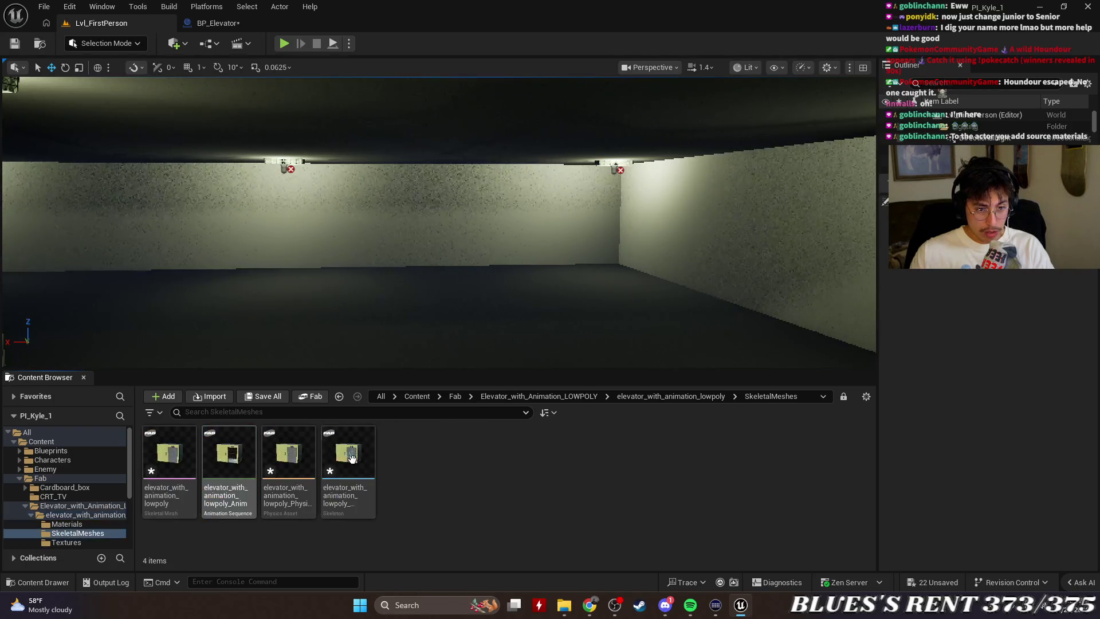
{"action": "key", "text": "alt+Left"}
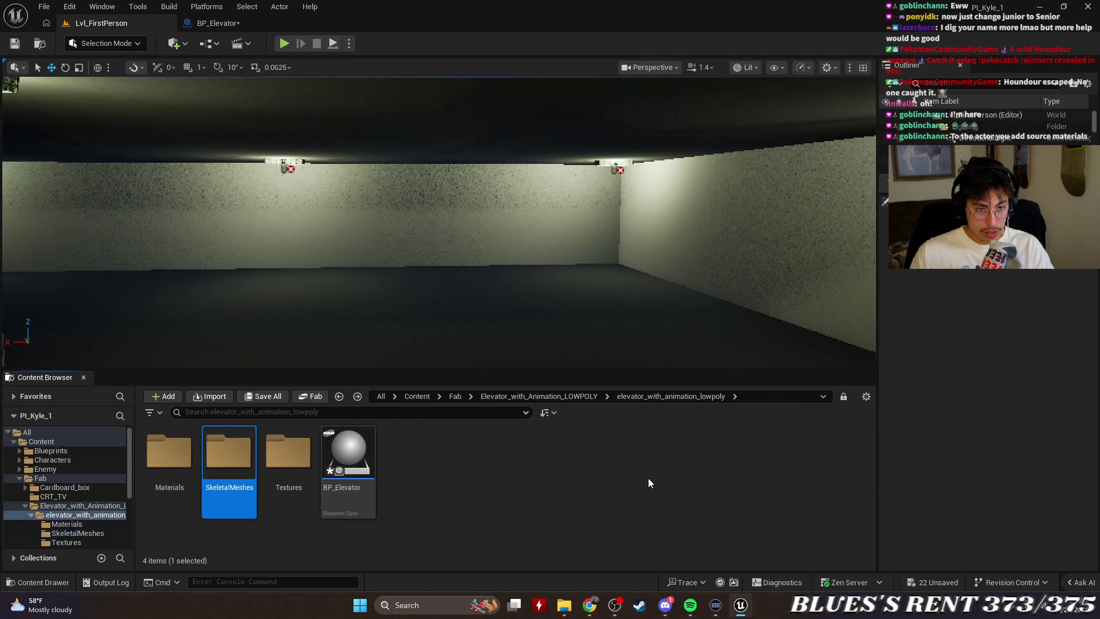
{"action": "key", "text": "Right"}
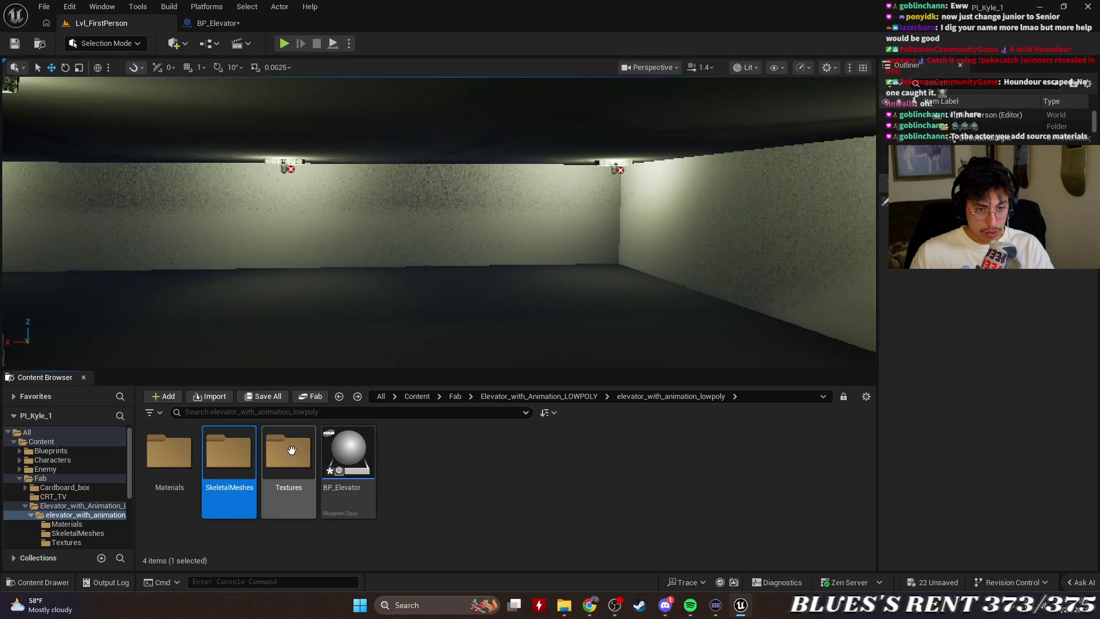
{"action": "key", "text": "Return"}
{"action": "key", "text": "alt+Left"}
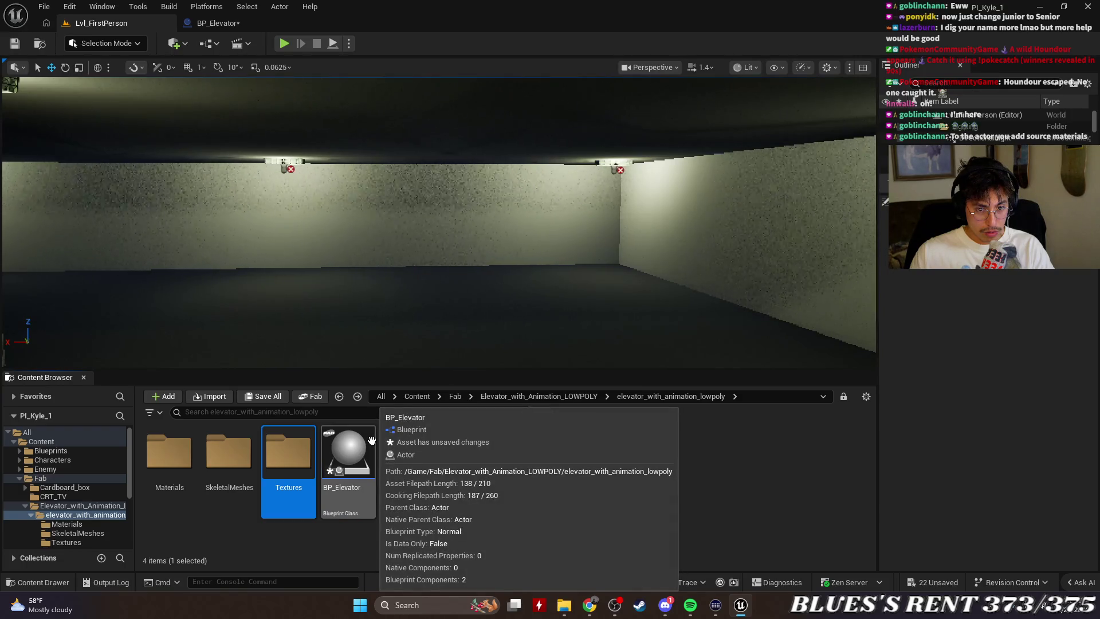
{"action": "double_click", "coordinate": [371, 439]}
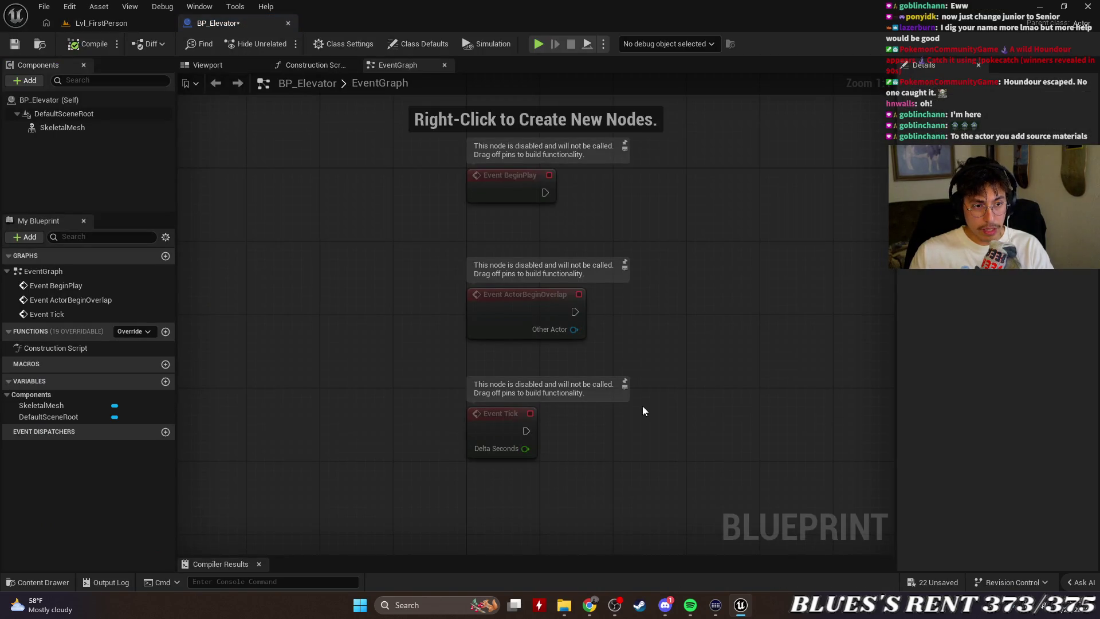
{"action": "left_click", "coordinate": [25, 80]}
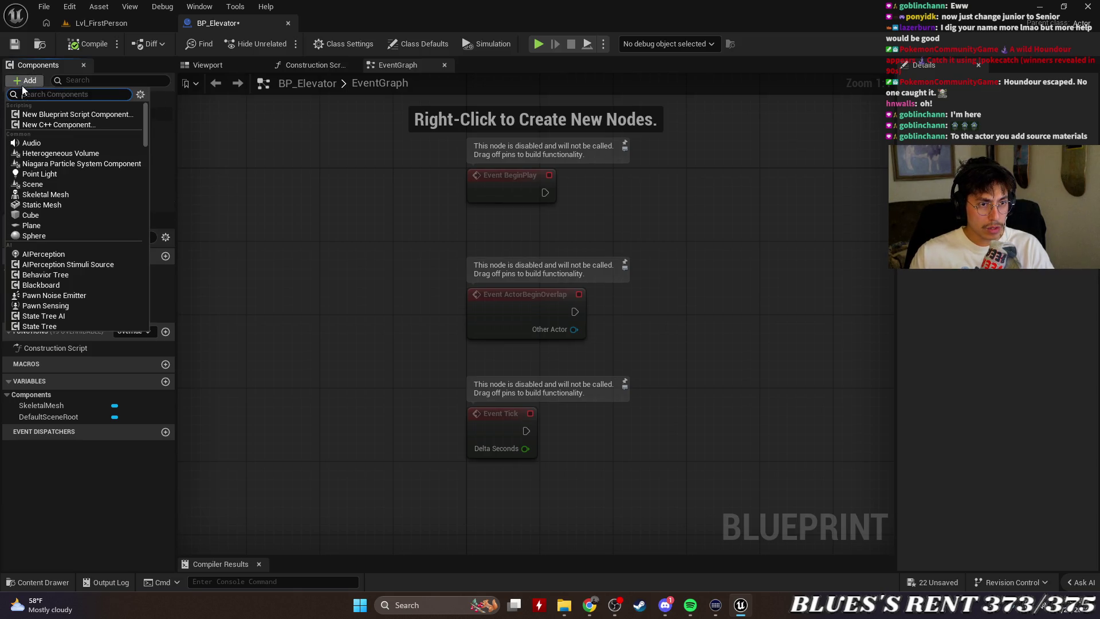
{"action": "type", "text": "source"}
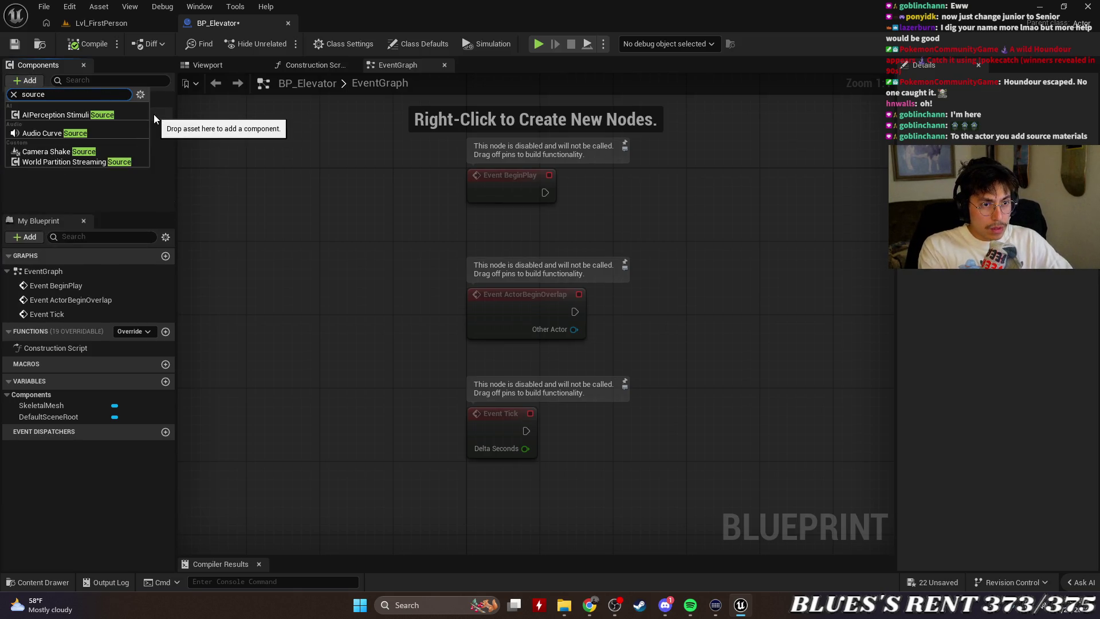
{"action": "key", "text": "BackSpace"}
{"action": "key", "text": "BackSpace"}
{"action": "key", "text": "BackSpace"}
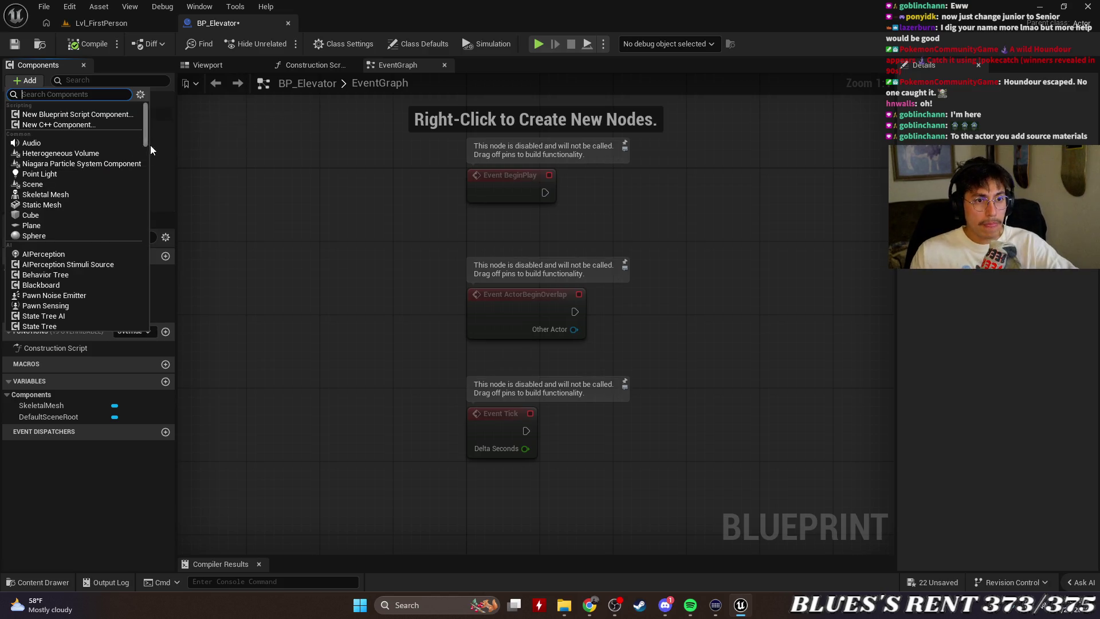
{"action": "left_click", "coordinate": [162, 166]}
{"action": "left_click", "coordinate": [91, 132]}
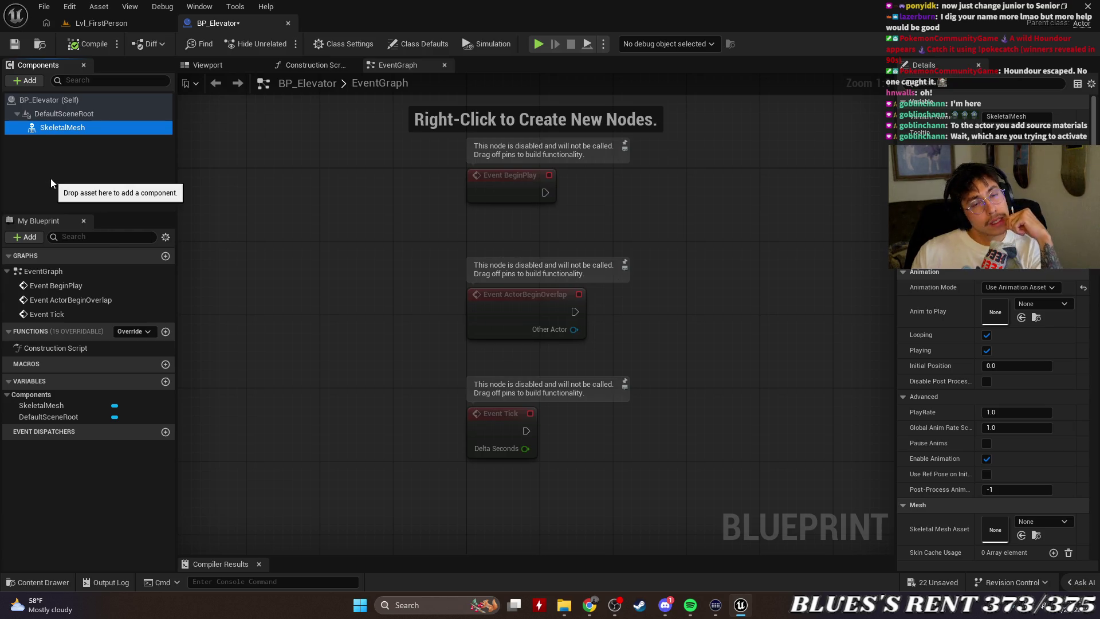
{"action": "left_click", "coordinate": [139, 23]}
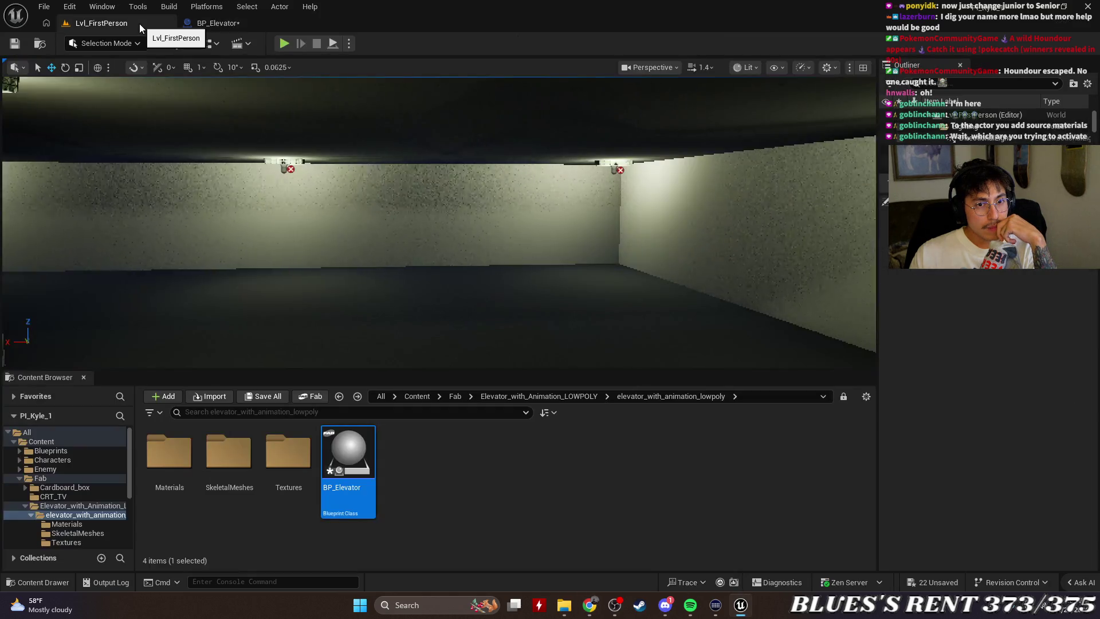
{"action": "double_click", "coordinate": [325, 441]}
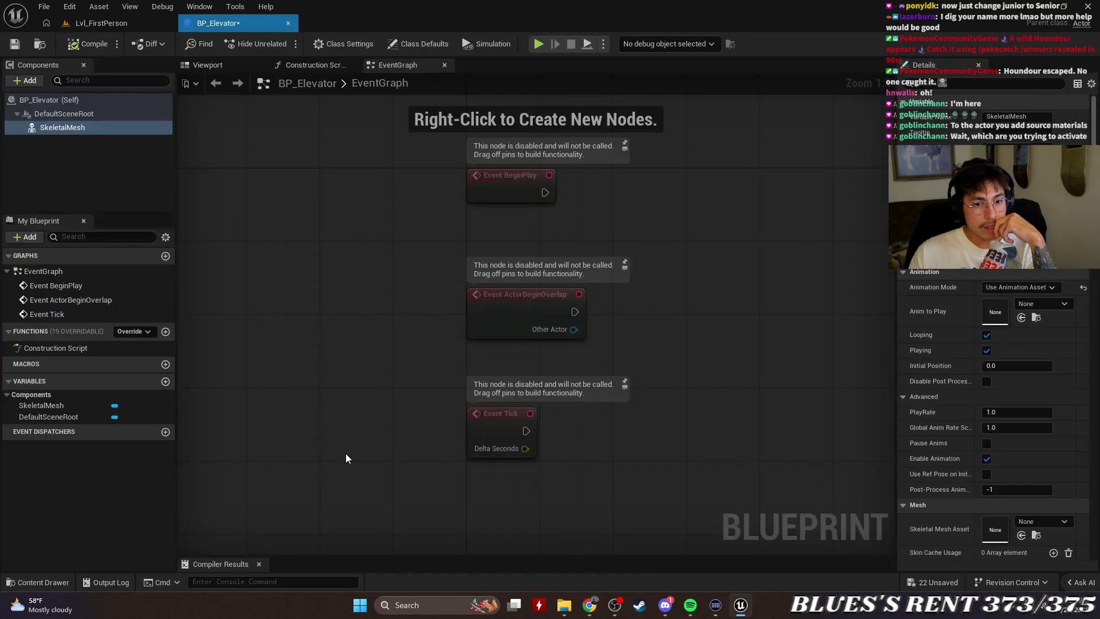
Switch BP_Elevator to its Viewport, reselect SkeletalMesh and check the Anim to Play list.
{"action": "left_click", "coordinate": [311, 62]}
{"action": "left_click", "coordinate": [225, 62]}
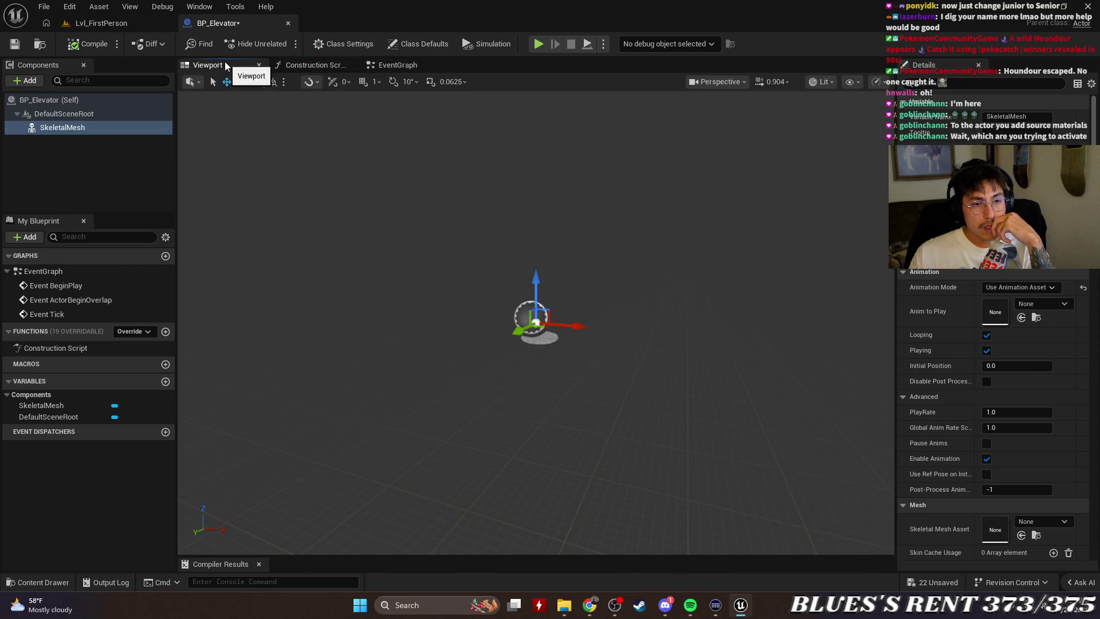
{"action": "left_click", "coordinate": [60, 172]}
{"action": "left_click", "coordinate": [87, 129]}
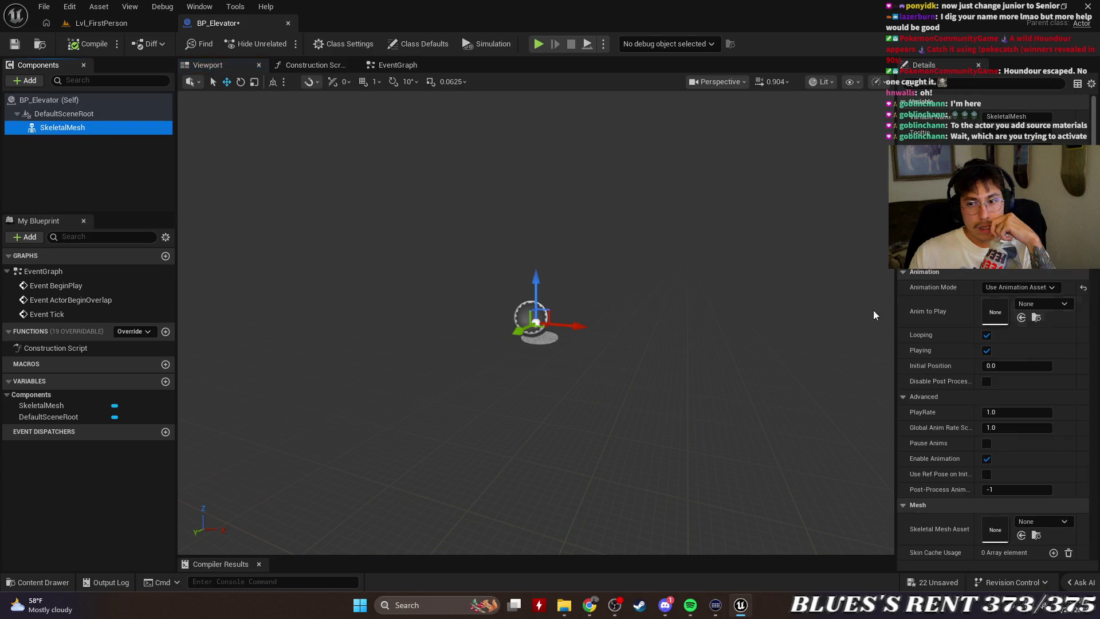
{"action": "left_click", "coordinate": [1040, 303]}
{"action": "left_click", "coordinate": [1073, 322]}
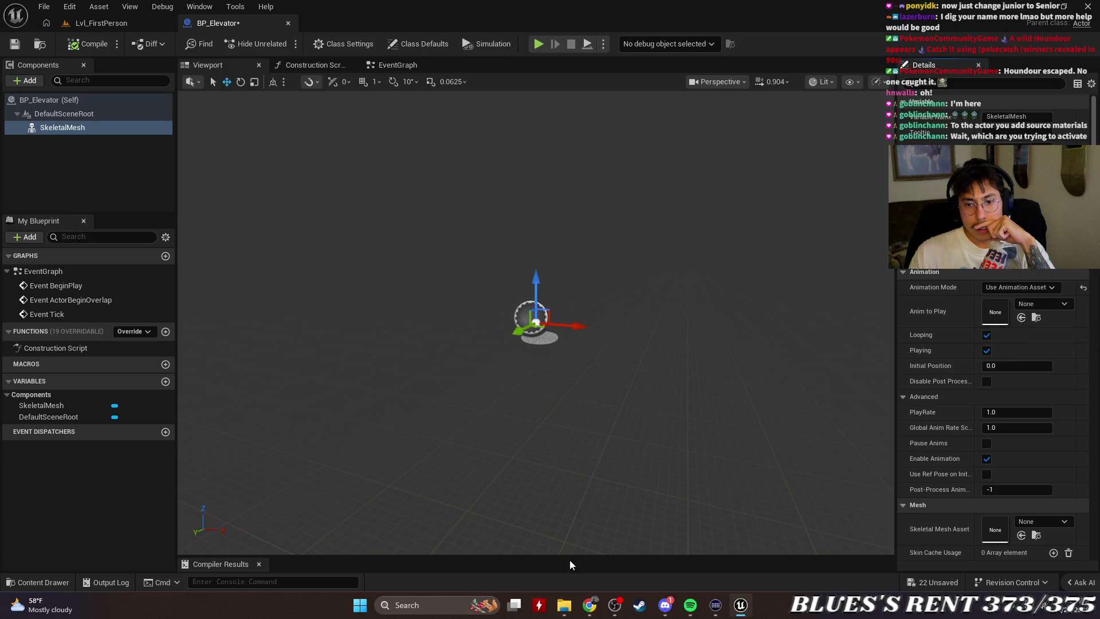
{"action": "mouse_move", "coordinate": [482, 558]}
{"action": "left_mouse_down"}
{"action": "mouse_move", "coordinate": [484, 478]}
{"action": "mouse_move", "coordinate": [487, 564]}
{"action": "left_mouse_up"}
Browse the Content Drawer through Fab to the elevator_with_animation_lowpoly SkeletalMeshes folder.
{"action": "left_click", "coordinate": [36, 581]}
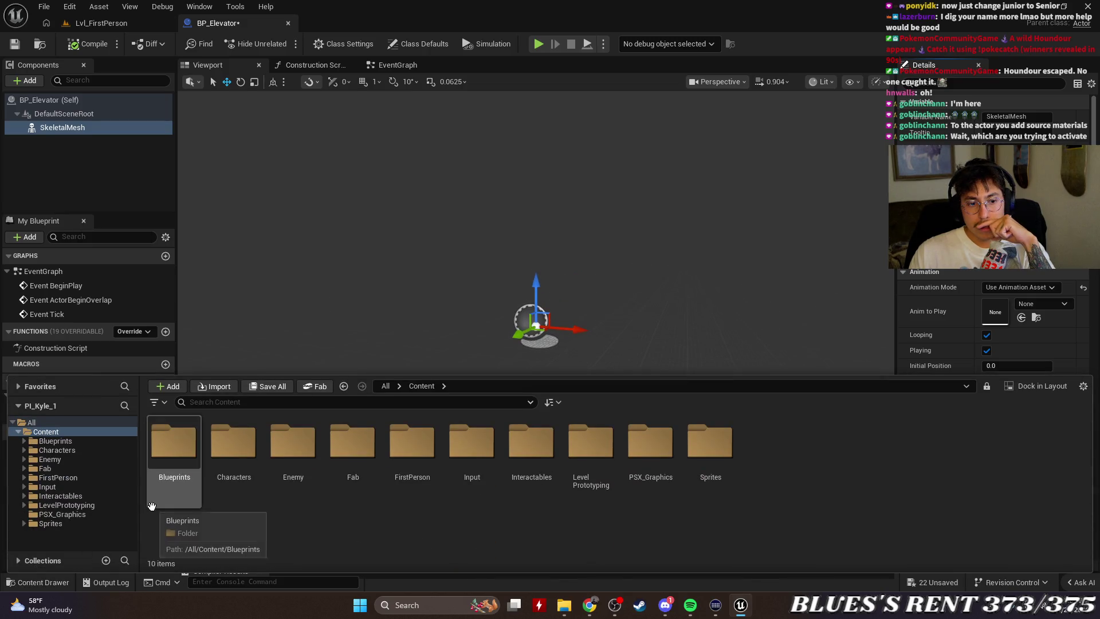
{"action": "left_click", "coordinate": [45, 468]}
{"action": "left_click", "coordinate": [344, 444]}
{"action": "double_click", "coordinate": [293, 442]}
{"action": "double_click", "coordinate": [174, 443]}
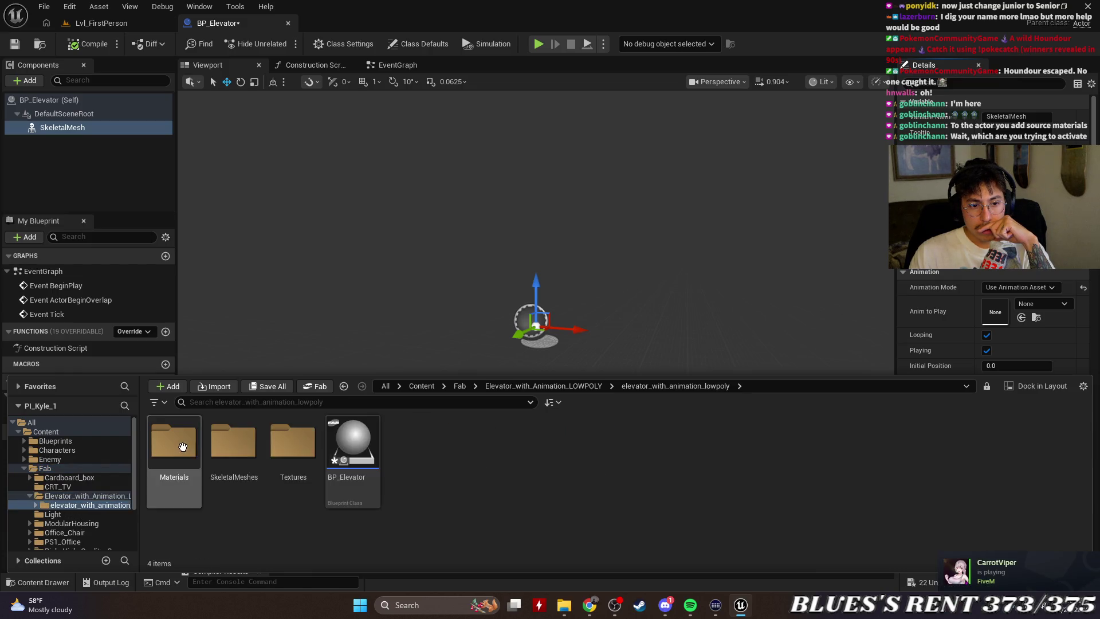
{"action": "mouse_move", "coordinate": [582, 376]}
{"action": "left_mouse_down"}
{"action": "mouse_move", "coordinate": [585, 413]}
{"action": "mouse_move", "coordinate": [516, 450]}
{"action": "mouse_move", "coordinate": [482, 419]}
{"action": "mouse_move", "coordinate": [483, 377]}
{"action": "left_mouse_up"}
{"action": "double_click", "coordinate": [233, 447]}
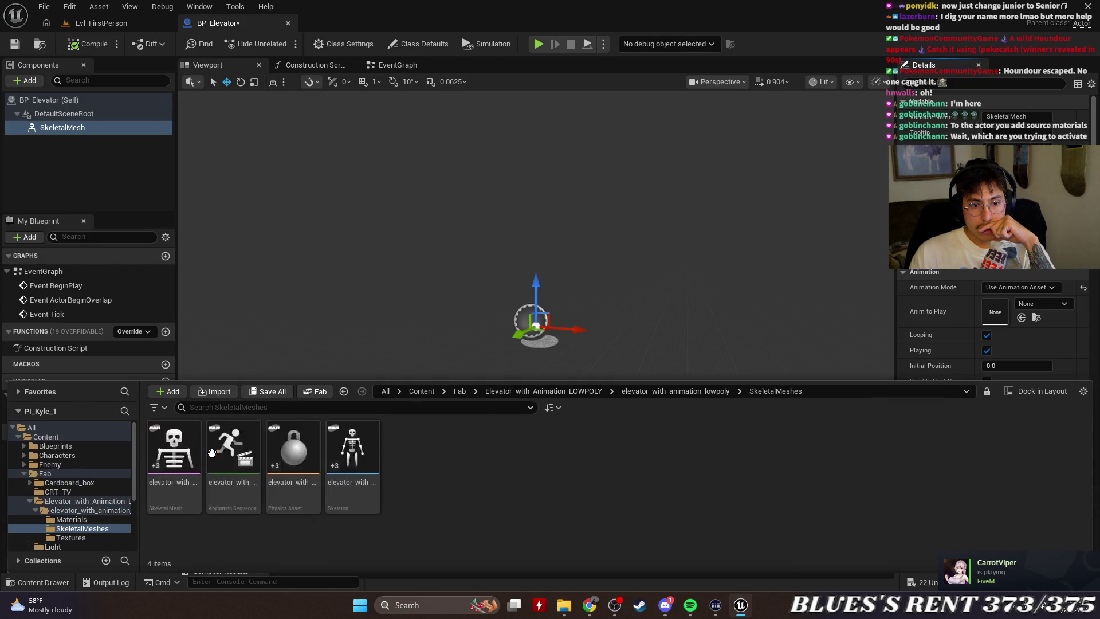
Drag the elevator mesh into the viewport, undo it, and enlarge the Compiler Results log.
{"action": "mouse_move", "coordinate": [166, 462]}
{"action": "left_mouse_down"}
{"action": "mouse_move", "coordinate": [1040, 319]}
{"action": "mouse_move", "coordinate": [302, 545]}
{"action": "mouse_move", "coordinate": [401, 433]}
{"action": "left_mouse_up"}
{"action": "key", "text": "f"}
{"action": "scroll", "coordinate": [609, 421], "scroll_direction": "up", "scroll_amount": 3}
{"action": "scroll", "coordinate": [607, 415], "scroll_direction": "down", "scroll_amount": 5}
{"action": "key", "text": "ctrl+z"}
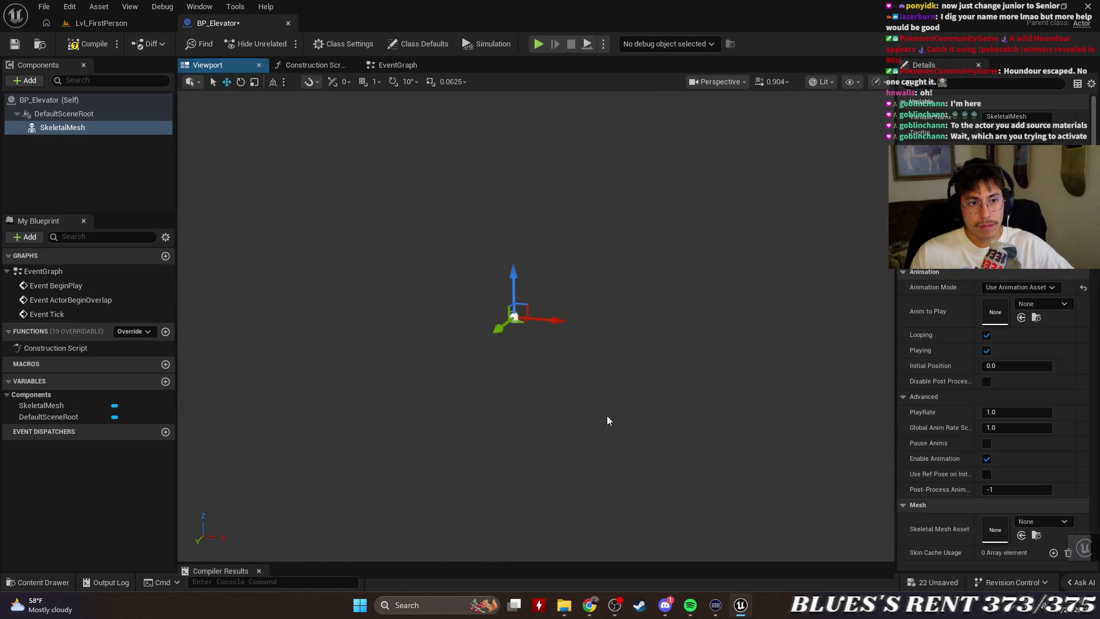
{"action": "mouse_move", "coordinate": [572, 426]}
{"action": "left_mouse_down"}
{"action": "mouse_move", "coordinate": [613, 413]}
{"action": "mouse_move", "coordinate": [573, 386]}
{"action": "left_mouse_up"}
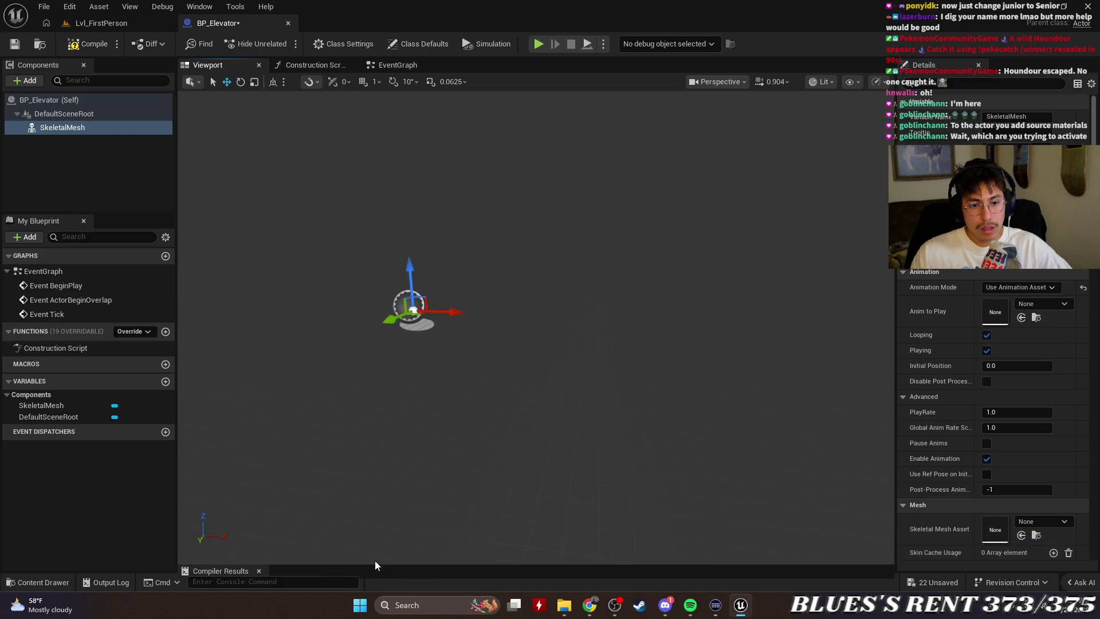
{"action": "left_click_drag", "start_coordinate": [374, 561], "coordinate": [374, 432]}
{"action": "left_click", "coordinate": [76, 183]}
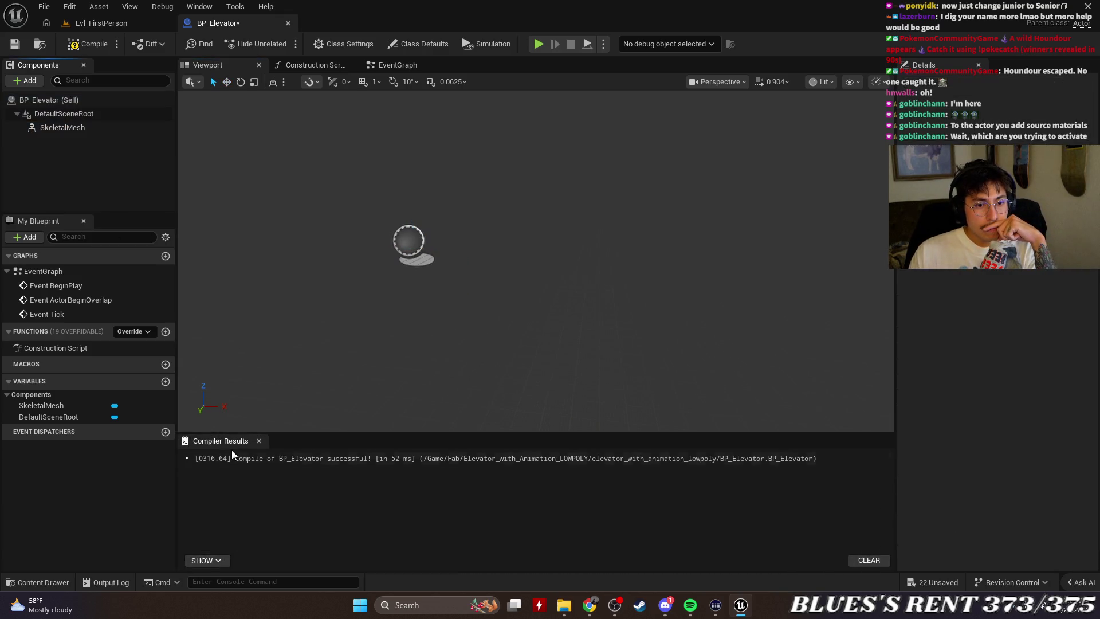
Close the Compiler Results log and briefly open and close the Content Drawer.
{"action": "left_click", "coordinate": [259, 440]}
{"action": "left_click", "coordinate": [38, 583]}
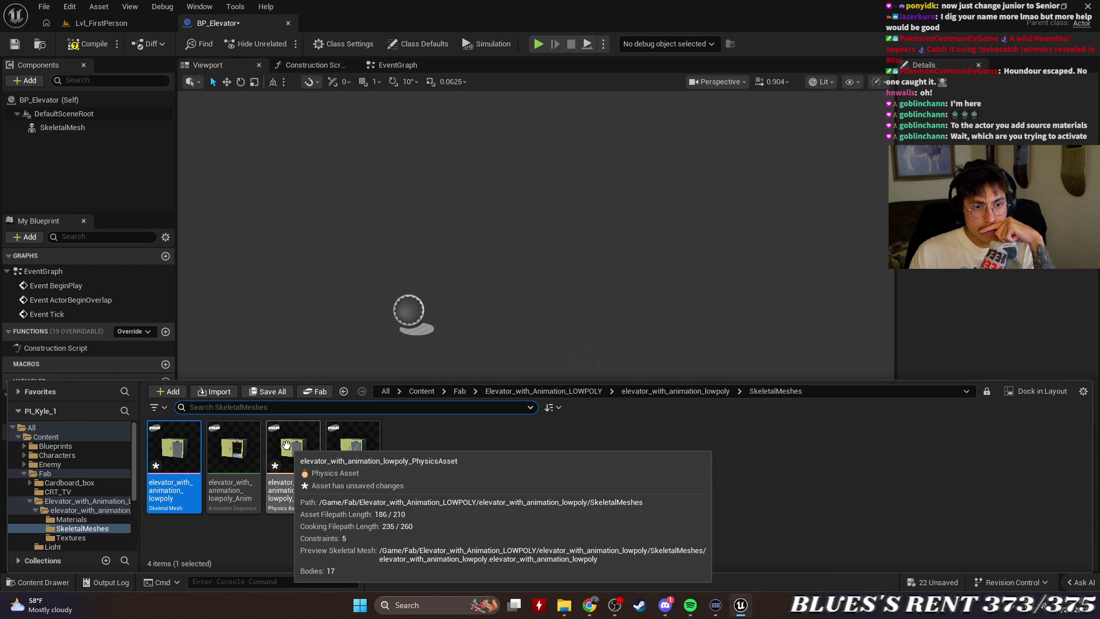
{"action": "left_click", "coordinate": [37, 150]}
Inspect the Details of BP_Elevator (Self), then of the DefaultSceneRoot component.
{"action": "left_click", "coordinate": [47, 103]}
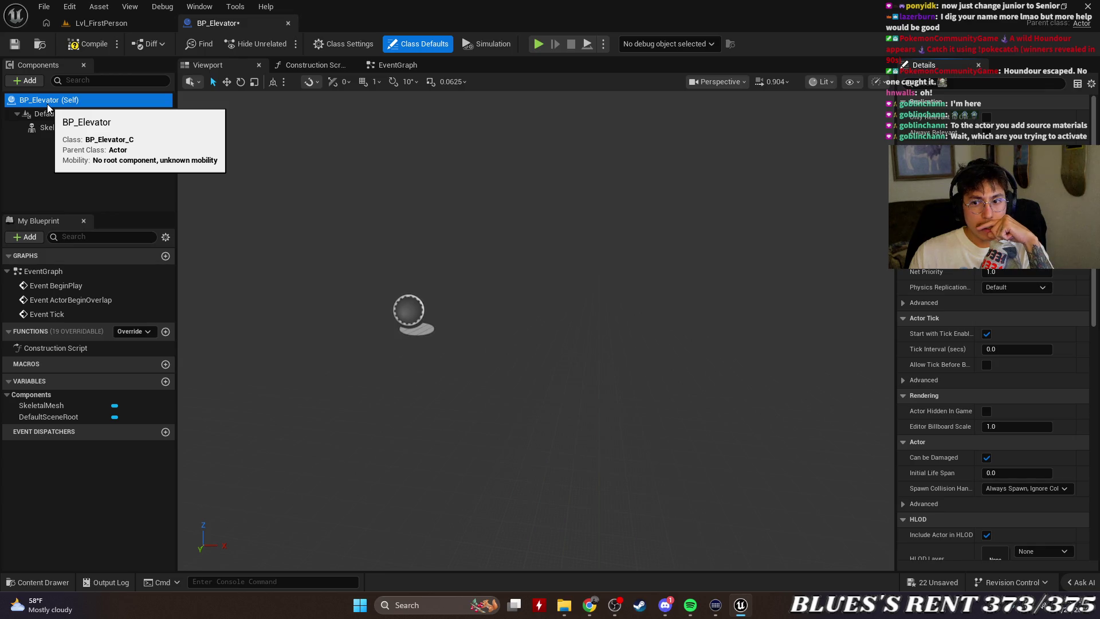
{"action": "scroll", "coordinate": [991, 401], "scroll_direction": "down", "scroll_amount": 2}
{"action": "scroll", "coordinate": [972, 367], "scroll_direction": "down", "scroll_amount": 9}
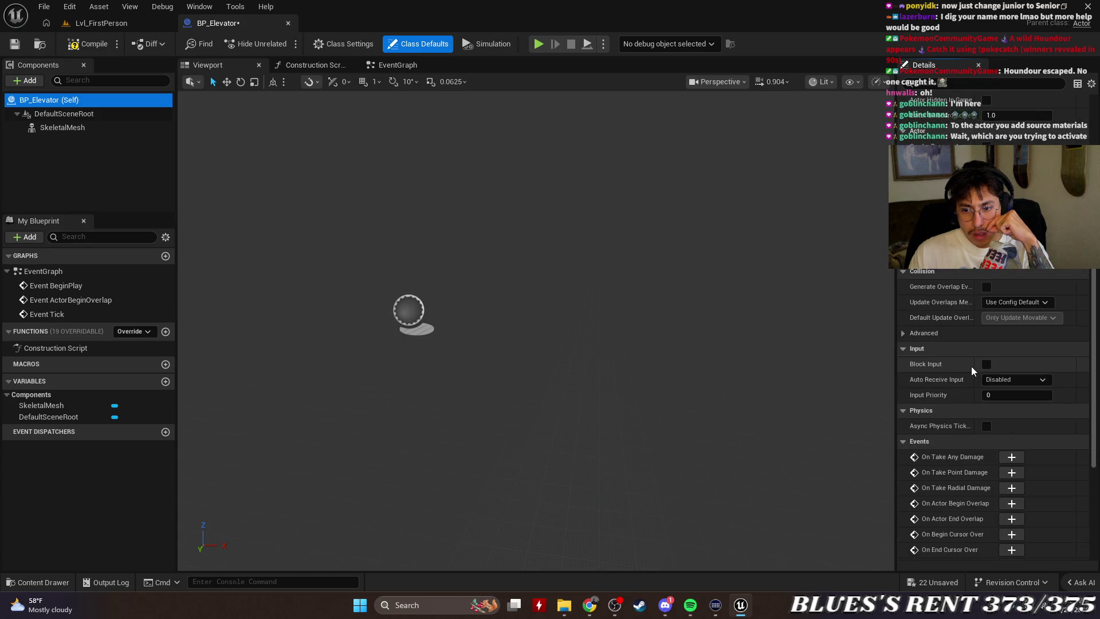
{"action": "scroll", "coordinate": [974, 362], "scroll_direction": "down", "scroll_amount": 1}
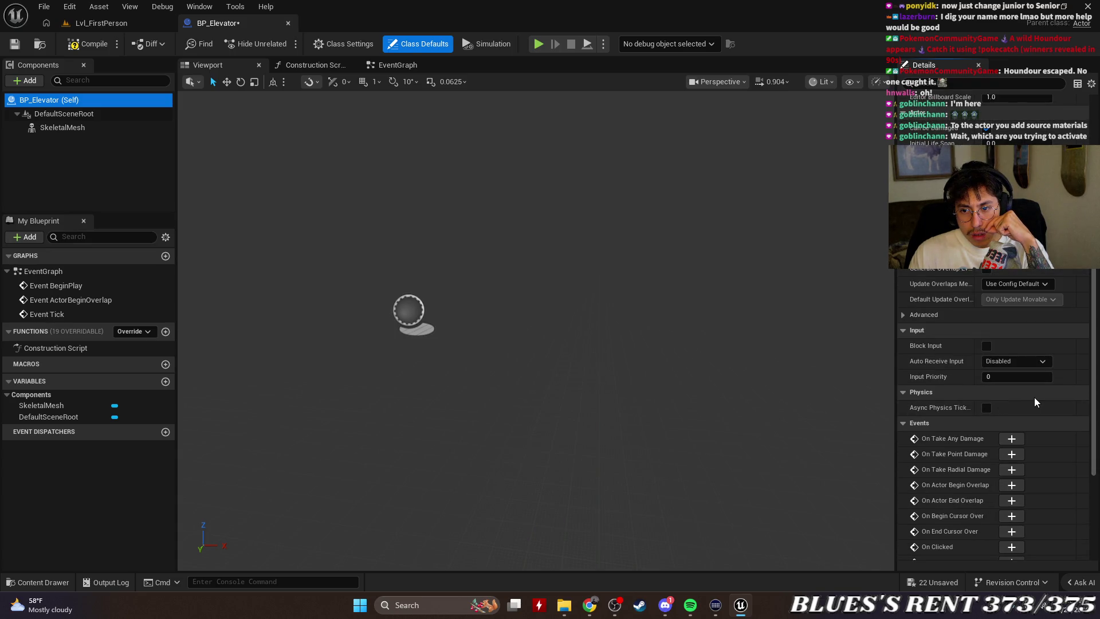
{"action": "scroll", "coordinate": [1014, 408], "scroll_direction": "up", "scroll_amount": 1}
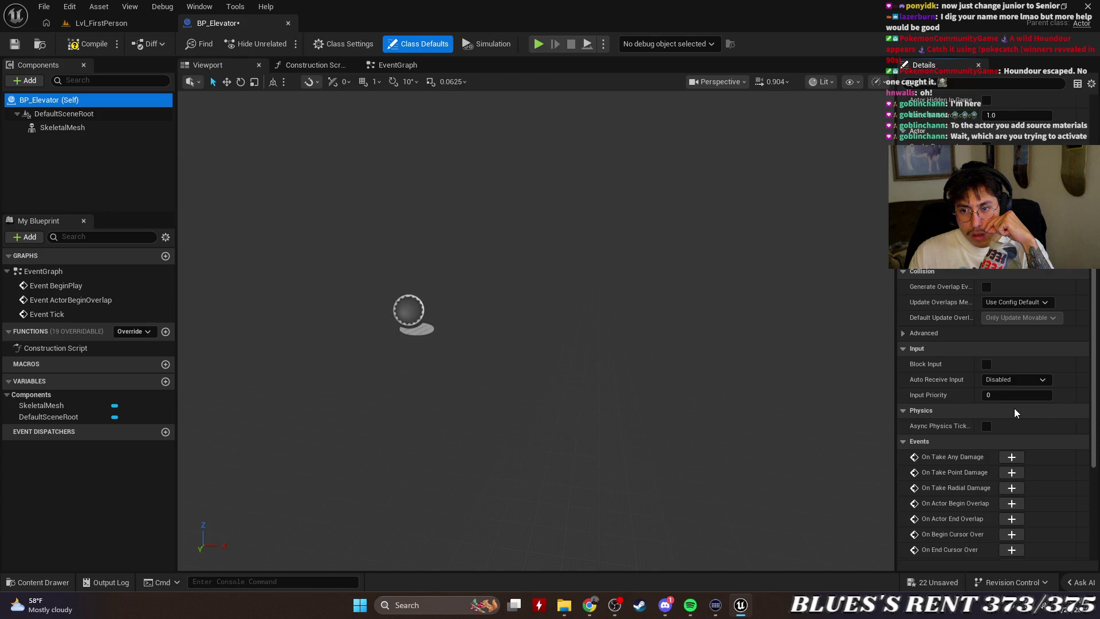
{"action": "scroll", "coordinate": [1015, 408], "scroll_direction": "up", "scroll_amount": 1}
{"action": "scroll", "coordinate": [1030, 356], "scroll_direction": "up", "scroll_amount": 12}
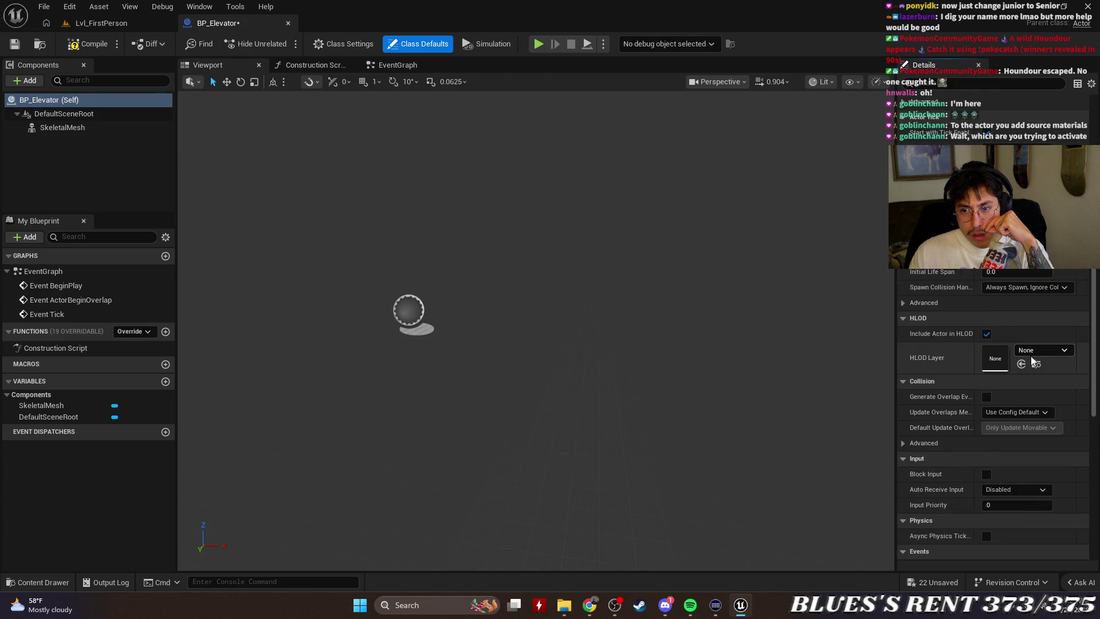
{"action": "scroll", "coordinate": [1031, 360], "scroll_direction": "up", "scroll_amount": 3}
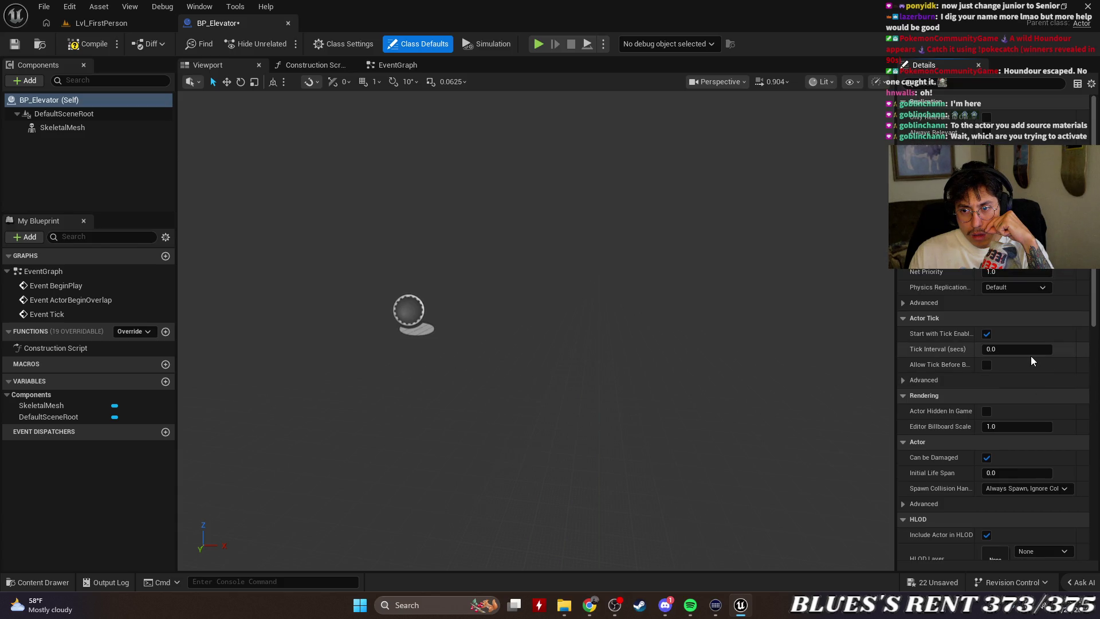
{"action": "left_click", "coordinate": [47, 117]}
{"action": "scroll", "coordinate": [1036, 302], "scroll_direction": "down", "scroll_amount": 4}
{"action": "scroll", "coordinate": [1036, 302], "scroll_direction": "up", "scroll_amount": 4}
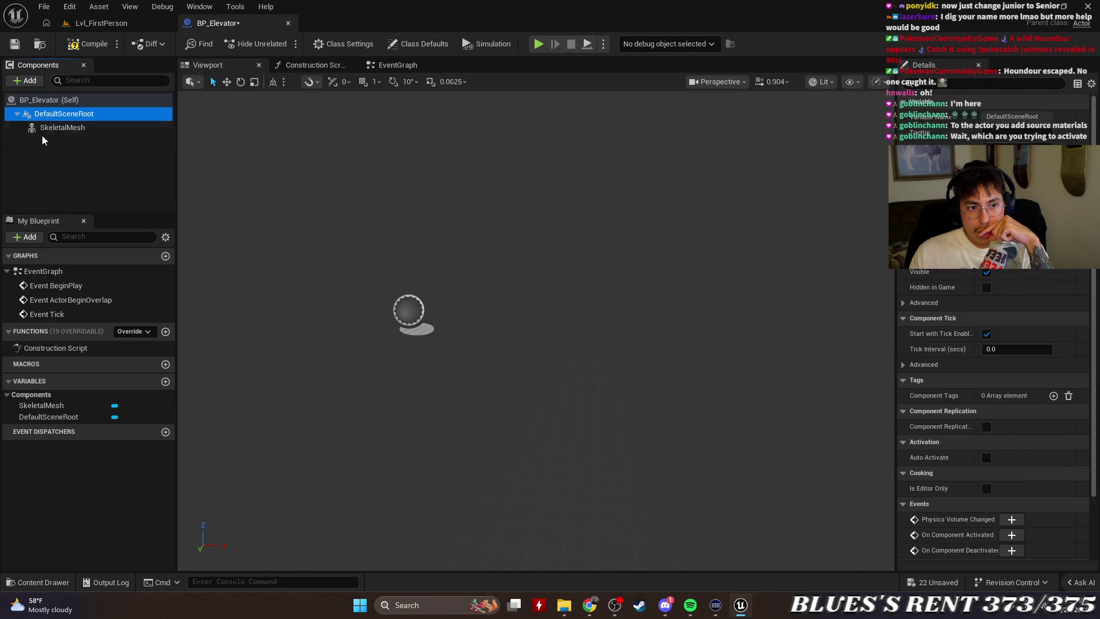
{"action": "left_click", "coordinate": [90, 127]}
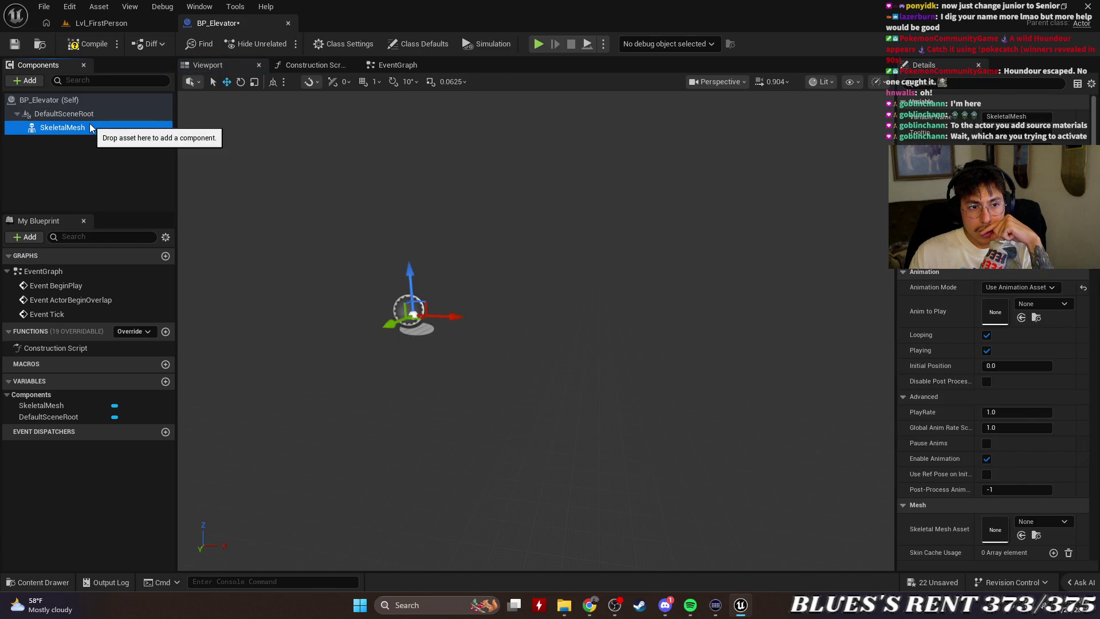
{"action": "left_click", "coordinate": [999, 315]}
{"action": "left_click", "coordinate": [1054, 307]}
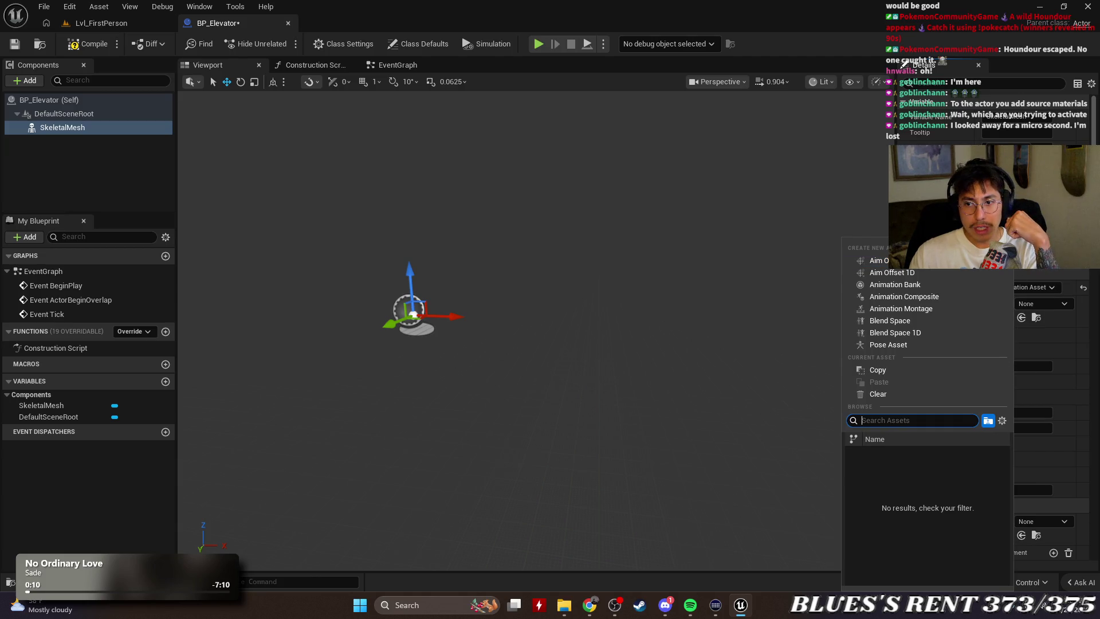
{"action": "key", "text": "Escape"}
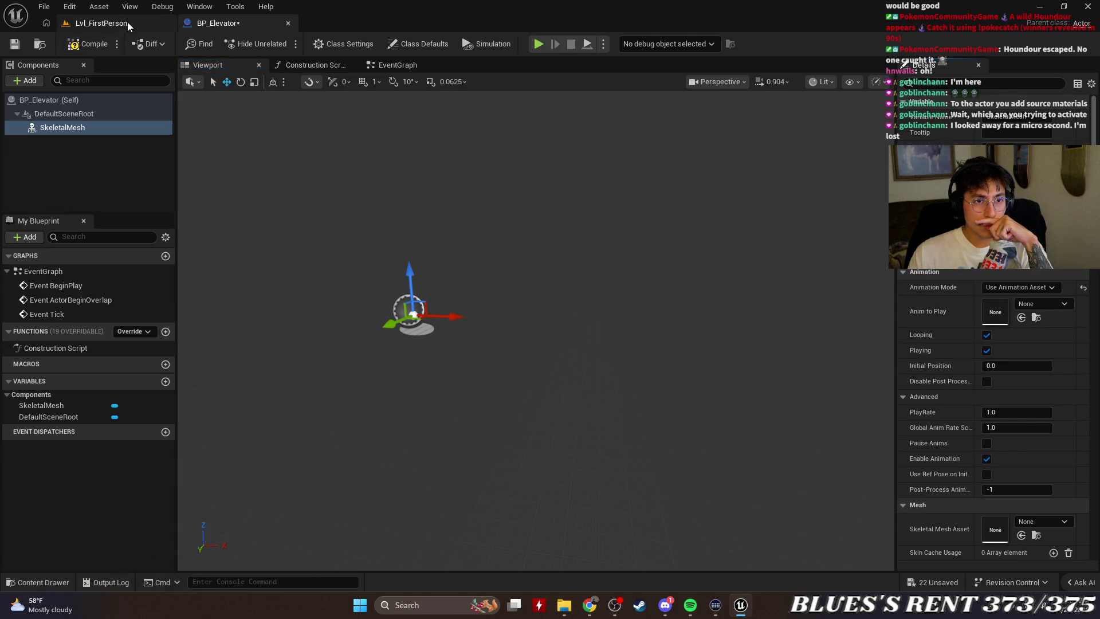
Switch to Lvl_FirstPerson and collapse the Elevator_with_Animation_LOWPOLY folder tree.
{"action": "left_click", "coordinate": [123, 24]}
{"action": "mouse_move", "coordinate": [499, 321]}
{"action": "left_mouse_down"}
{"action": "mouse_move", "coordinate": [499, 355]}
{"action": "mouse_move", "coordinate": [498, 338]}
{"action": "left_mouse_up"}
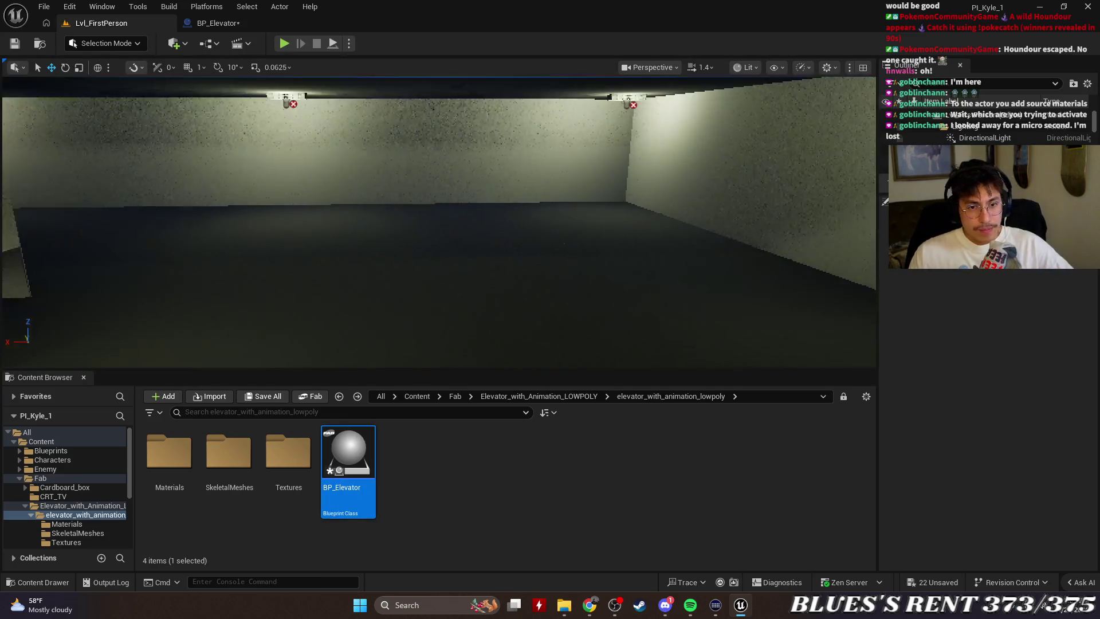
{"action": "left_click", "coordinate": [46, 506]}
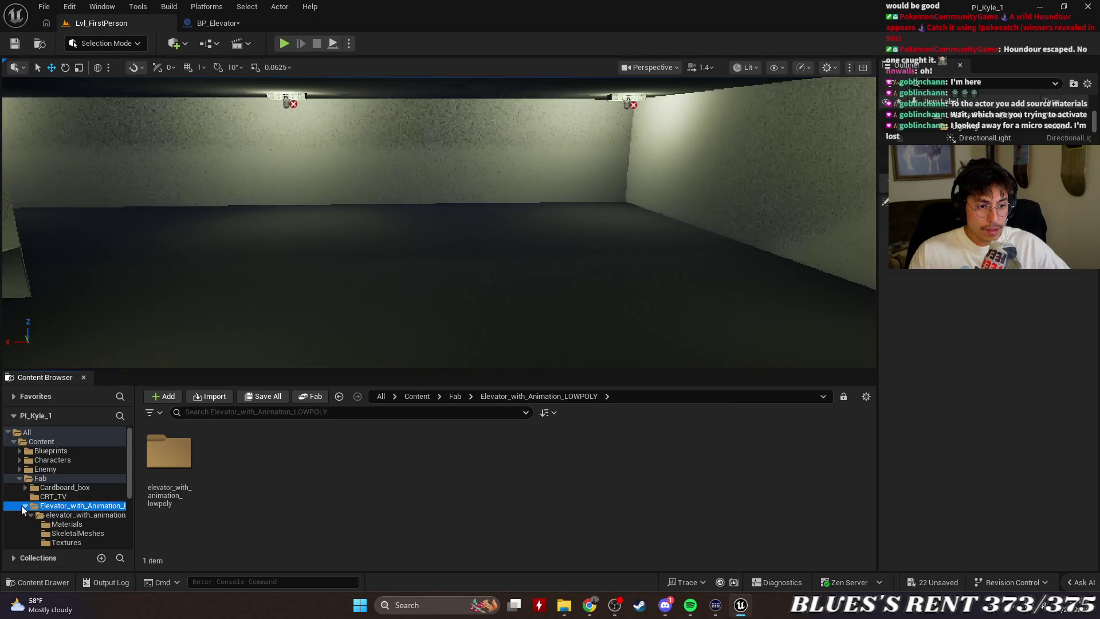
{"action": "left_click", "coordinate": [24, 506]}
Browse into elevator_with_animation_lowpoly's SkeletalMeshes folder, then back up and open BP_Elevator.
{"action": "double_click", "coordinate": [167, 490]}
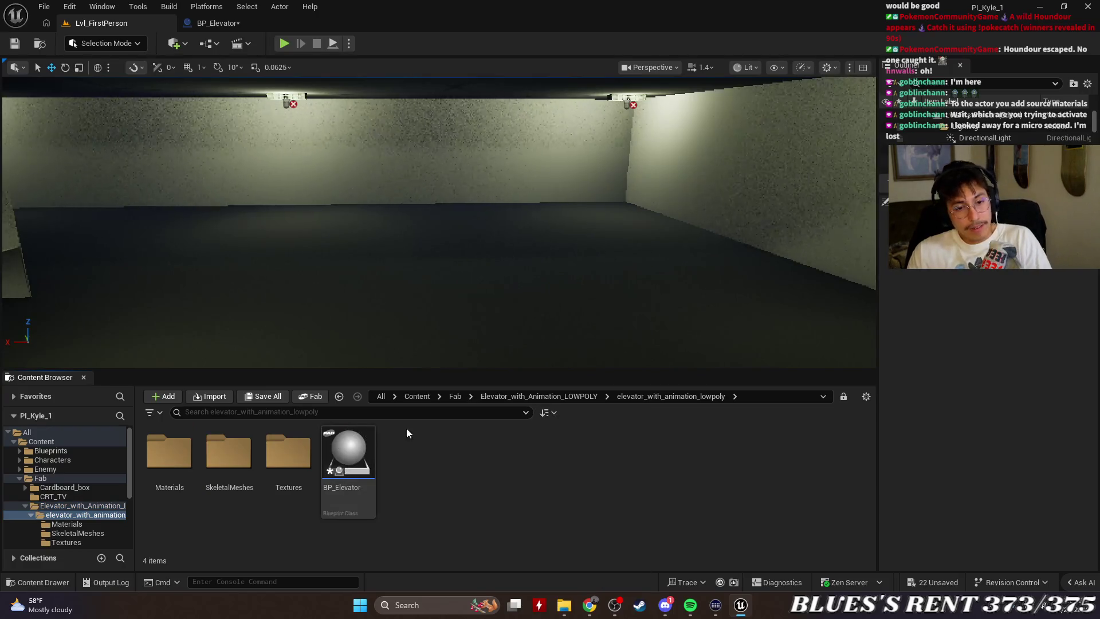
{"action": "mouse_move", "coordinate": [364, 453]}
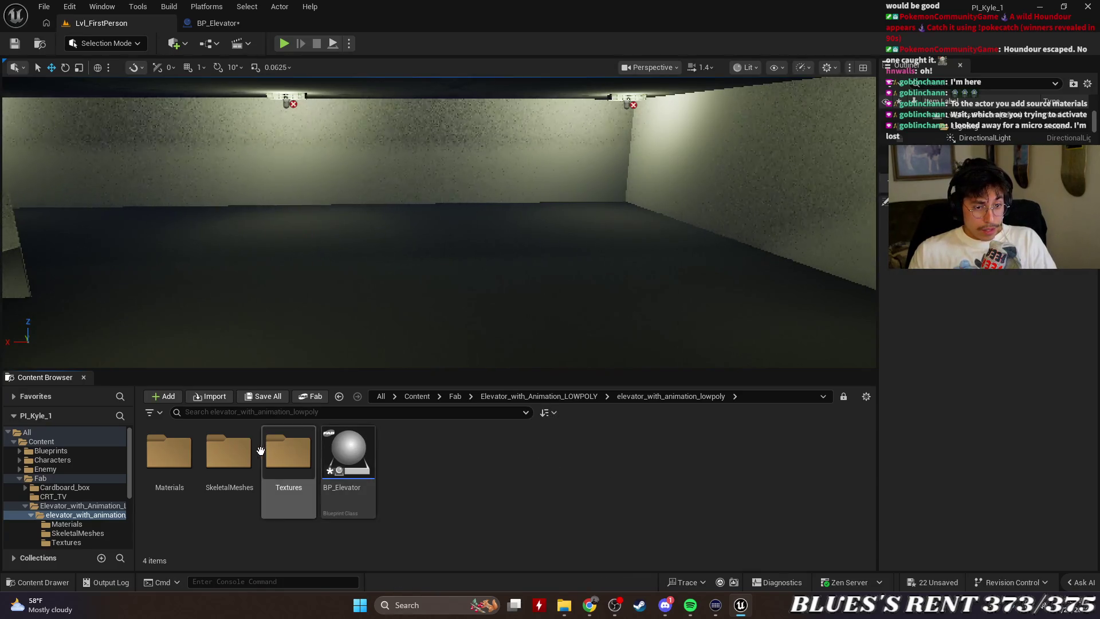
{"action": "double_click", "coordinate": [229, 453]}
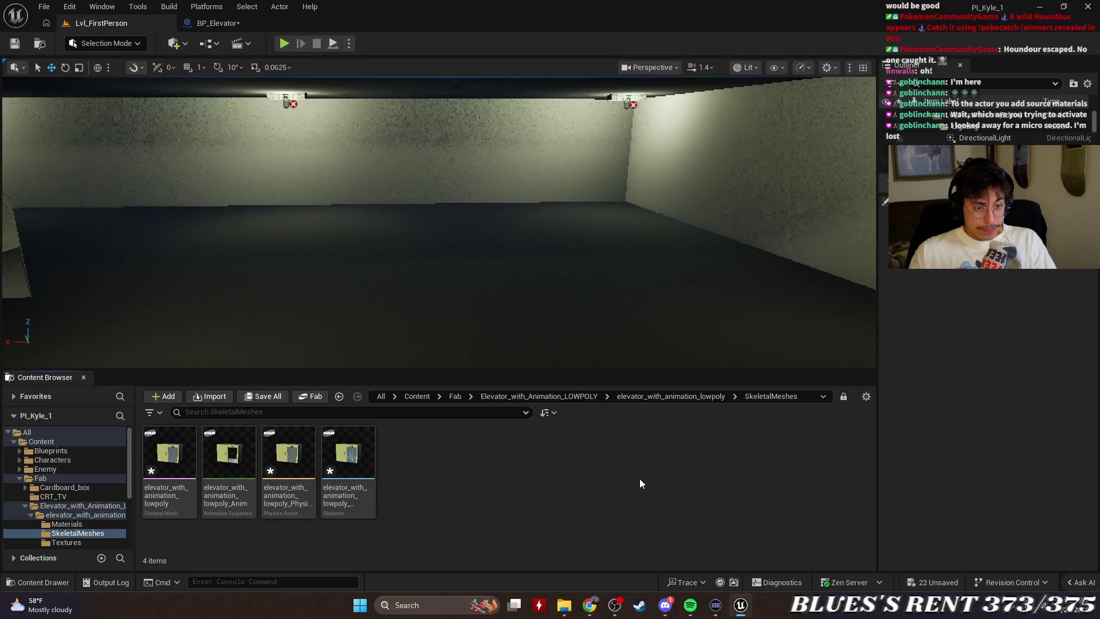
{"action": "key", "text": "BackSpace"}
{"action": "double_click", "coordinate": [352, 453]}
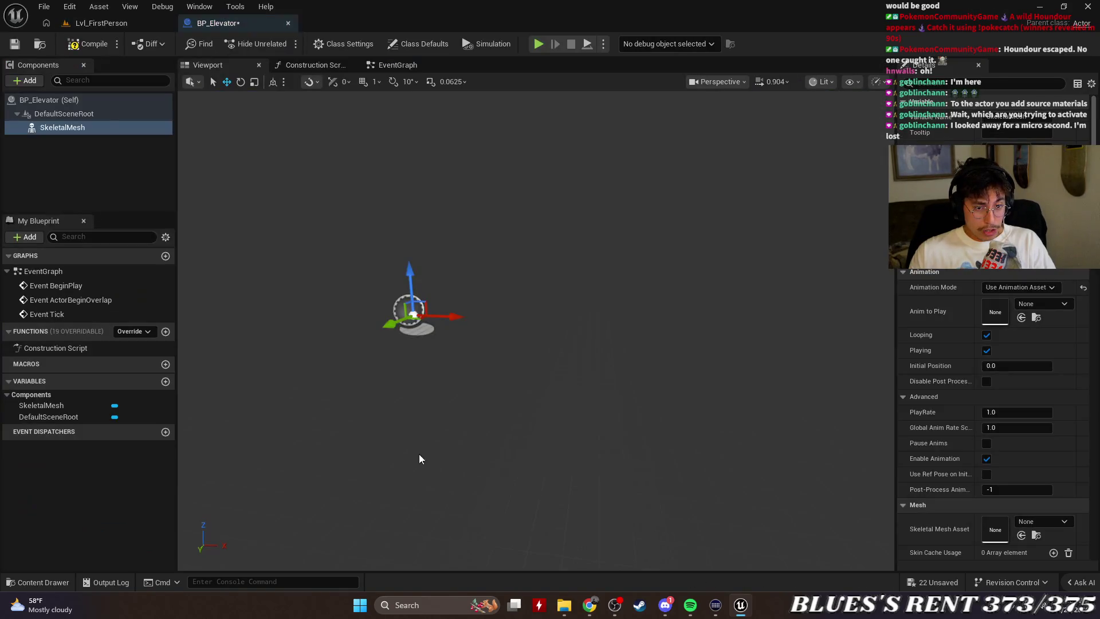
Assign the elevator_with_animation skeletal mesh to the SkeletalMesh component and view its front.
{"action": "key", "text": "f"}
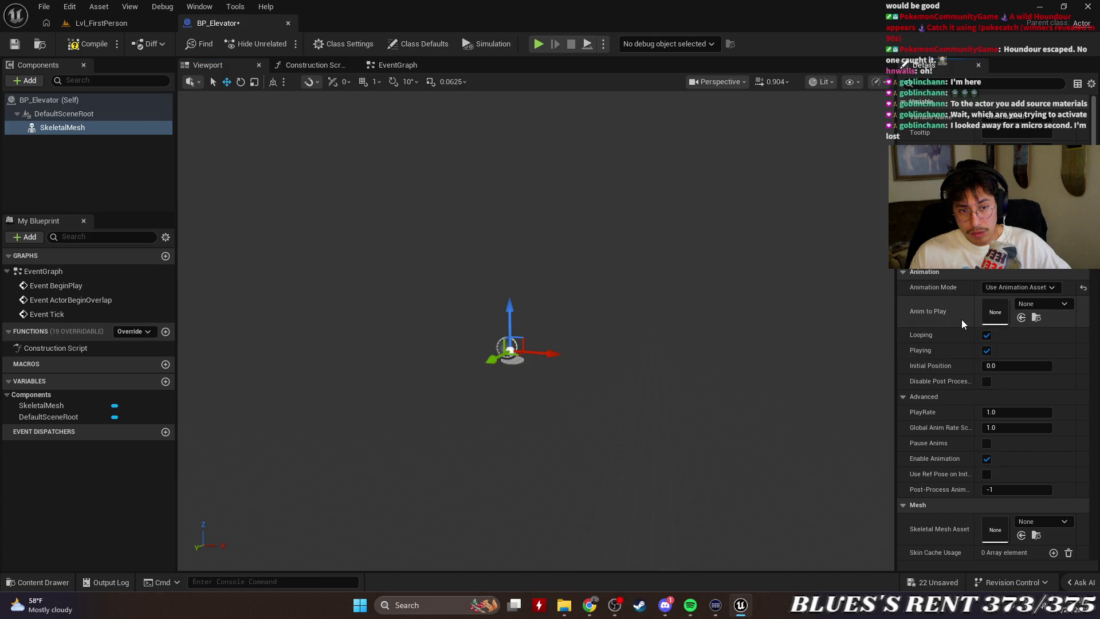
{"action": "scroll", "coordinate": [1026, 366], "scroll_direction": "down", "scroll_amount": 5}
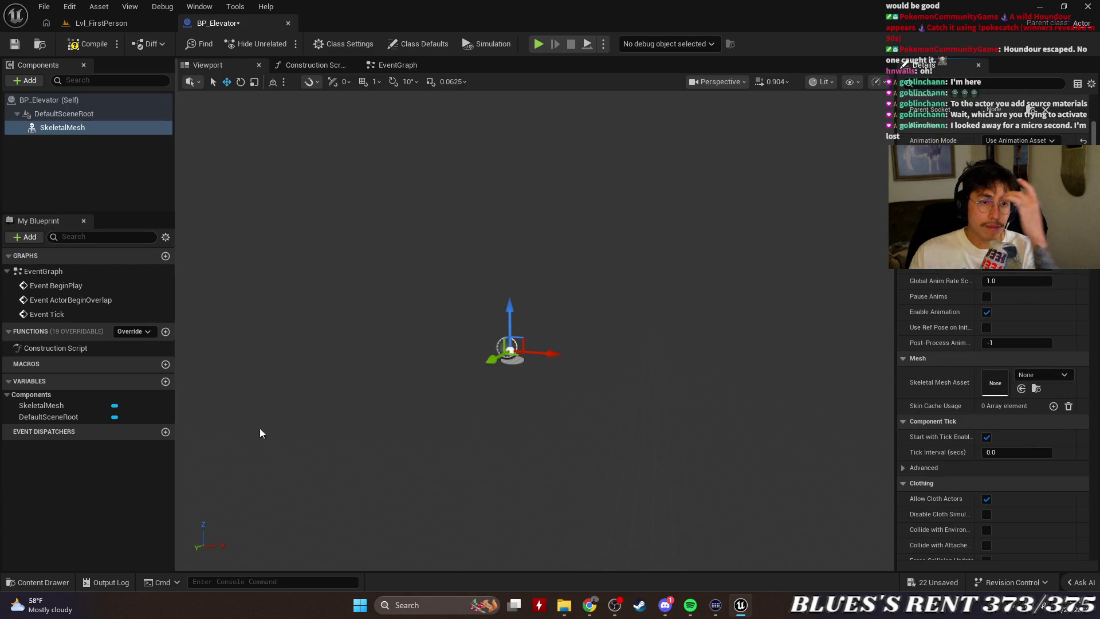
{"action": "left_click", "coordinate": [1031, 375]}
{"action": "left_click", "coordinate": [997, 254]}
{"action": "mouse_move", "coordinate": [785, 364]}
{"action": "left_mouse_down"}
{"action": "mouse_move", "coordinate": [768, 361]}
{"action": "mouse_move", "coordinate": [767, 320]}
{"action": "mouse_move", "coordinate": [768, 401]}
{"action": "mouse_move", "coordinate": [706, 369]}
{"action": "left_mouse_up"}
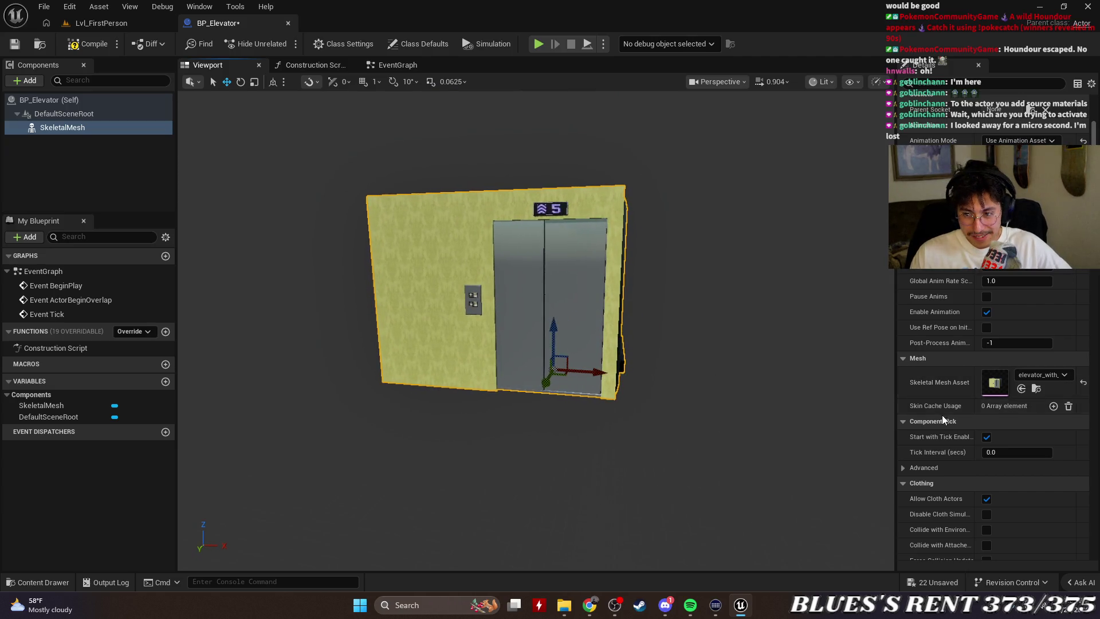
Set Anim to Play to the elevator door animation and save BP_Elevator.
{"action": "left_click", "coordinate": [1041, 375]}
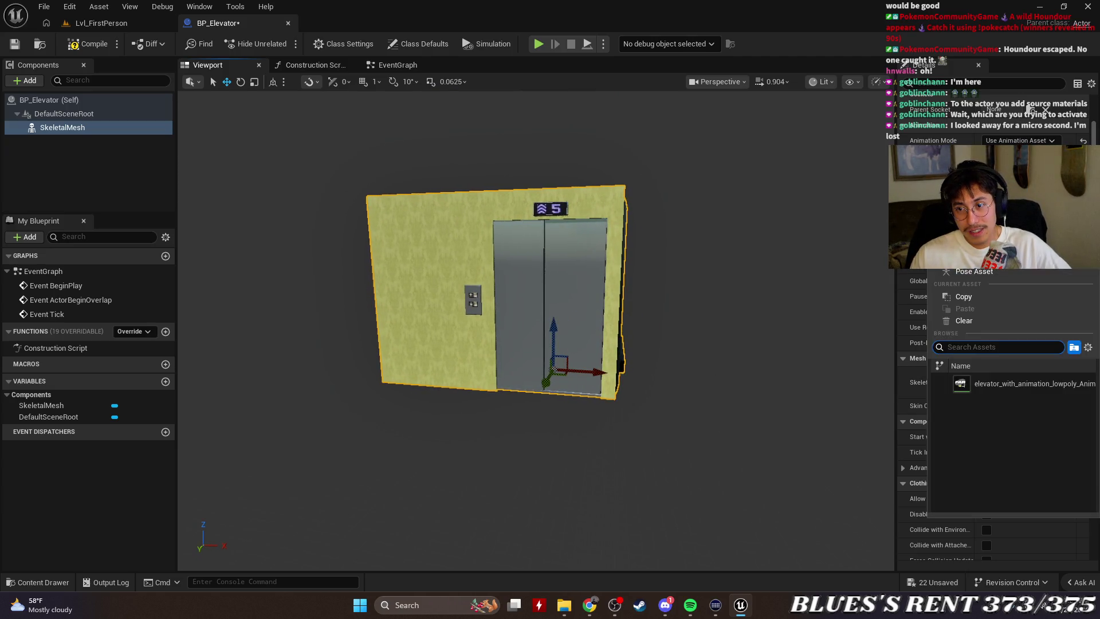
{"action": "left_click", "coordinate": [1012, 384]}
{"action": "scroll", "coordinate": [1031, 332], "scroll_direction": "up", "scroll_amount": 3}
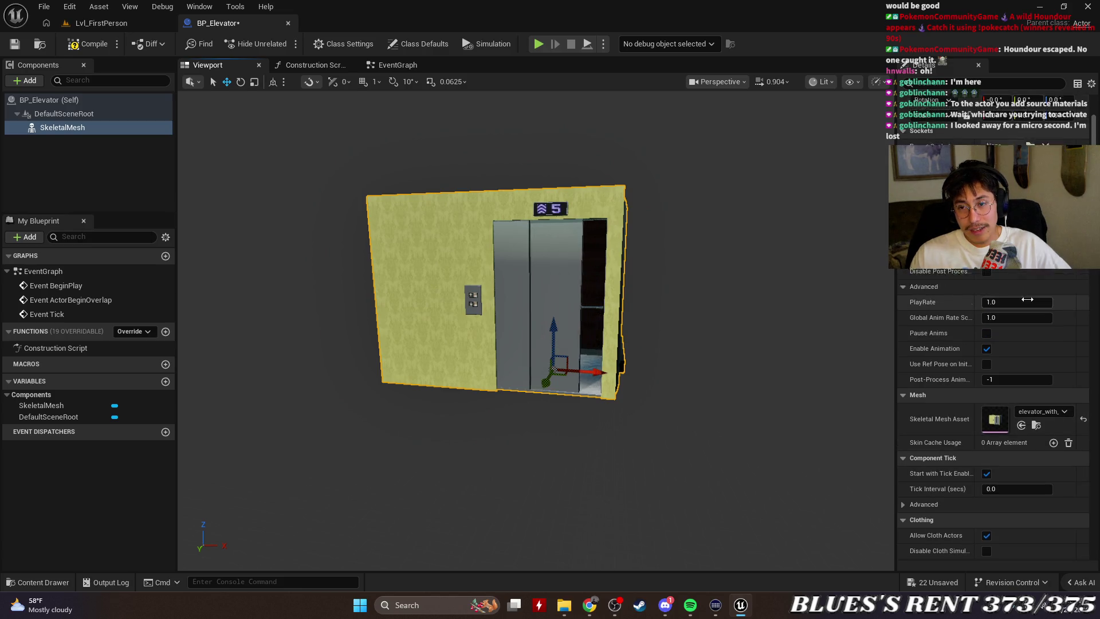
{"action": "scroll", "coordinate": [1031, 320], "scroll_direction": "up", "scroll_amount": 2}
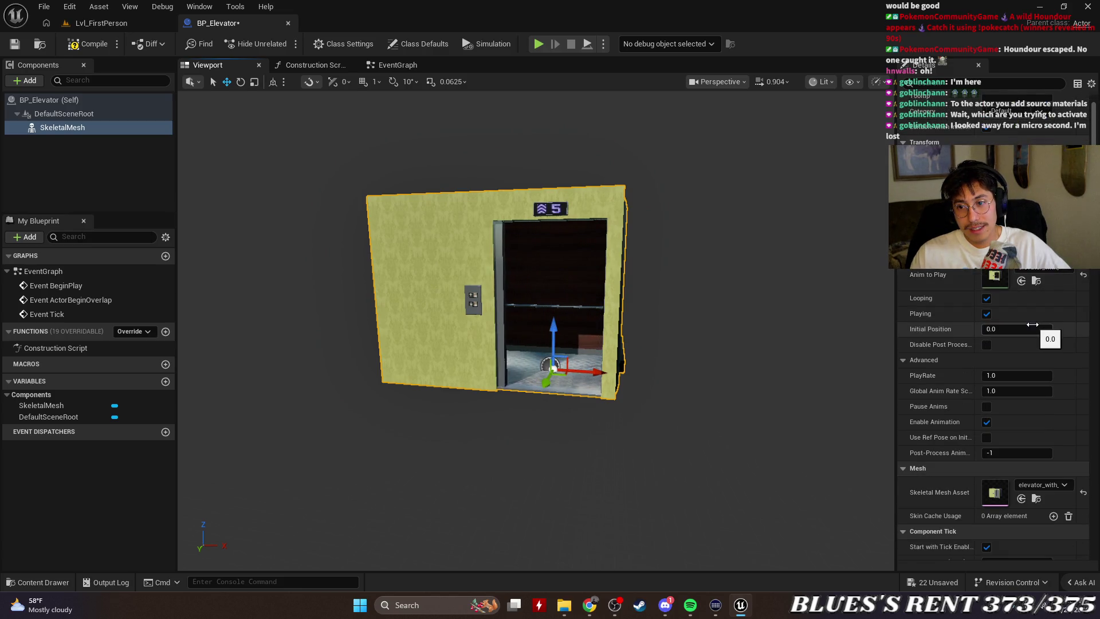
{"action": "left_click", "coordinate": [18, 45]}
Scroll the SkeletalMesh Details down to review the Collision presets, then start a playtest with Alt+P.
{"action": "scroll", "coordinate": [1025, 344], "scroll_direction": "down", "scroll_amount": 10}
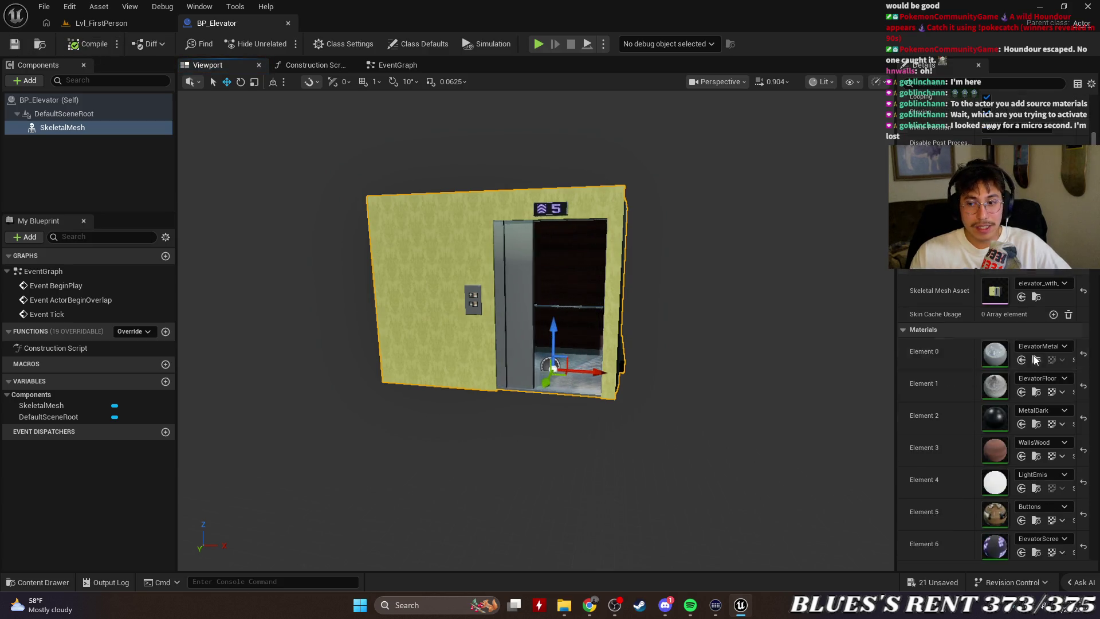
{"action": "scroll", "coordinate": [1035, 358], "scroll_direction": "down", "scroll_amount": 10}
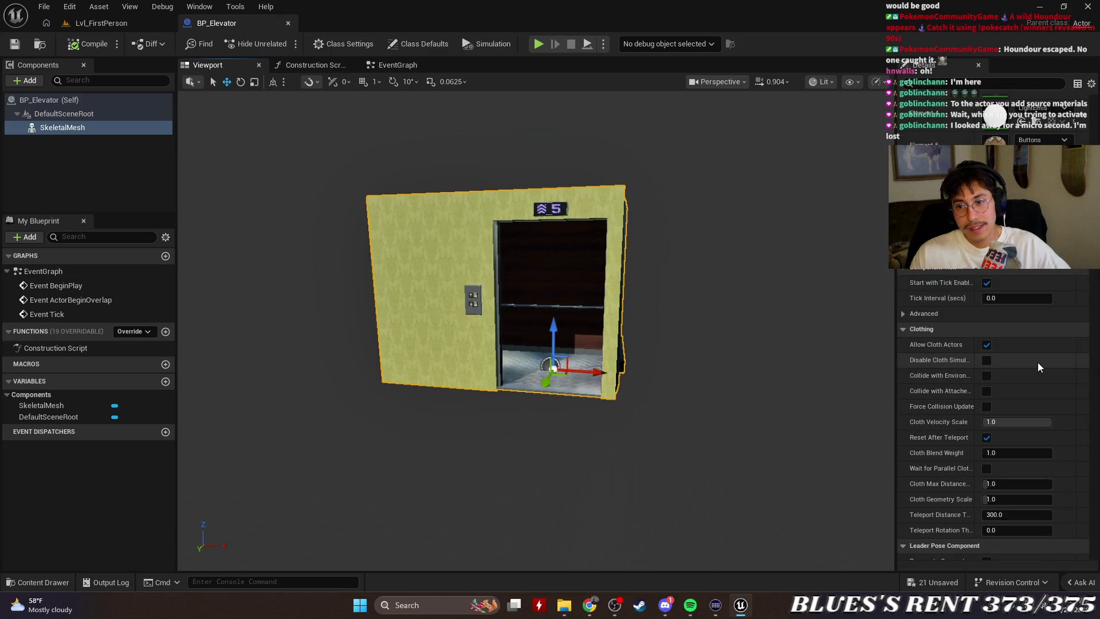
{"action": "scroll", "coordinate": [1038, 365], "scroll_direction": "down", "scroll_amount": 5}
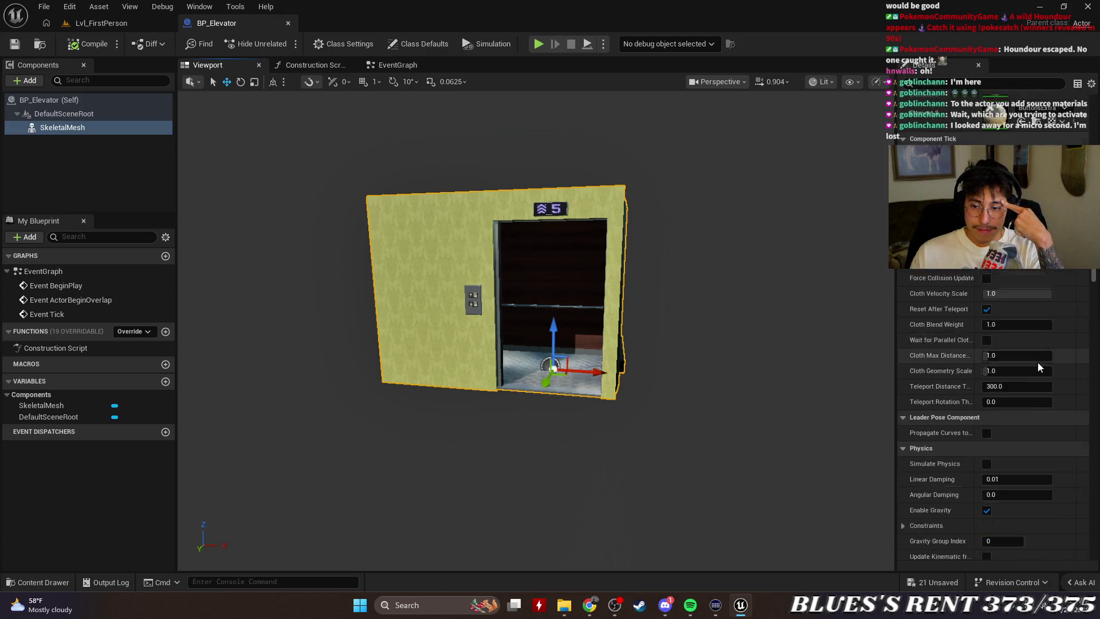
{"action": "scroll", "coordinate": [1038, 362], "scroll_direction": "down", "scroll_amount": 10}
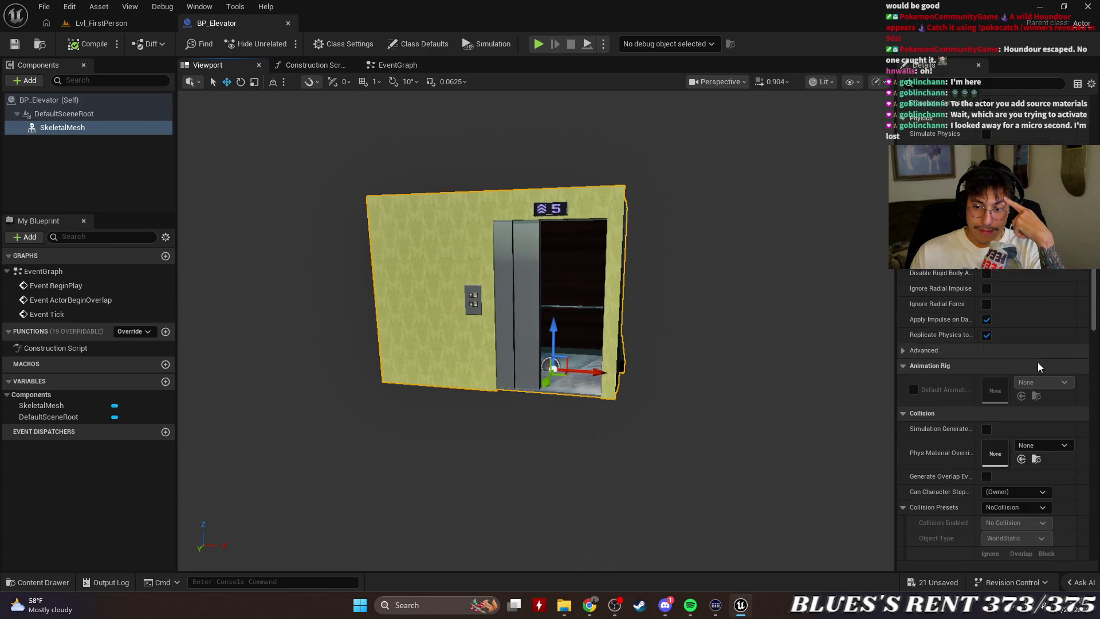
{"action": "scroll", "coordinate": [1038, 362], "scroll_direction": "down", "scroll_amount": 2}
{"action": "scroll", "coordinate": [1038, 362], "scroll_direction": "down", "scroll_amount": 1}
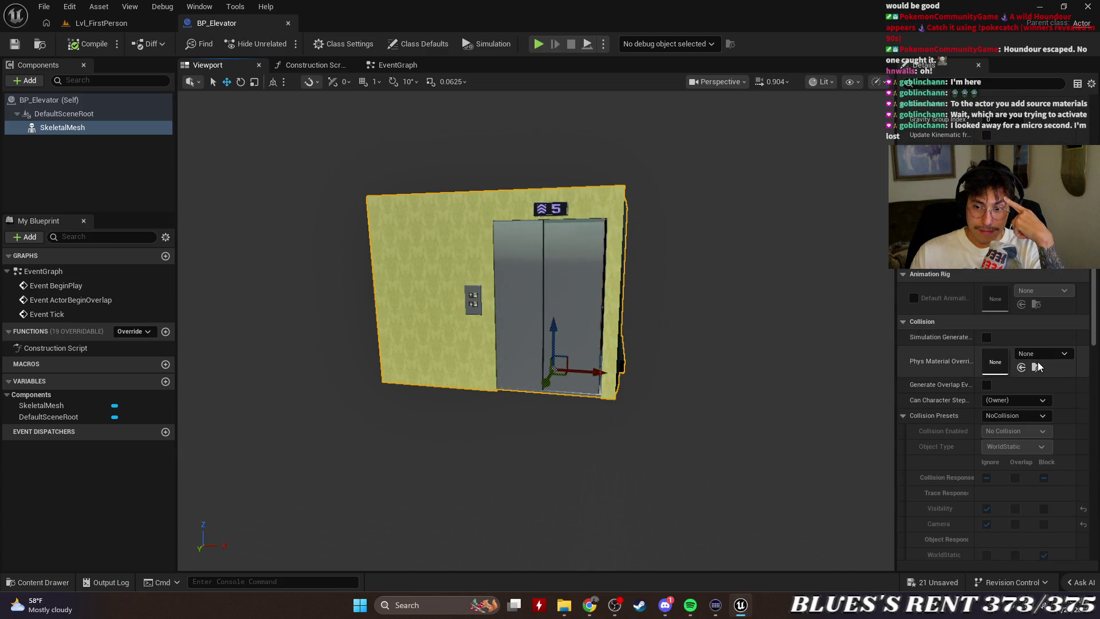
{"action": "scroll", "coordinate": [1037, 363], "scroll_direction": "down", "scroll_amount": 2}
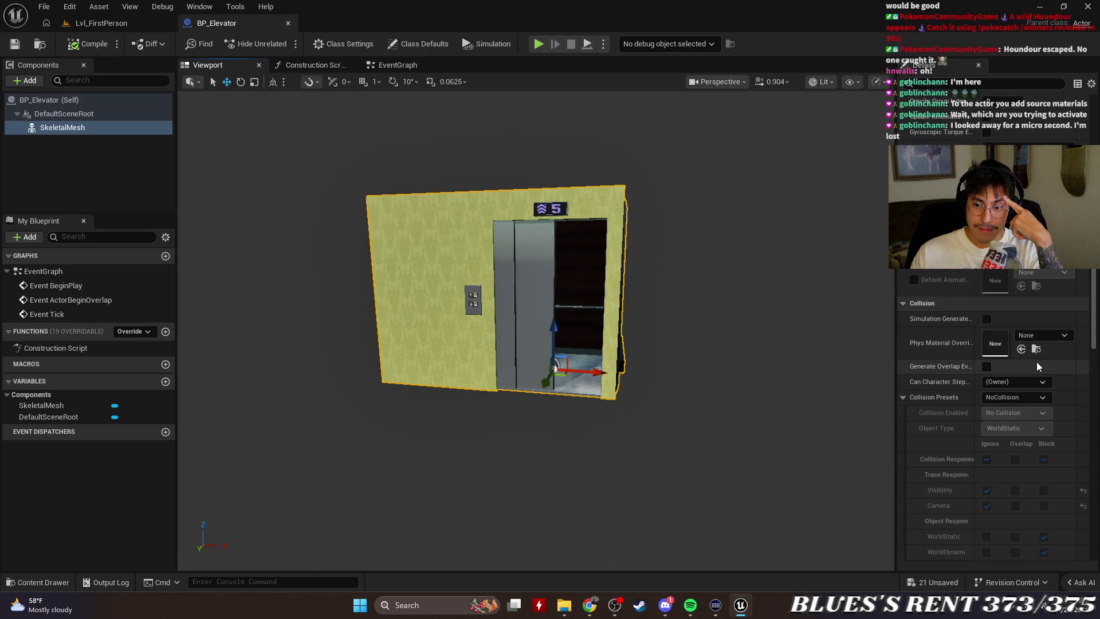
{"action": "scroll", "coordinate": [1037, 365], "scroll_direction": "down", "scroll_amount": 9}
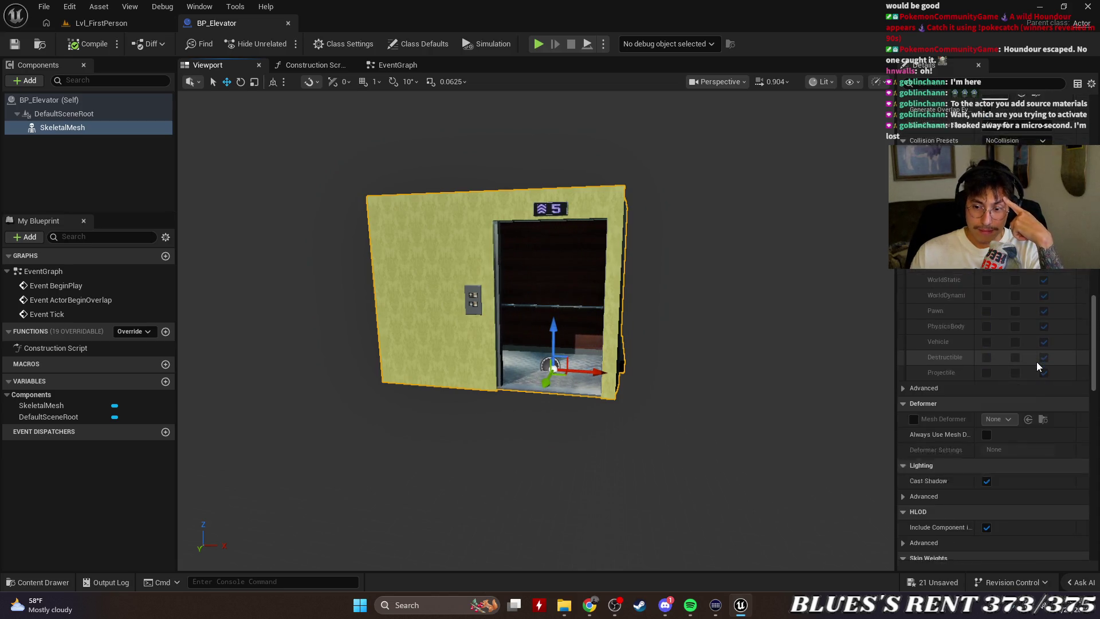
{"action": "scroll", "coordinate": [1037, 363], "scroll_direction": "down", "scroll_amount": 9}
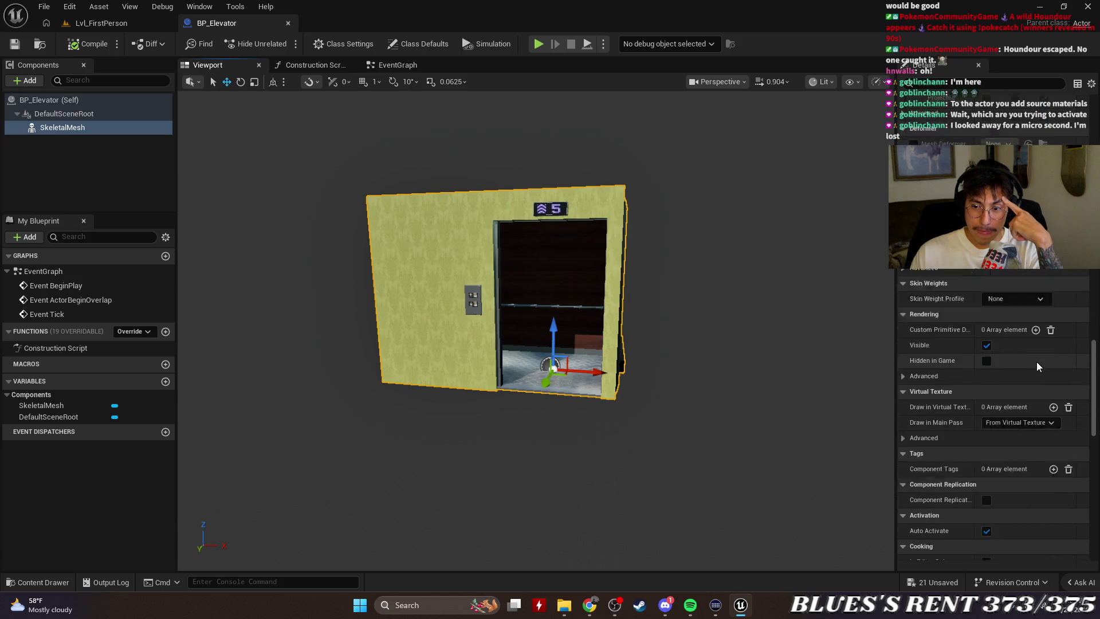
{"action": "scroll", "coordinate": [1037, 362], "scroll_direction": "up", "scroll_amount": 20}
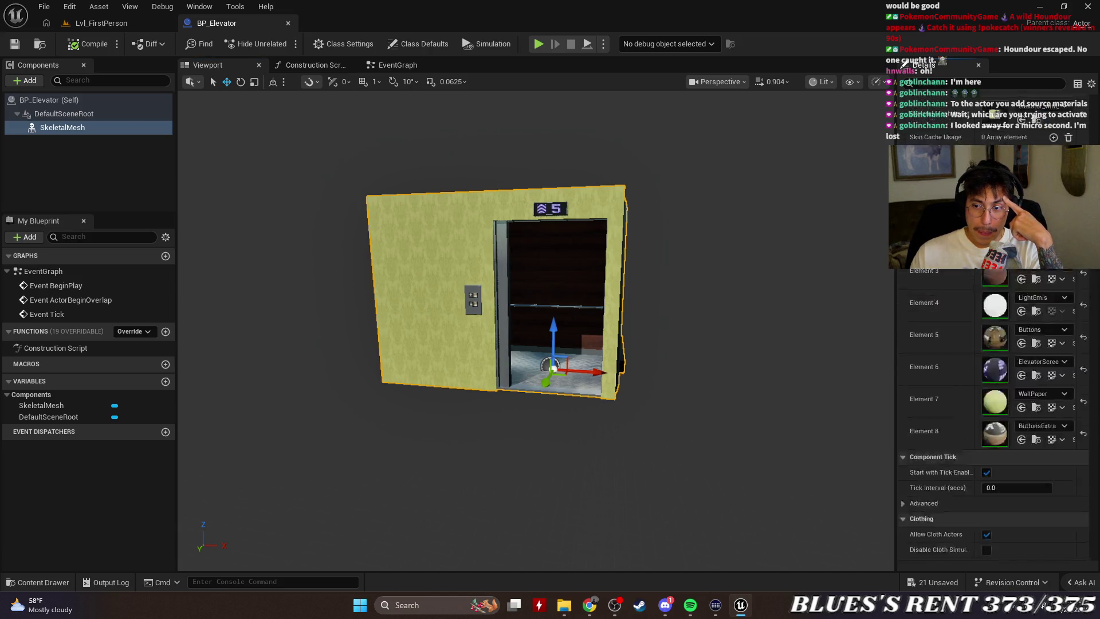
{"action": "key", "text": "alt+p"}
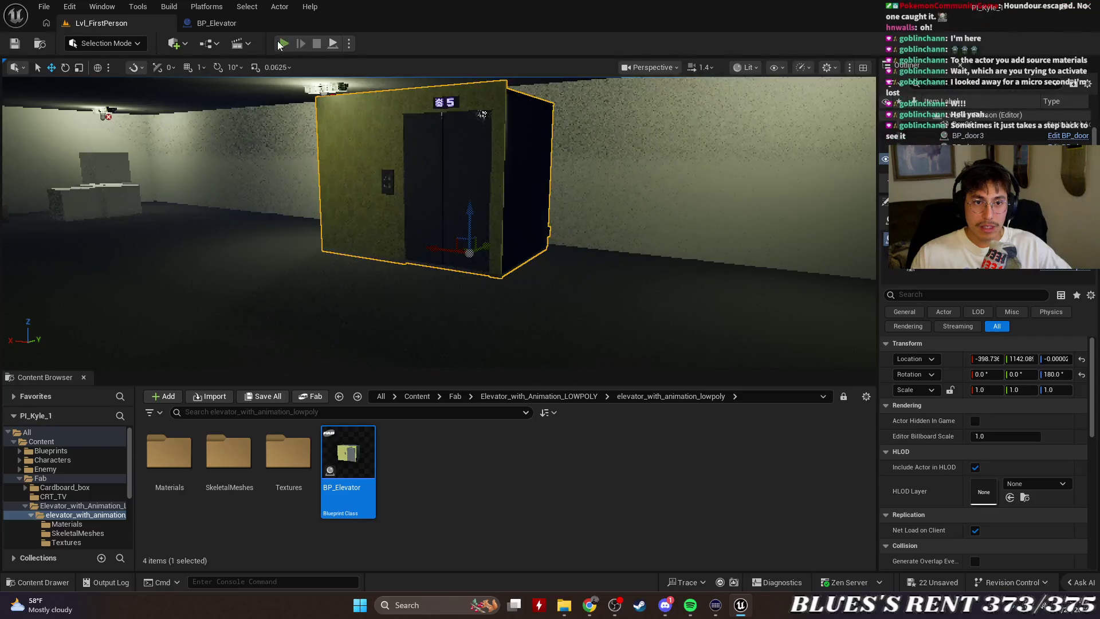
Walk the player into the elevator and back, stop the playtest, and remove the placed elevator.
{"action": "key", "text": "w"}
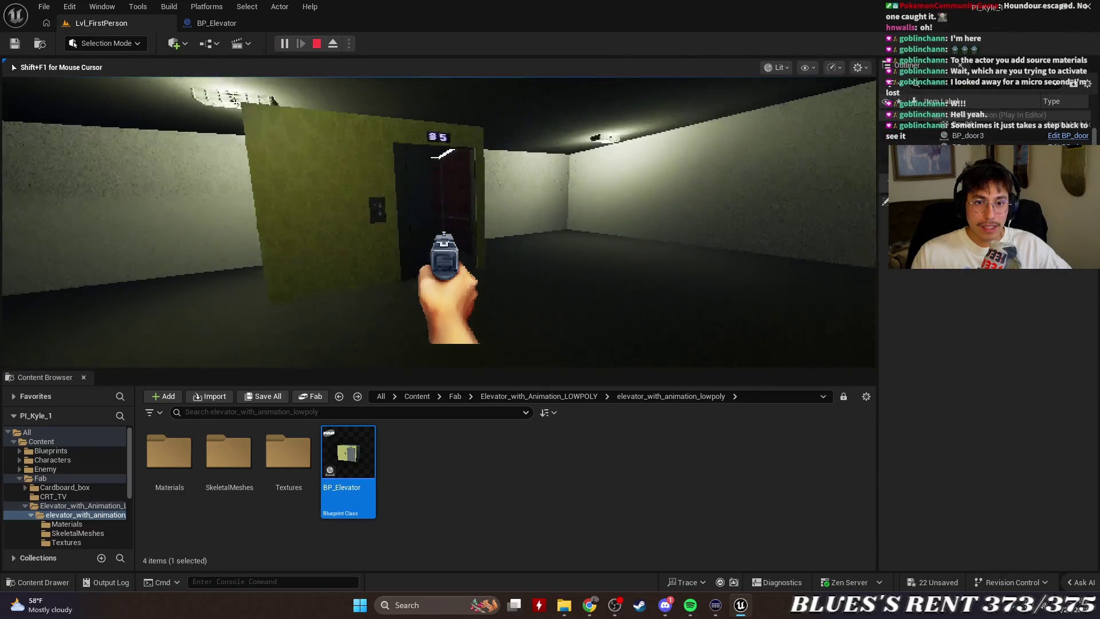
{"action": "key", "text": "s"}
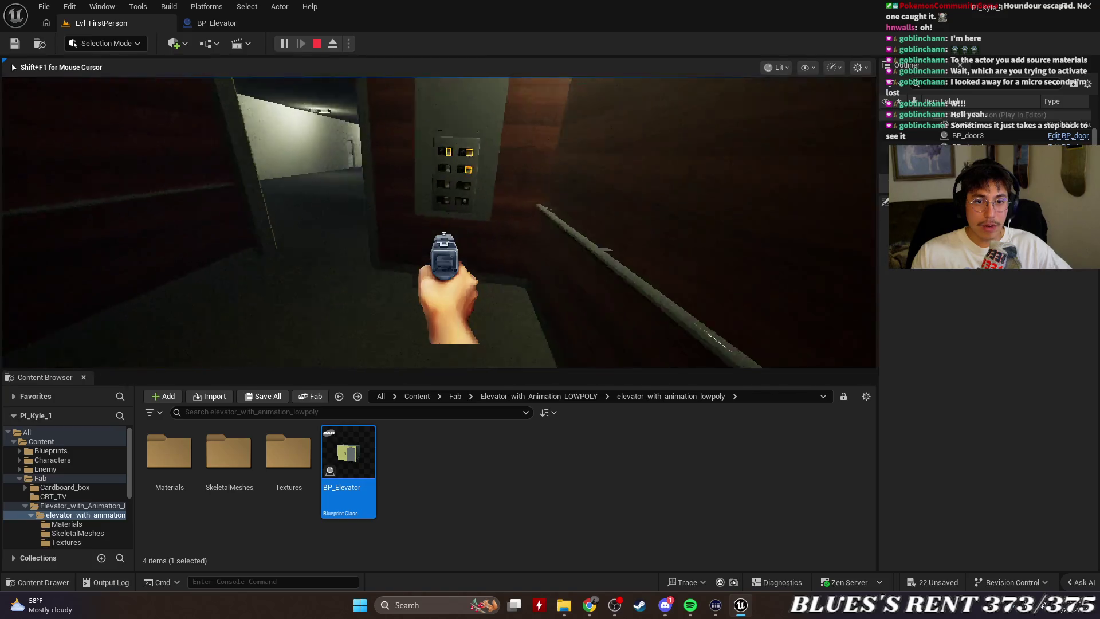
{"action": "key", "text": "Escape"}
{"action": "scroll", "coordinate": [557, 273], "scroll_direction": "down", "scroll_amount": 8}
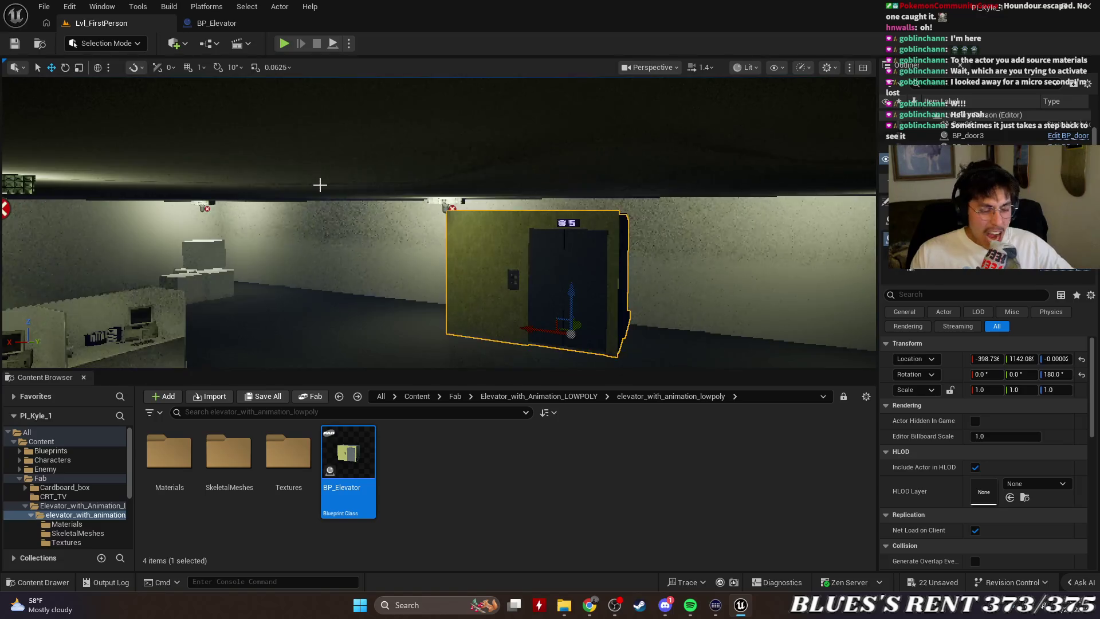
{"action": "key", "text": "ctrl+z"}
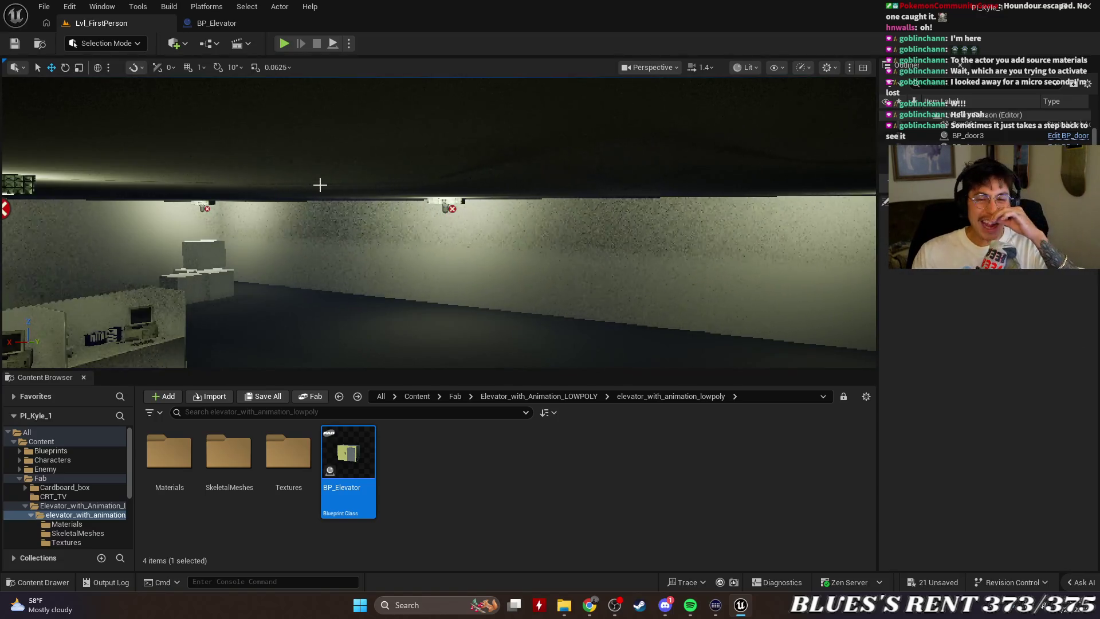
{"action": "right_click", "coordinate": [356, 458]}
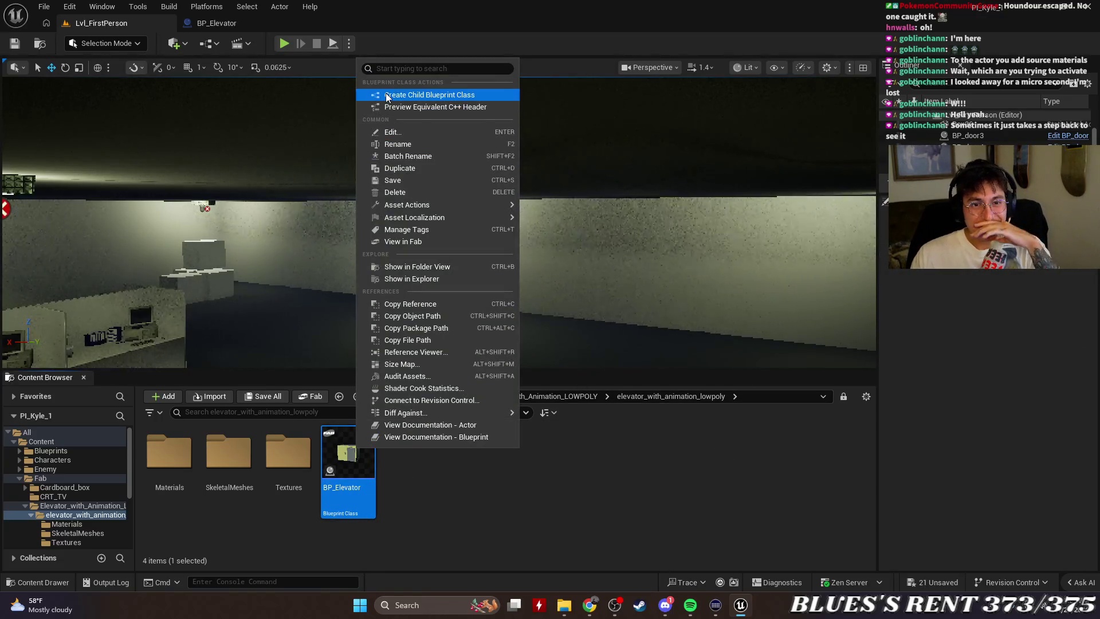
{"action": "left_click", "coordinate": [408, 132]}
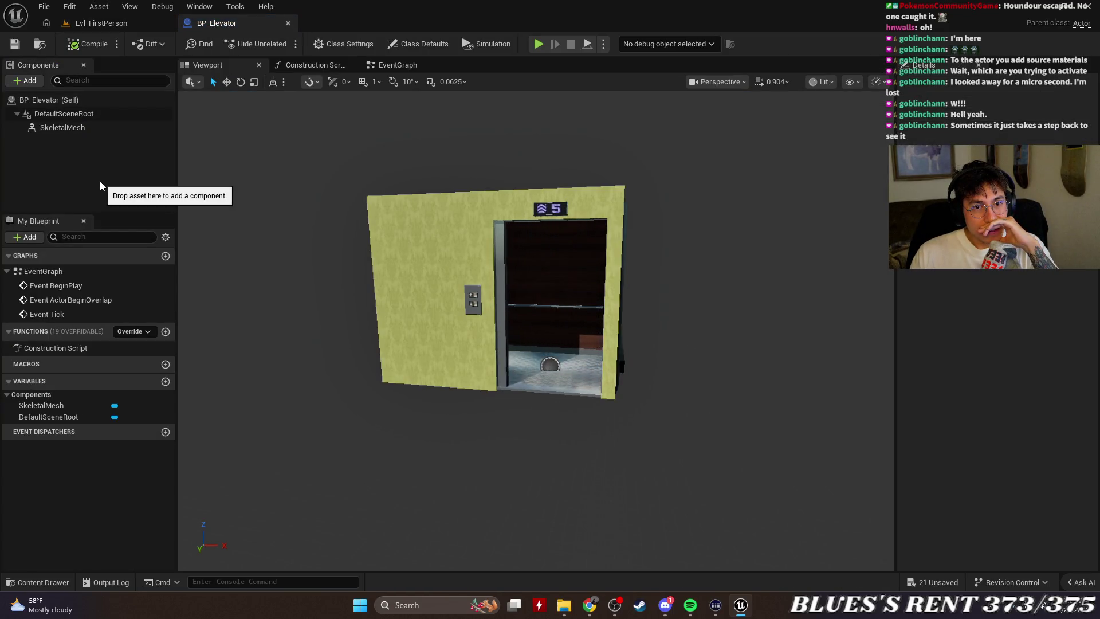
{"action": "left_click", "coordinate": [322, 50]}
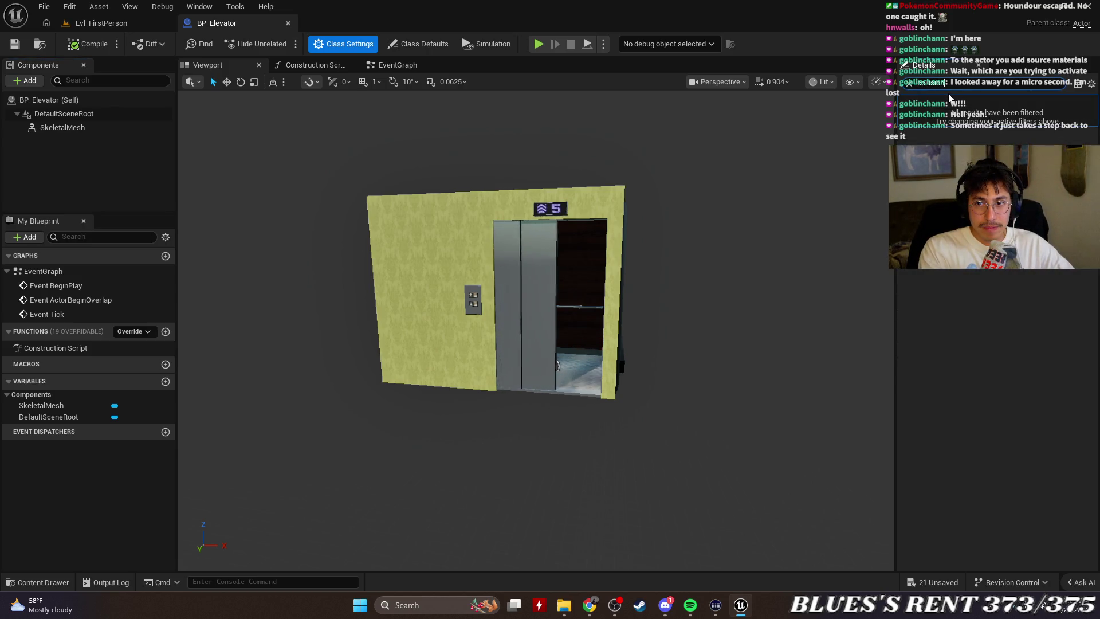
{"action": "key", "text": "ctrl+a"}
{"action": "key", "text": "BackSpace"}
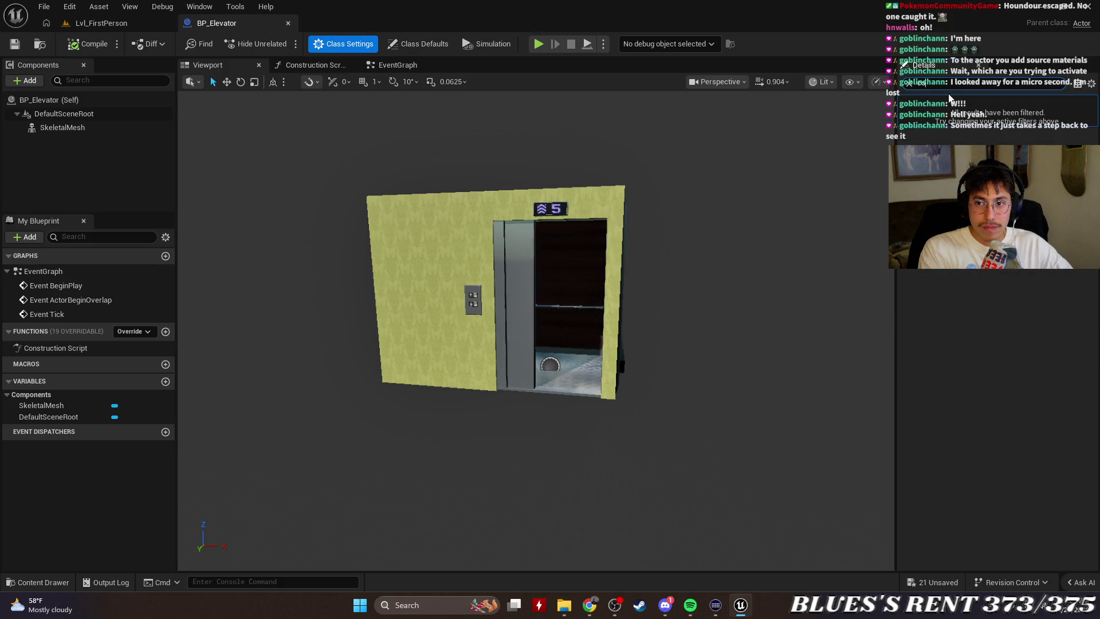
{"action": "key", "text": "ctrl+a"}
{"action": "key", "text": "BackSpace"}
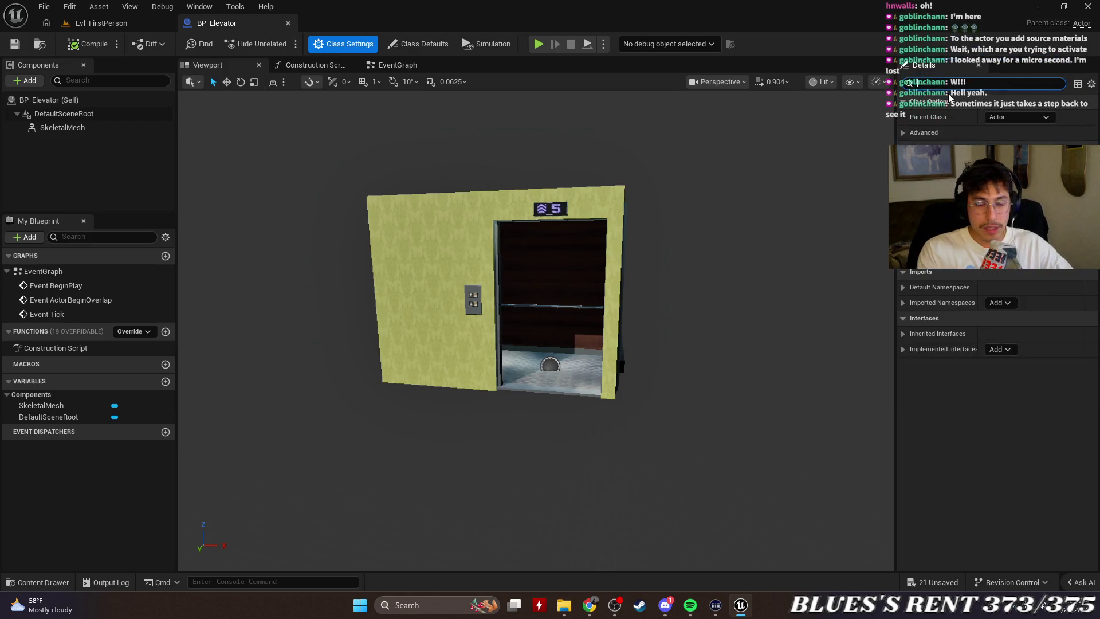
{"action": "key", "text": "ctrl+a"}
{"action": "key", "text": "BackSpace"}
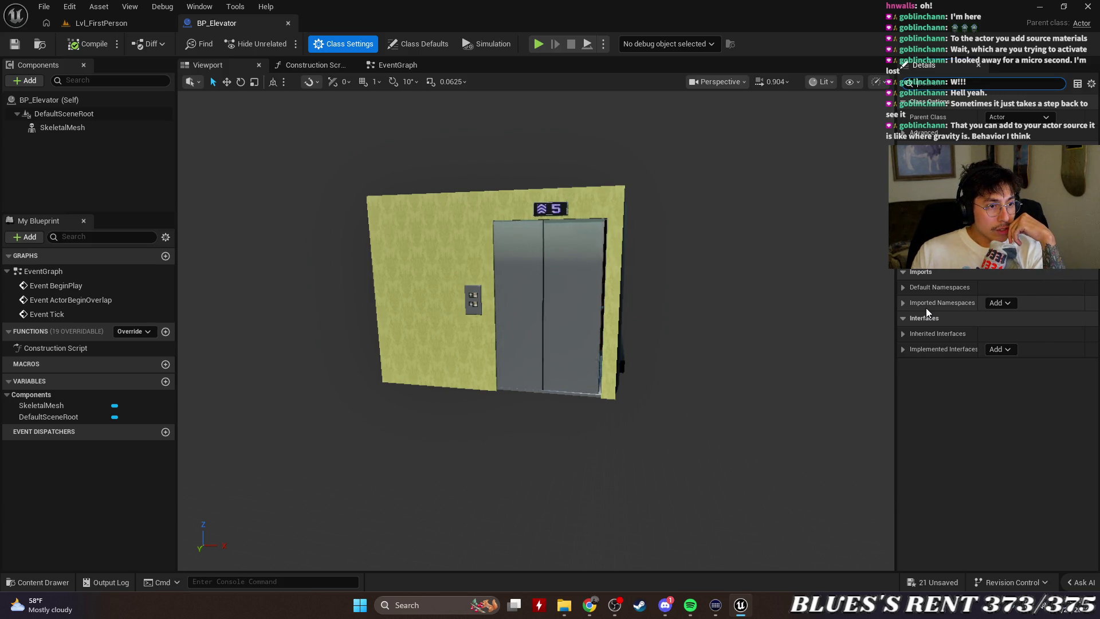
{"action": "left_click", "coordinate": [94, 126]}
{"action": "left_click", "coordinate": [80, 99]}
{"action": "left_click", "coordinate": [965, 88]}
{"action": "type", "text": "av"}
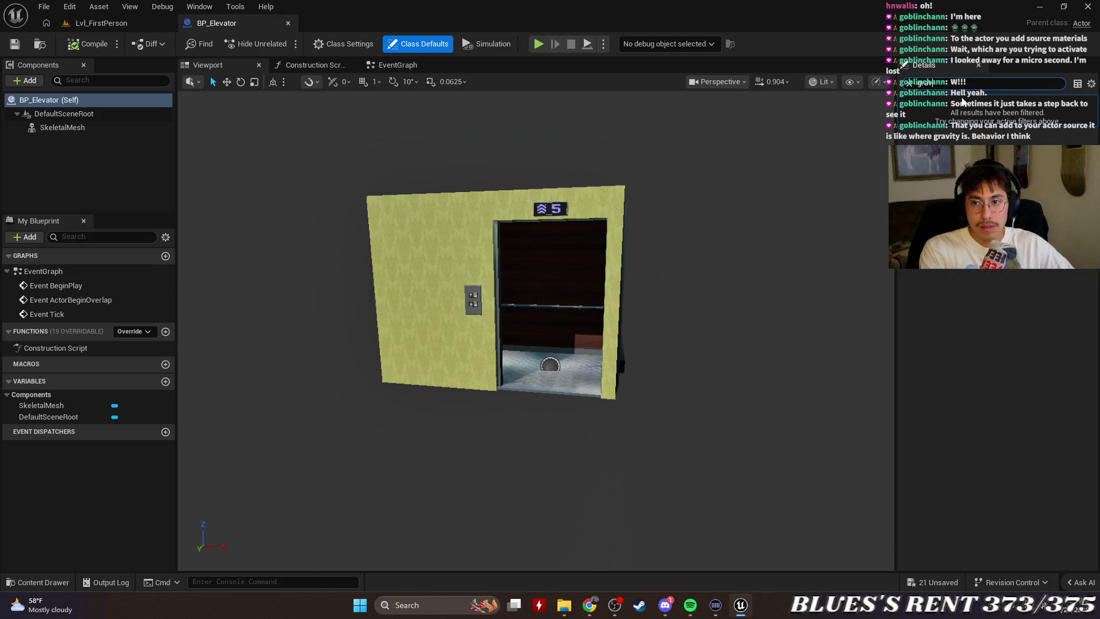
{"action": "key", "text": "Escape"}
{"action": "left_click", "coordinate": [140, 143]}
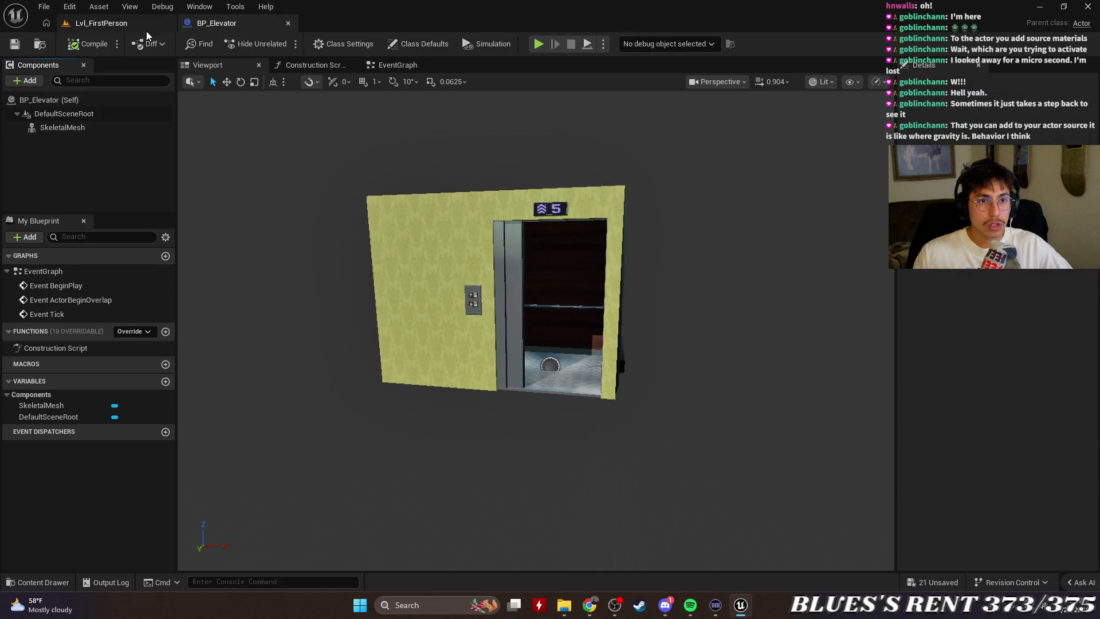
{"action": "left_click", "coordinate": [288, 23]}
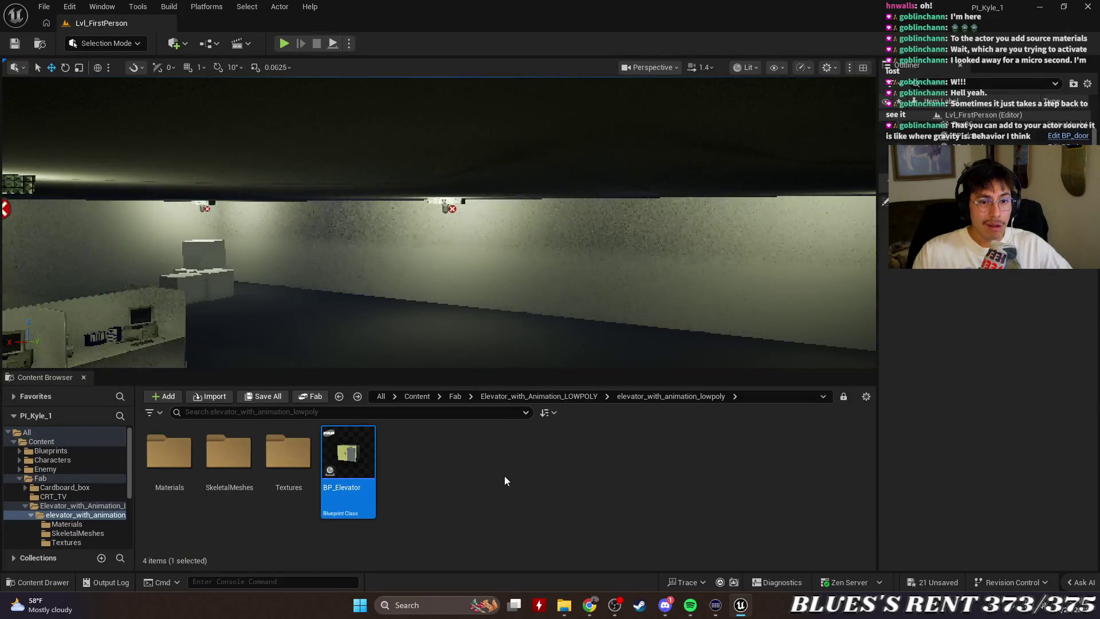
Open BP_Elevator and glance at its Construction Script before returning to the Event Graph.
{"action": "mouse_move", "coordinate": [411, 320]}
{"action": "left_mouse_down"}
{"action": "mouse_move", "coordinate": [361, 321]}
{"action": "mouse_move", "coordinate": [438, 321]}
{"action": "left_mouse_up"}
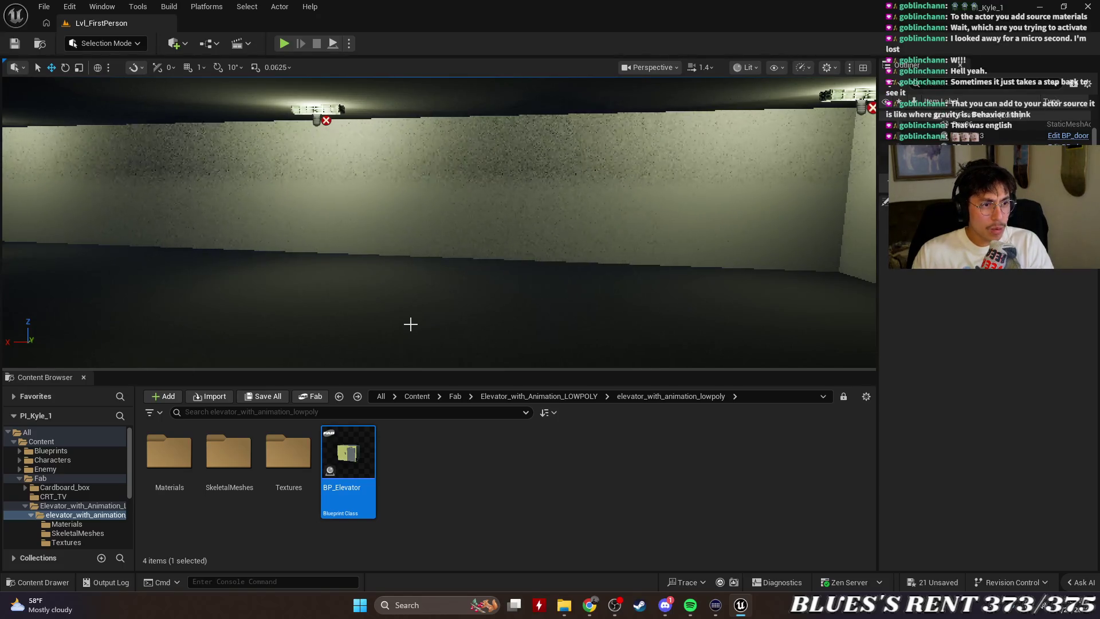
{"action": "double_click", "coordinate": [348, 453]}
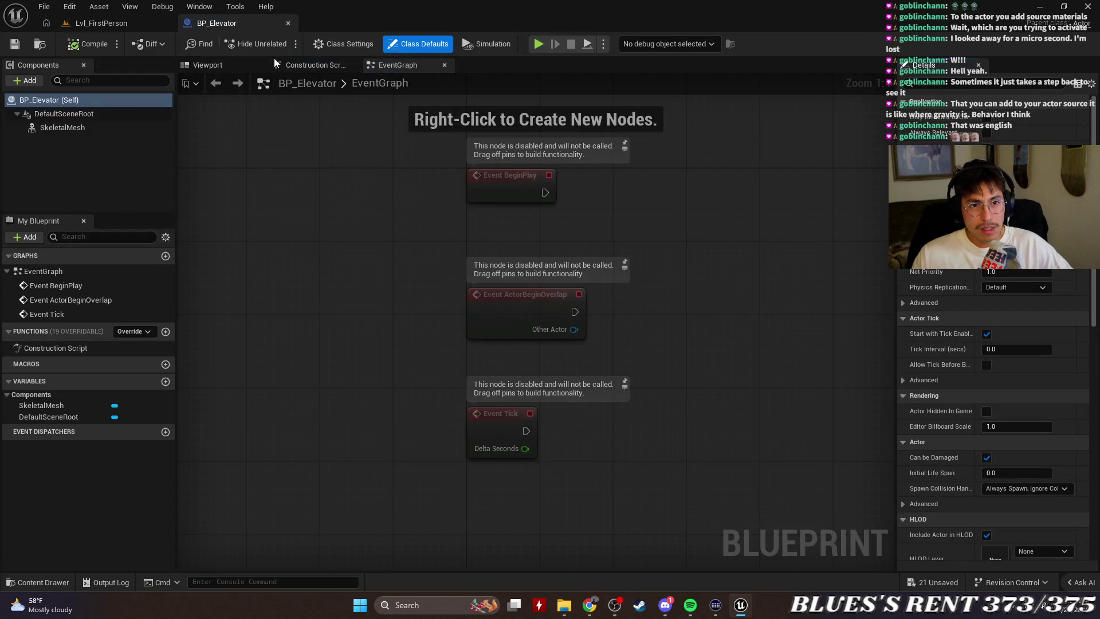
{"action": "left_click", "coordinate": [304, 65]}
{"action": "left_click", "coordinate": [401, 67]}
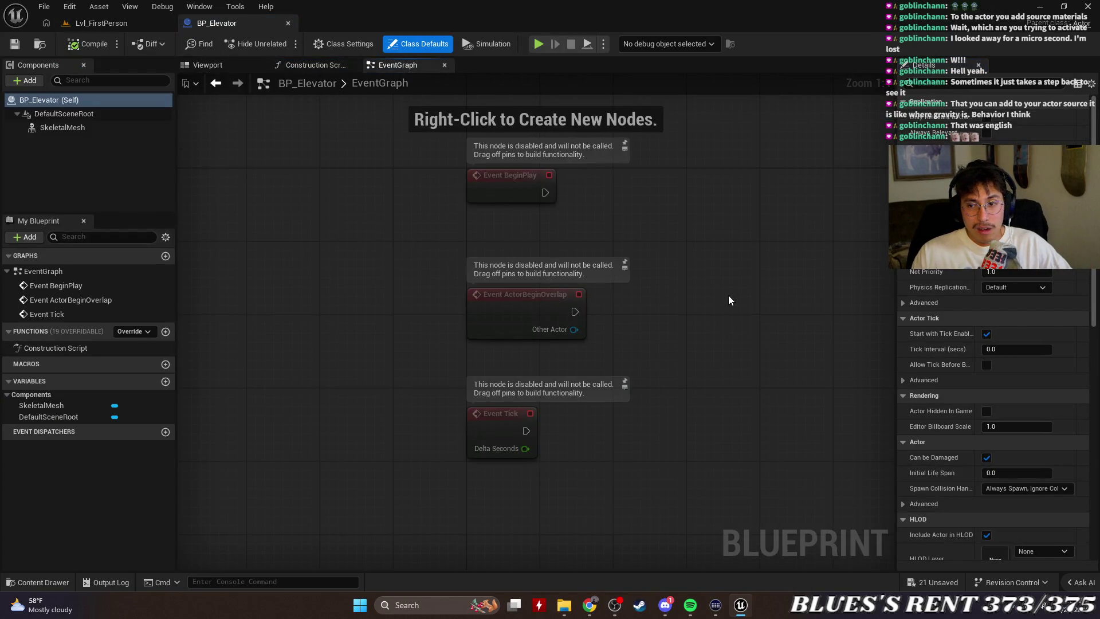
Search the Details for 'gravi' and 'coli', then bring up the + Add component list.
{"action": "type", "text": "gravi"}
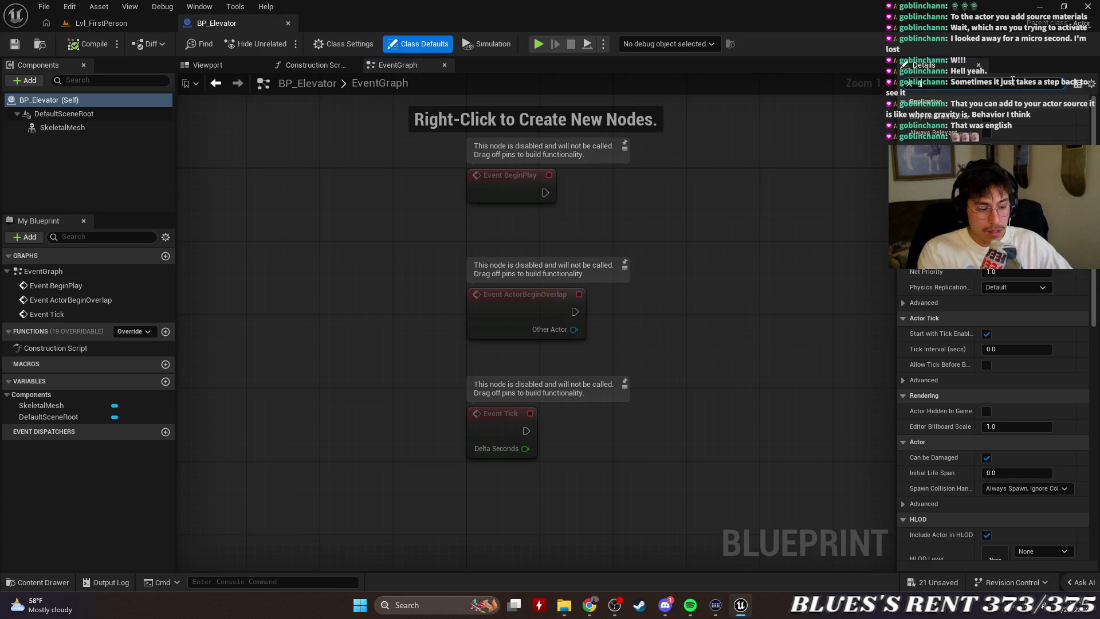
{"action": "key", "text": "BackSpace"}
{"action": "key", "text": "BackSpace"}
{"action": "key", "text": "BackSpace"}
{"action": "type", "text": "coli"}
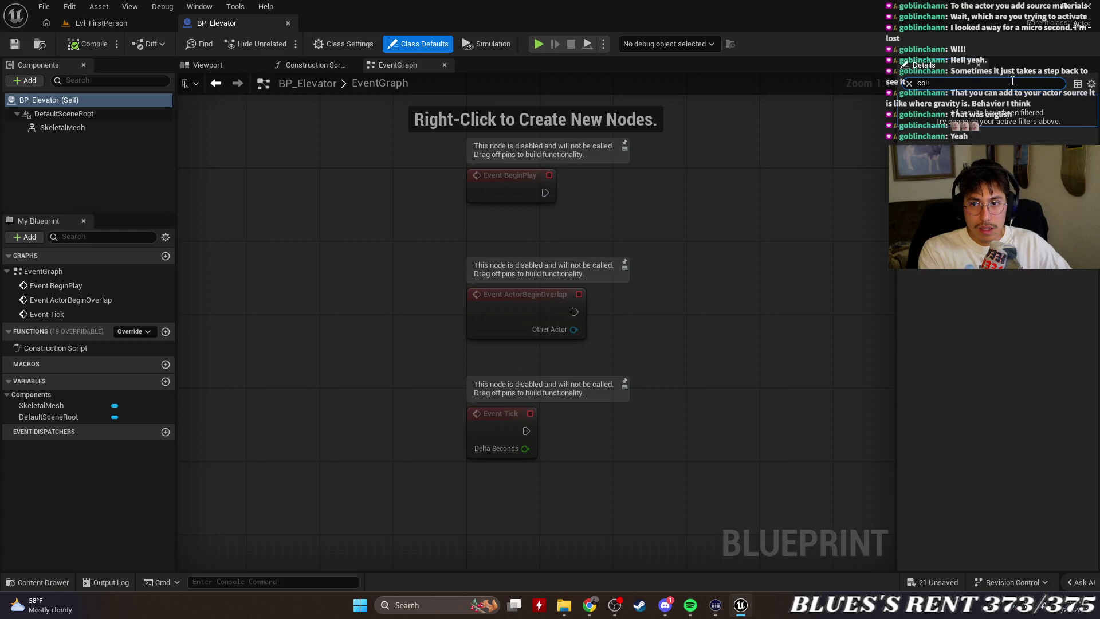
{"action": "key", "text": "BackSpace"}
{"action": "key", "text": "BackSpace"}
{"action": "key", "text": "BackSpace"}
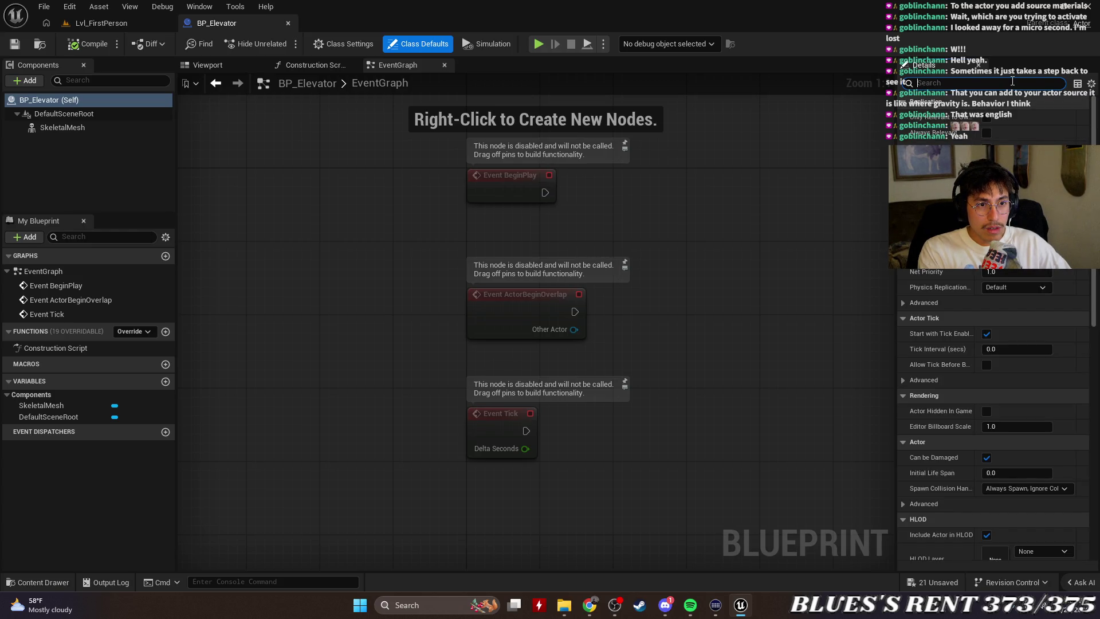
{"action": "left_click", "coordinate": [25, 81]}
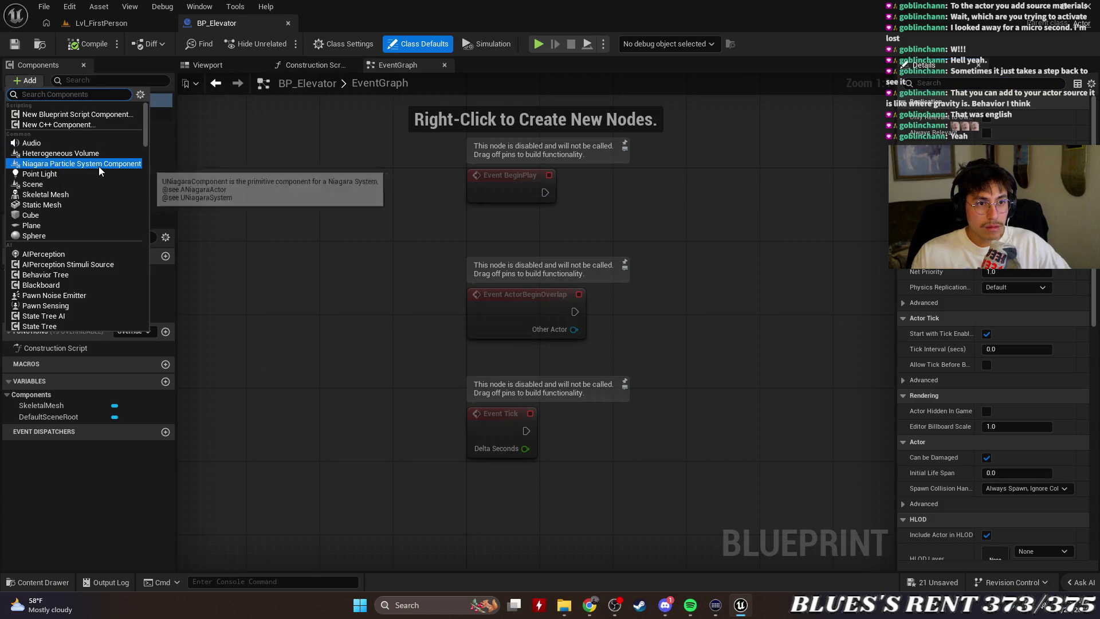
{"action": "type", "text": "col"}
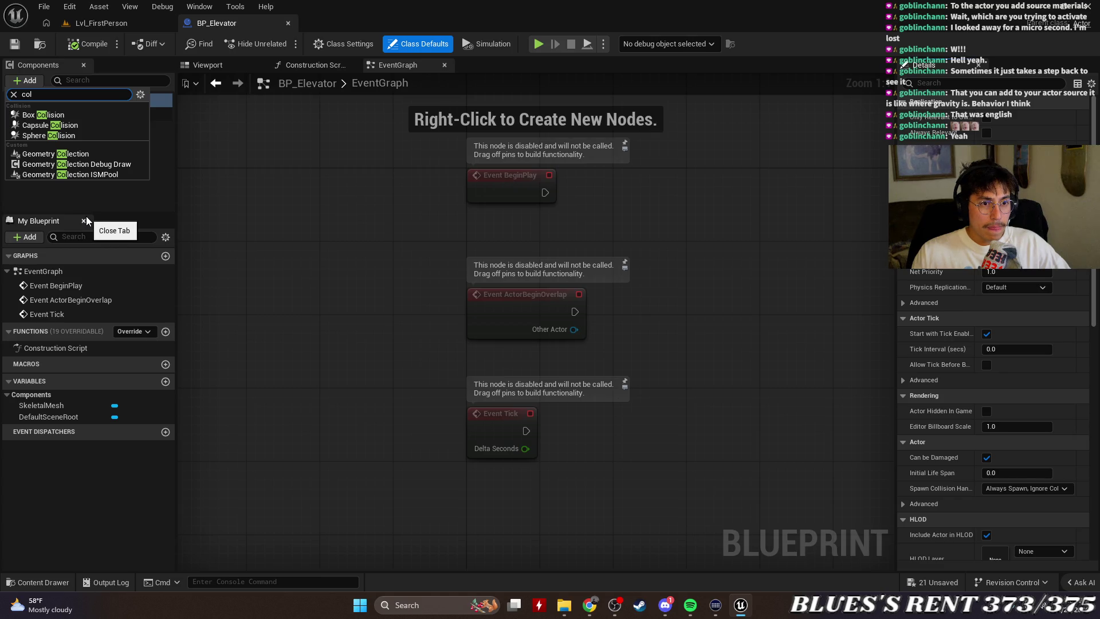
{"action": "left_click", "coordinate": [79, 114]}
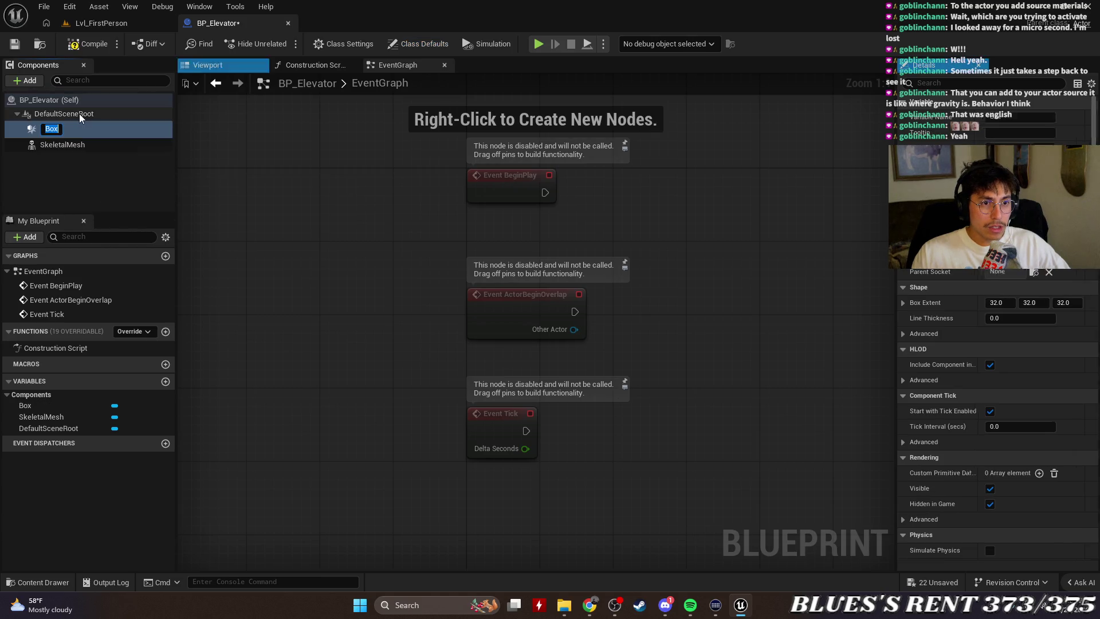
{"action": "left_click", "coordinate": [85, 170]}
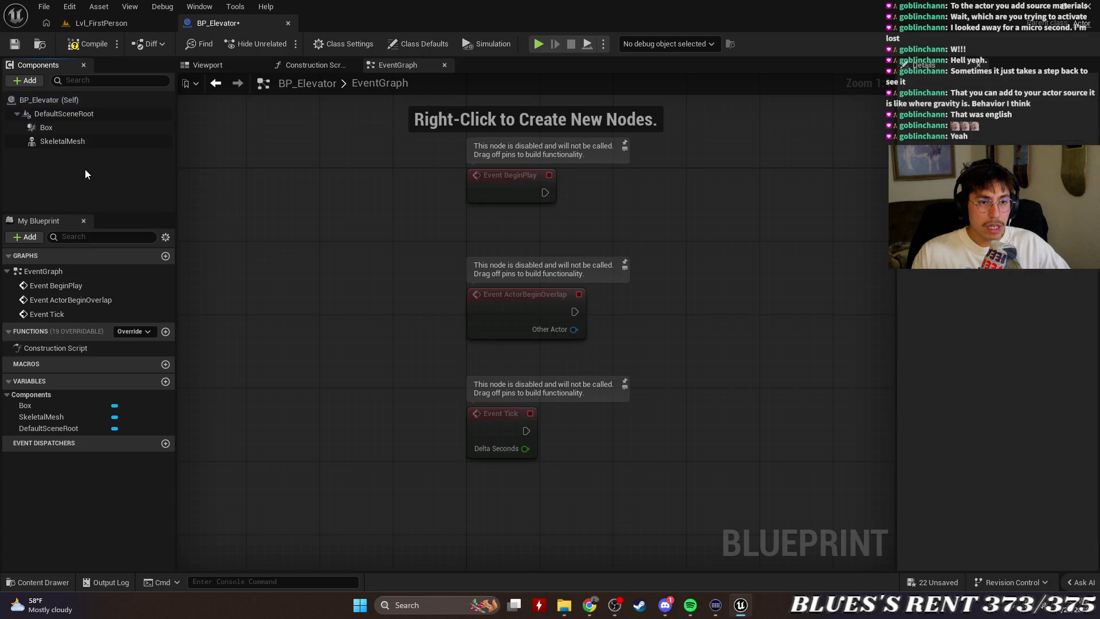
{"action": "left_click", "coordinate": [87, 131]}
{"action": "key", "text": "Delete"}
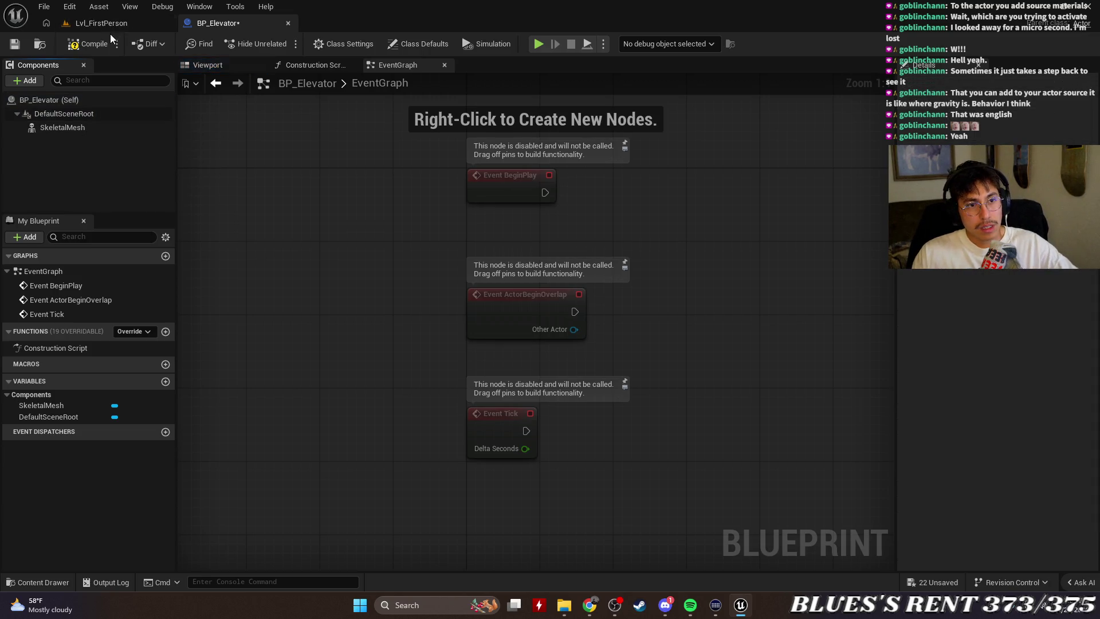
{"action": "left_click", "coordinate": [220, 67]}
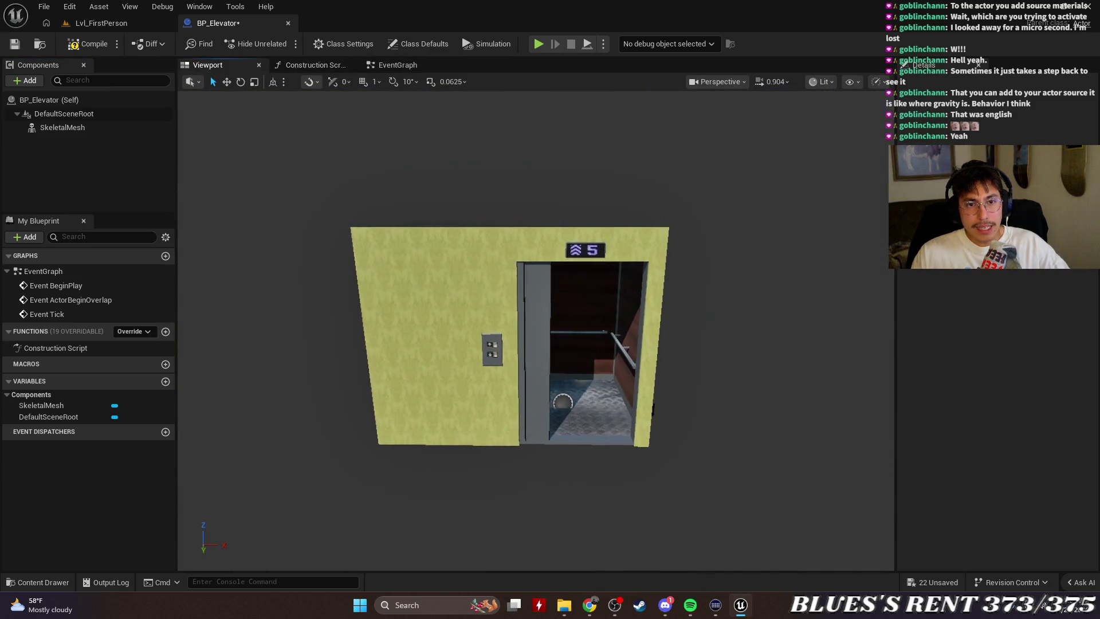
Inspect the elevator SkeletalMesh component's collision settings in the Details panel, filtering by 'coli'.
{"action": "left_click", "coordinate": [544, 299]}
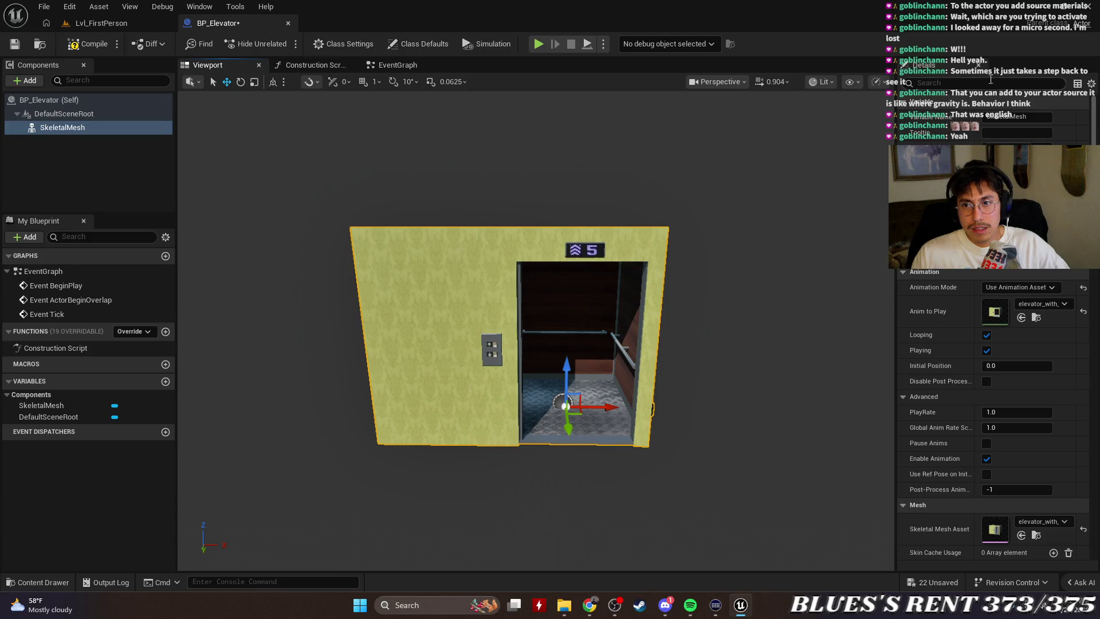
{"action": "type", "text": "coli"}
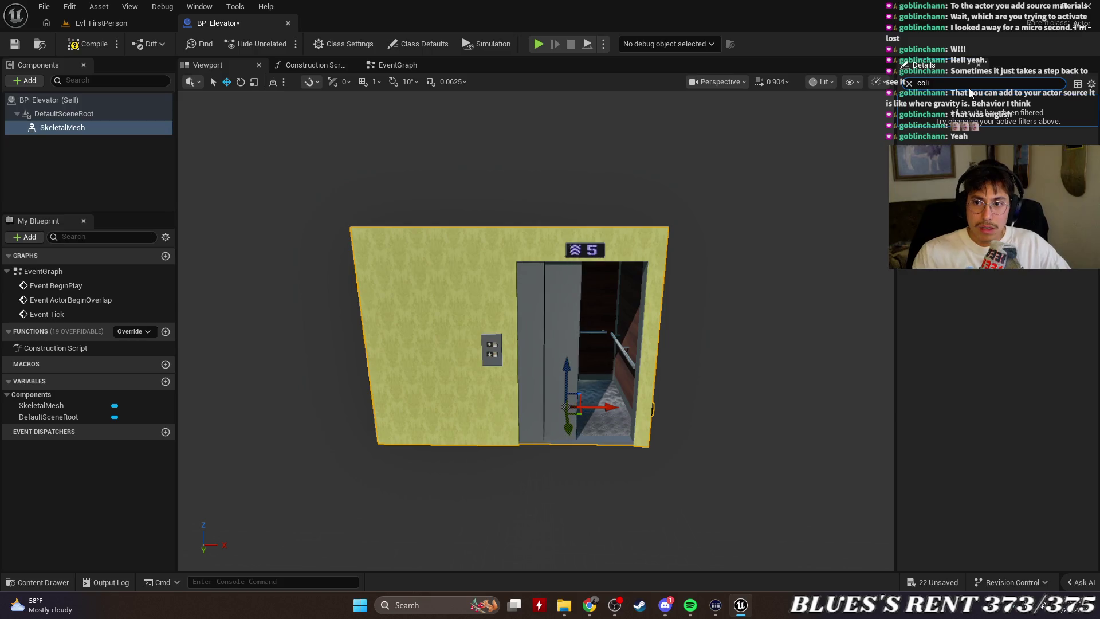
{"action": "left_click", "coordinate": [1077, 84]}
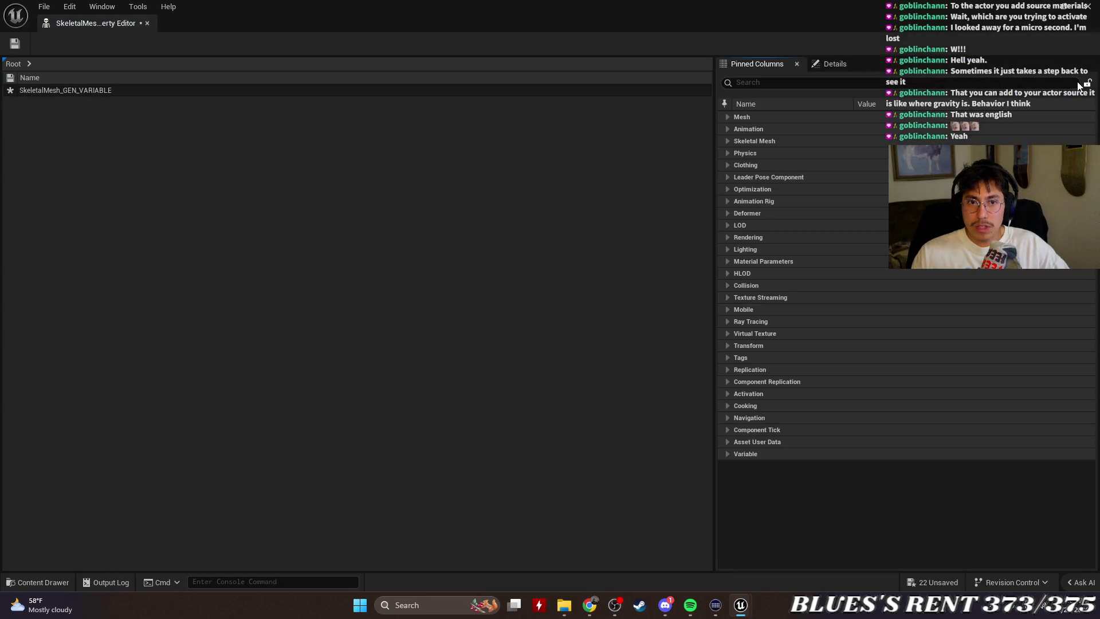
{"action": "left_click", "coordinate": [150, 22]}
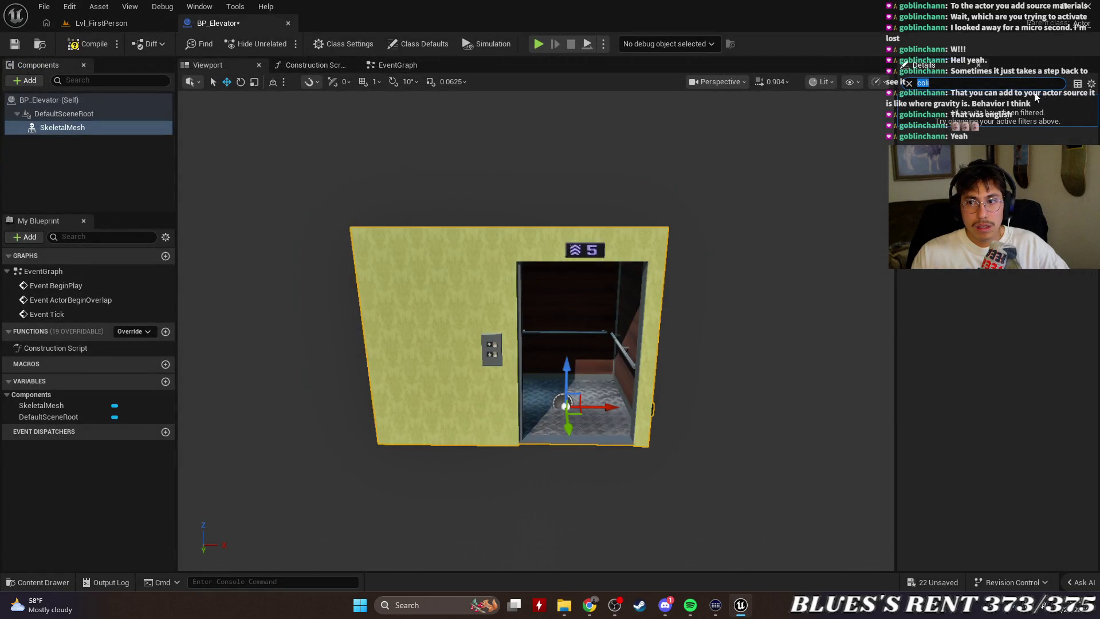
{"action": "left_click", "coordinate": [1092, 86]}
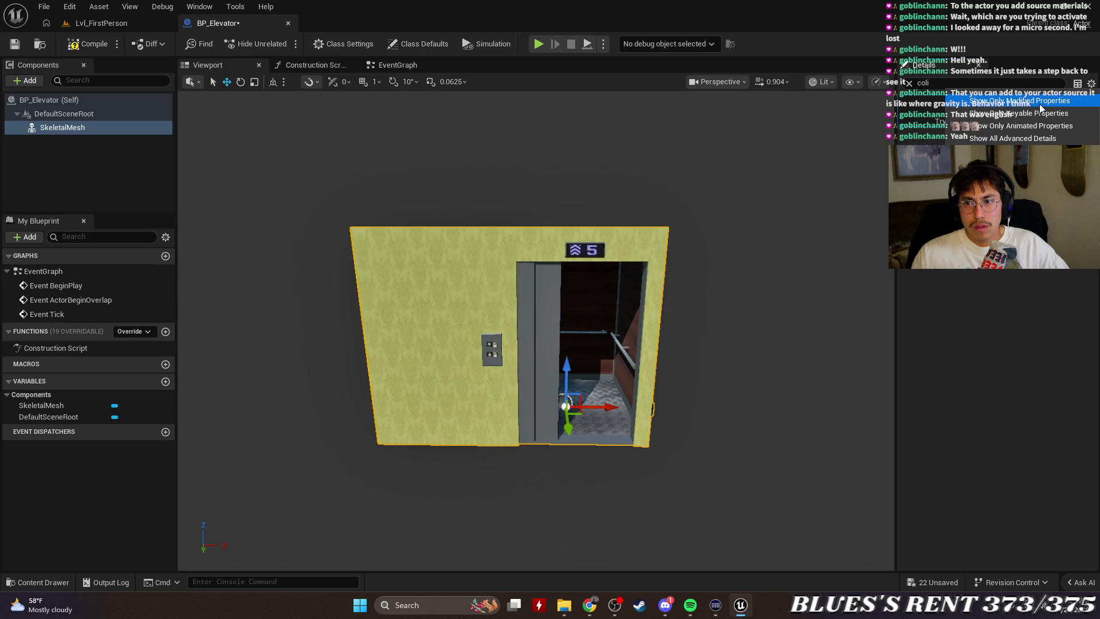
{"action": "left_click", "coordinate": [993, 288]}
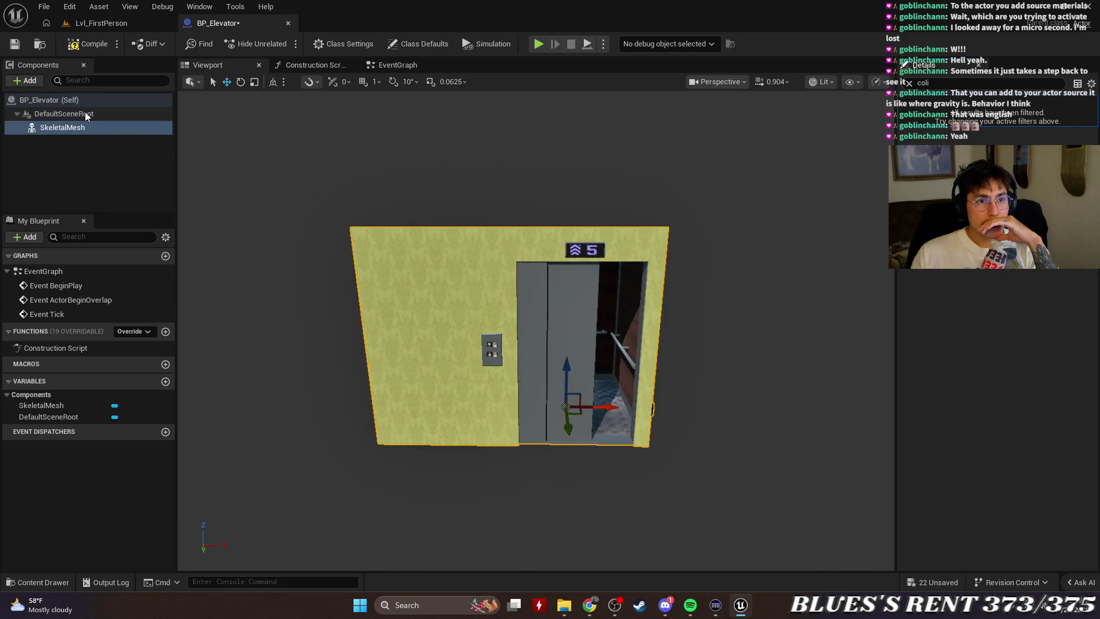
Return to Lvl_FirstPerson's elevator_with_animation_lowpoly folder, then enter the browser query 'how to edit skeletal mesh and add colision in UE5'.
{"action": "left_click", "coordinate": [105, 24]}
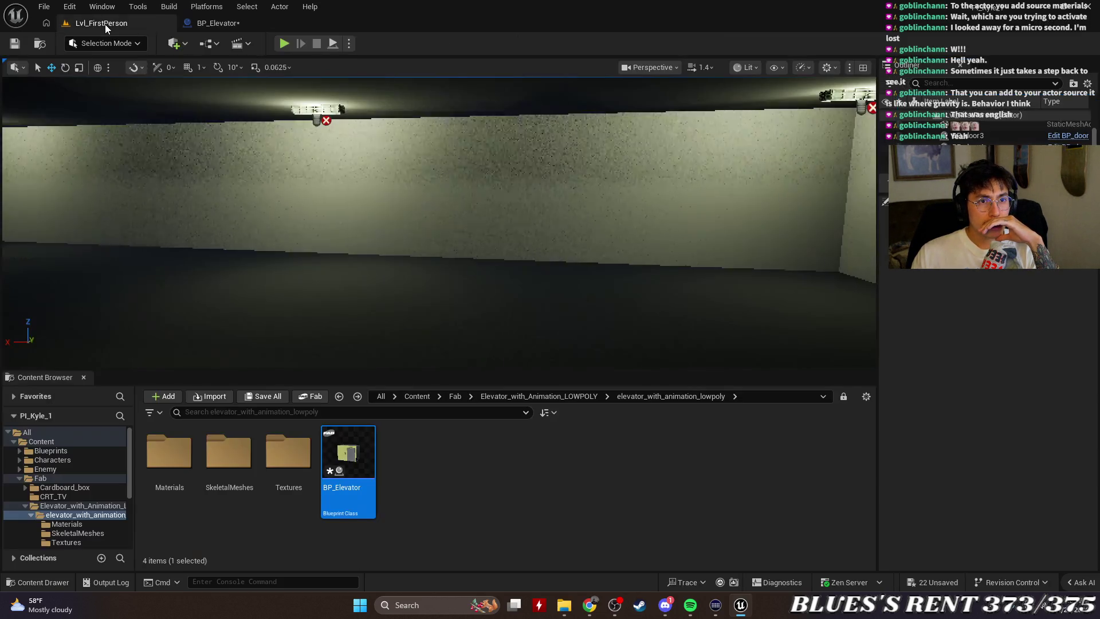
{"action": "double_click", "coordinate": [229, 456]}
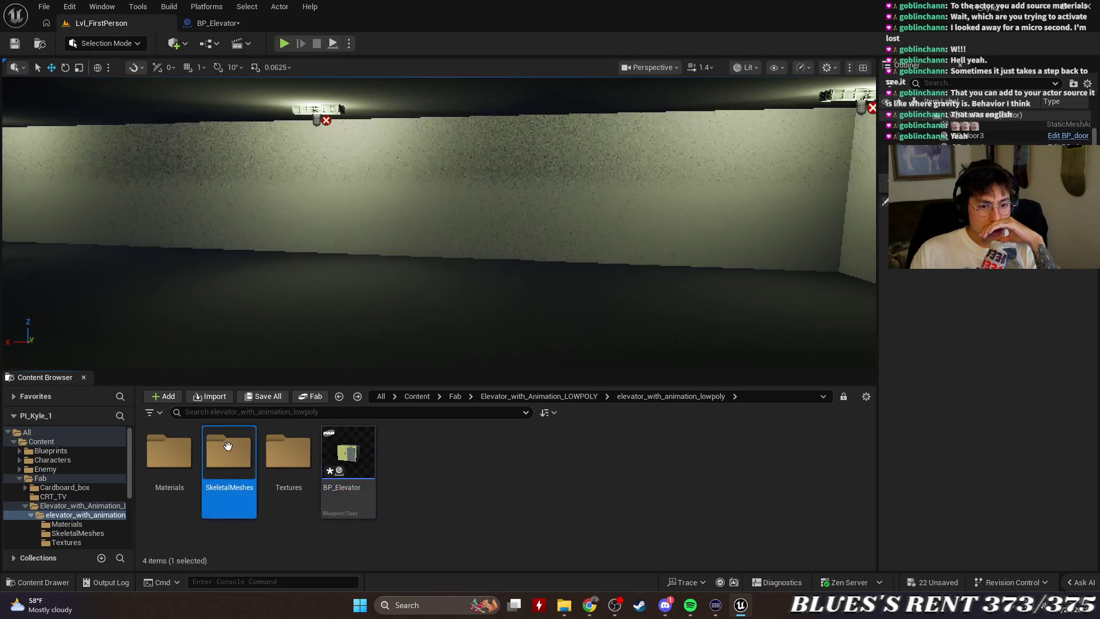
{"action": "key", "text": "alt+Left"}
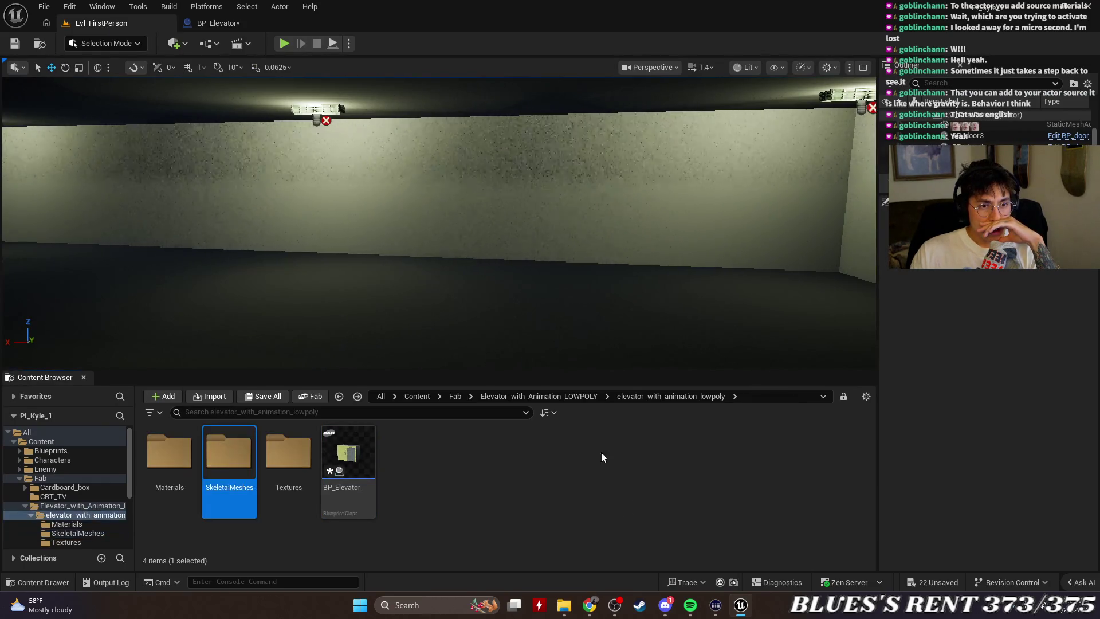
{"action": "key", "text": "alt+Tab"}
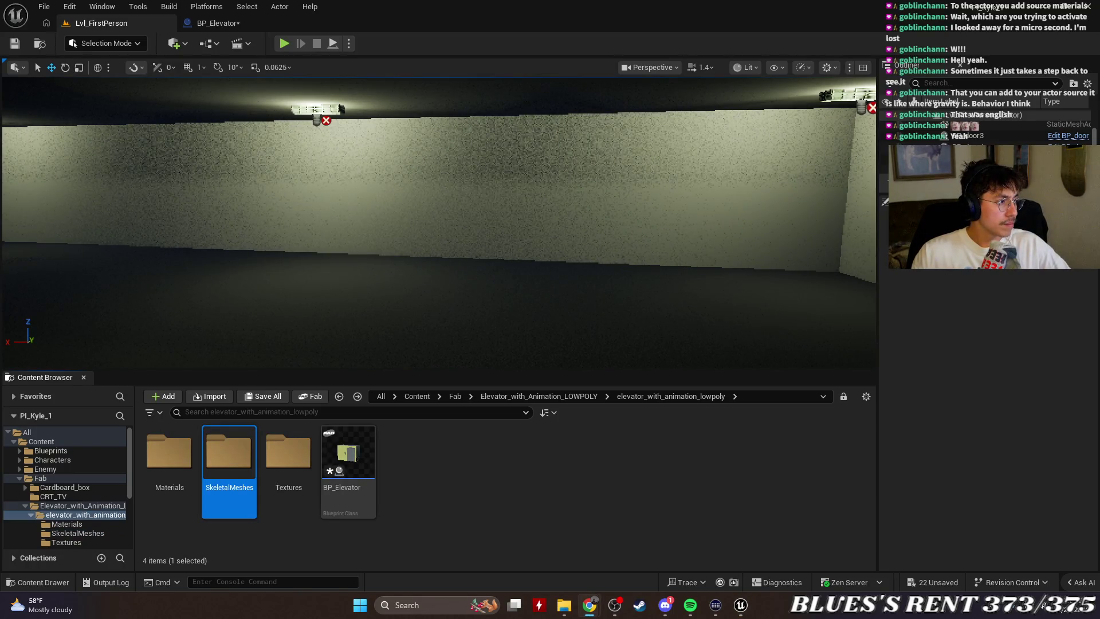
{"action": "type", "text": "how to edit skel"}
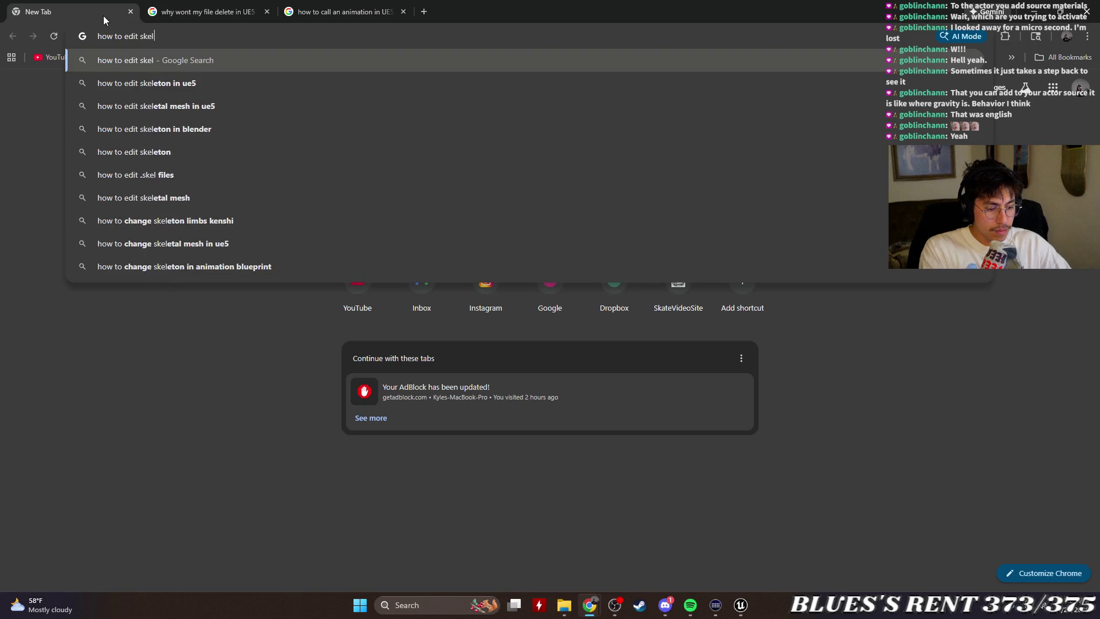
{"action": "type", "text": "etal mesh and add colision in UE5"}
Run the Google search and open the 'Creating physics for Skeleton Mesh' custom-collision video.
{"action": "key", "text": "Return"}
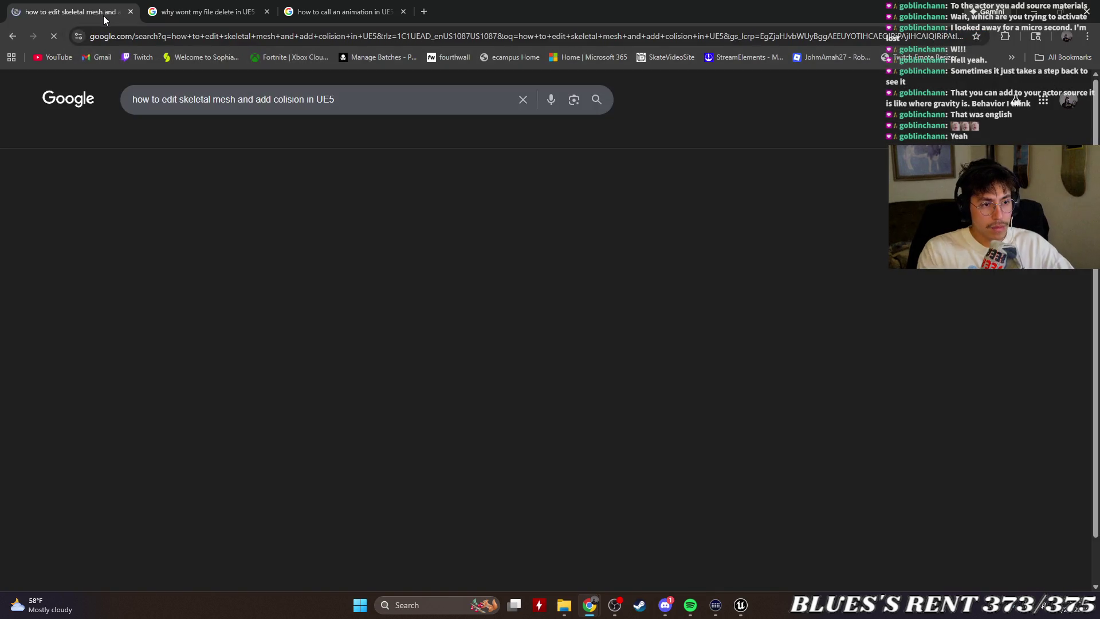
{"action": "scroll", "coordinate": [400, 364], "scroll_direction": "down", "scroll_amount": 5}
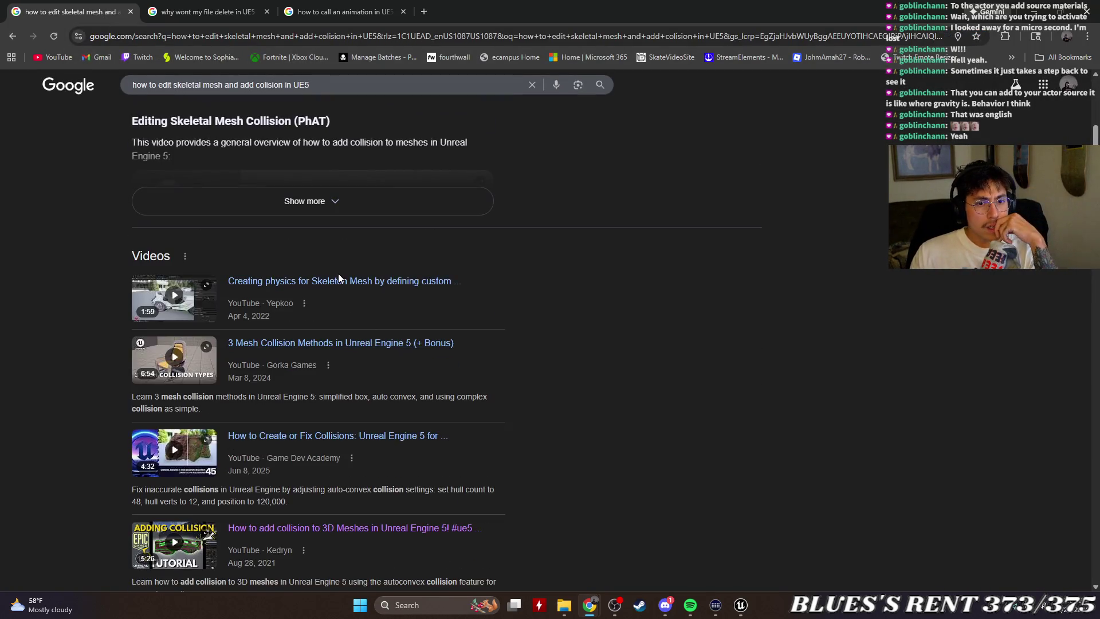
{"action": "left_click", "coordinate": [378, 287]}
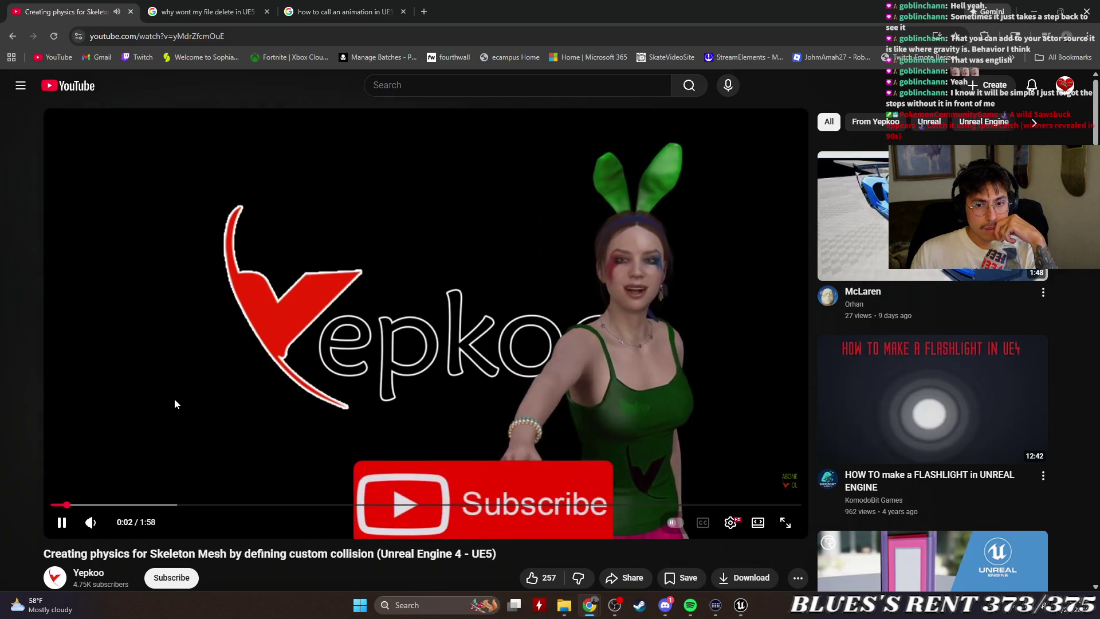
{"action": "left_click", "coordinate": [691, 606]}
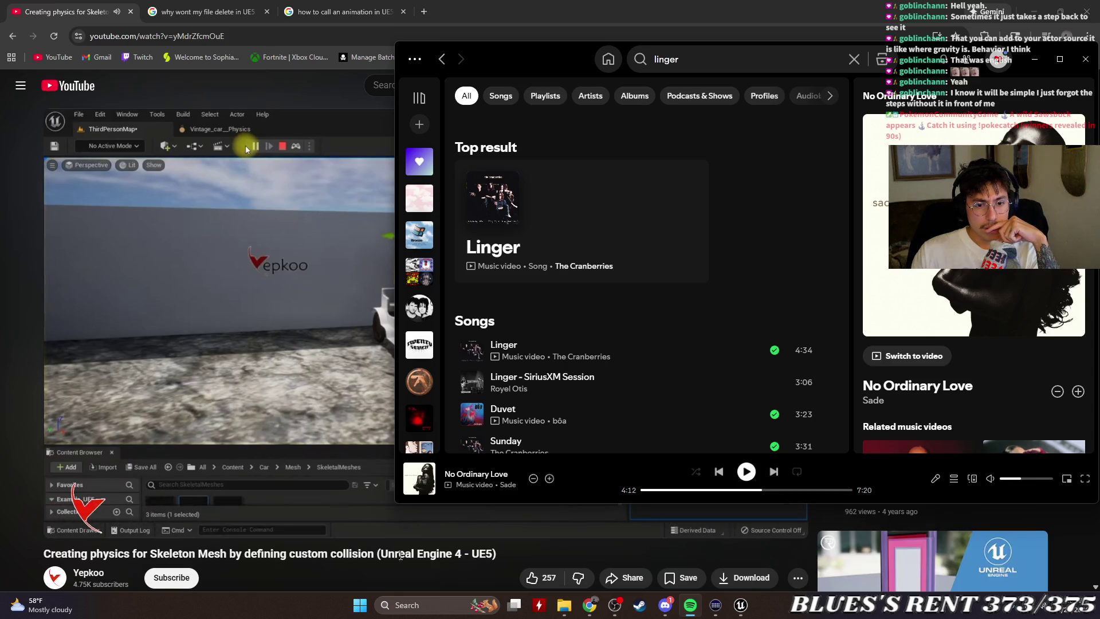
{"action": "left_click", "coordinate": [430, 570]}
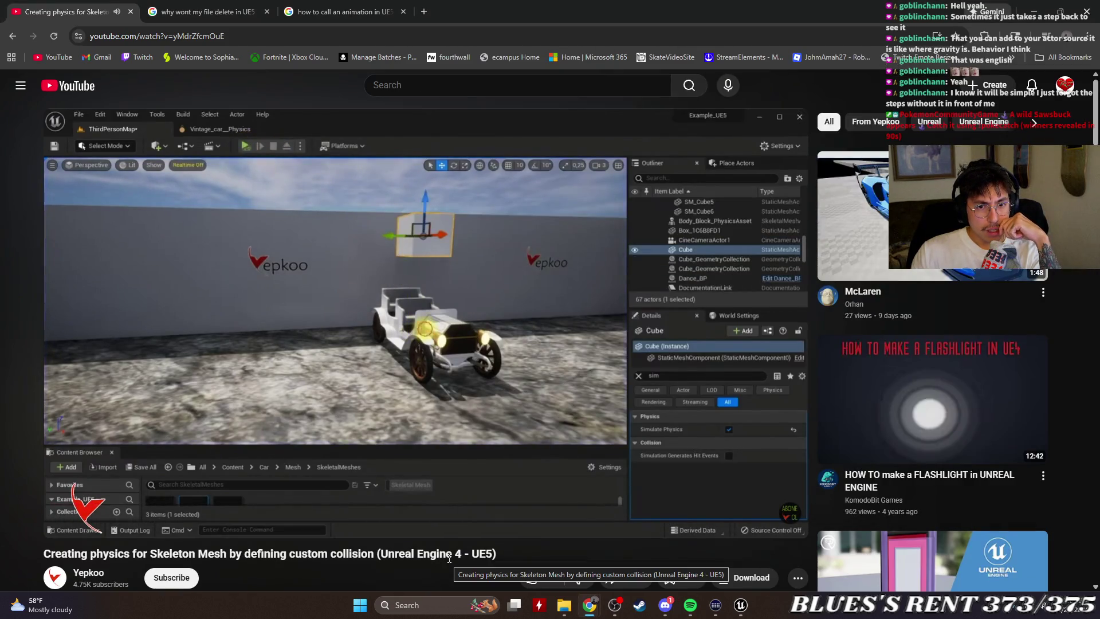
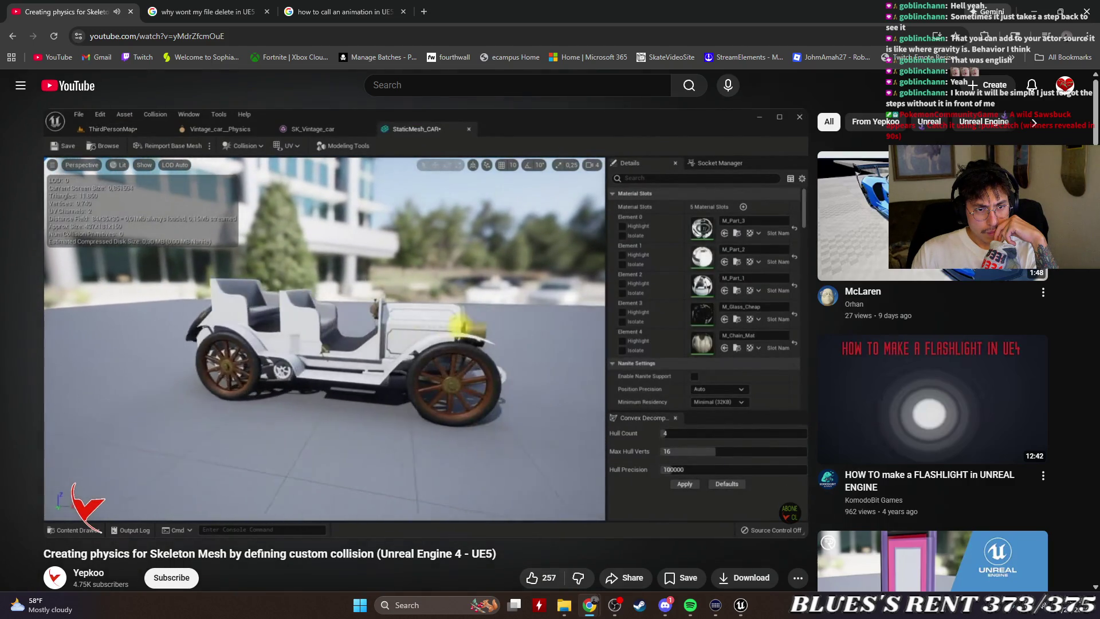
Pause the custom-collision tutorial at 0:35 and return to the Unreal Engine project.
{"action": "left_click", "coordinate": [607, 443]}
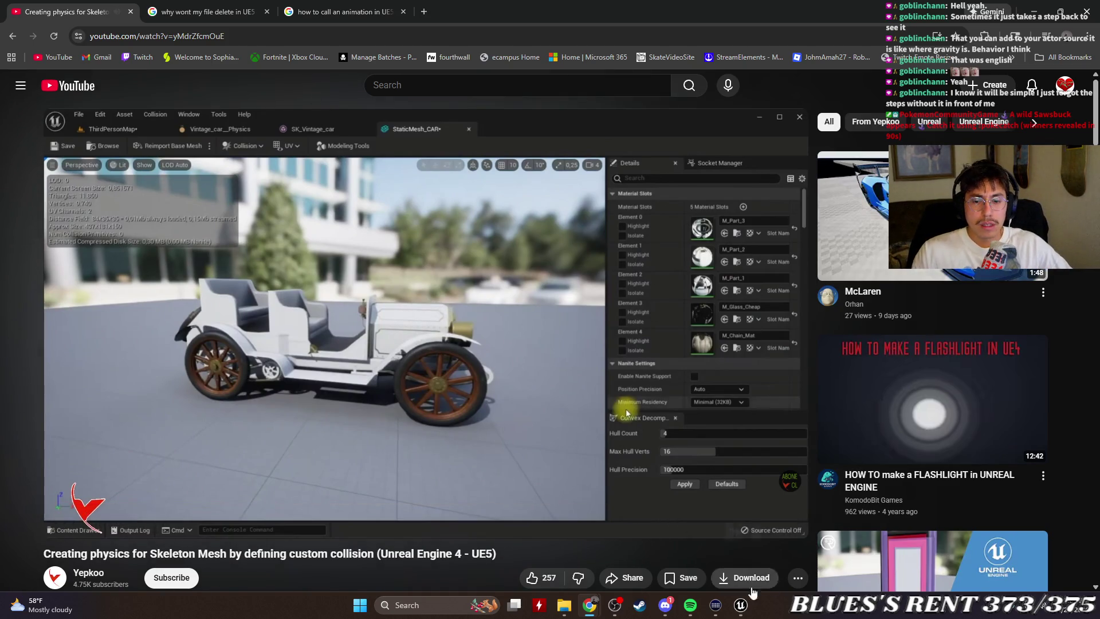
{"action": "left_click", "coordinate": [741, 605]}
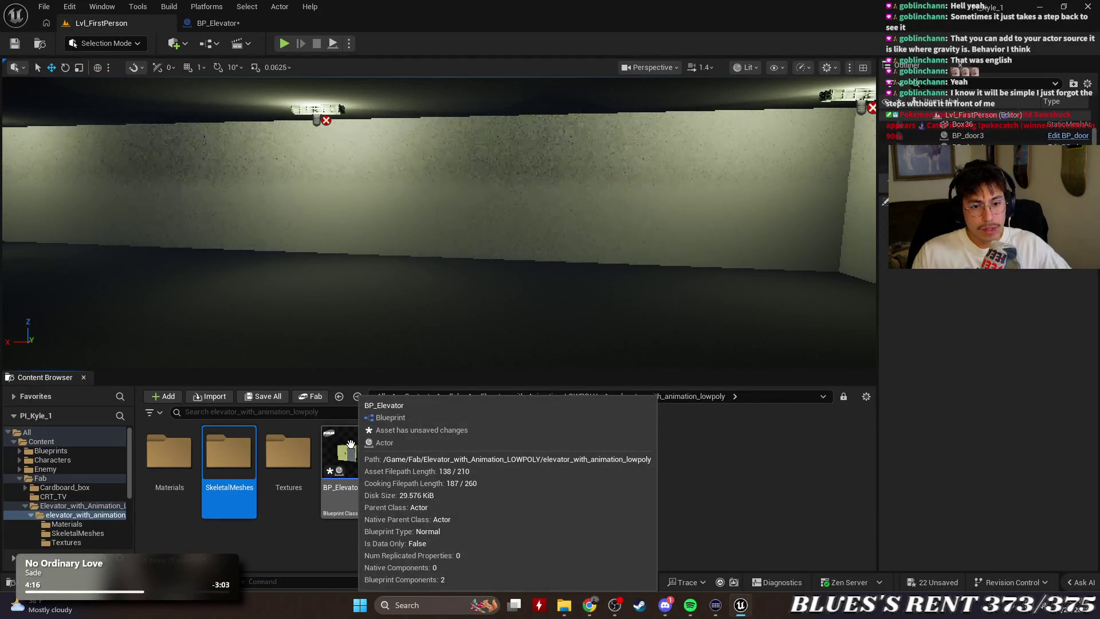
Open the SkeletalMeshes folder, then open and close the elevator's physics asset.
{"action": "left_click", "coordinate": [338, 460]}
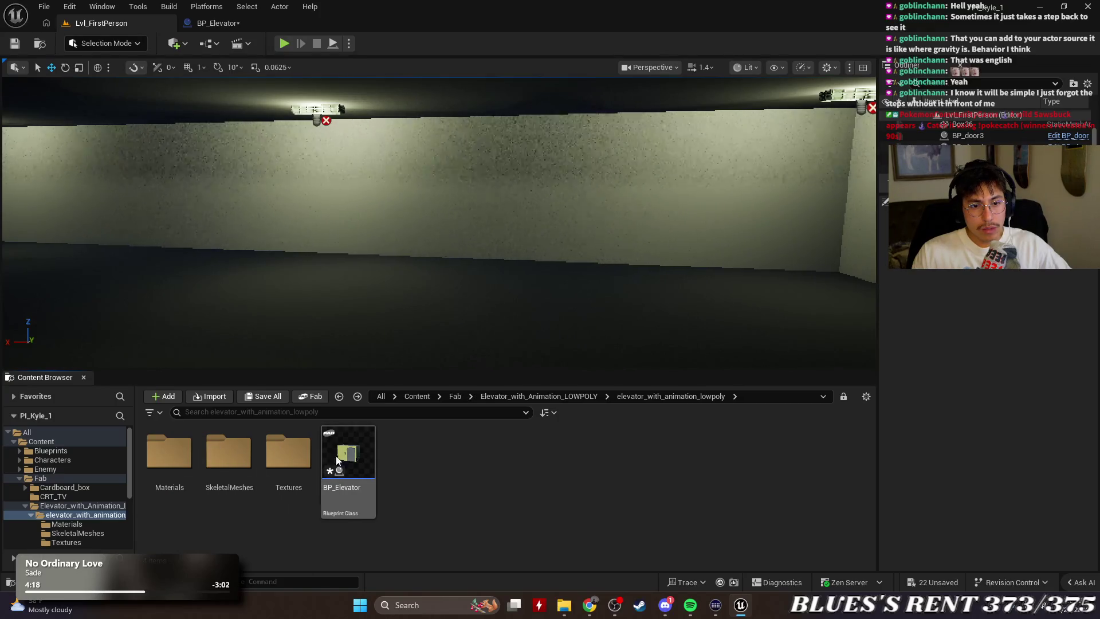
{"action": "double_click", "coordinate": [228, 453]}
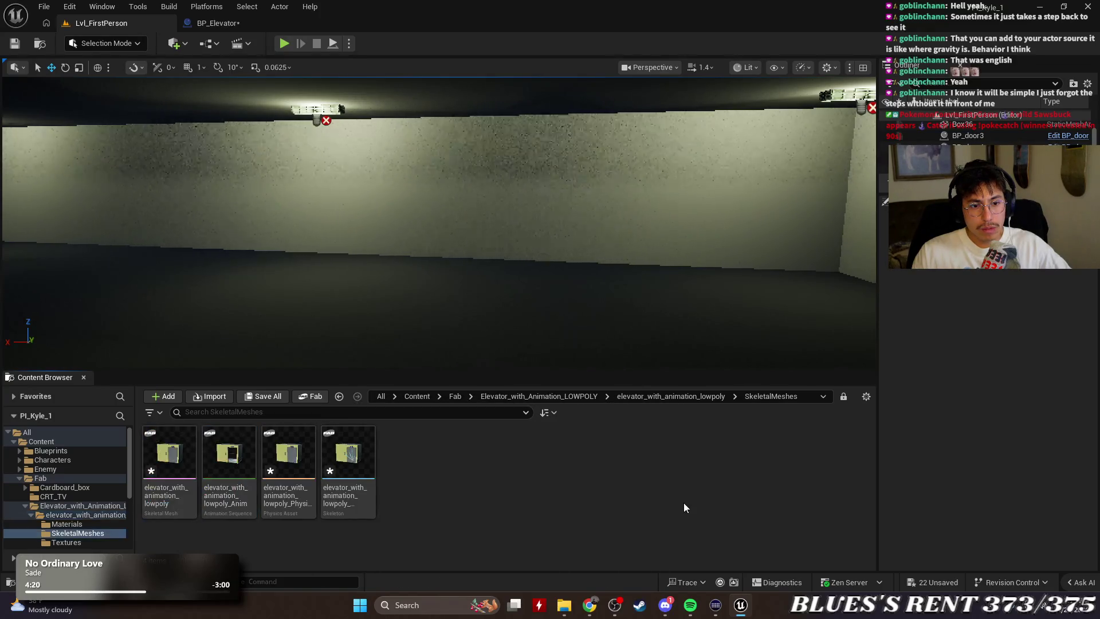
{"action": "double_click", "coordinate": [290, 453]}
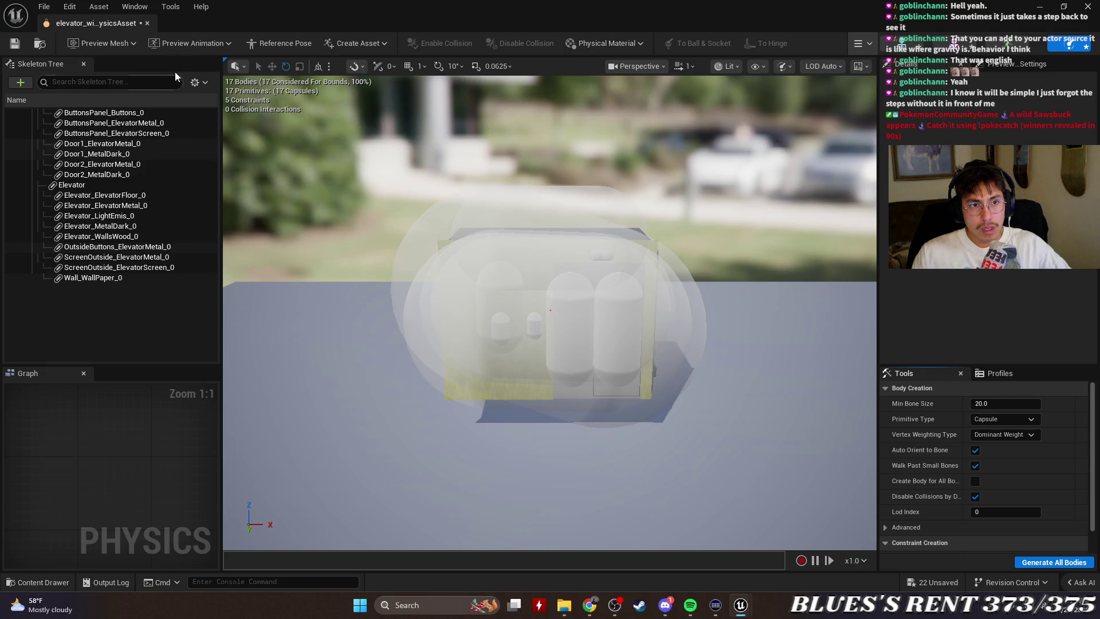
{"action": "left_click", "coordinate": [148, 23]}
Convert the elevator skeletal mesh into StaticMesh_Elevator, saved in the elevator folder.
{"action": "double_click", "coordinate": [168, 454]}
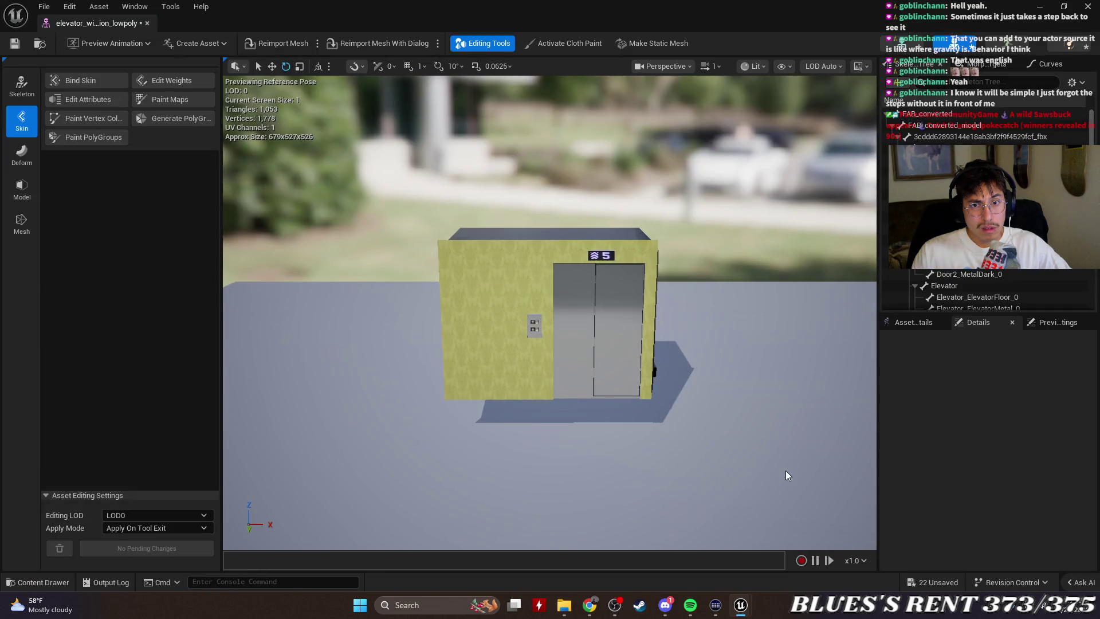
{"action": "left_click", "coordinate": [675, 49]}
{"action": "type", "text": "StaticMesh_Elevator"}
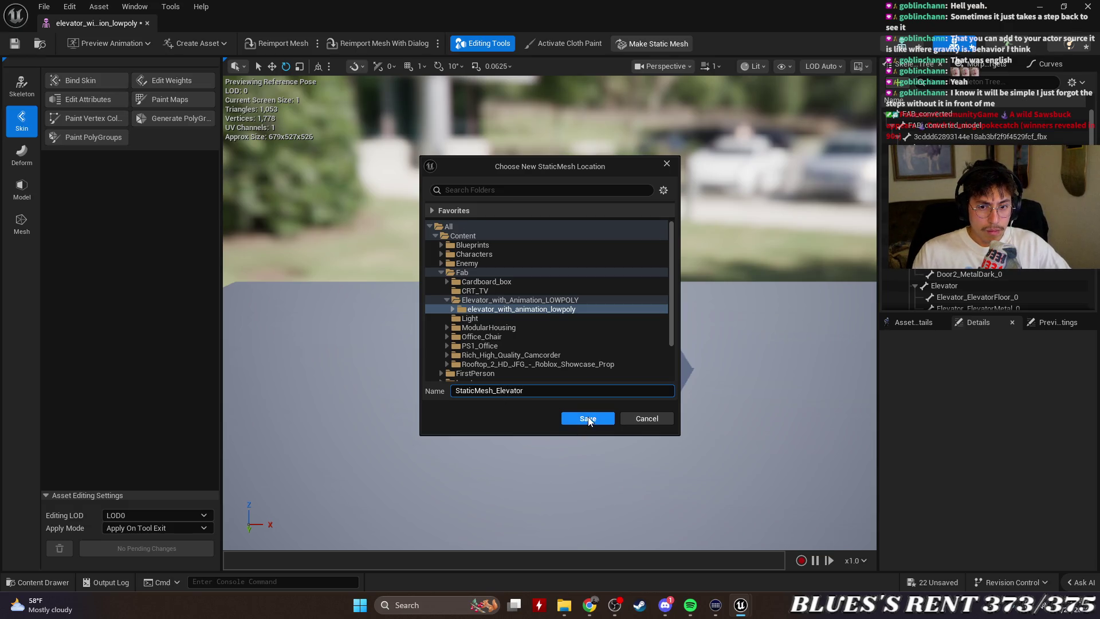
{"action": "left_click", "coordinate": [589, 419]}
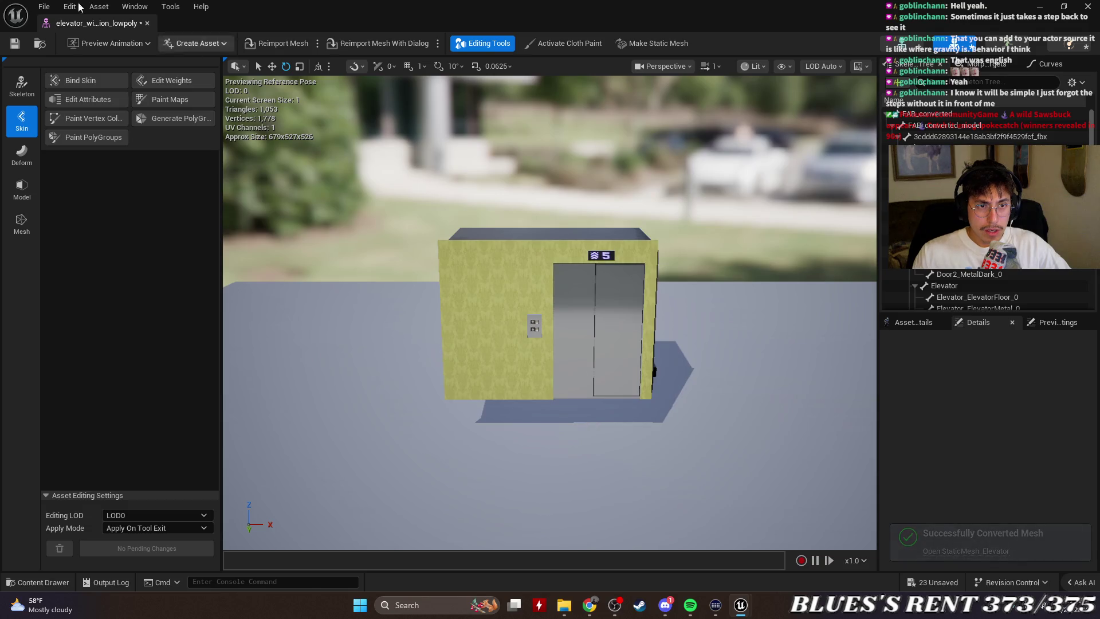
{"action": "left_click", "coordinate": [147, 23]}
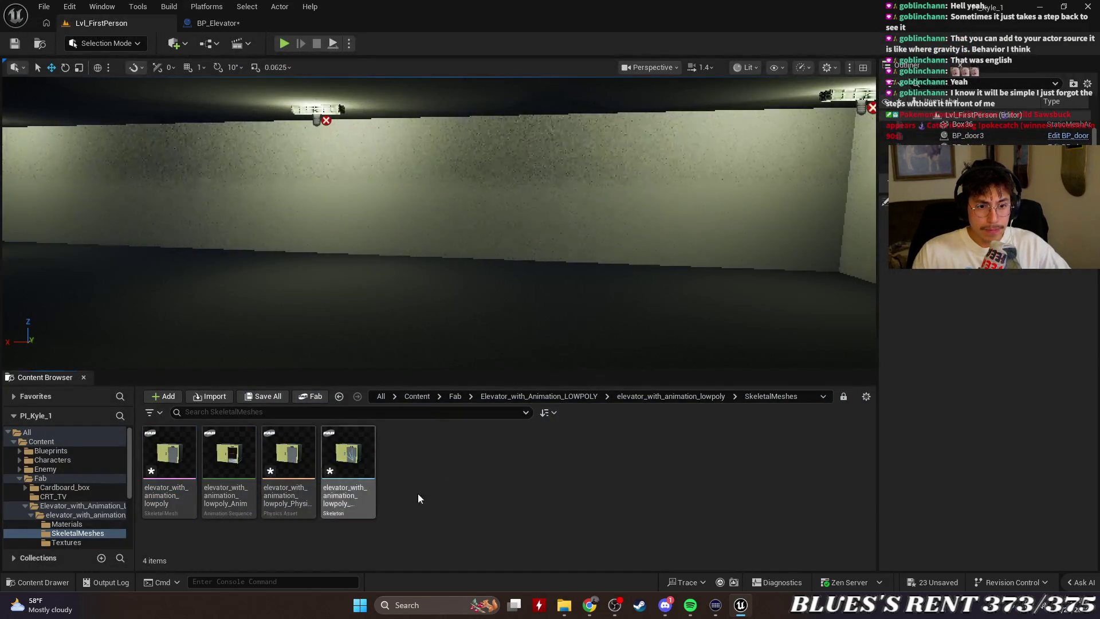
Open StaticMesh_Elevator in the mesh editor, orbit to see it, and resize the side panels.
{"action": "key", "text": "alt+Left"}
{"action": "double_click", "coordinate": [417, 455]}
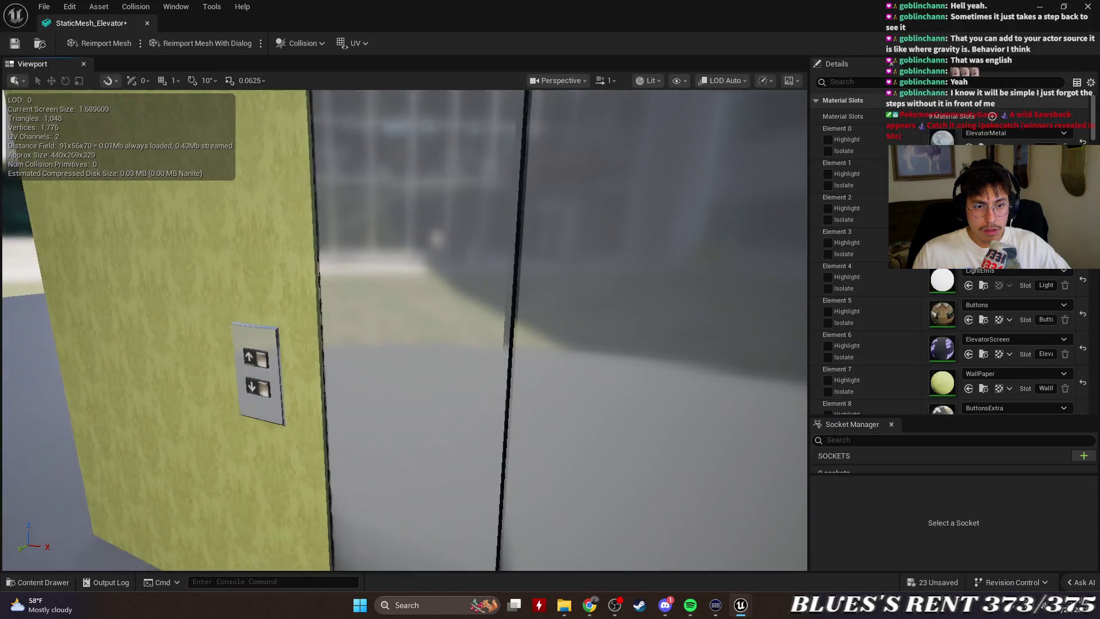
{"action": "mouse_move", "coordinate": [538, 378]}
{"action": "left_mouse_down"}
{"action": "mouse_move", "coordinate": [516, 401]}
{"action": "mouse_move", "coordinate": [515, 321]}
{"action": "mouse_move", "coordinate": [533, 424]}
{"action": "mouse_move", "coordinate": [505, 401]}
{"action": "left_mouse_up"}
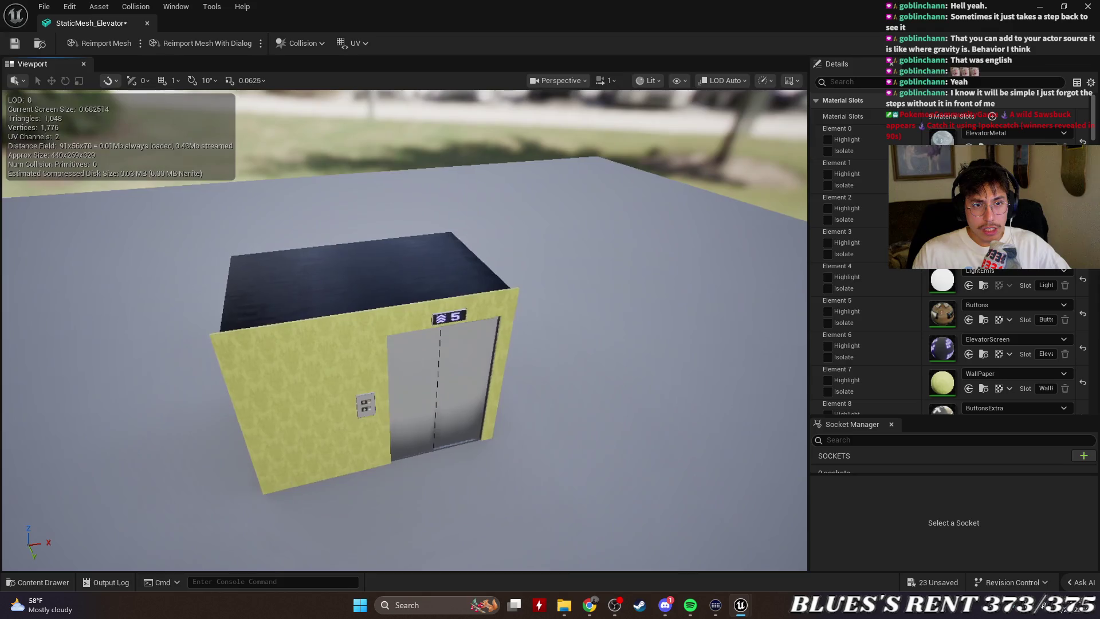
{"action": "left_click", "coordinate": [302, 43]}
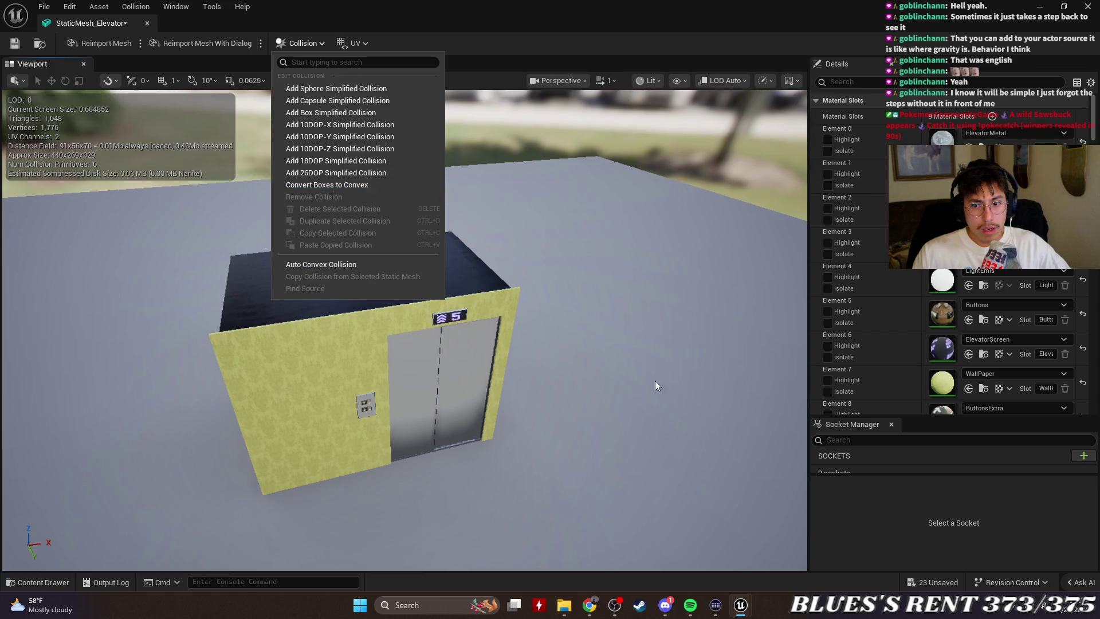
{"action": "left_click", "coordinate": [963, 472]}
{"action": "left_click_drag", "start_coordinate": [963, 474], "coordinate": [962, 569]}
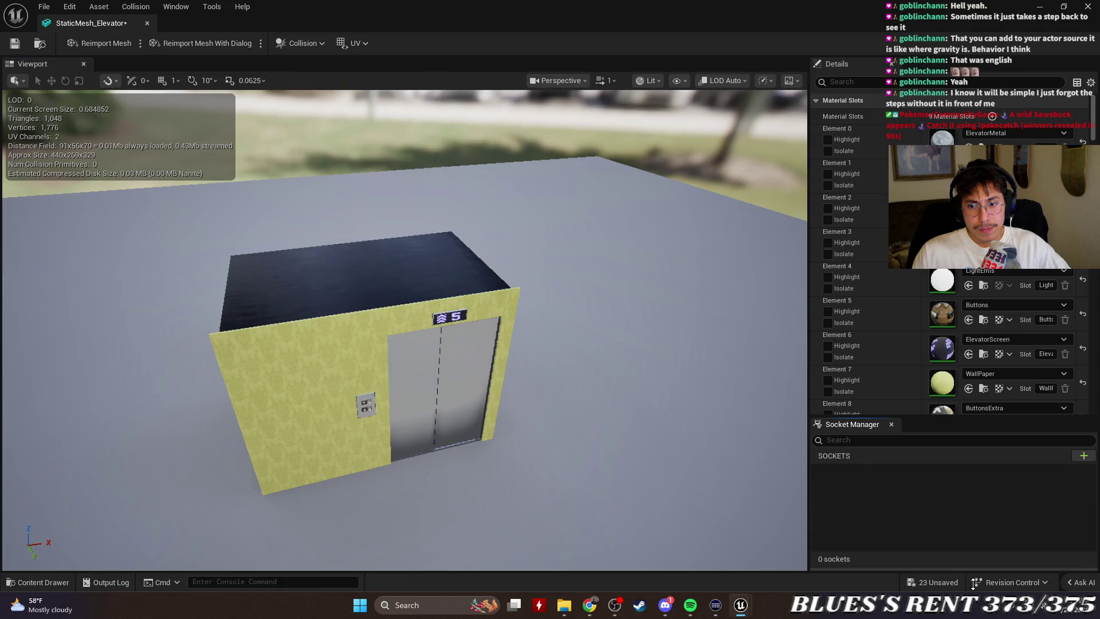
{"action": "left_click_drag", "start_coordinate": [954, 417], "coordinate": [955, 396]}
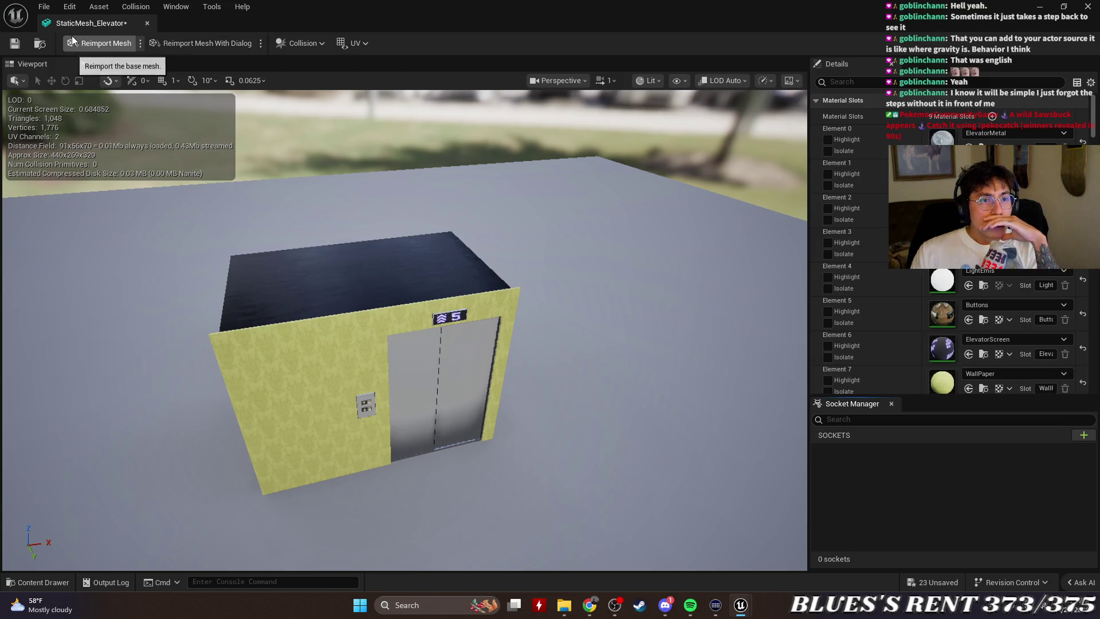
Add a box simplified collision around the elevator from the Collision options.
{"action": "left_click", "coordinate": [310, 44]}
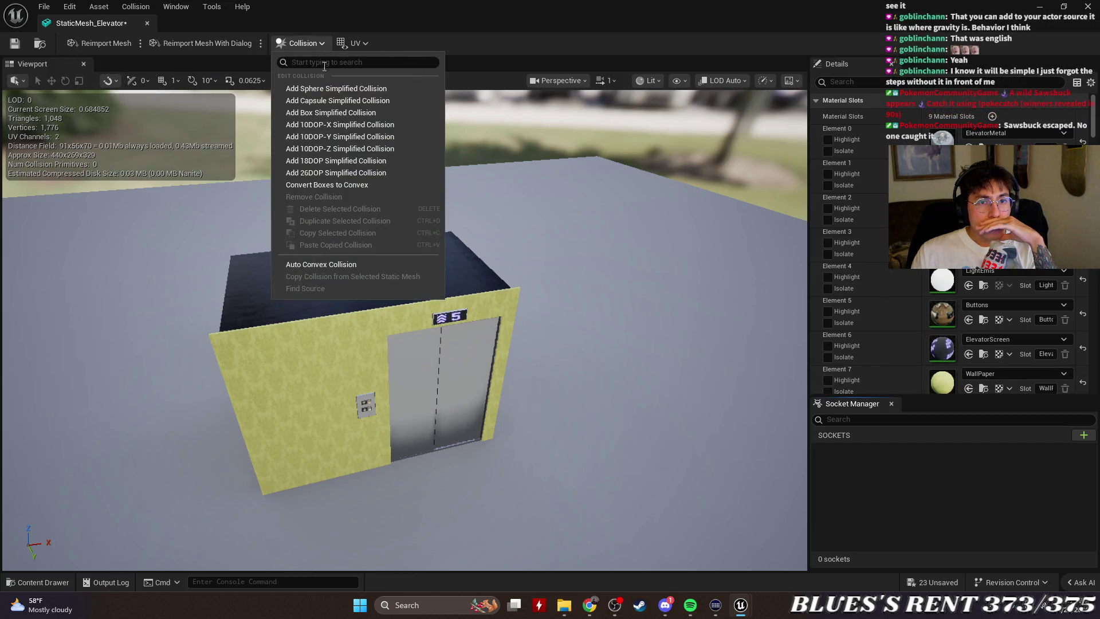
{"action": "left_click", "coordinate": [897, 94]}
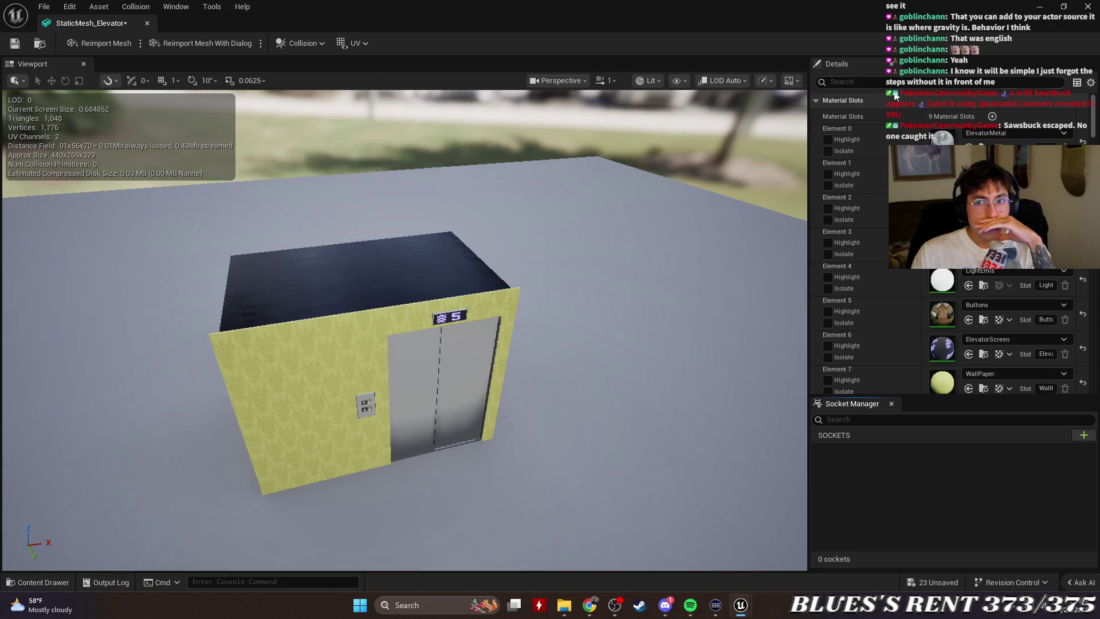
{"action": "type", "text": "coli"}
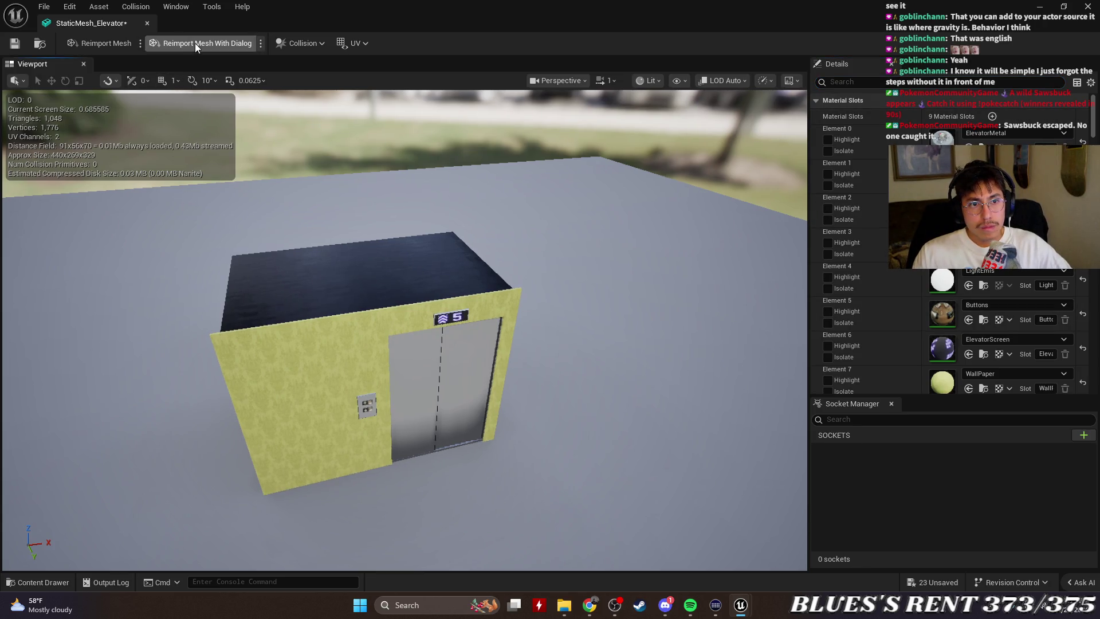
{"action": "left_click", "coordinate": [307, 43]}
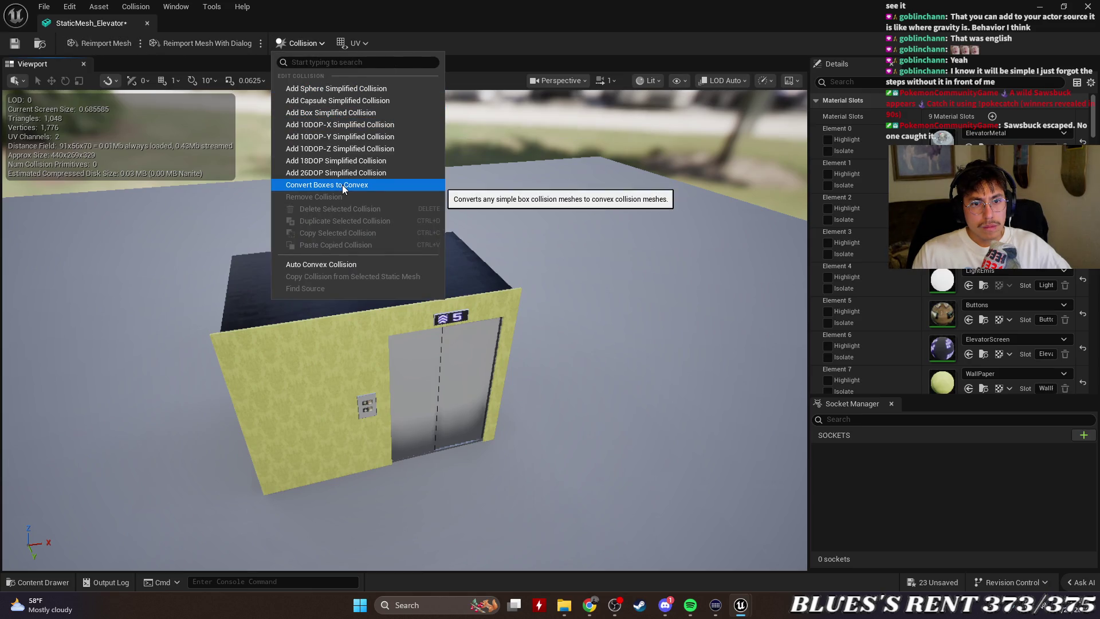
{"action": "left_click", "coordinate": [352, 113]}
Orbit around the new box collision, switch to the move gizmo, and reopen the Collision options.
{"action": "mouse_move", "coordinate": [353, 113]}
{"action": "left_mouse_down"}
{"action": "mouse_move", "coordinate": [436, 131]}
{"action": "mouse_move", "coordinate": [355, 122]}
{"action": "mouse_move", "coordinate": [372, 122]}
{"action": "left_mouse_up"}
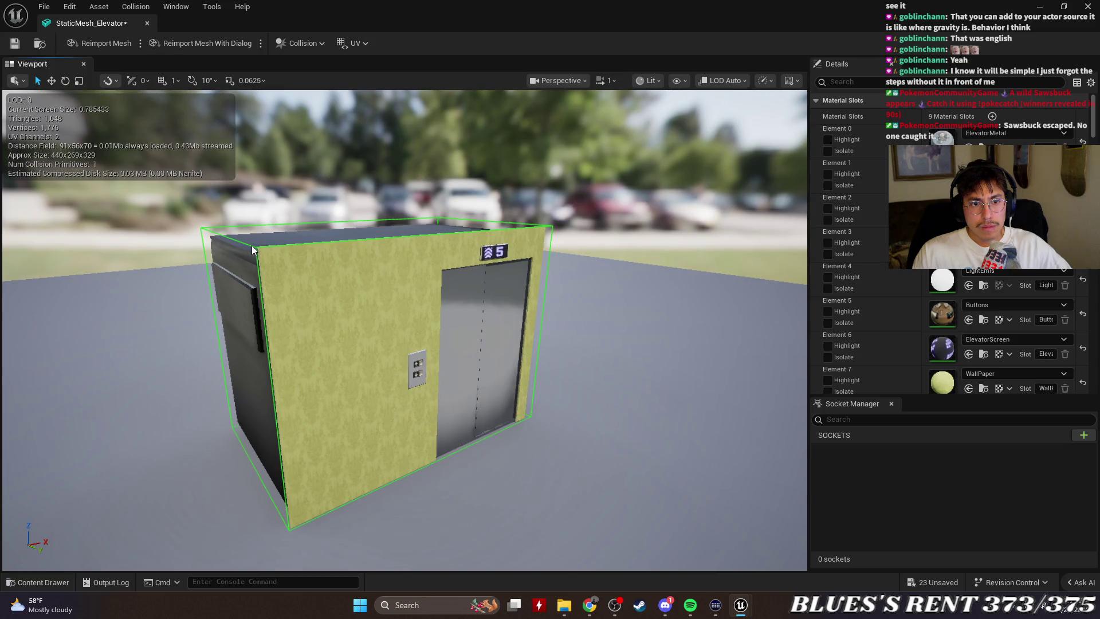
{"action": "key", "text": "w"}
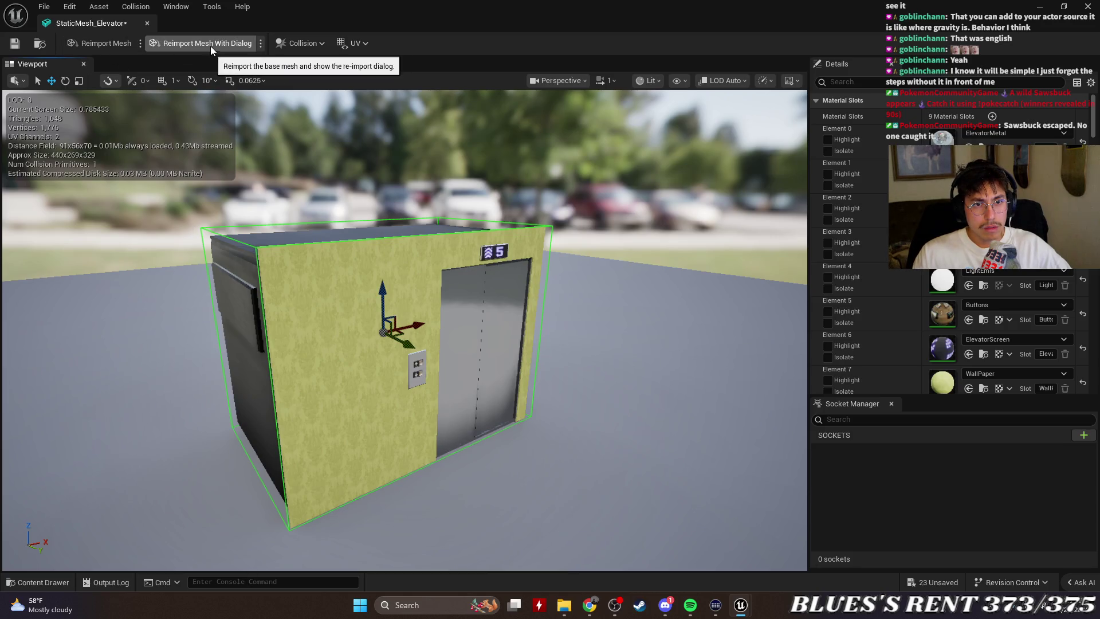
{"action": "left_click", "coordinate": [280, 45]}
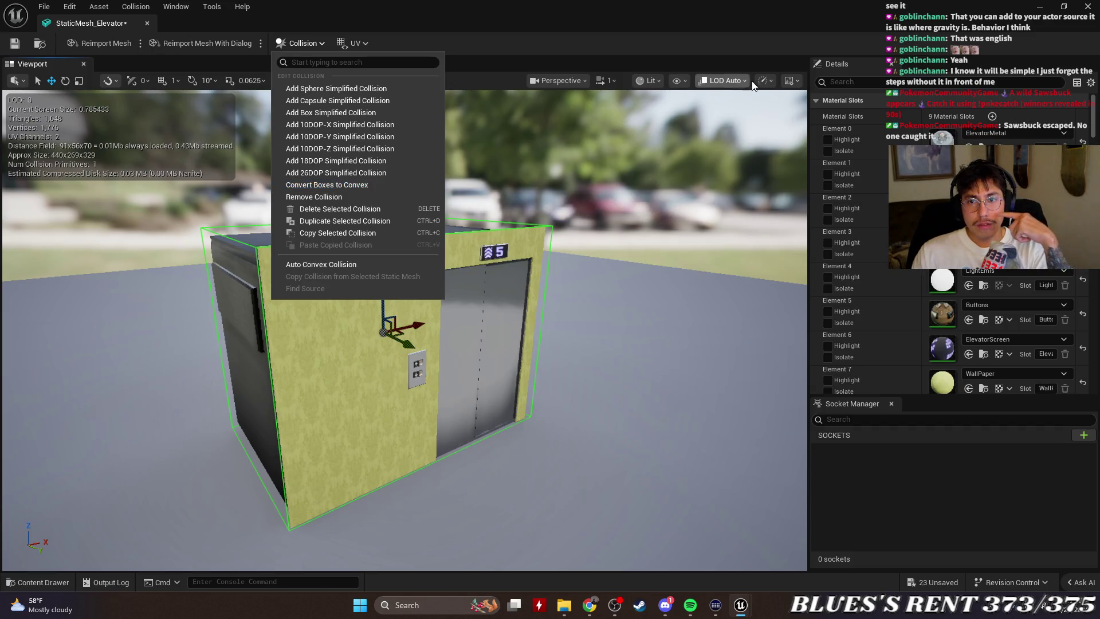
Scroll the Details panel and browse physical materials for simple collision without picking one.
{"action": "left_click", "coordinate": [892, 405]}
{"action": "scroll", "coordinate": [905, 453], "scroll_direction": "down", "scroll_amount": 5}
{"action": "scroll", "coordinate": [902, 429], "scroll_direction": "down", "scroll_amount": 10}
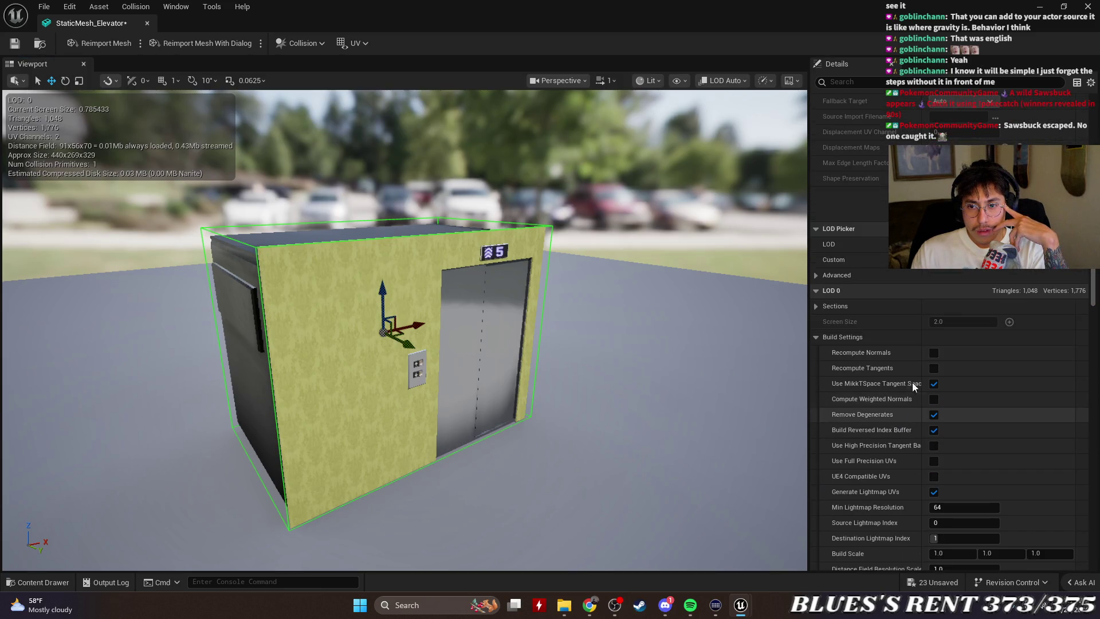
{"action": "scroll", "coordinate": [912, 383], "scroll_direction": "down", "scroll_amount": 5}
{"action": "scroll", "coordinate": [936, 388], "scroll_direction": "down", "scroll_amount": 10}
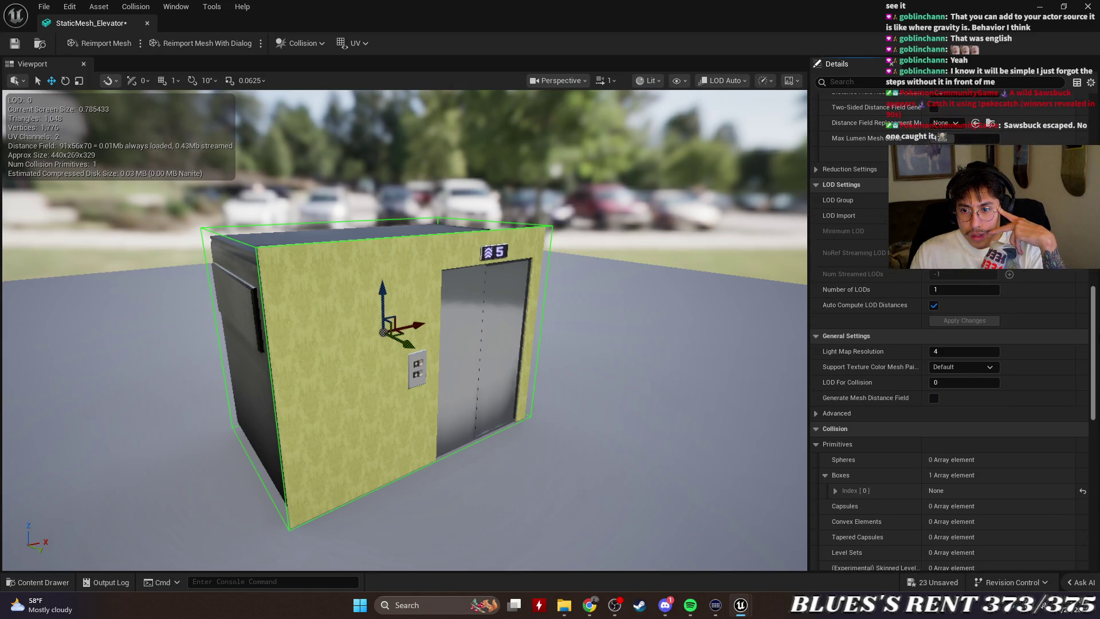
{"action": "scroll", "coordinate": [949, 333], "scroll_direction": "down", "scroll_amount": 6}
{"action": "scroll", "coordinate": [951, 331], "scroll_direction": "down", "scroll_amount": 4}
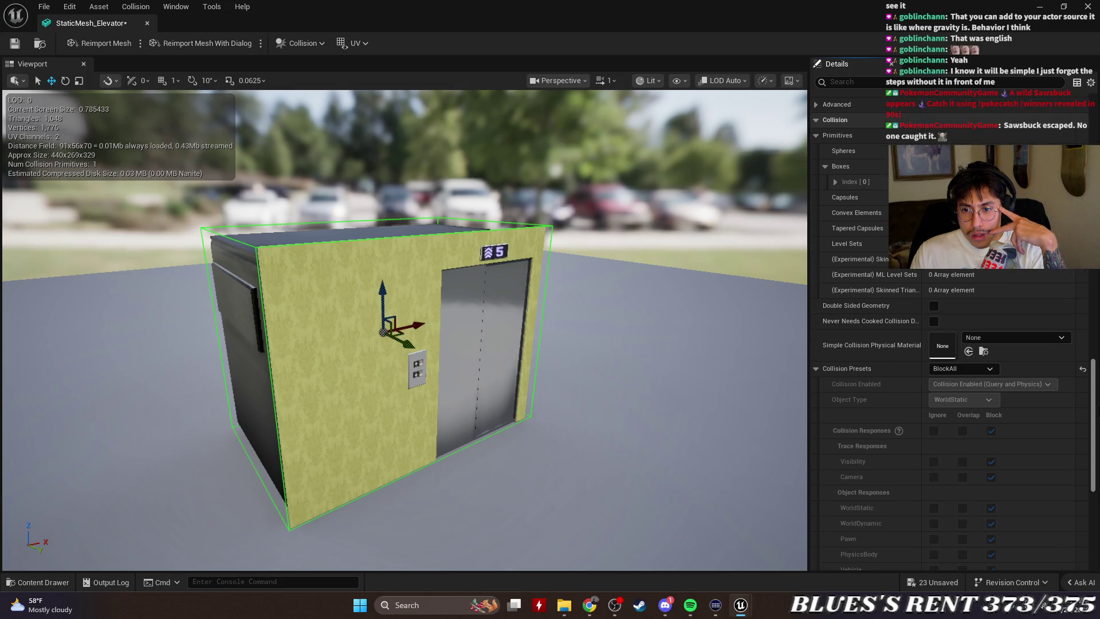
{"action": "scroll", "coordinate": [951, 332], "scroll_direction": "down", "scroll_amount": 1}
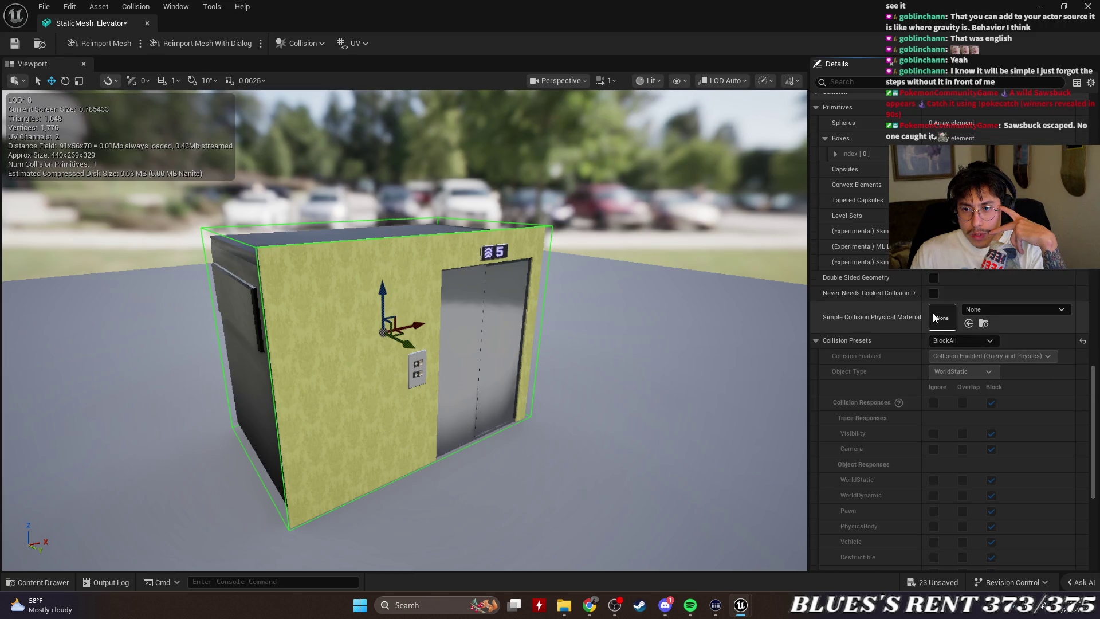
{"action": "left_click", "coordinate": [1003, 309]}
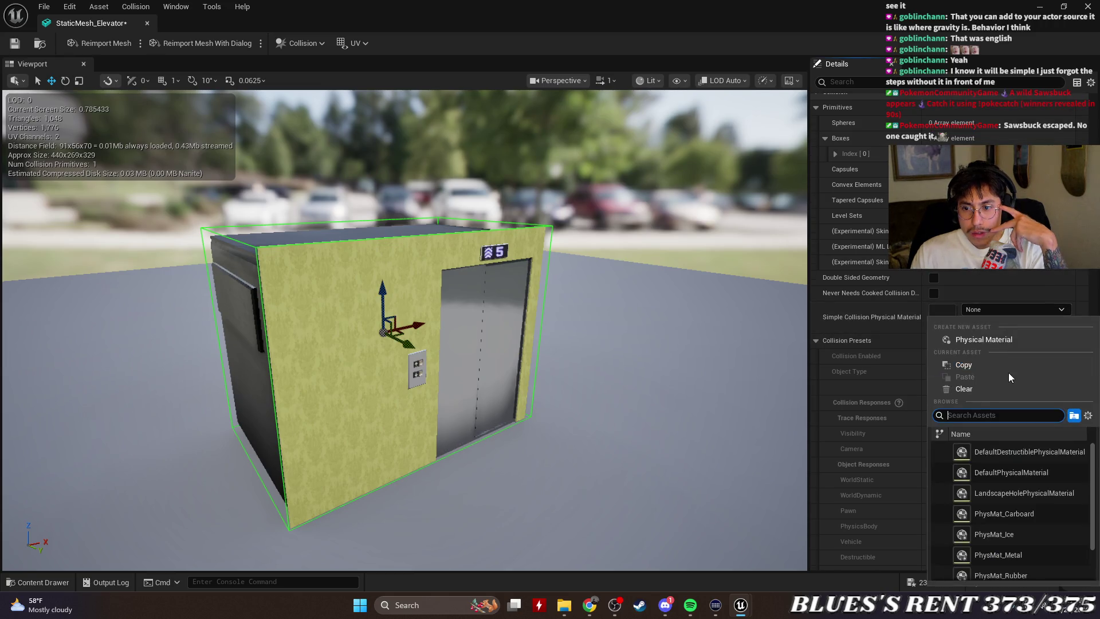
{"action": "type", "text": "eleva"}
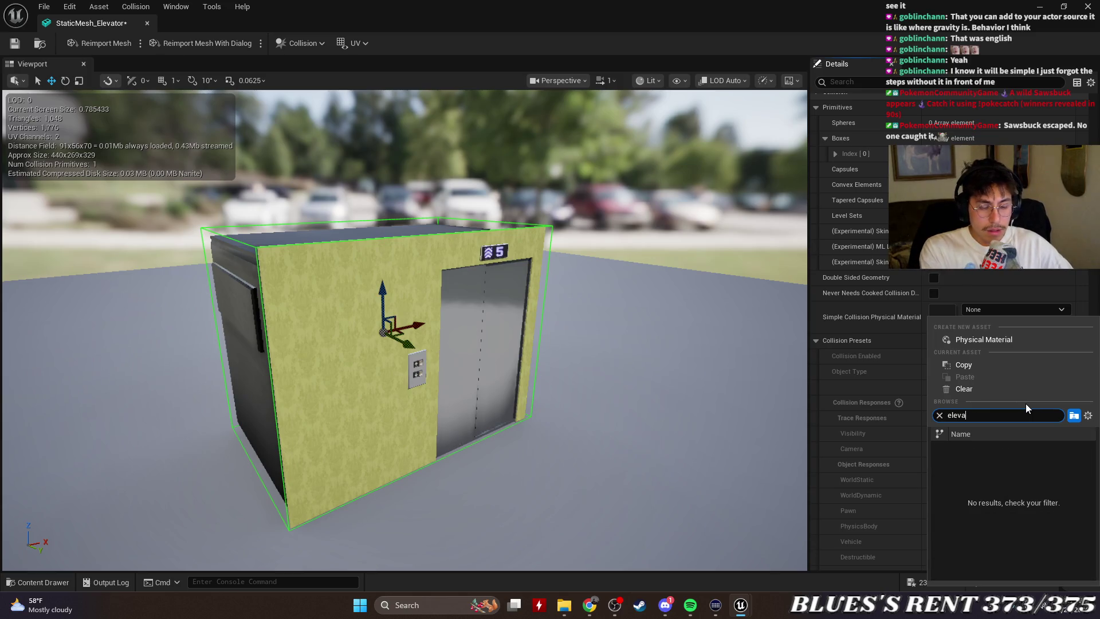
{"action": "key", "text": "BackSpace"}
{"action": "key", "text": "BackSpace"}
{"action": "key", "text": "BackSpace"}
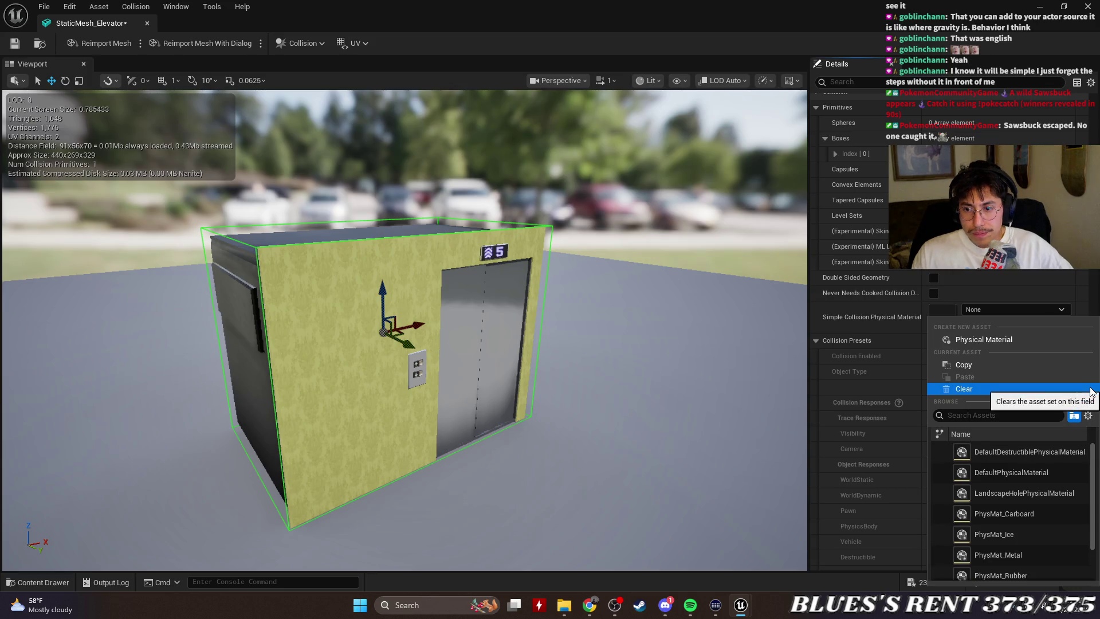
{"action": "left_click", "coordinate": [1085, 419]}
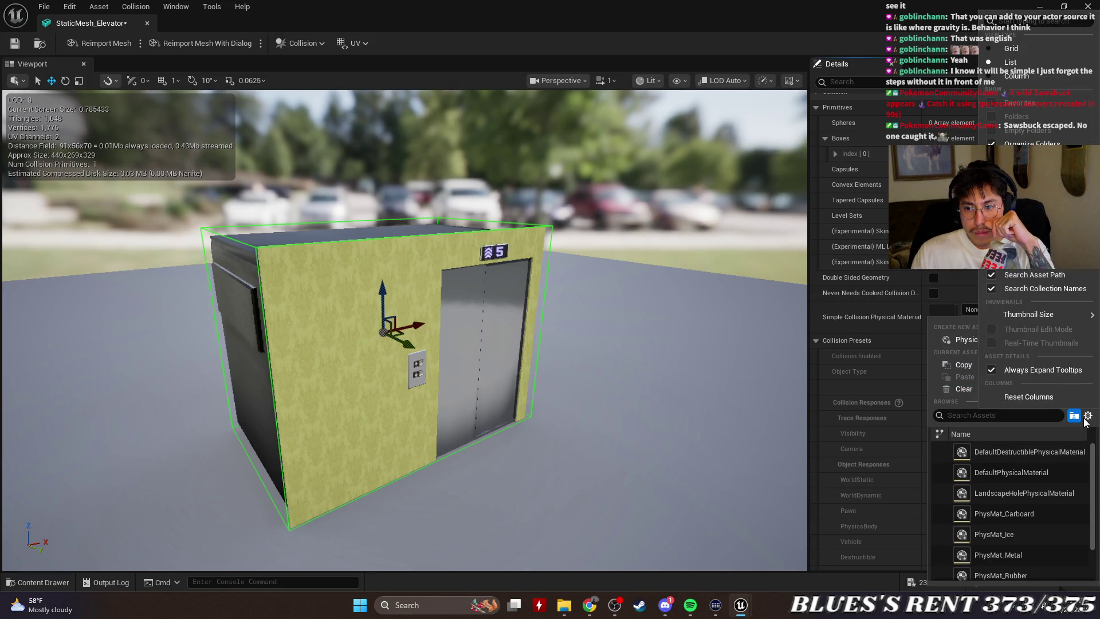
{"action": "key", "text": "Escape"}
{"action": "left_click", "coordinate": [1059, 291]}
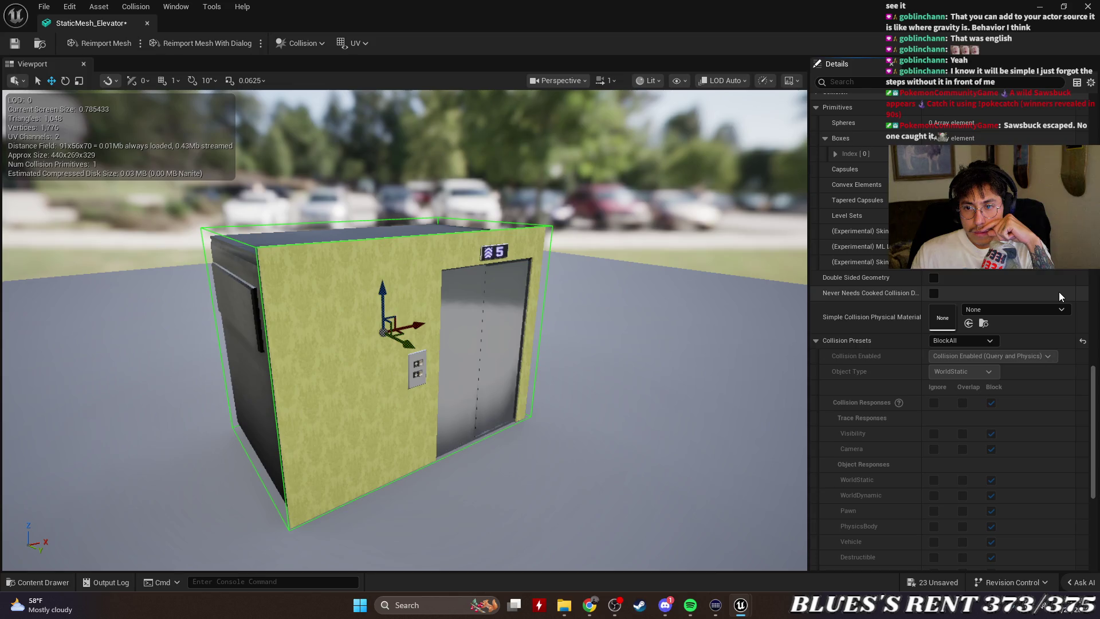
Review the collision presets, keeping BlockAll, and check the Collision Complexity choices.
{"action": "left_click", "coordinate": [978, 338]}
{"action": "left_click", "coordinate": [1075, 332]}
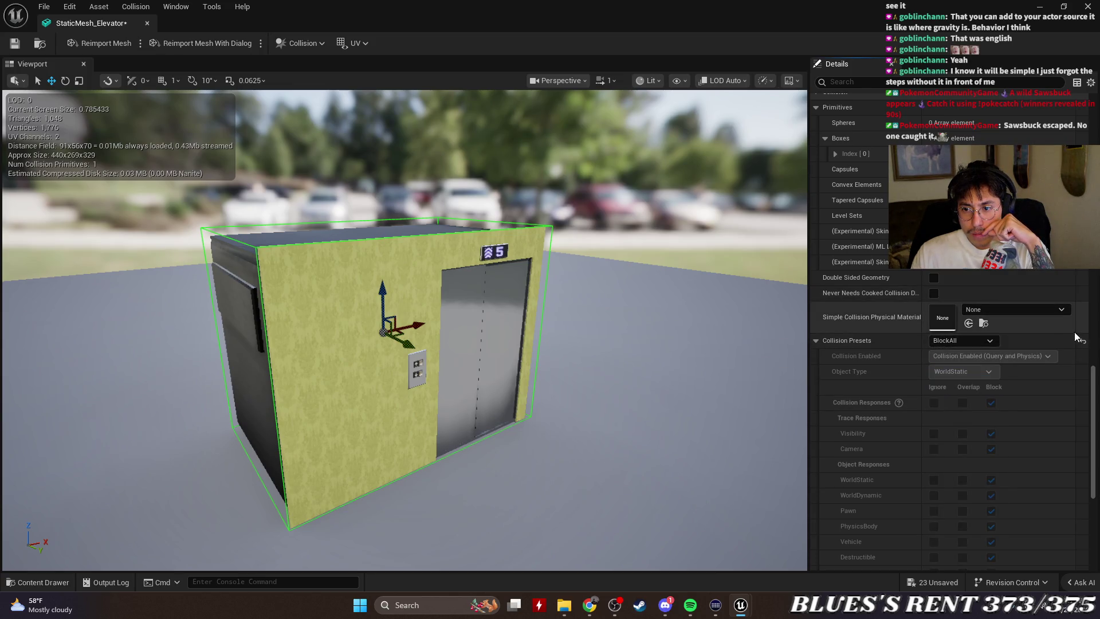
{"action": "left_click", "coordinate": [961, 342]}
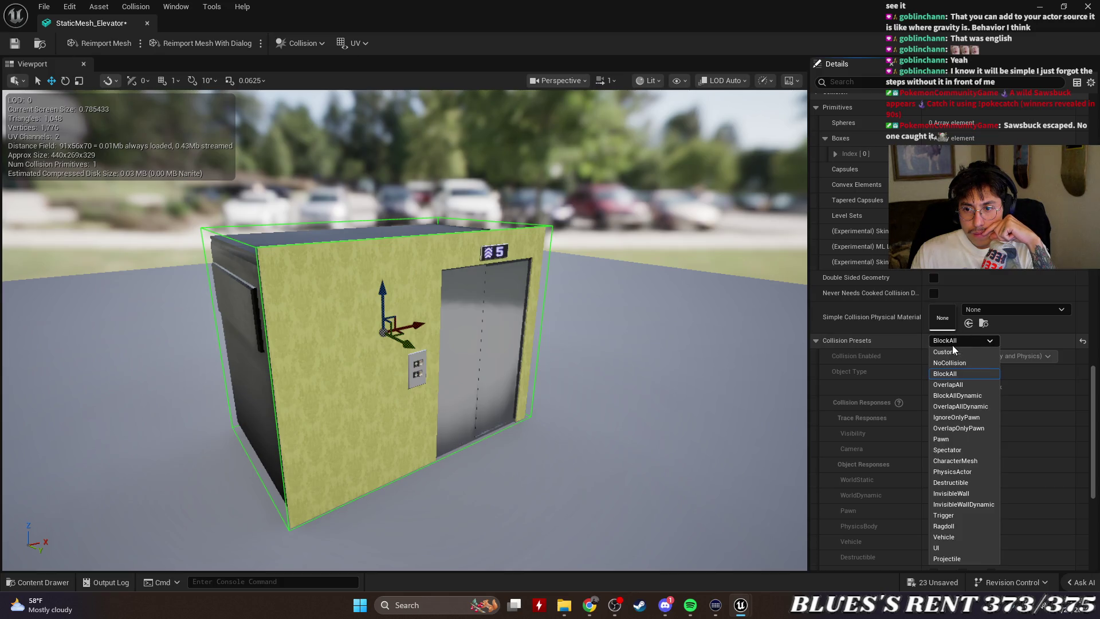
{"action": "left_click", "coordinate": [1071, 329]}
{"action": "scroll", "coordinate": [1040, 371], "scroll_direction": "down", "scroll_amount": 3}
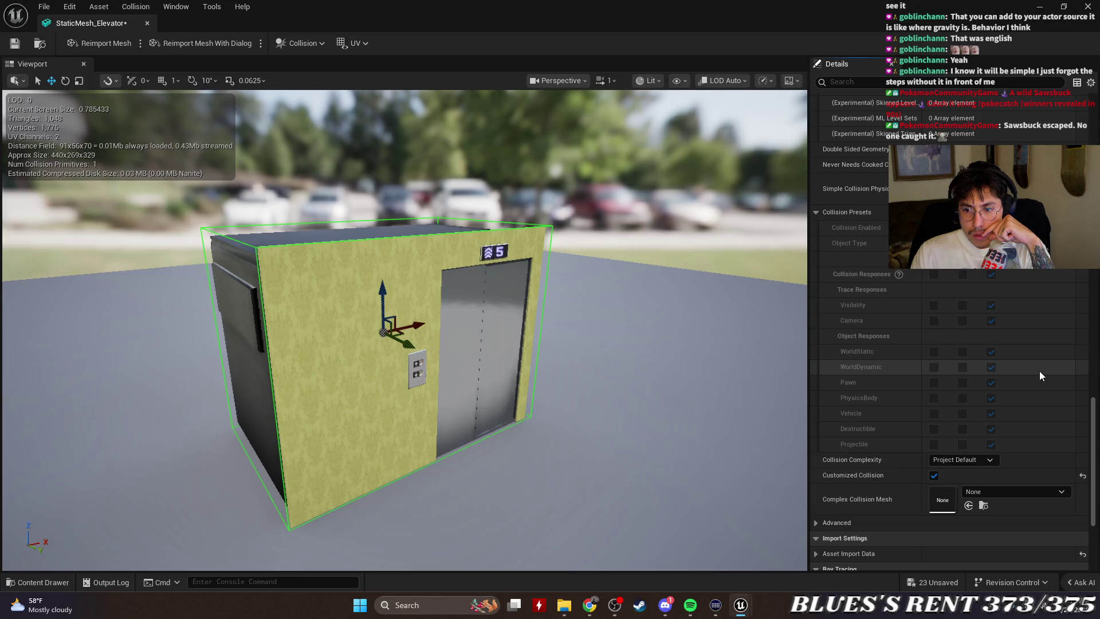
{"action": "left_click", "coordinate": [985, 462]}
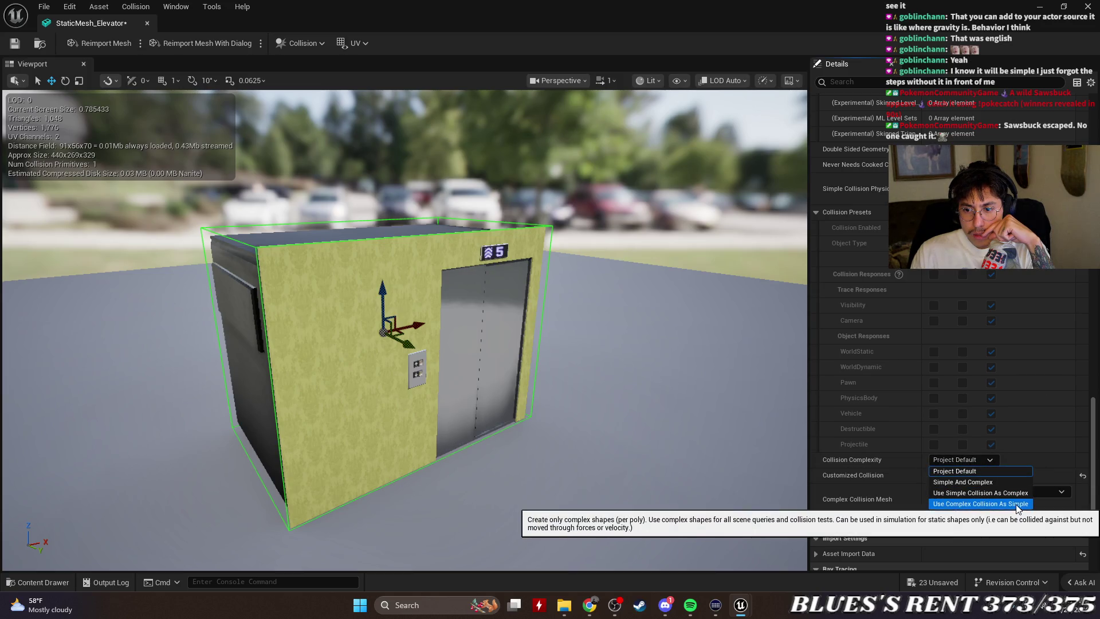
{"action": "key", "text": "Escape"}
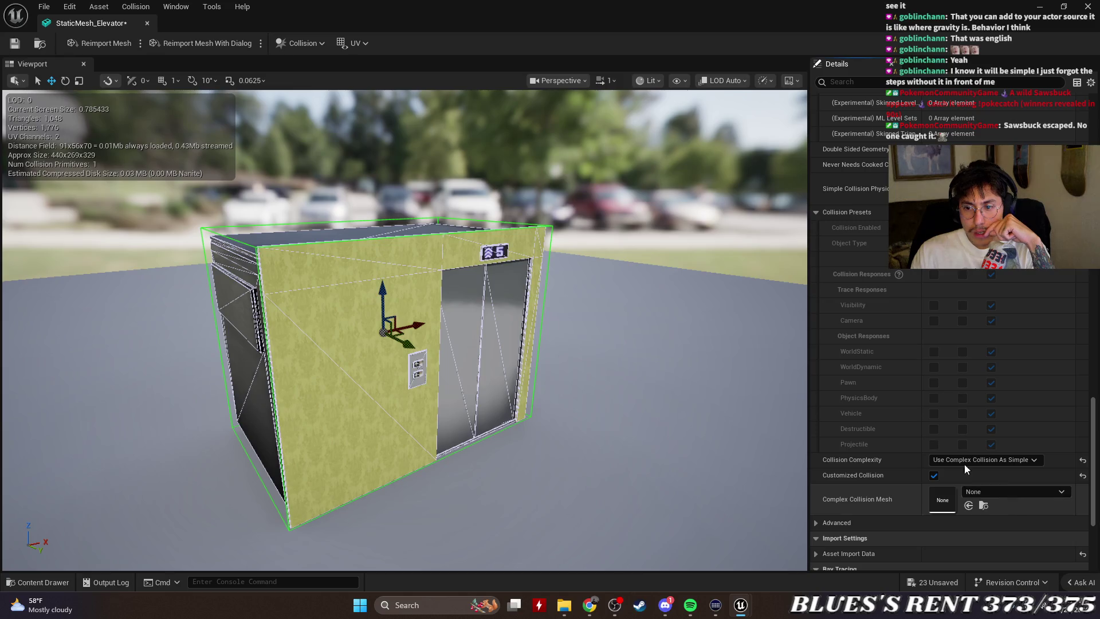
Remove the box collision and set StaticMesh_Elevator as its own complex collision mesh.
{"action": "left_click", "coordinate": [317, 43]}
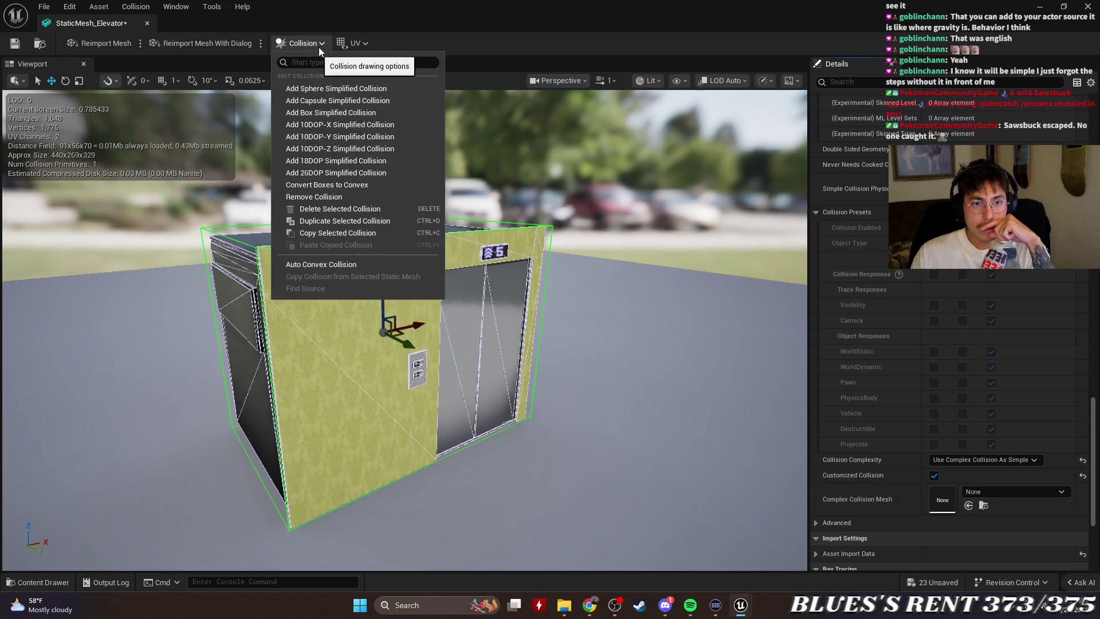
{"action": "left_click", "coordinate": [357, 199]}
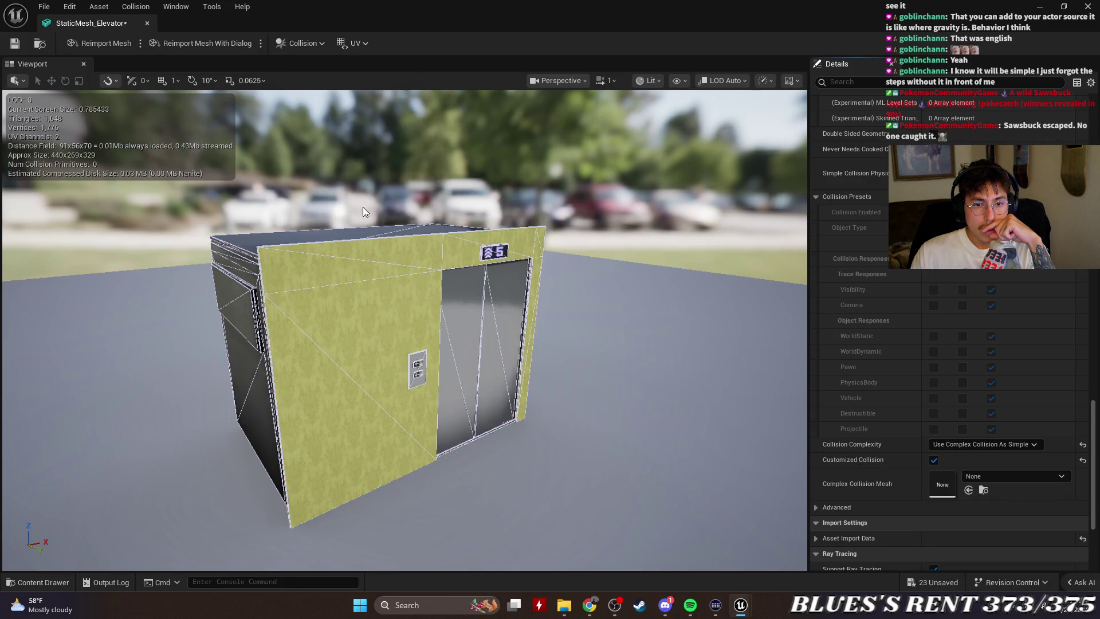
{"action": "left_click", "coordinate": [1034, 476]}
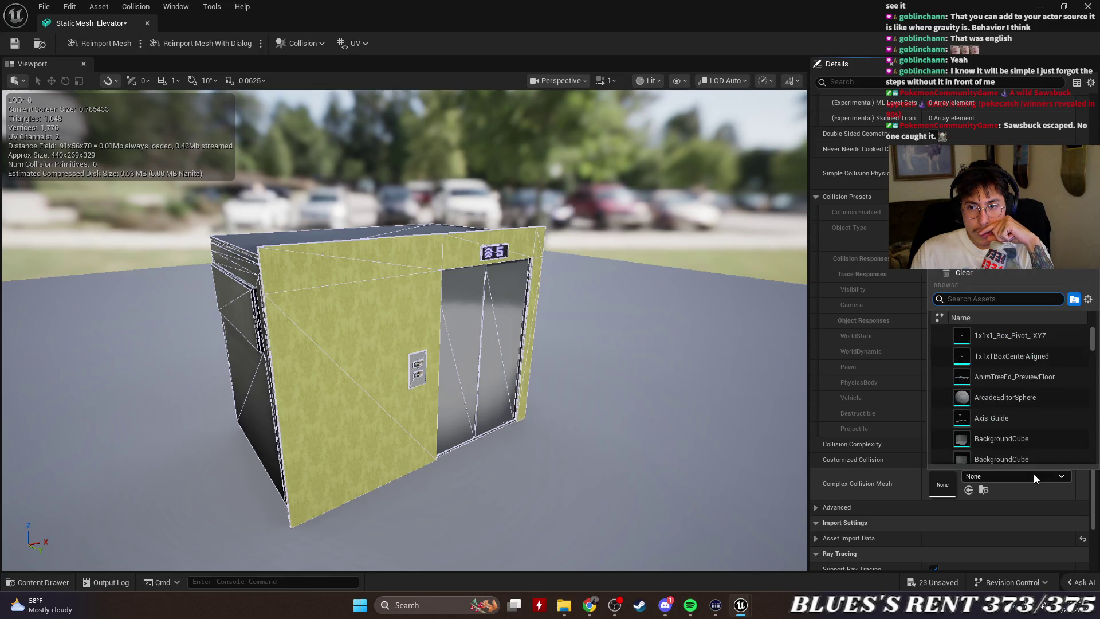
{"action": "type", "text": "ele"}
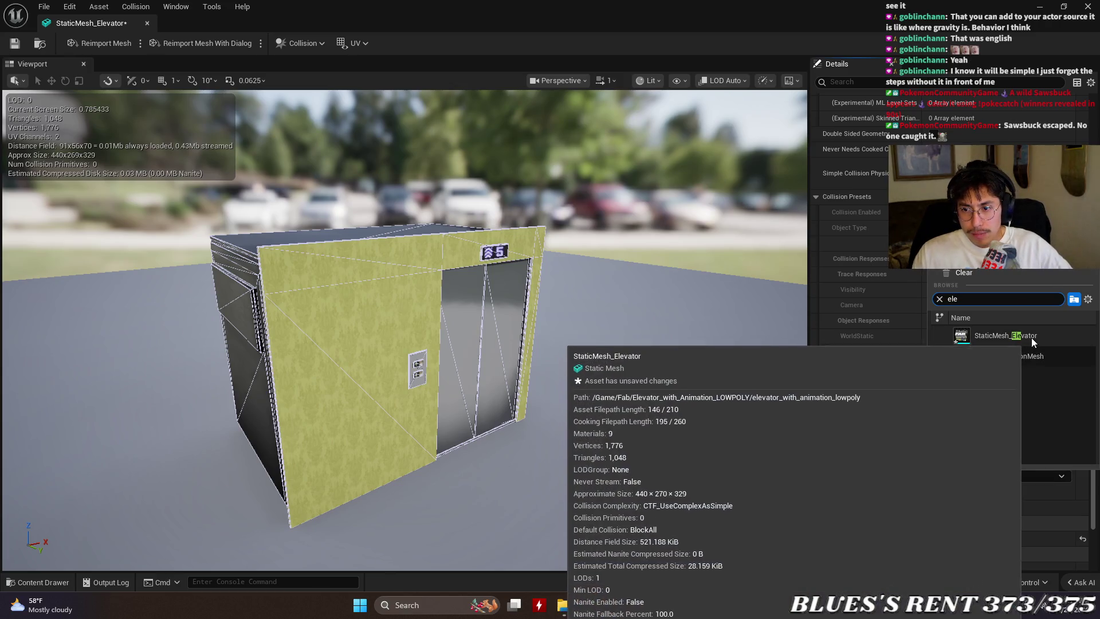
{"action": "left_click", "coordinate": [1013, 335]}
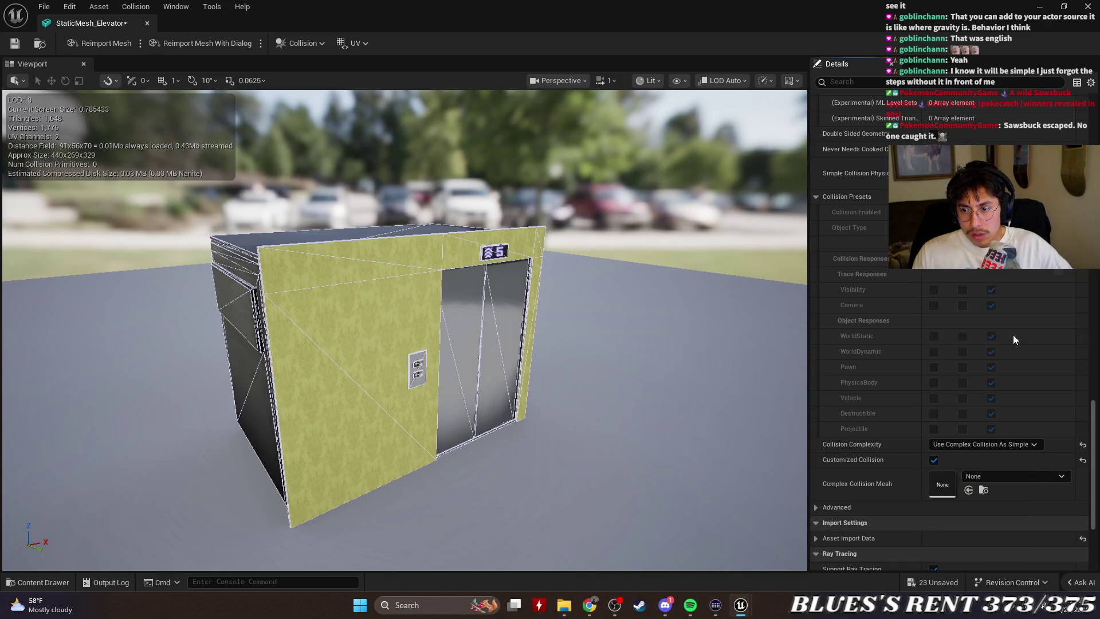
Save StaticMesh_Elevator and close its editor.
{"action": "scroll", "coordinate": [1001, 423], "scroll_direction": "down", "scroll_amount": 5}
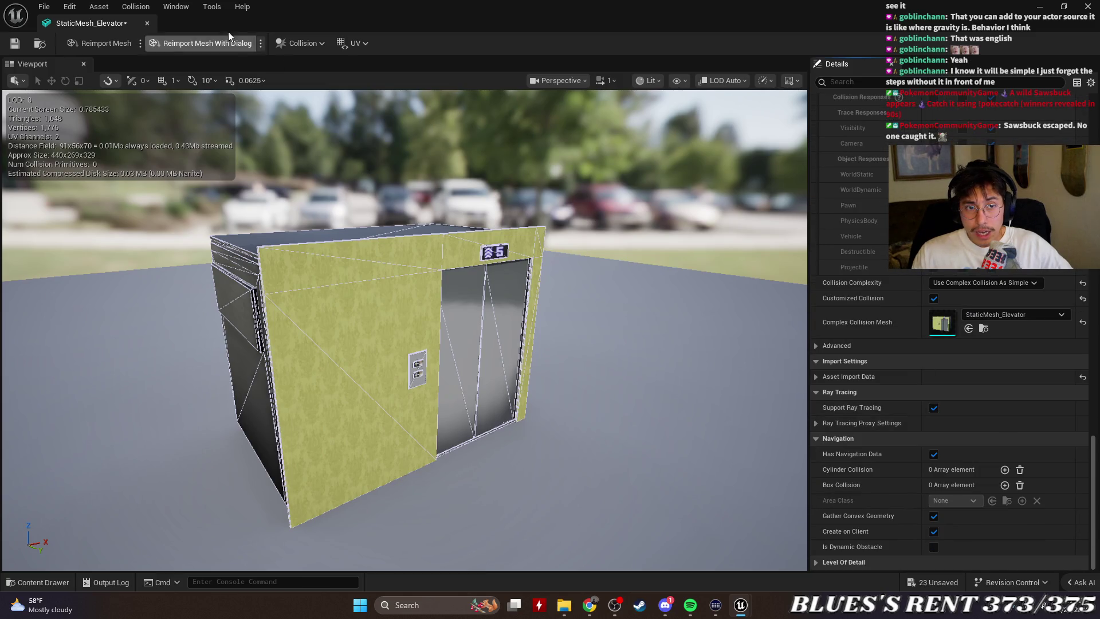
{"action": "left_click", "coordinate": [14, 46]}
{"action": "left_click", "coordinate": [146, 23]}
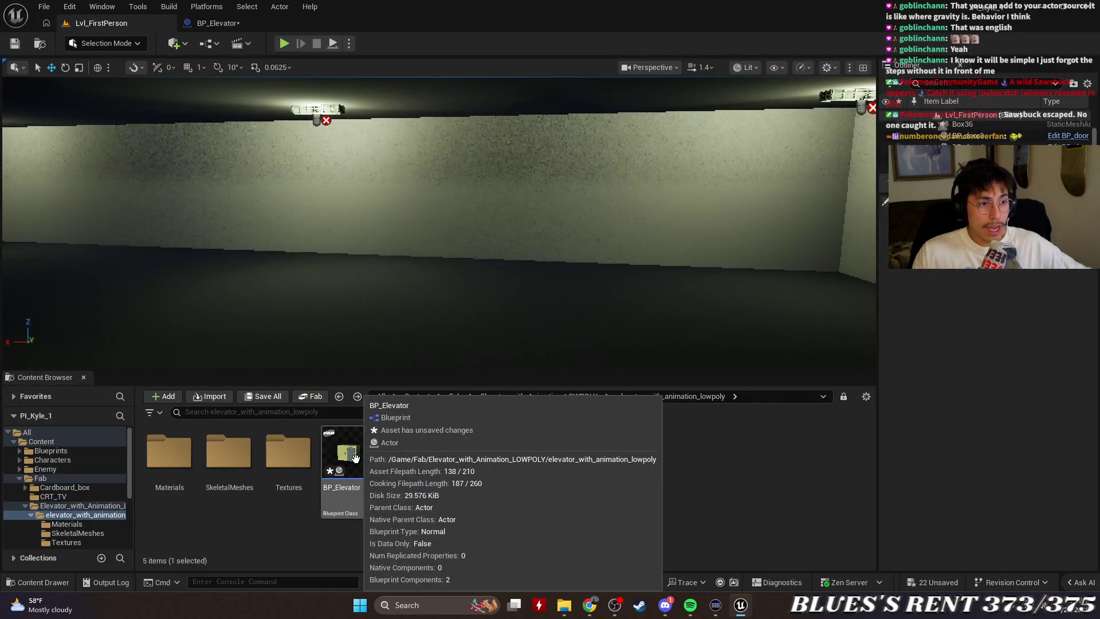
Place BP_Elevator in the level, undo it, and open BP_Elevator in the Blueprint editor.
{"action": "mouse_move", "coordinate": [355, 459]}
{"action": "left_mouse_down"}
{"action": "mouse_move", "coordinate": [450, 263]}
{"action": "mouse_move", "coordinate": [420, 280]}
{"action": "left_mouse_up"}
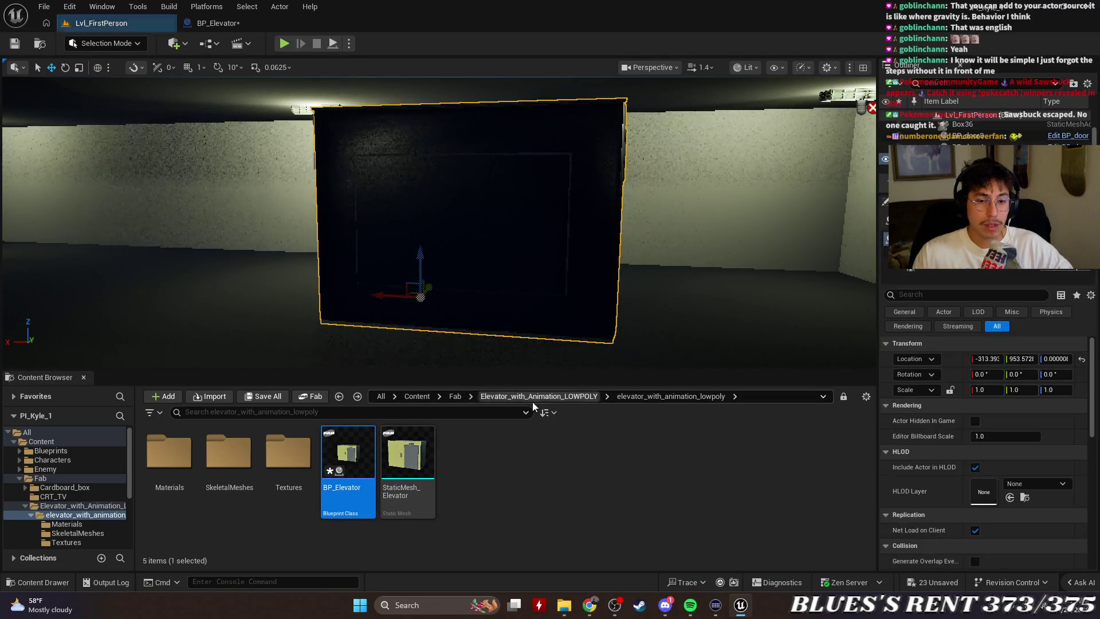
{"action": "key", "text": "ctrl+z"}
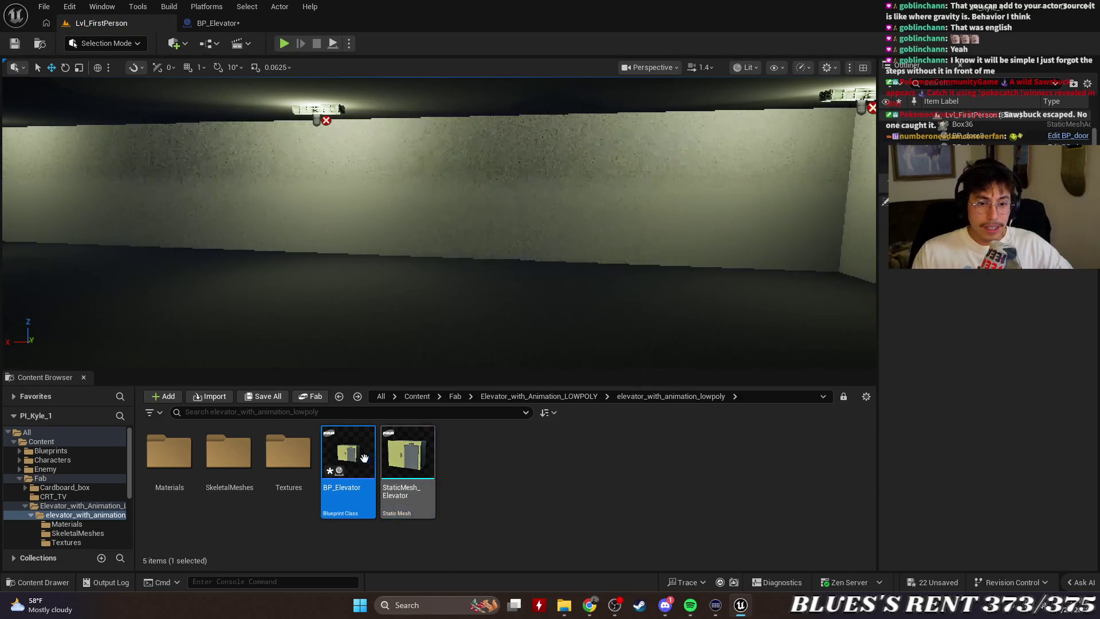
{"action": "double_click", "coordinate": [348, 453]}
{"action": "left_click", "coordinate": [25, 81]}
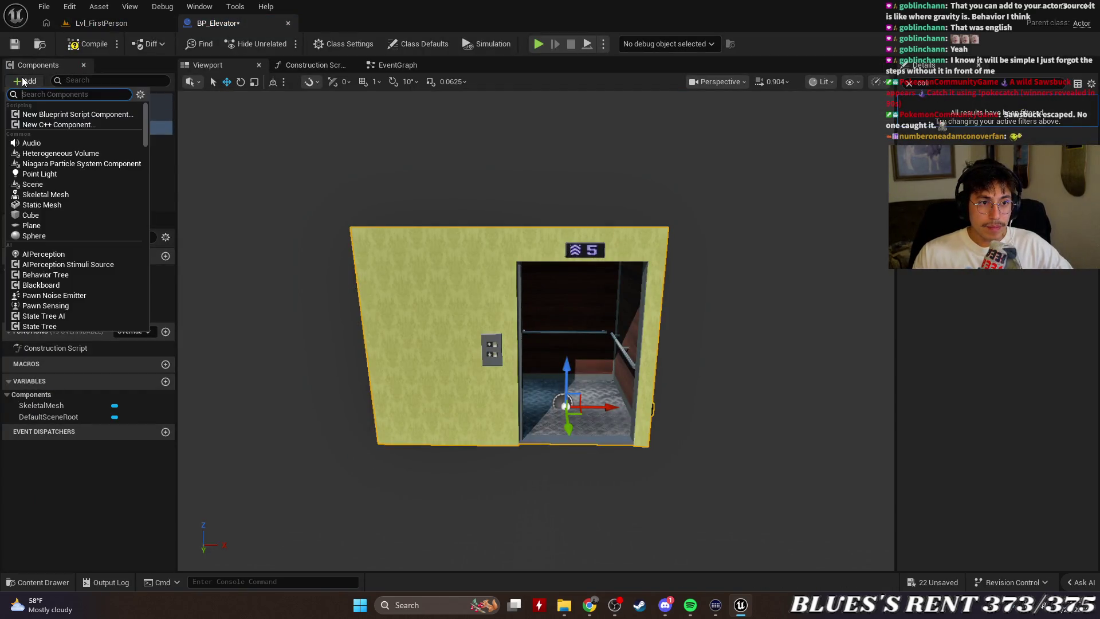
Add a StaticMesh component to BP_Elevator and assign it the StaticMesh_Elevator mesh.
{"action": "key", "text": "Escape"}
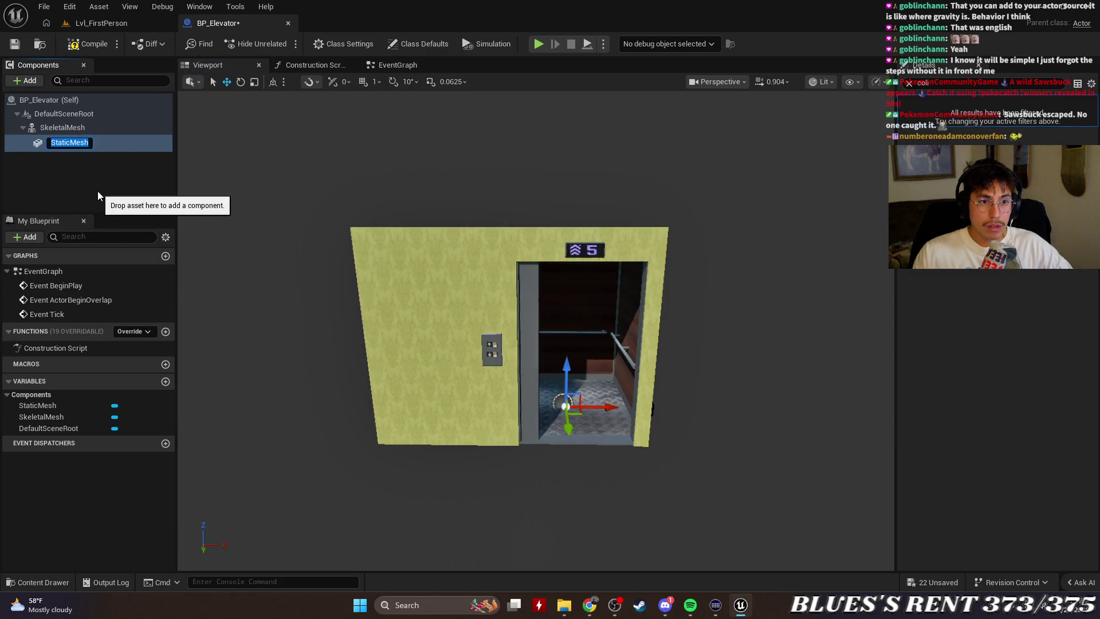
{"action": "left_click", "coordinate": [92, 142]}
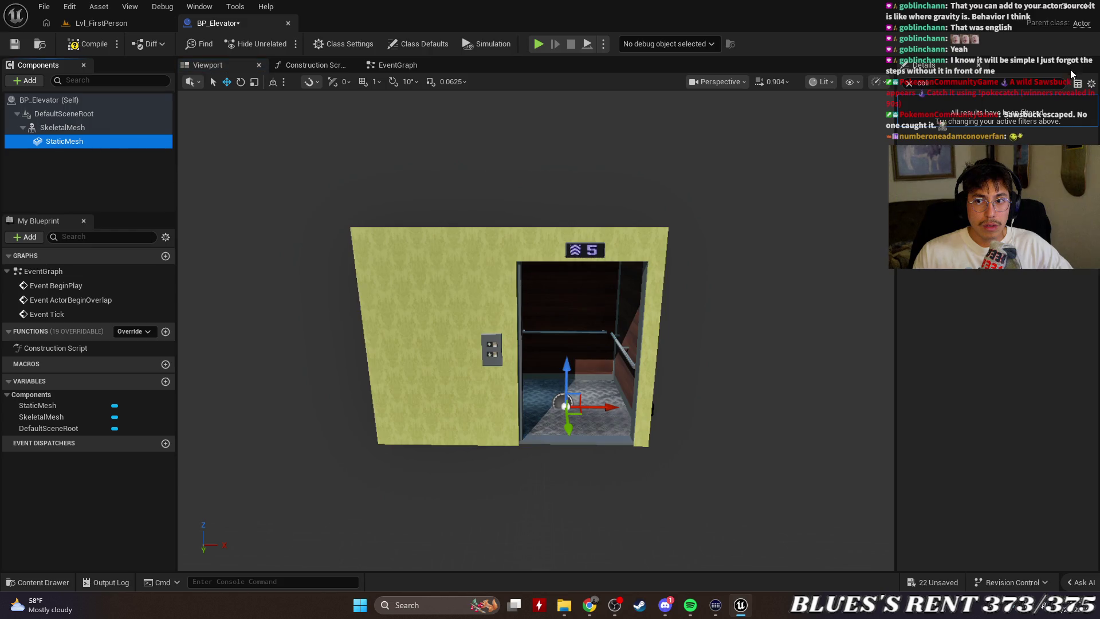
{"action": "left_click", "coordinate": [910, 84]}
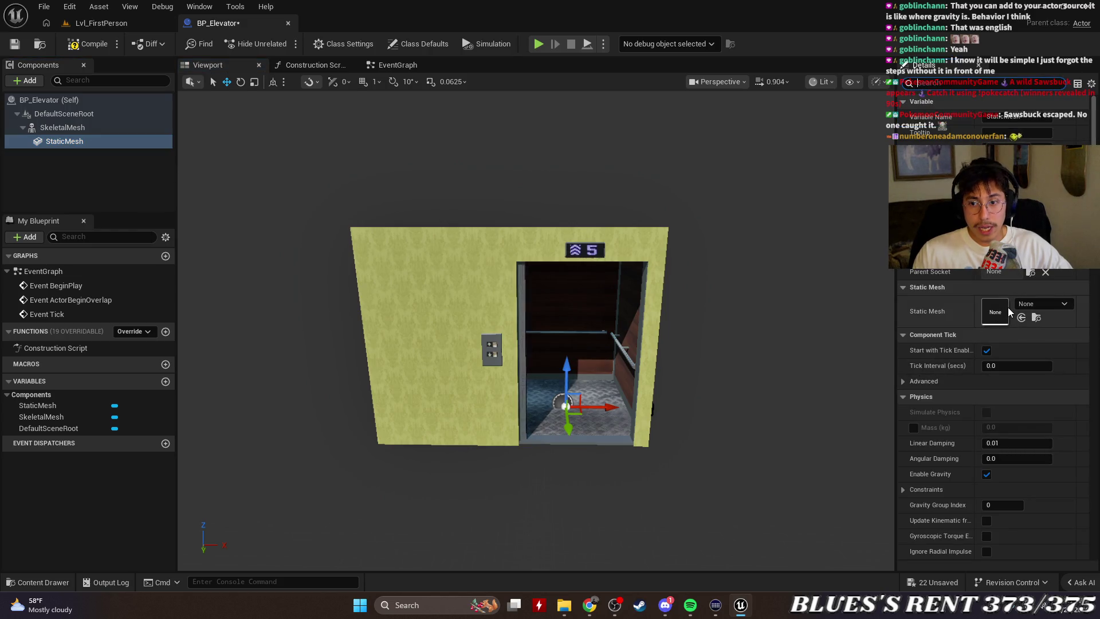
{"action": "left_click", "coordinate": [1048, 303]}
{"action": "type", "text": "ele"}
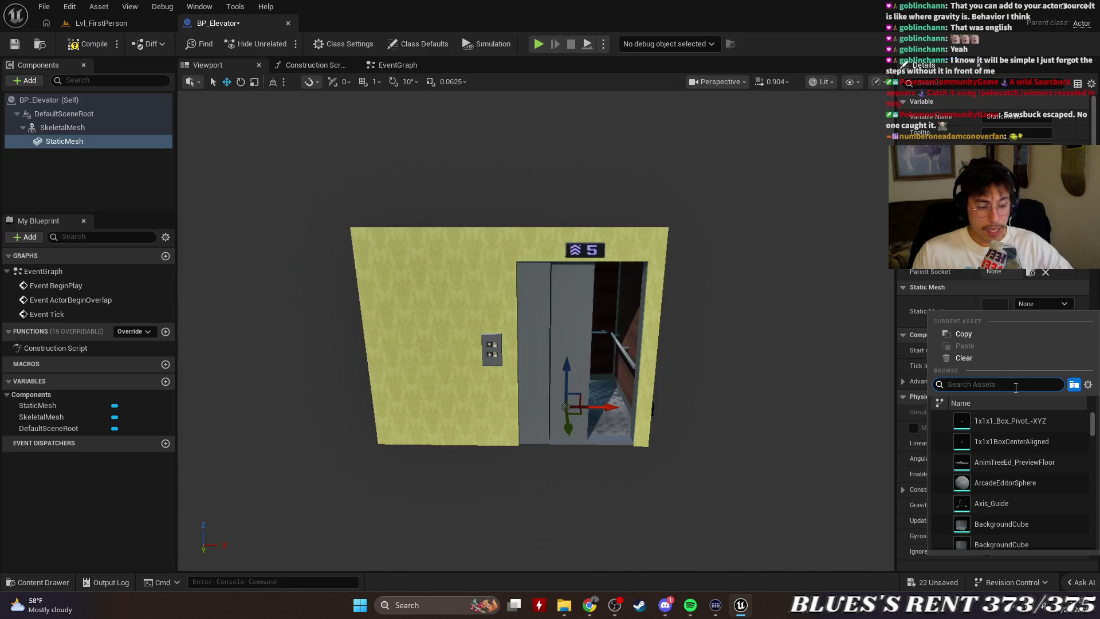
{"action": "left_click", "coordinate": [1022, 427]}
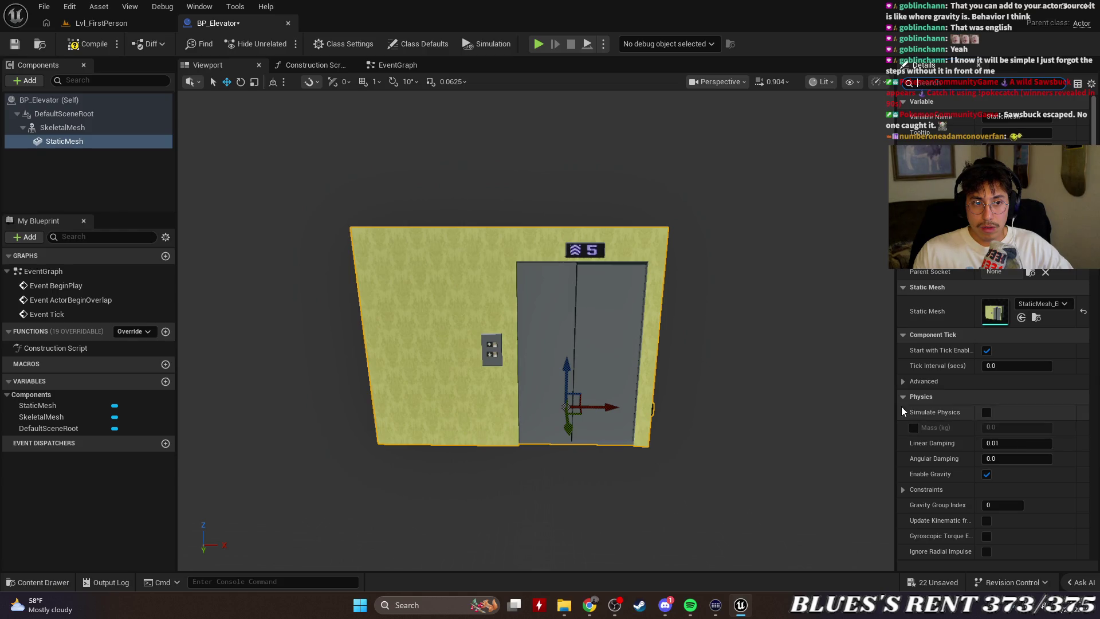
{"action": "left_click", "coordinate": [63, 191]}
{"action": "left_click", "coordinate": [80, 131]}
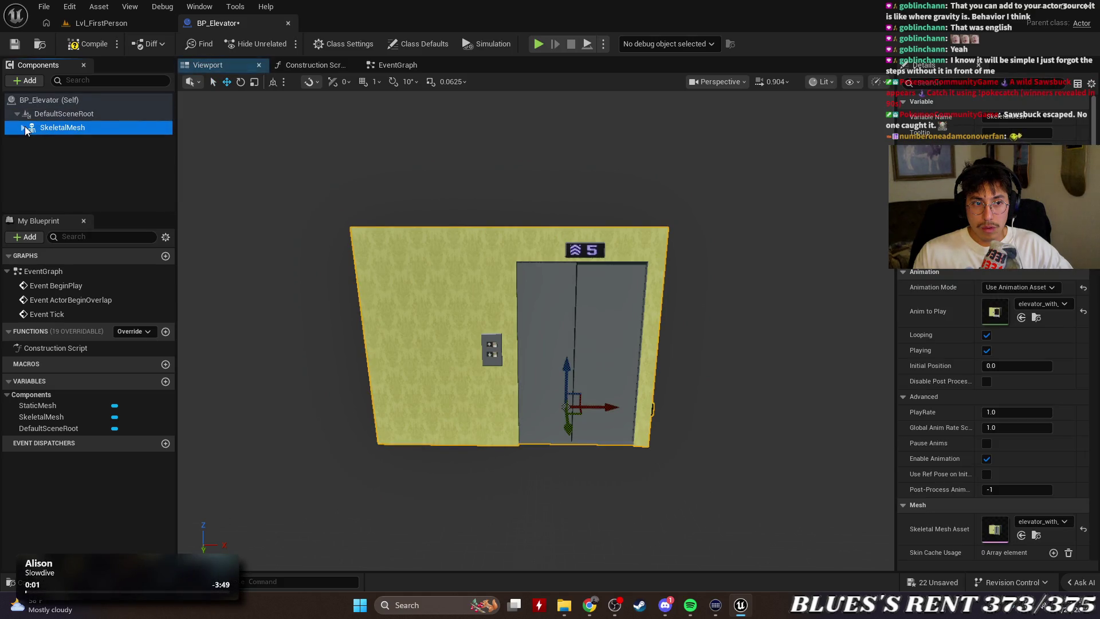
Switch between the SkeletalMesh and StaticMesh components to compare their details.
{"action": "left_click", "coordinate": [75, 144]}
{"action": "left_click", "coordinate": [74, 129]}
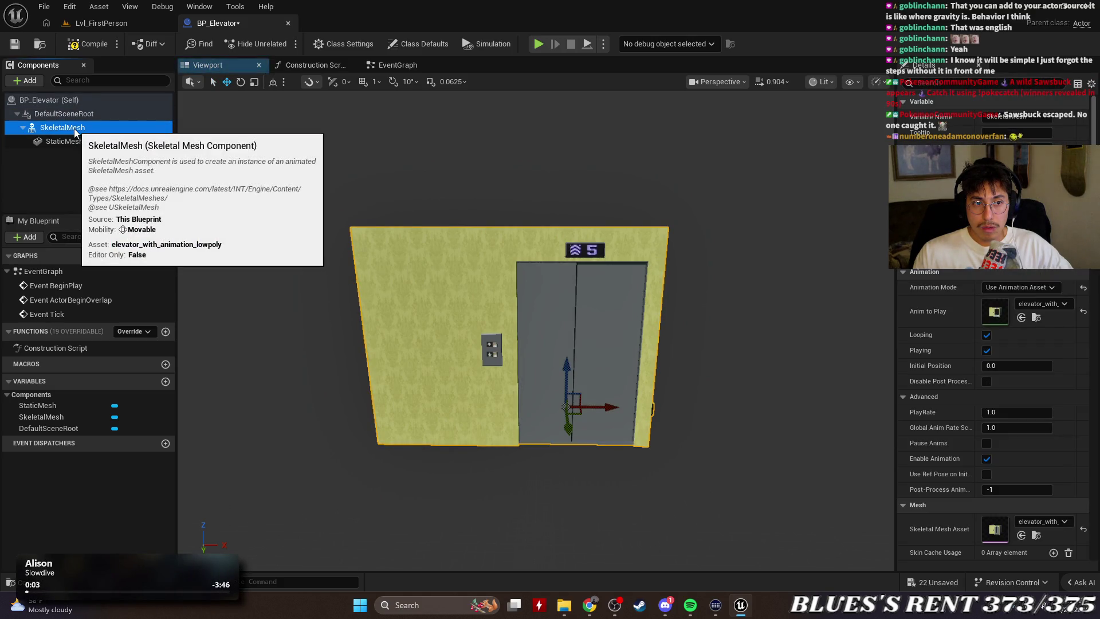
{"action": "key", "text": "Down"}
{"action": "left_click", "coordinate": [59, 125]}
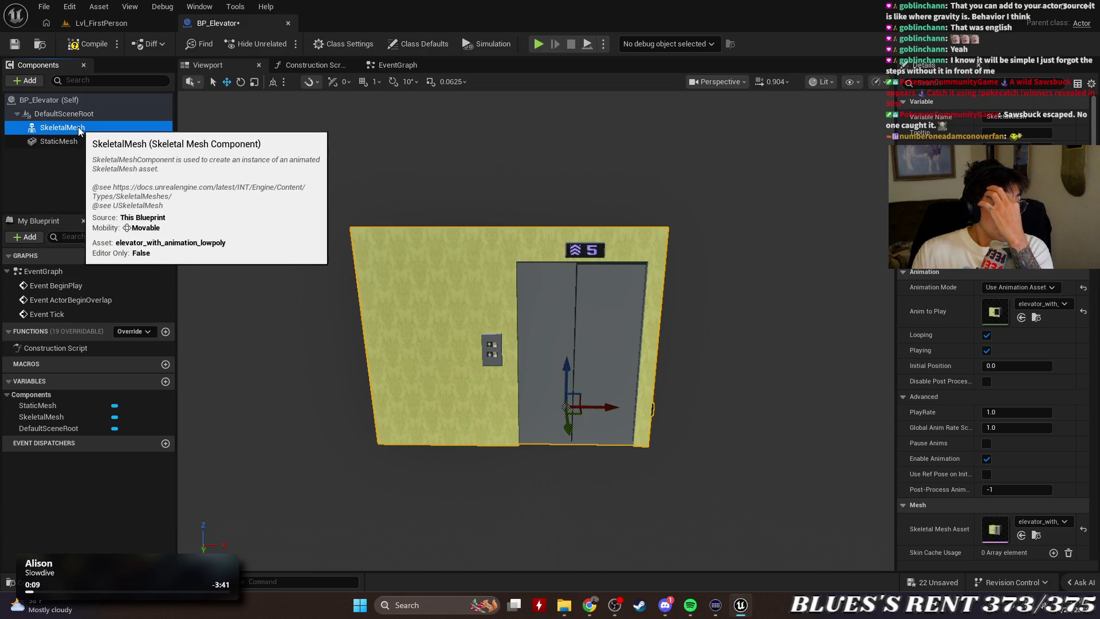
{"action": "left_click", "coordinate": [91, 170]}
{"action": "left_click", "coordinate": [95, 131]}
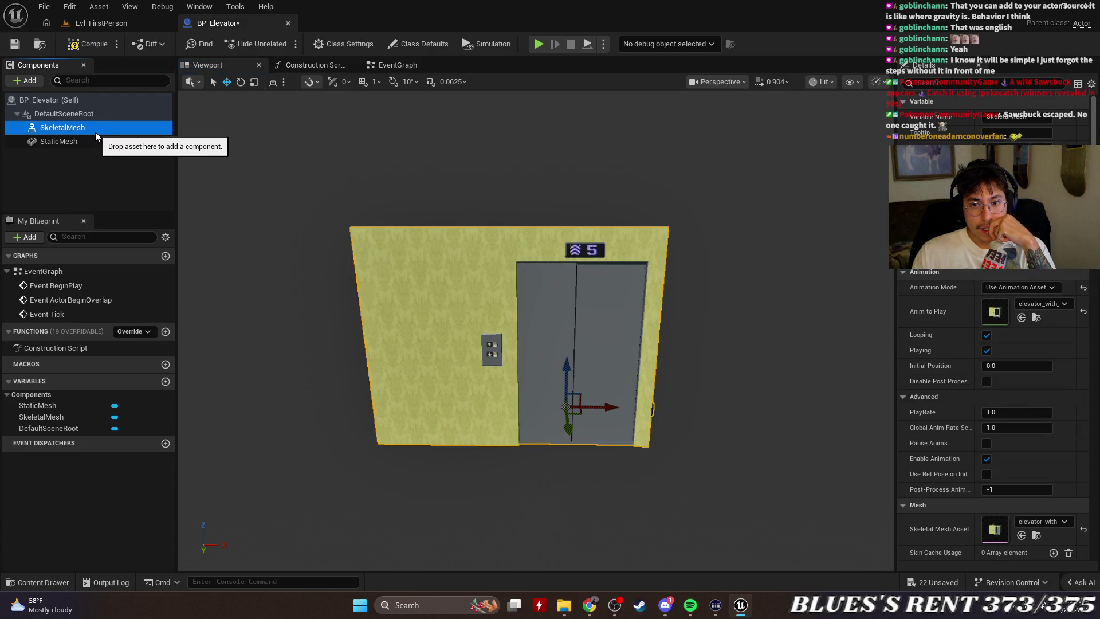
{"action": "left_click", "coordinate": [93, 142]}
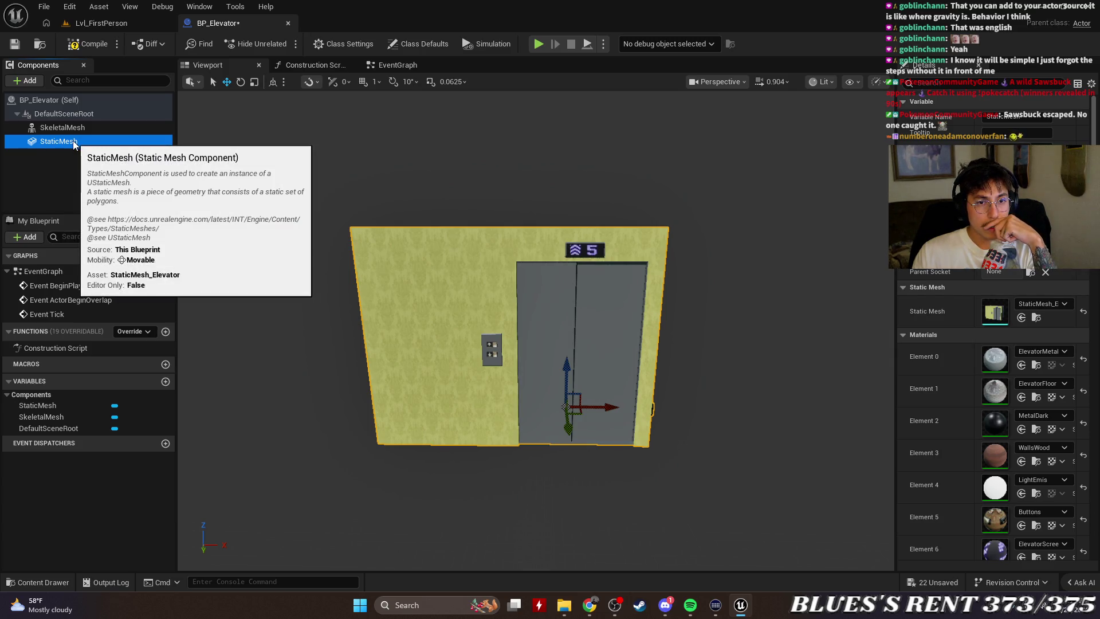
Clear the StaticMesh component's mesh so it is set to None.
{"action": "left_click", "coordinate": [1064, 305]}
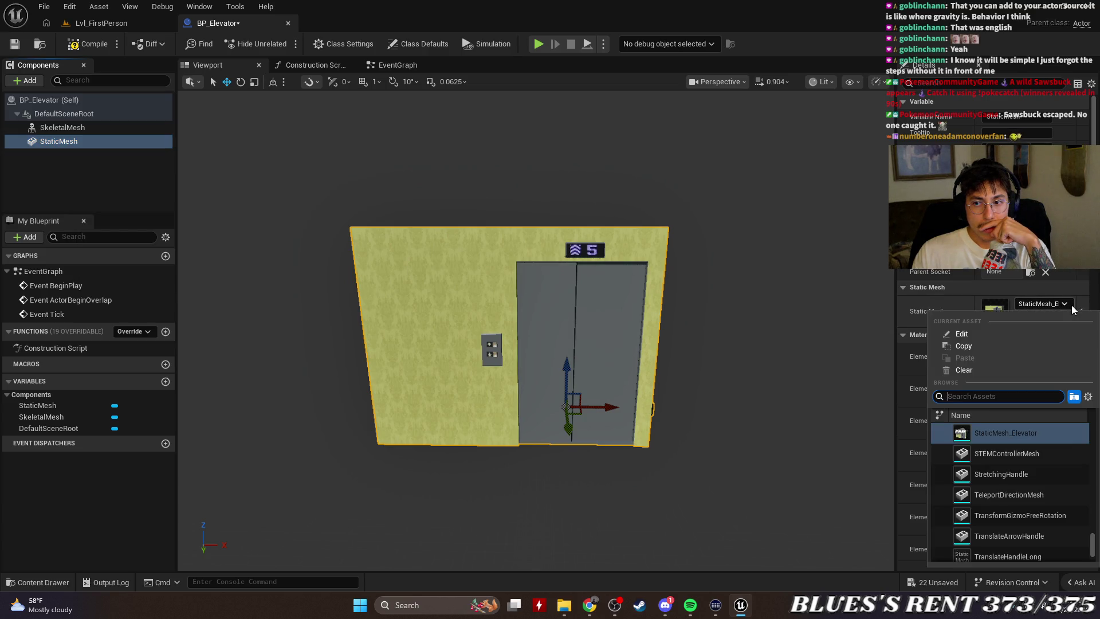
{"action": "left_click", "coordinate": [954, 369]}
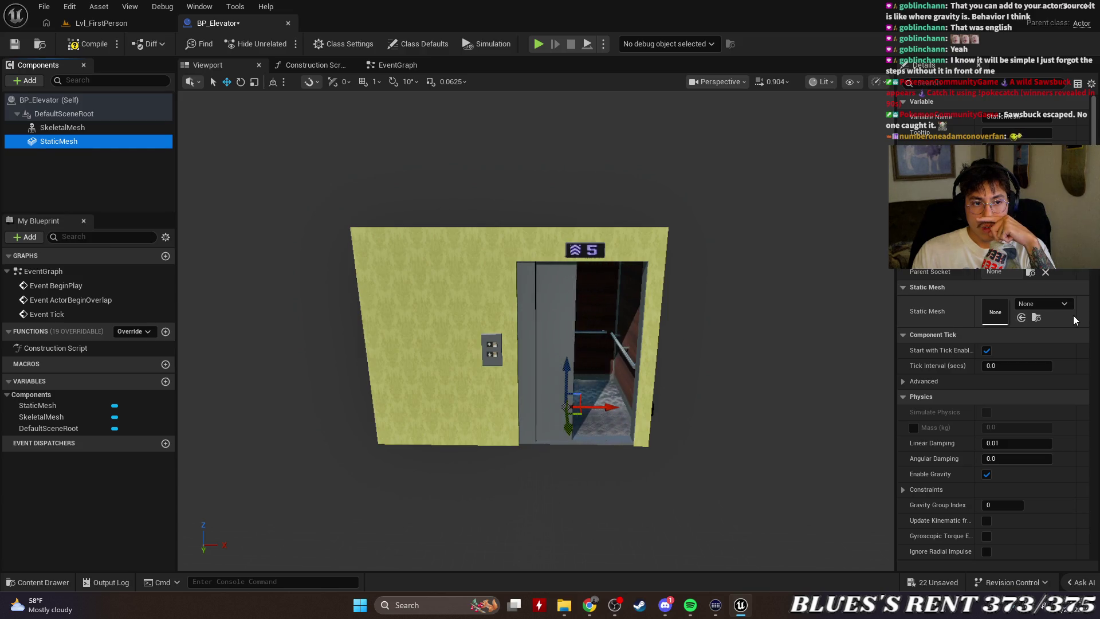
{"action": "left_click", "coordinate": [54, 127]}
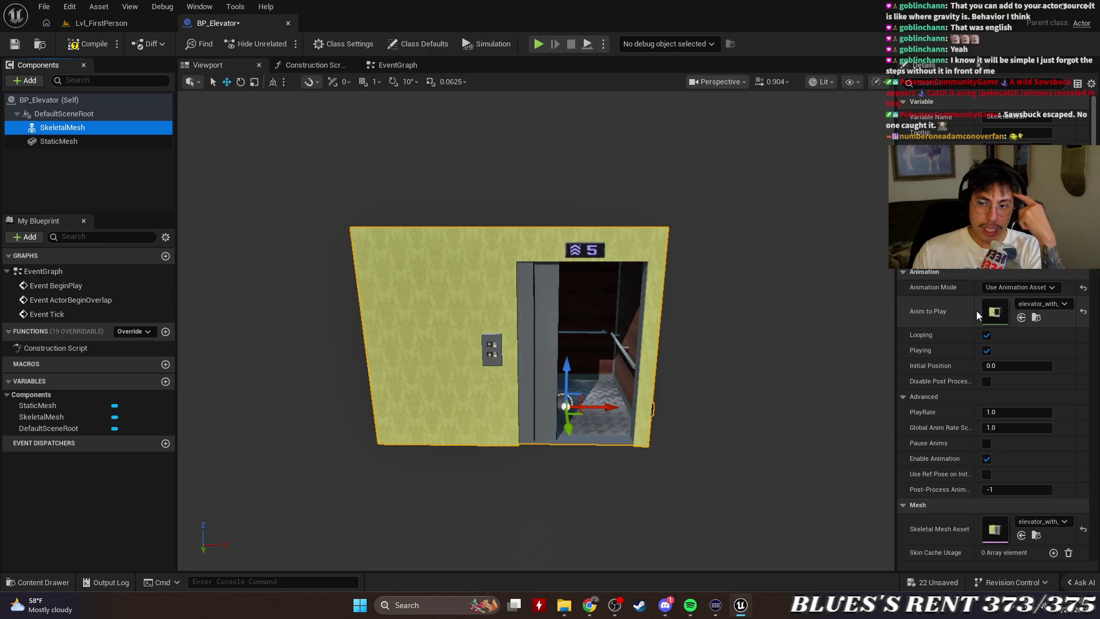
{"action": "left_click", "coordinate": [87, 141]}
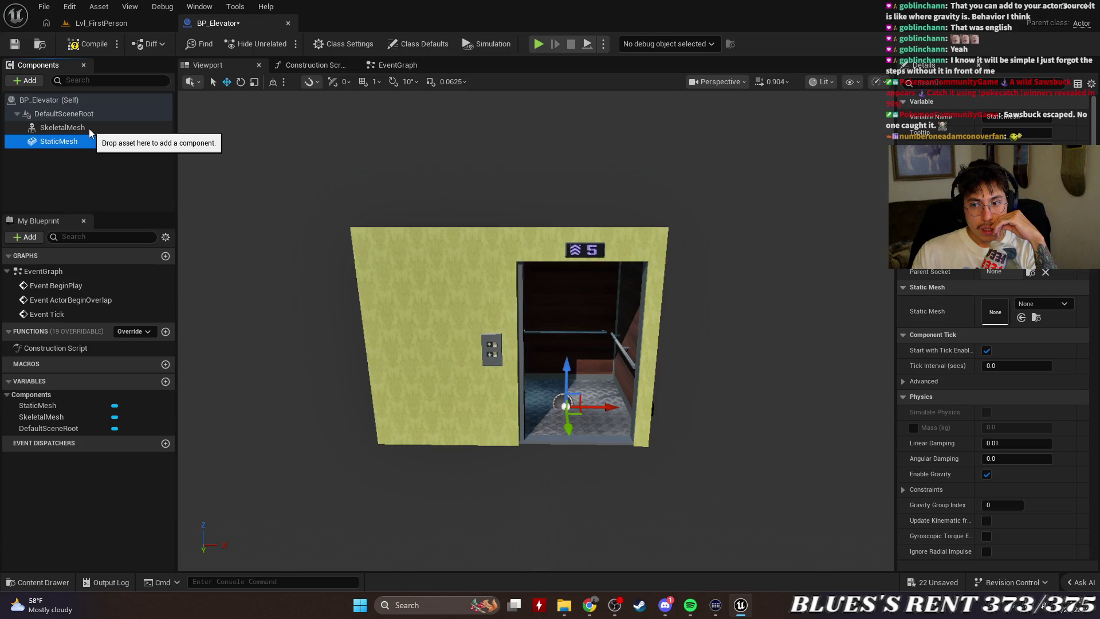
Select SkeletalMesh and scroll its Physics settings, checking the physical material override options.
{"action": "scroll", "coordinate": [956, 308], "scroll_direction": "down", "scroll_amount": 6}
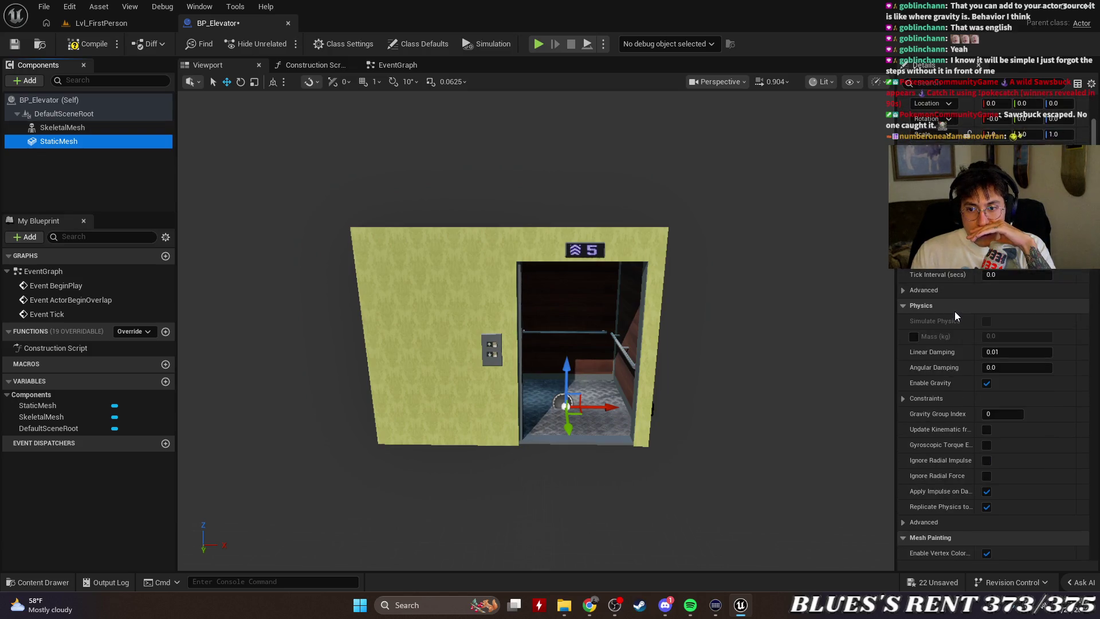
{"action": "scroll", "coordinate": [954, 311], "scroll_direction": "down", "scroll_amount": 6}
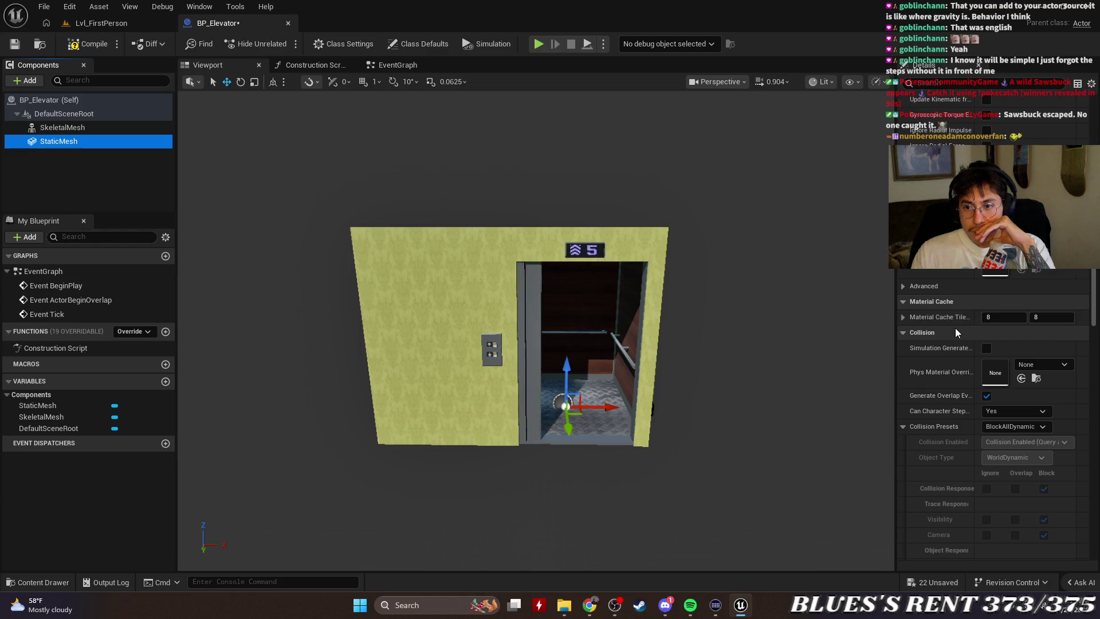
{"action": "left_click", "coordinate": [62, 127]}
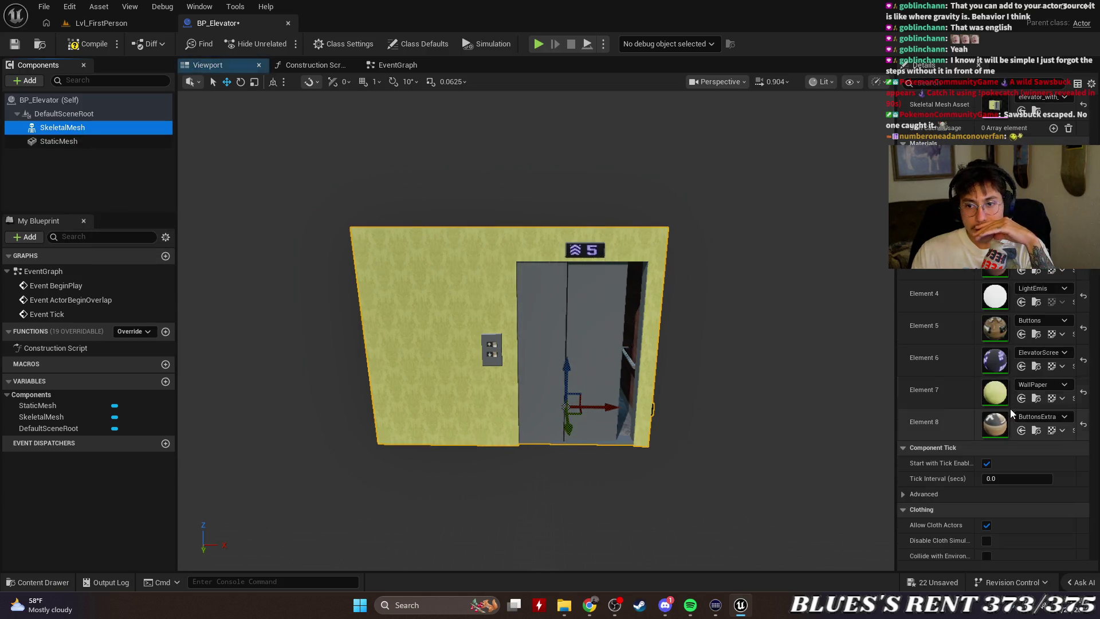
{"action": "scroll", "coordinate": [927, 415], "scroll_direction": "down", "scroll_amount": 9}
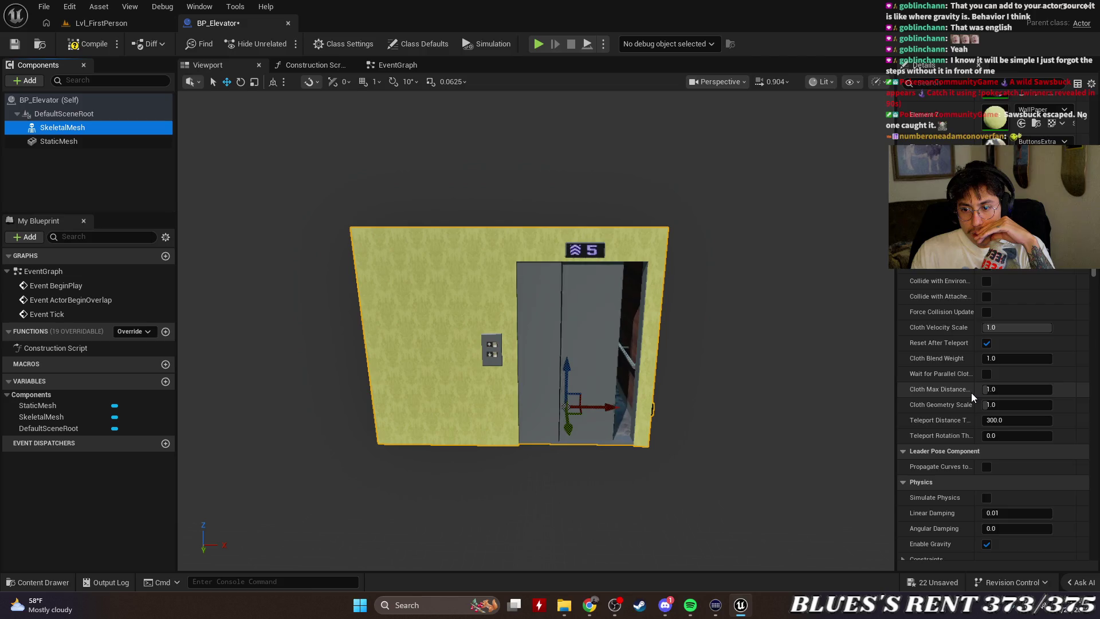
{"action": "scroll", "coordinate": [972, 392], "scroll_direction": "down", "scroll_amount": 2}
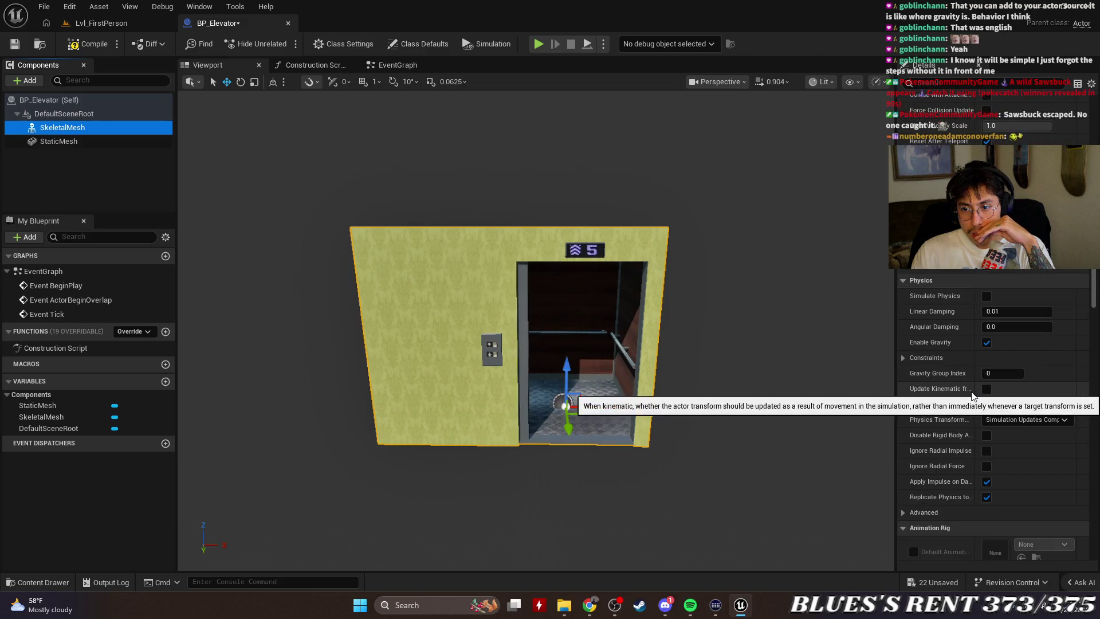
{"action": "scroll", "coordinate": [1063, 347], "scroll_direction": "down", "scroll_amount": 6}
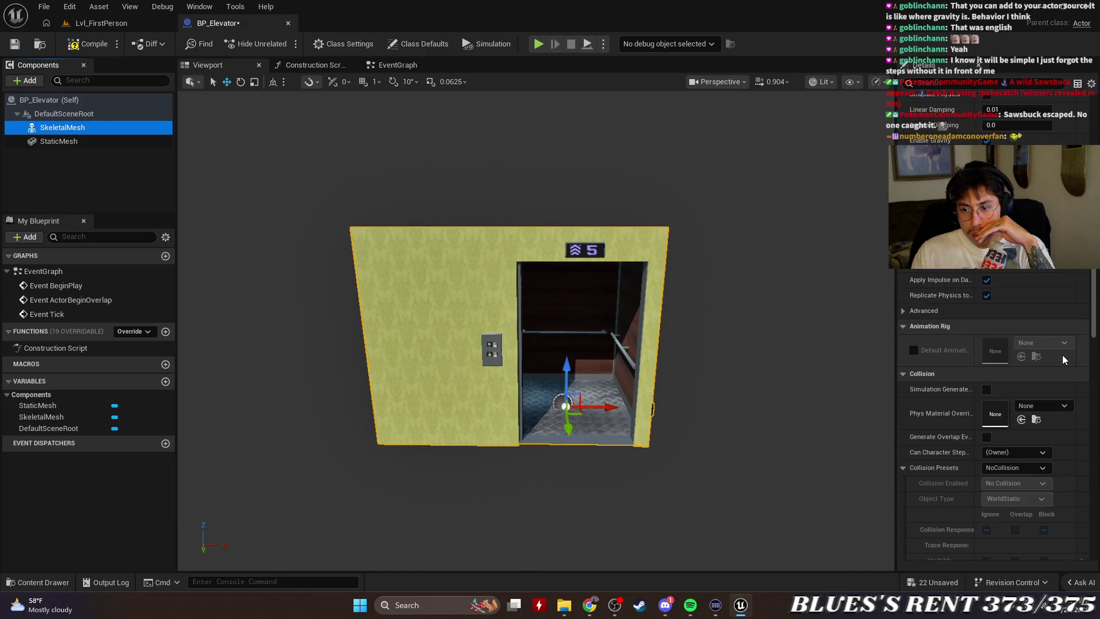
{"action": "left_click", "coordinate": [1038, 407]}
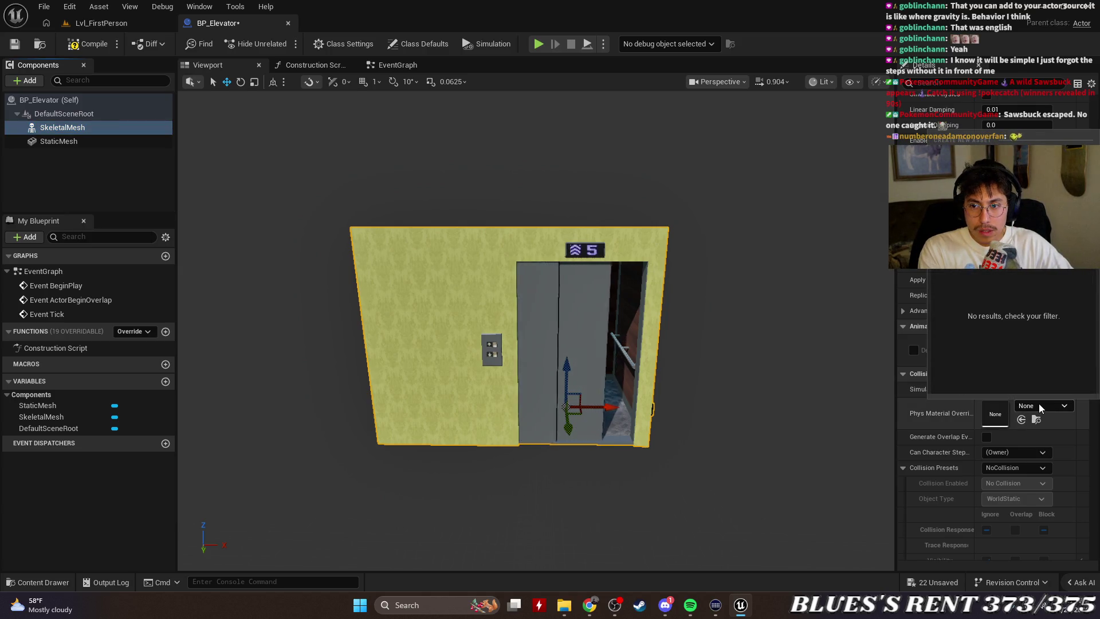
{"action": "mouse_move", "coordinate": [1094, 344]}
{"action": "left_mouse_down"}
{"action": "mouse_move", "coordinate": [1096, 424]}
{"action": "mouse_move", "coordinate": [1095, 305]}
{"action": "left_mouse_up"}
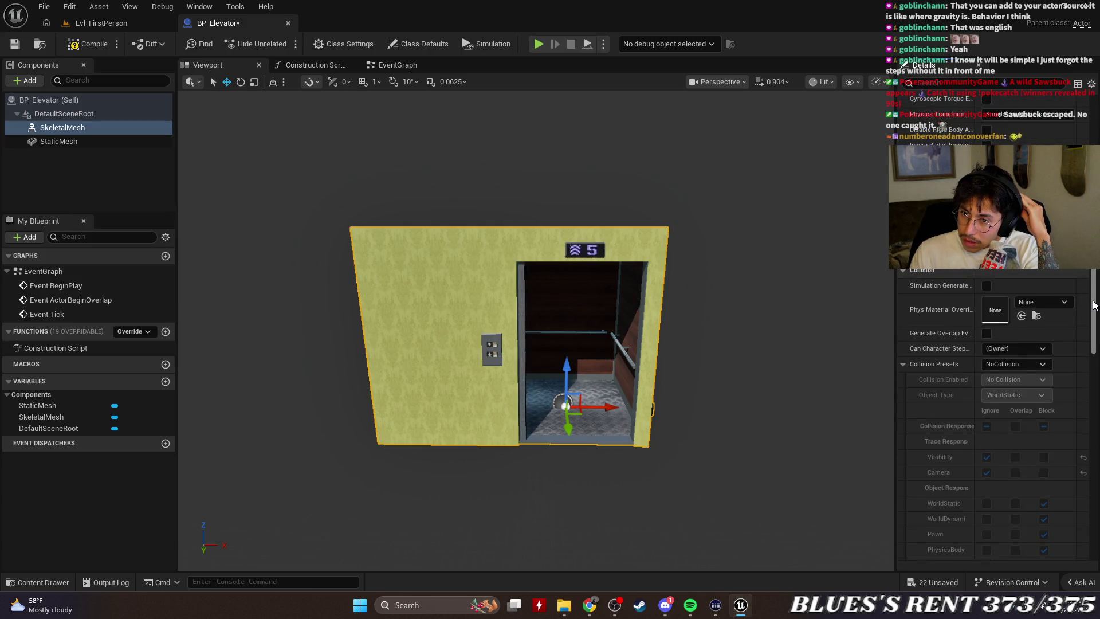
Check SkeletalMesh's collision presets and character stepping, leaving (Owner), then collapse advanced collision.
{"action": "left_click", "coordinate": [1043, 364]}
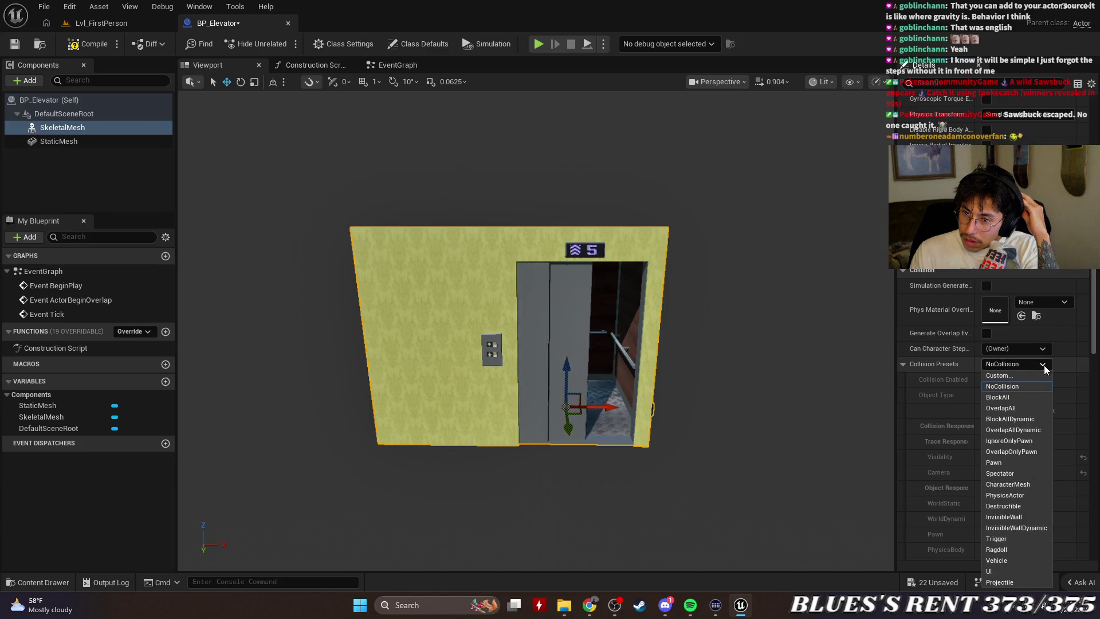
{"action": "left_click", "coordinate": [1043, 350]}
{"action": "left_click", "coordinate": [1043, 348]}
{"action": "left_click", "coordinate": [925, 352]}
{"action": "left_click_drag", "start_coordinate": [1094, 344], "coordinate": [1095, 396]}
{"action": "scroll", "coordinate": [917, 367], "scroll_direction": "up", "scroll_amount": 10}
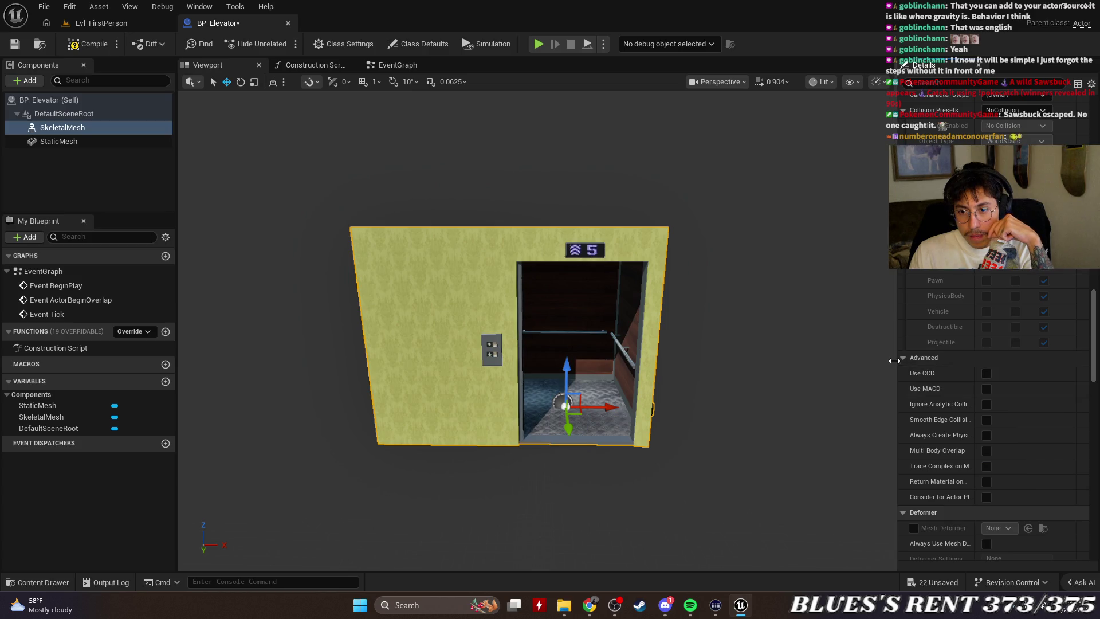
{"action": "left_click", "coordinate": [913, 361]}
{"action": "scroll", "coordinate": [1028, 360], "scroll_direction": "up", "scroll_amount": 5}
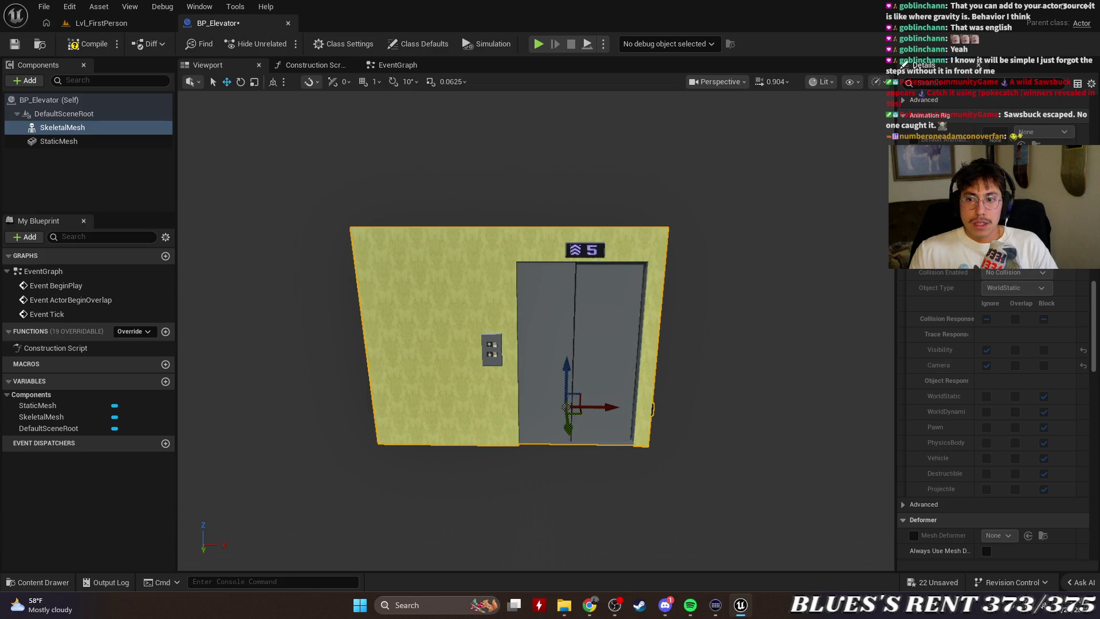
Reselect the StaticMesh component and switch over to the YouTube tutorial.
{"action": "left_click", "coordinate": [68, 147]}
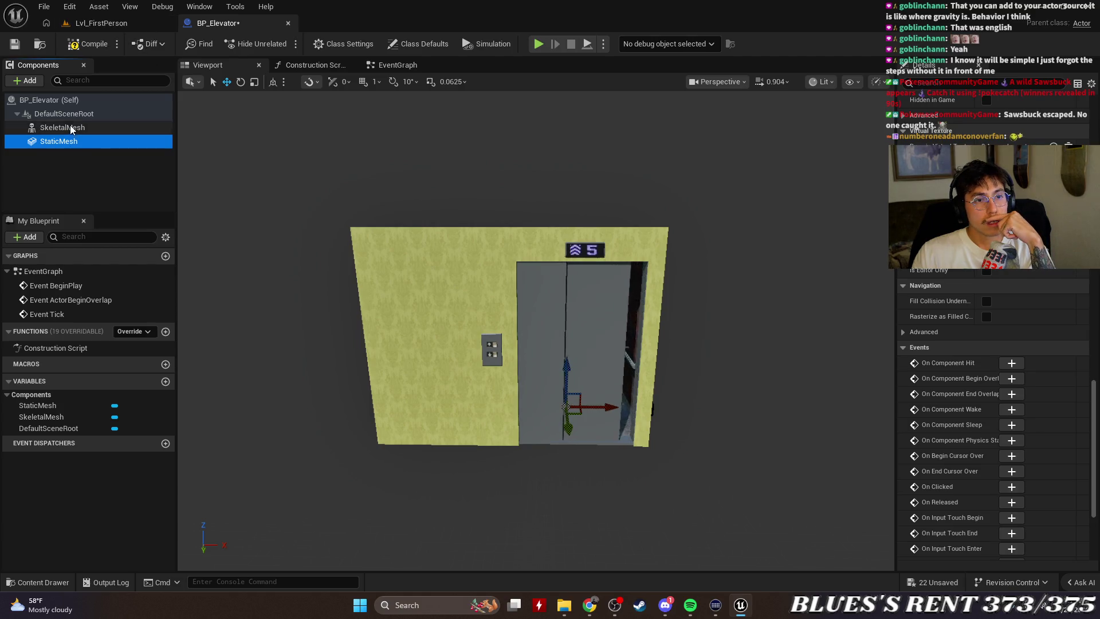
{"action": "left_click", "coordinate": [69, 142]}
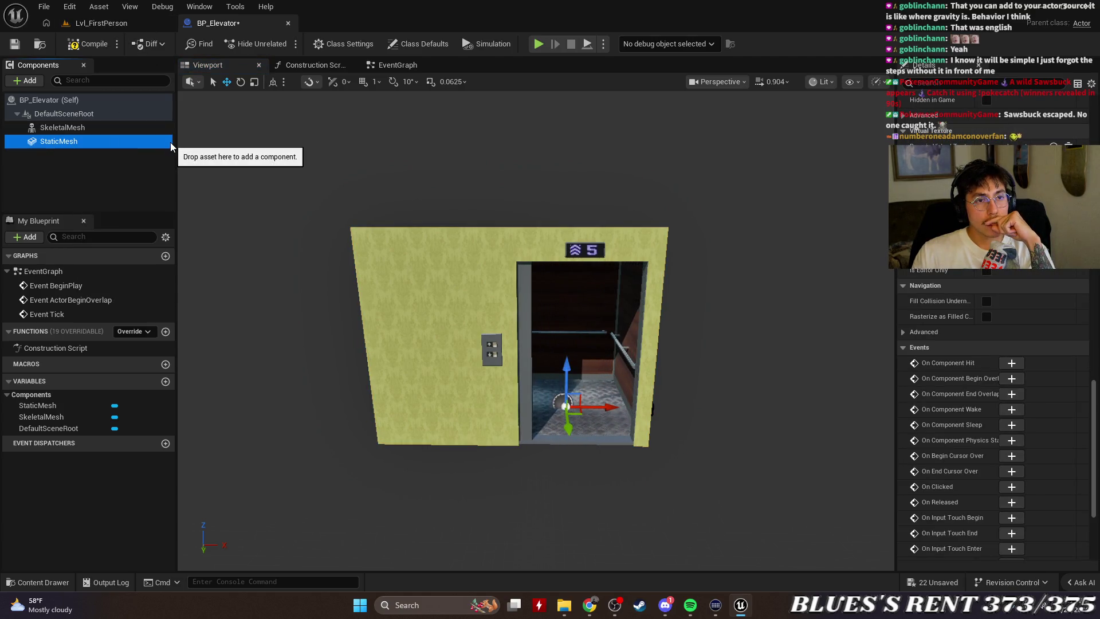
{"action": "key", "text": "alt+Tab"}
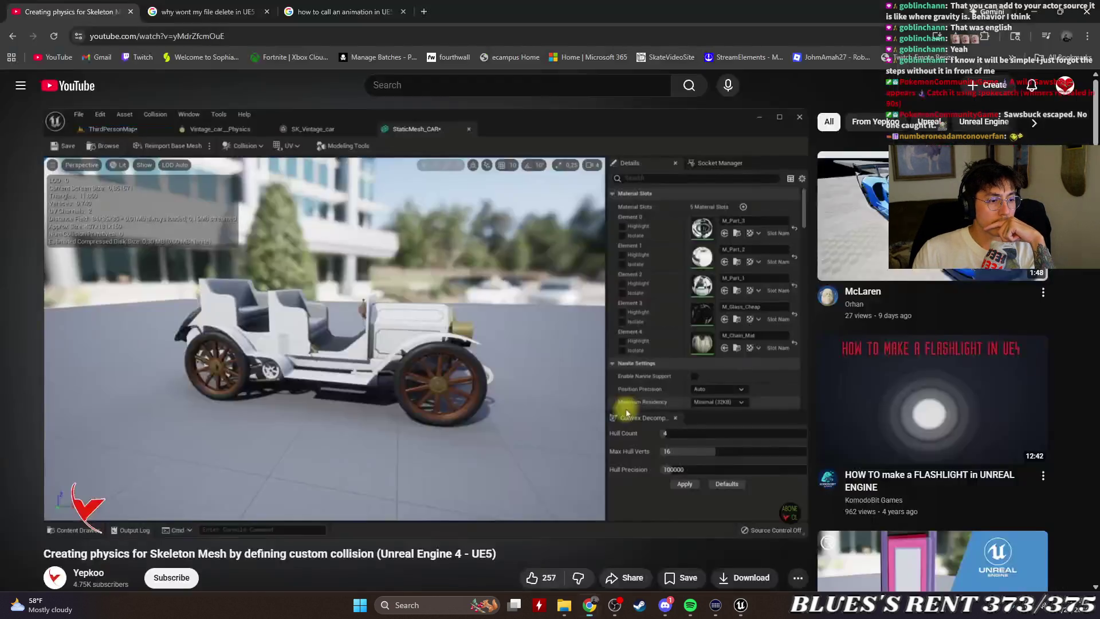
Play the skeleton-mesh custom-collision physics tutorial, glancing down at the comments and back.
{"action": "left_click", "coordinate": [256, 322]}
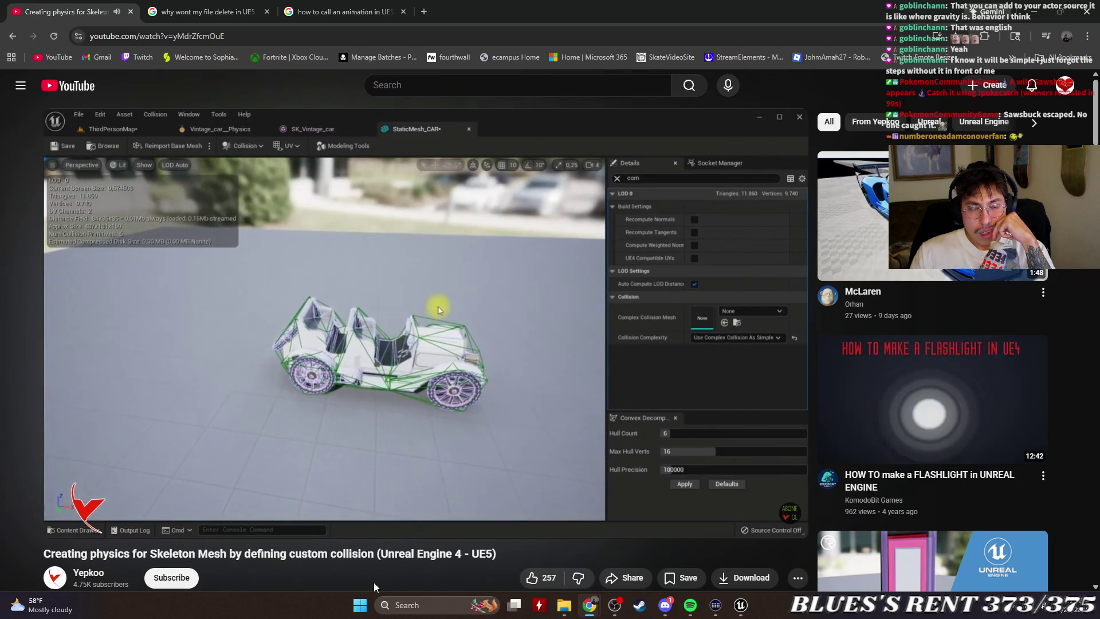
{"action": "scroll", "coordinate": [534, 548], "scroll_direction": "down", "scroll_amount": 10}
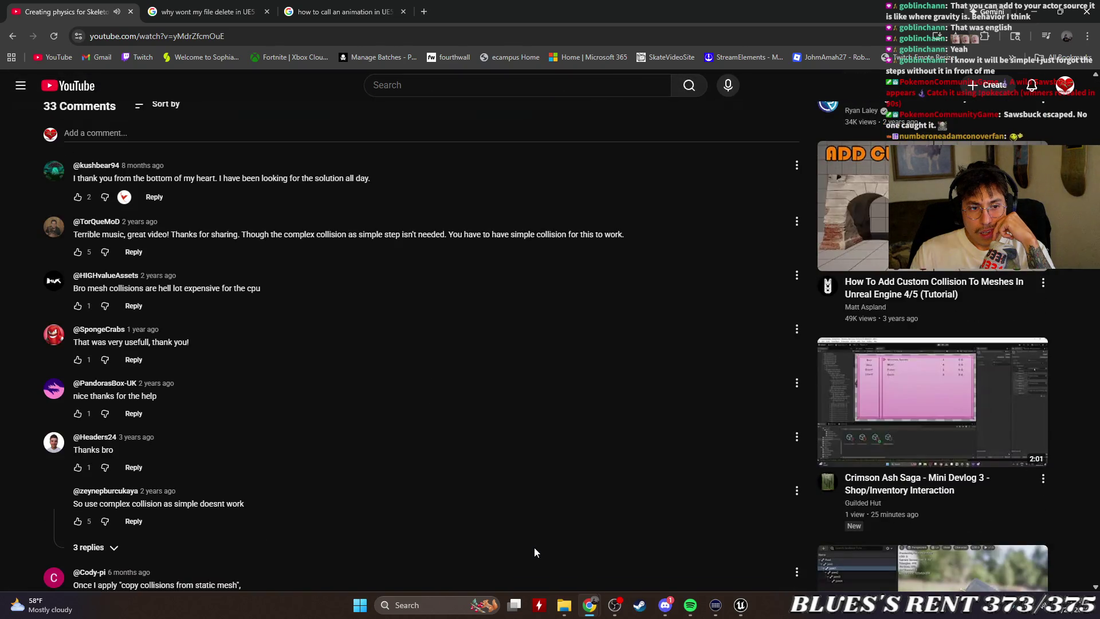
{"action": "scroll", "coordinate": [534, 548], "scroll_direction": "up", "scroll_amount": 10}
{"action": "scroll", "coordinate": [534, 548], "scroll_direction": "down", "scroll_amount": 7}
{"action": "scroll", "coordinate": [479, 473], "scroll_direction": "up", "scroll_amount": 7}
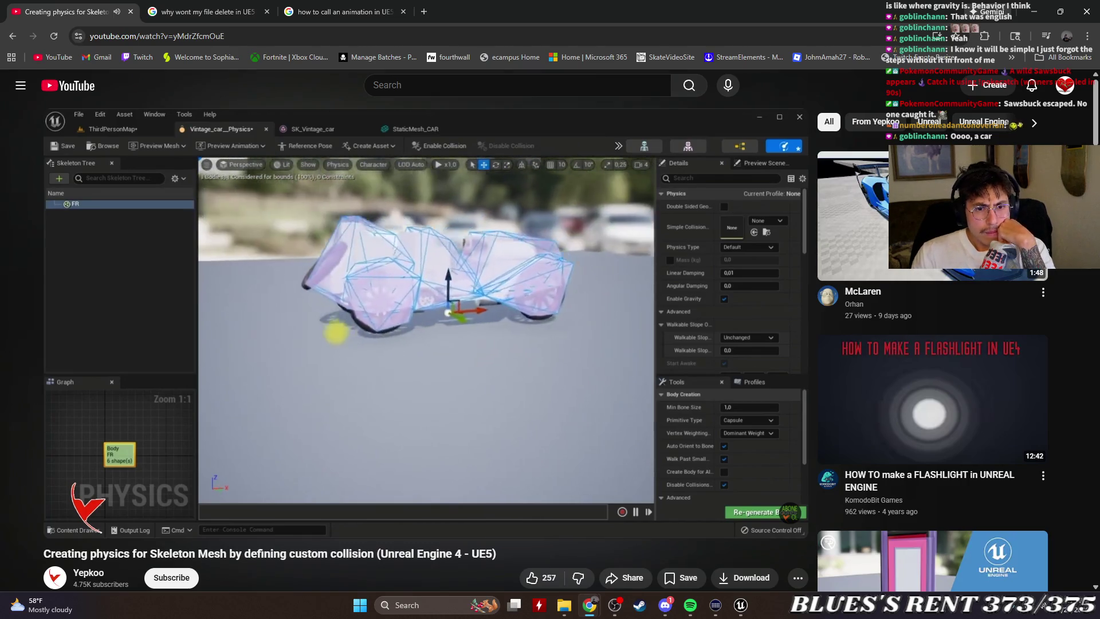
Read the finished tutorial's comments and recommended videos, then show the 'how to call an animation in UE5' search.
{"action": "scroll", "coordinate": [652, 475], "scroll_direction": "down", "scroll_amount": 7}
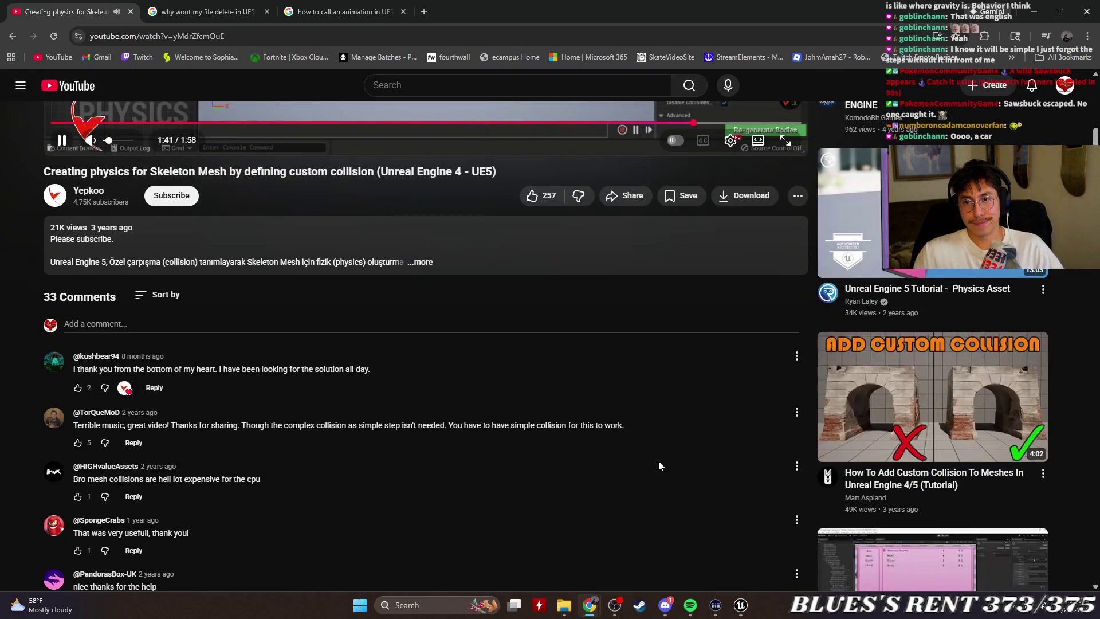
{"action": "scroll", "coordinate": [659, 462], "scroll_direction": "up", "scroll_amount": 3}
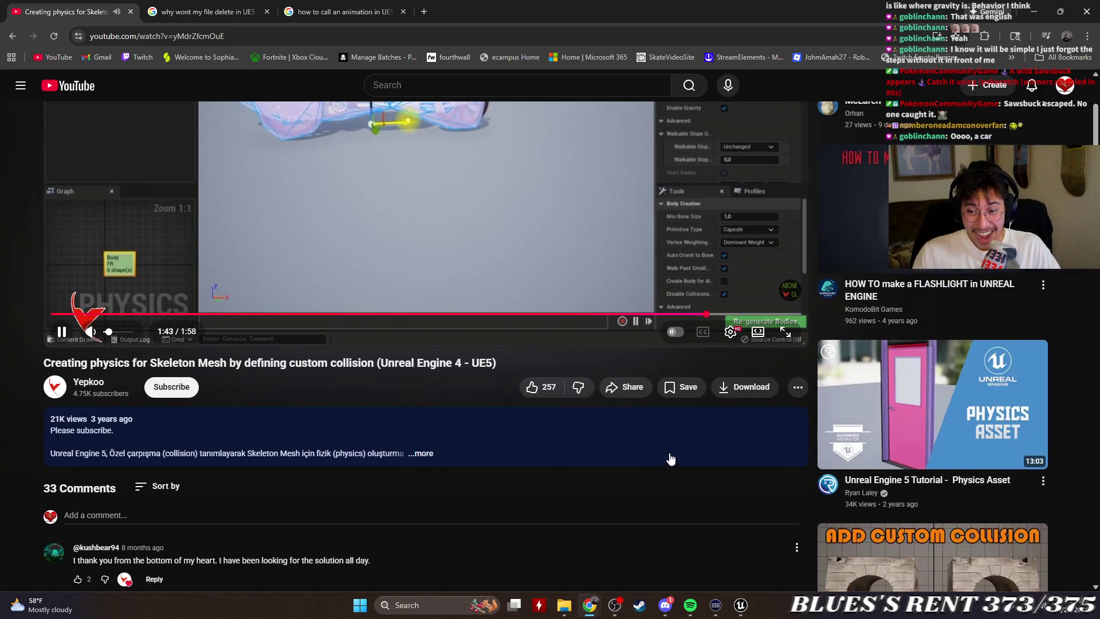
{"action": "mouse_move", "coordinate": [956, 414]}
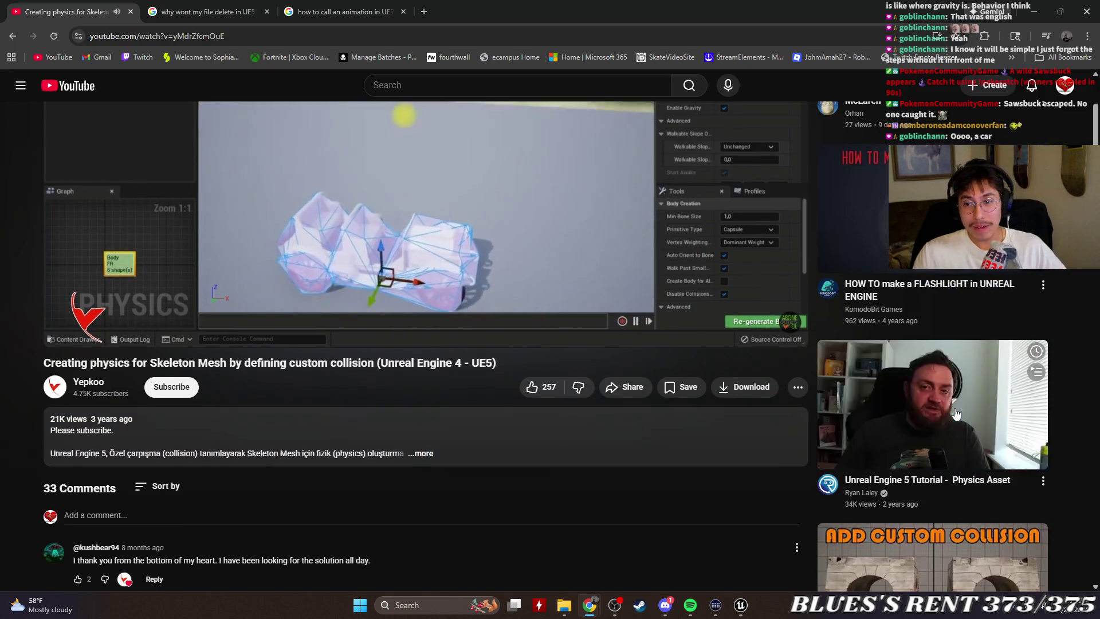
{"action": "scroll", "coordinate": [687, 407], "scroll_direction": "down", "scroll_amount": 3}
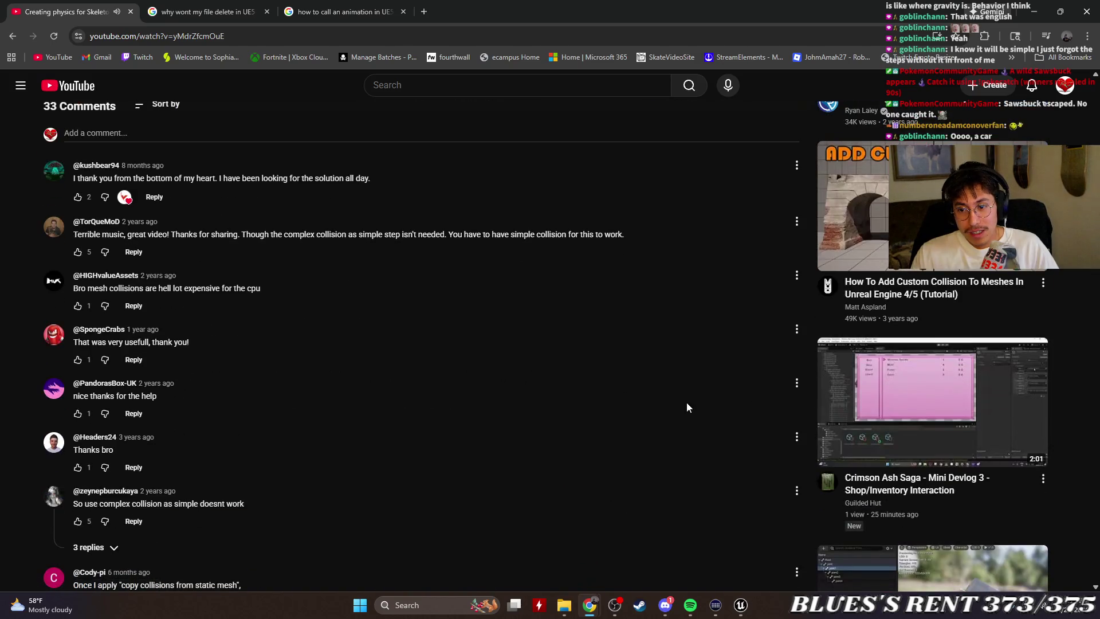
{"action": "scroll", "coordinate": [687, 406], "scroll_direction": "down", "scroll_amount": 7}
{"action": "scroll", "coordinate": [687, 407], "scroll_direction": "down", "scroll_amount": 3}
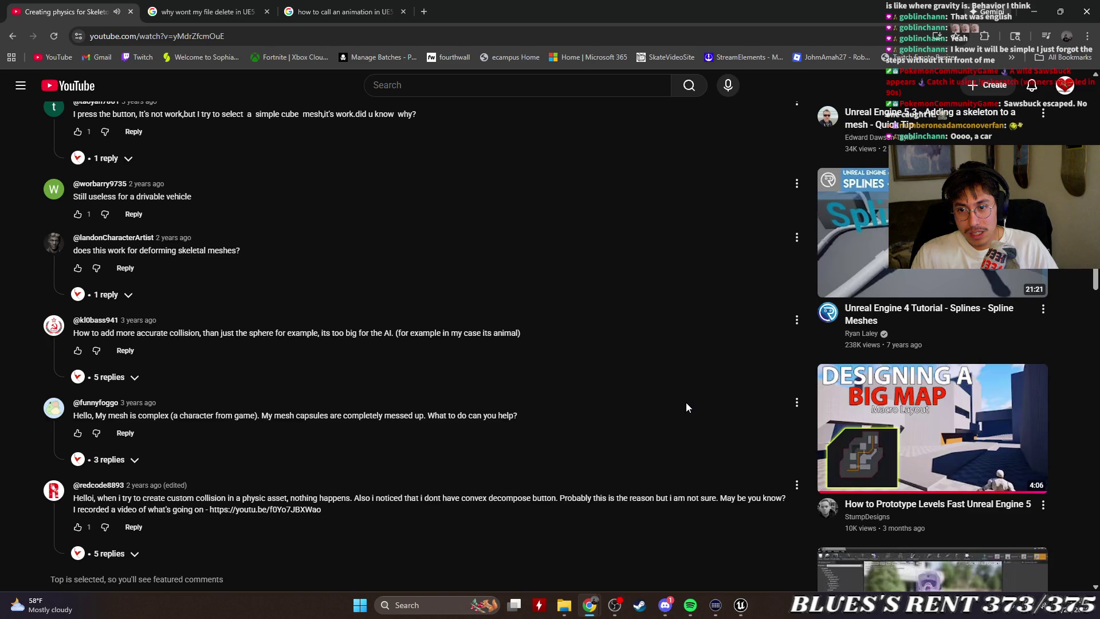
{"action": "scroll", "coordinate": [687, 407], "scroll_direction": "down", "scroll_amount": 3}
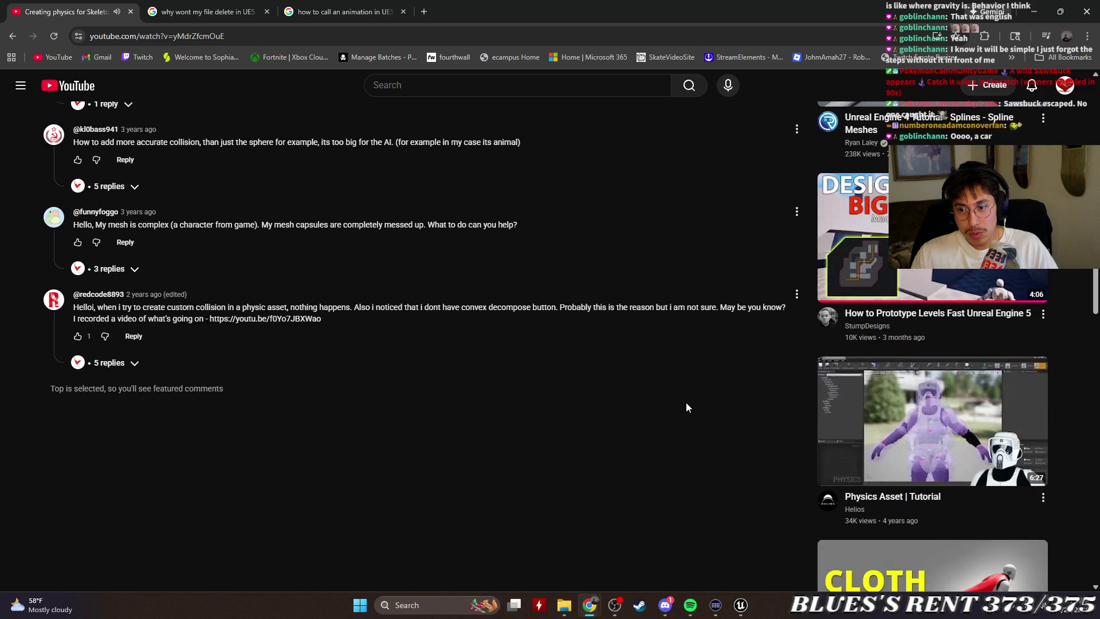
{"action": "scroll", "coordinate": [688, 407], "scroll_direction": "down", "scroll_amount": 3}
{"action": "scroll", "coordinate": [687, 406], "scroll_direction": "down", "scroll_amount": 3}
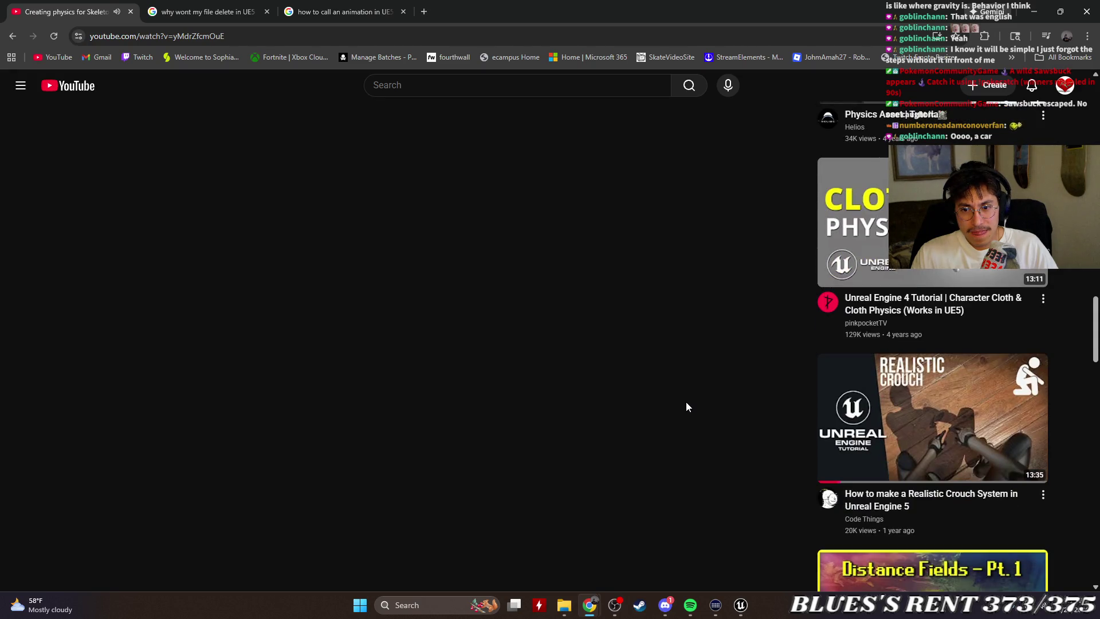
{"action": "scroll", "coordinate": [688, 407], "scroll_direction": "down", "scroll_amount": 6}
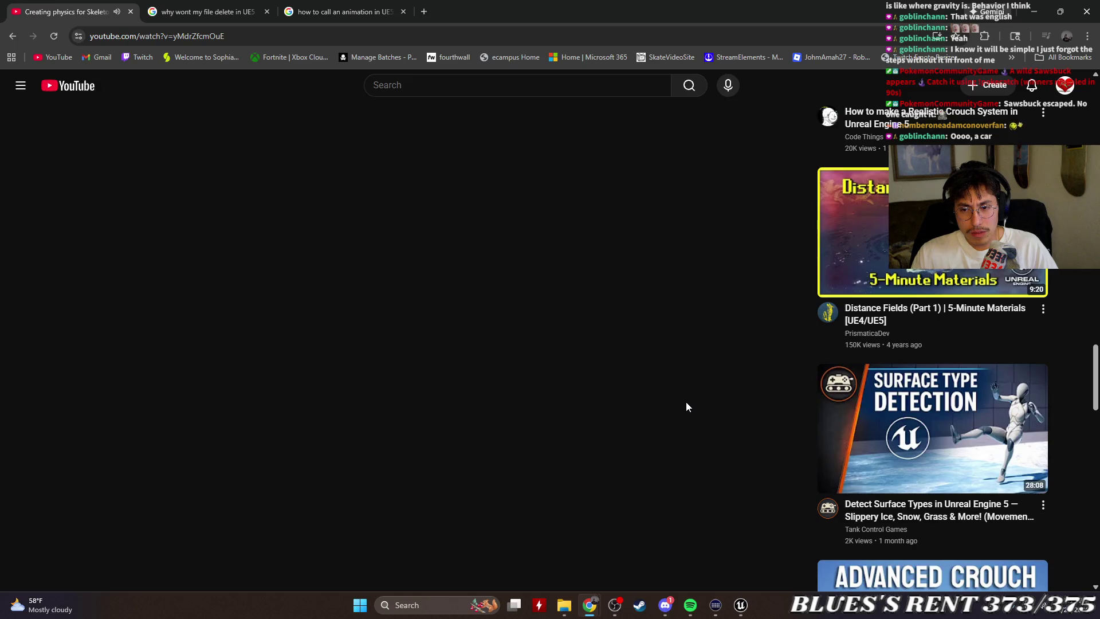
{"action": "scroll", "coordinate": [682, 394], "scroll_direction": "up", "scroll_amount": 15}
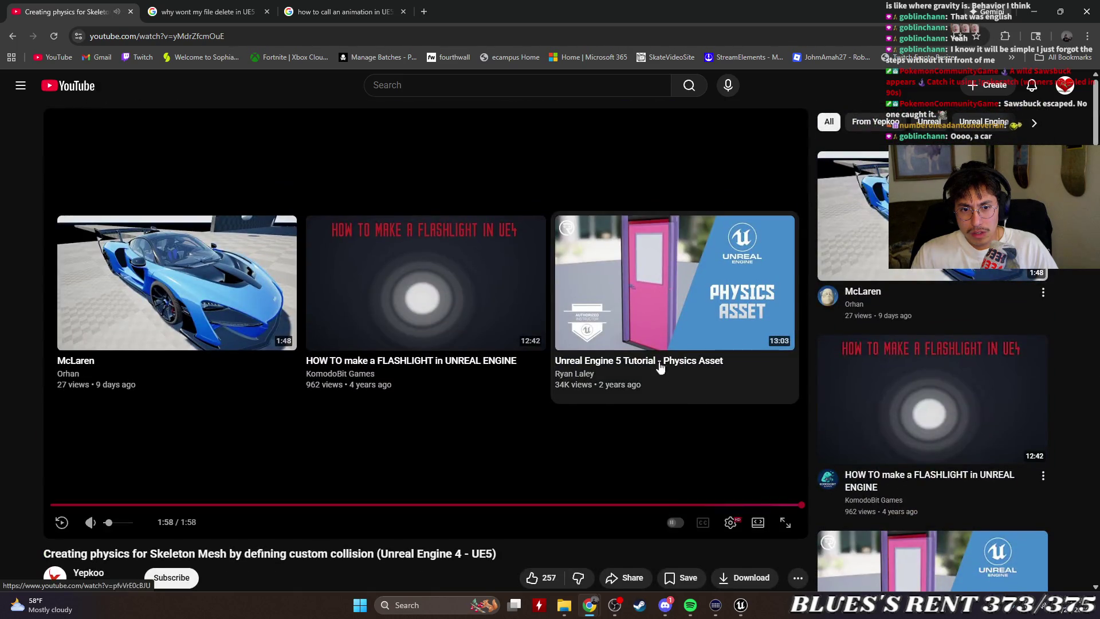
{"action": "scroll", "coordinate": [735, 336], "scroll_direction": "down", "scroll_amount": 6}
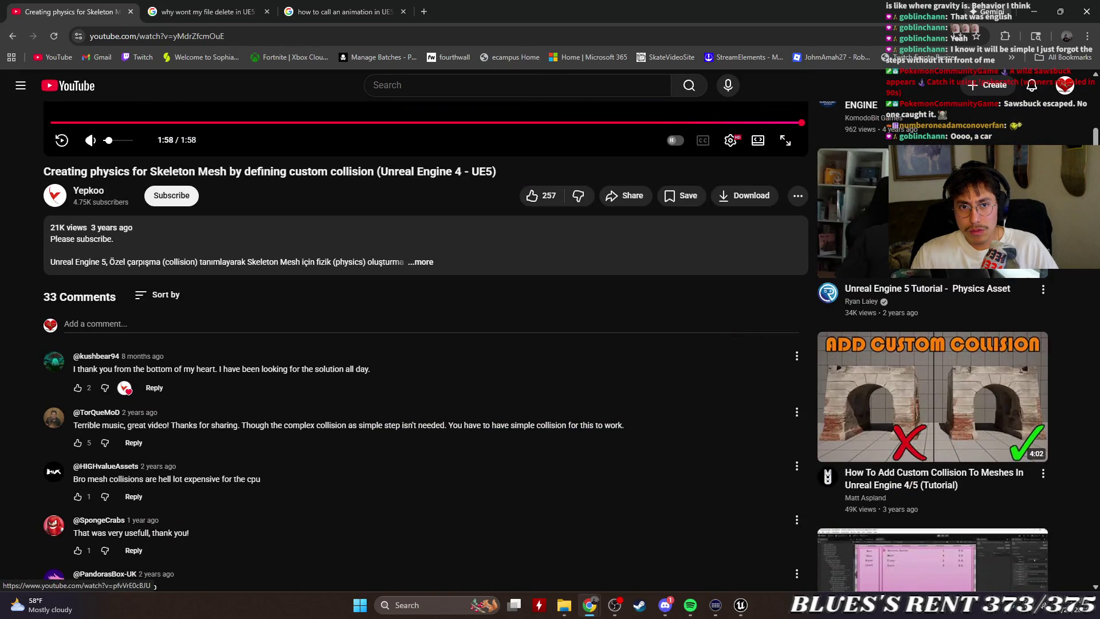
{"action": "left_click", "coordinate": [365, 12]}
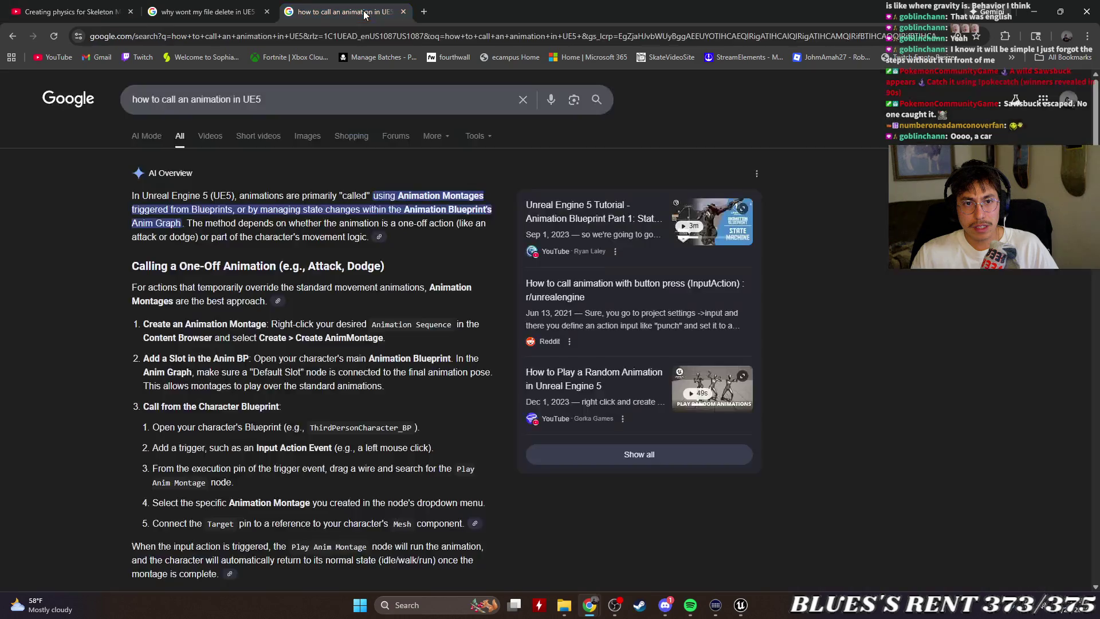
Flip through the file-delete results and tutorial tabs, and close the Twitch channel tab.
{"action": "left_click", "coordinate": [203, 14]}
{"action": "left_click", "coordinate": [97, 14]}
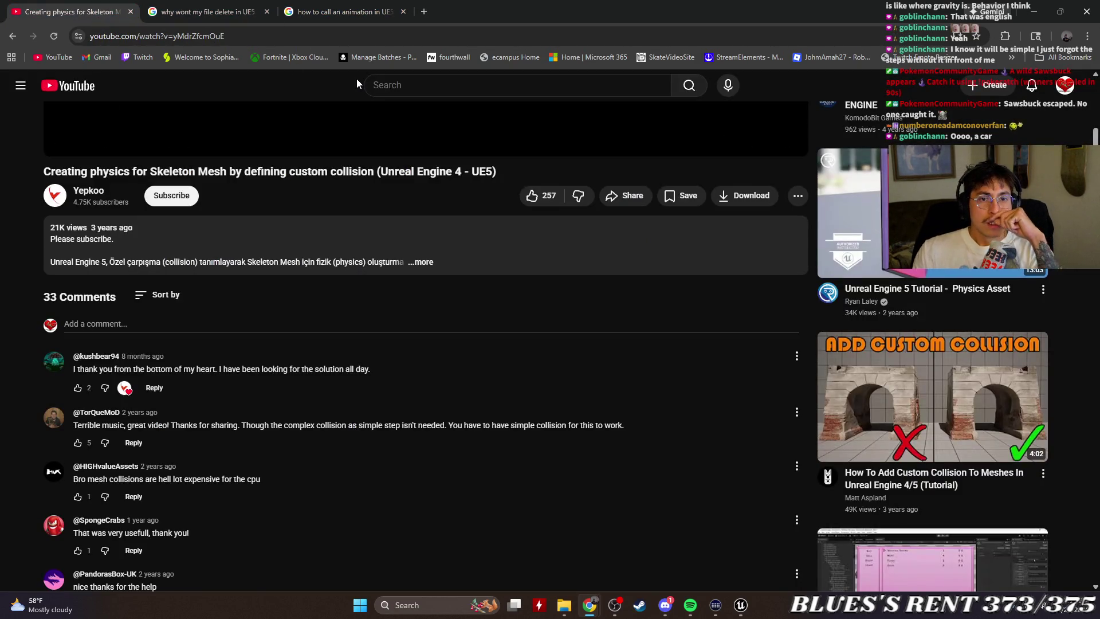
{"action": "left_click", "coordinate": [667, 612]}
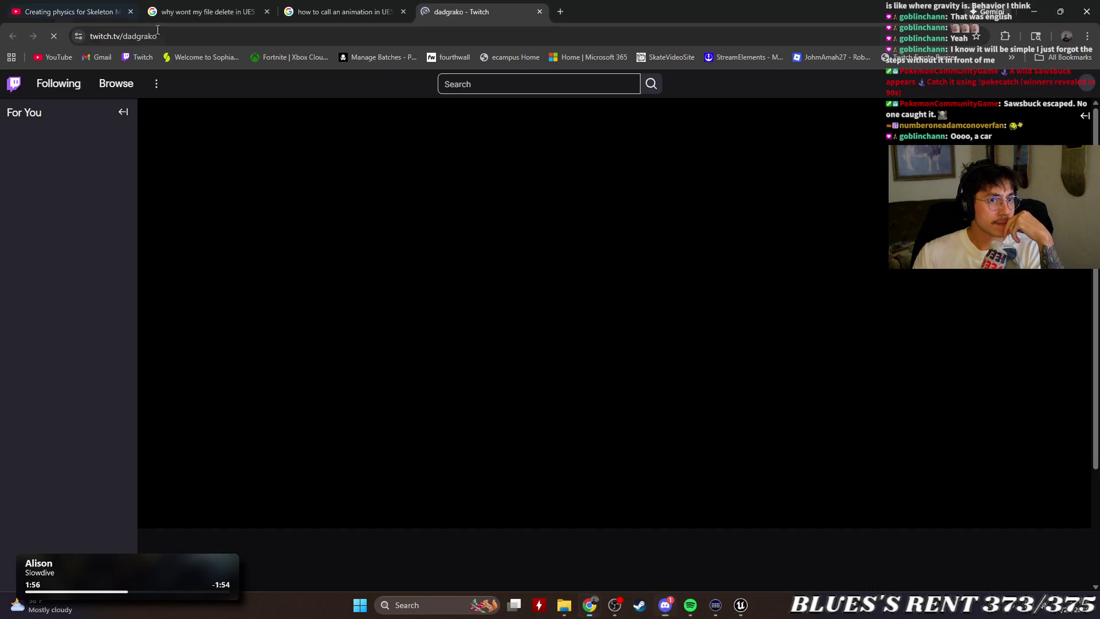
{"action": "middle_click", "coordinate": [506, 13]}
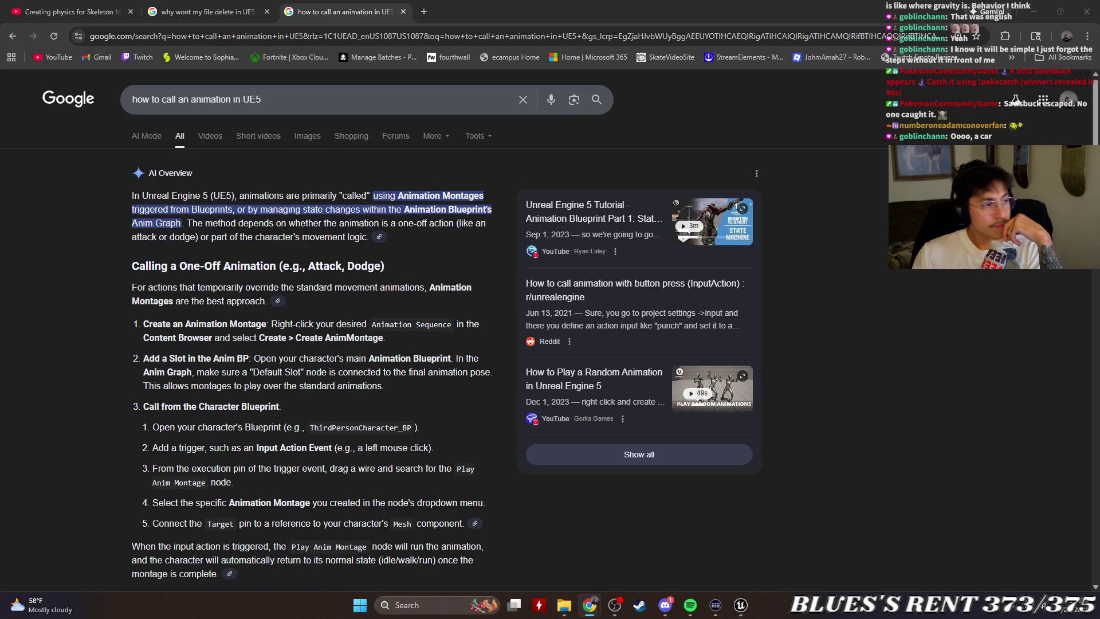
Revisit the file-delete results and tutorial video, then bring the Unreal BP_Elevator editor forward.
{"action": "left_click", "coordinate": [177, 16]}
{"action": "left_click", "coordinate": [86, 12]}
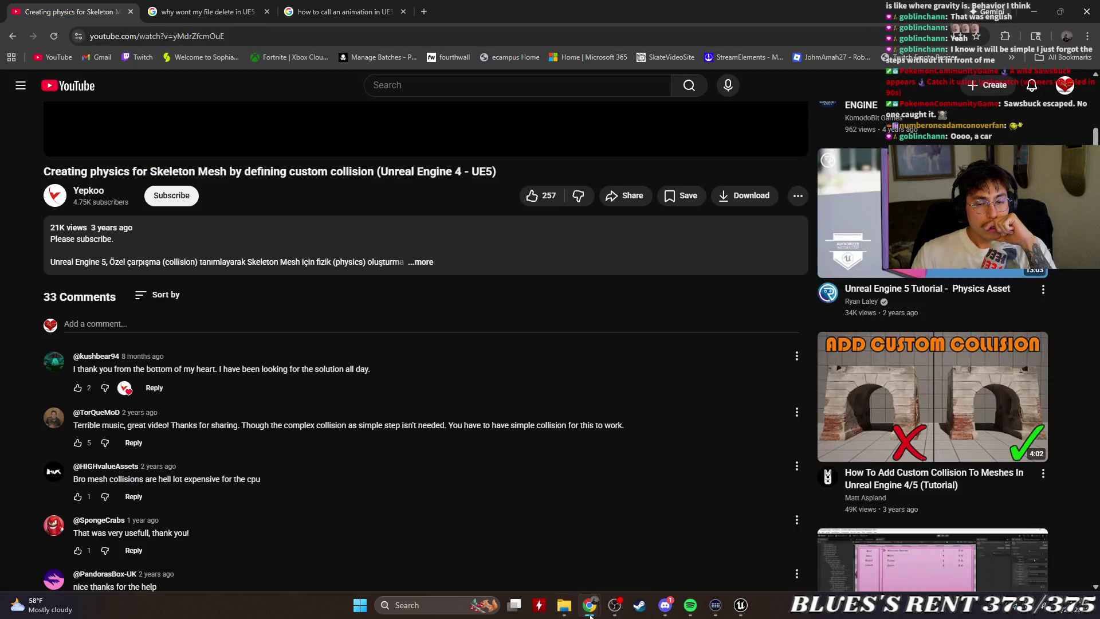
{"action": "scroll", "coordinate": [625, 443], "scroll_direction": "up", "scroll_amount": 7}
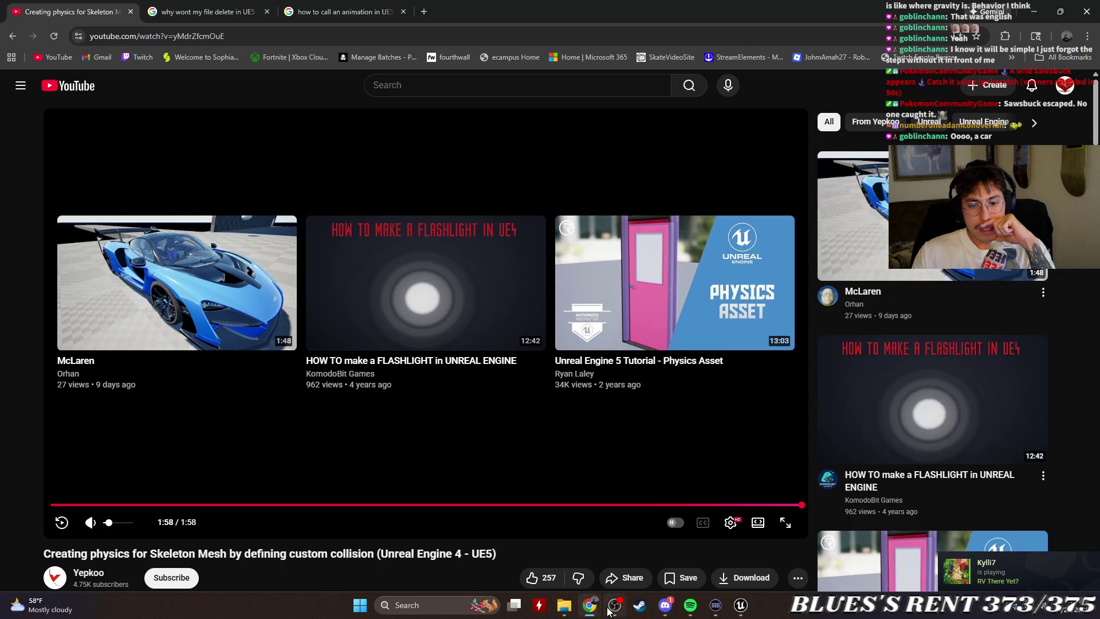
{"action": "left_click", "coordinate": [741, 605]}
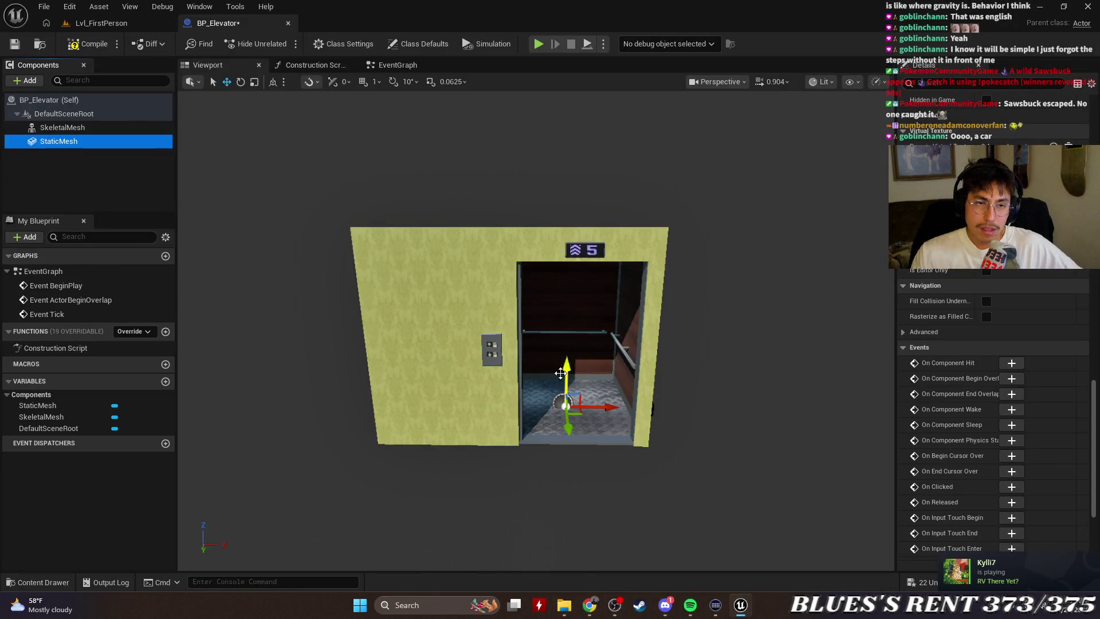
From Lvl_FirstPerson, browse Content > Interactables > Door and open BP_door's Construction Script.
{"action": "left_click", "coordinate": [88, 26]}
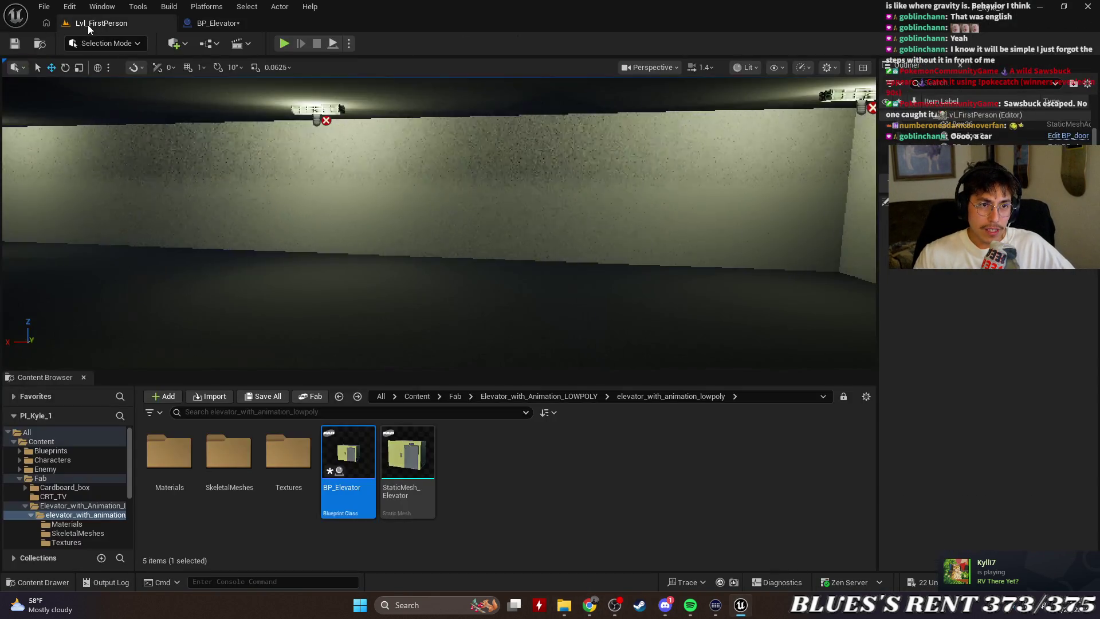
{"action": "left_click", "coordinate": [64, 460]}
{"action": "key", "text": "Up"}
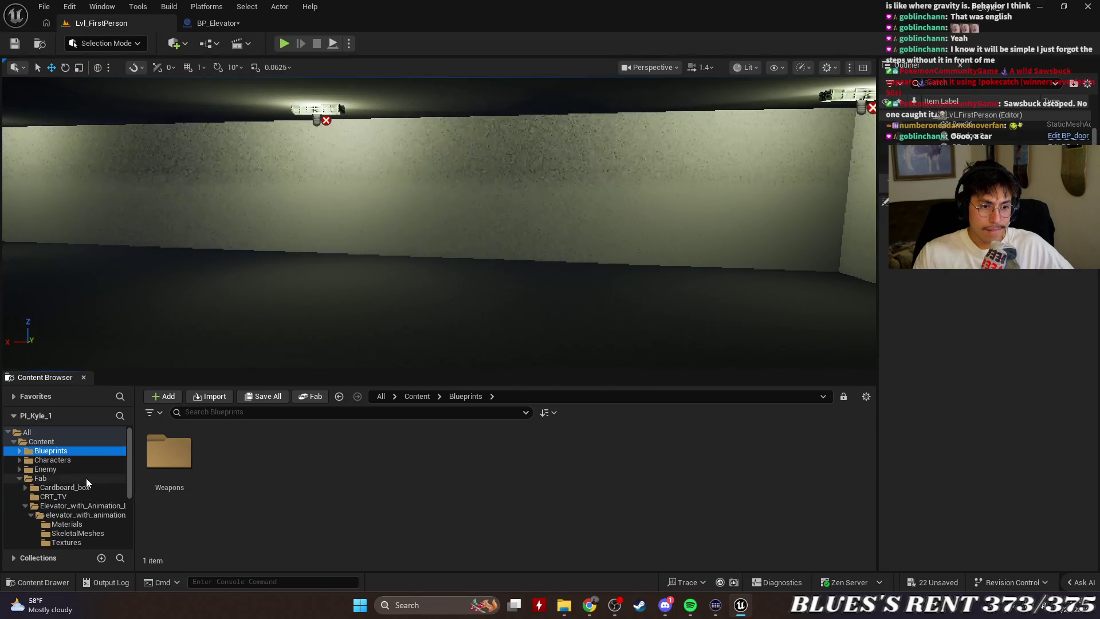
{"action": "scroll", "coordinate": [87, 480], "scroll_direction": "down", "scroll_amount": 2}
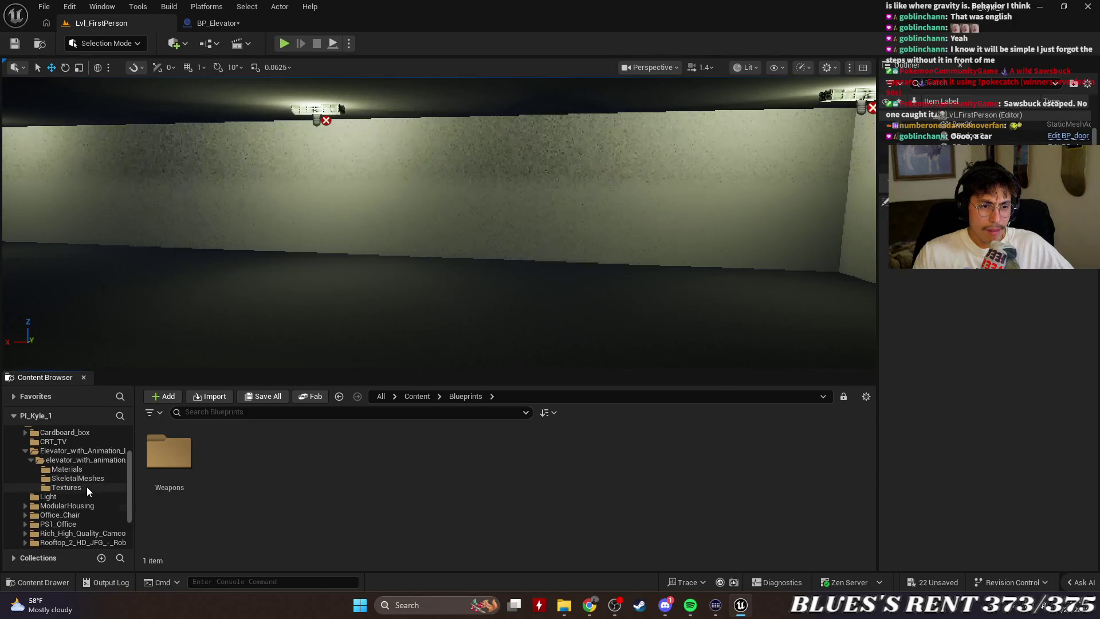
{"action": "scroll", "coordinate": [52, 472], "scroll_direction": "up", "scroll_amount": 3}
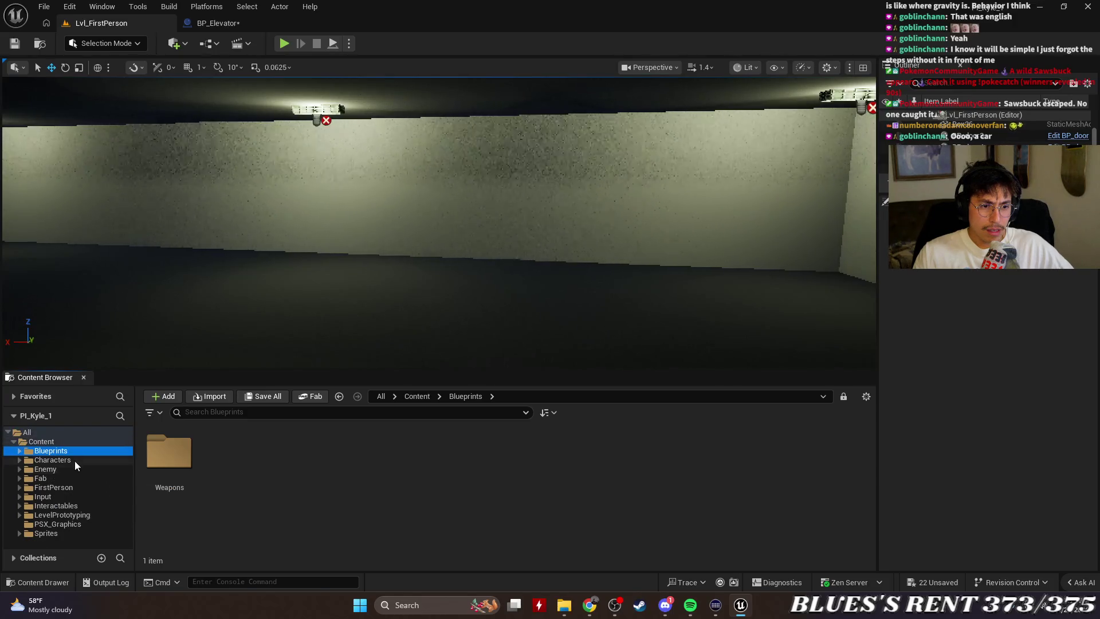
{"action": "double_click", "coordinate": [74, 506]}
{"action": "double_click", "coordinate": [169, 453]}
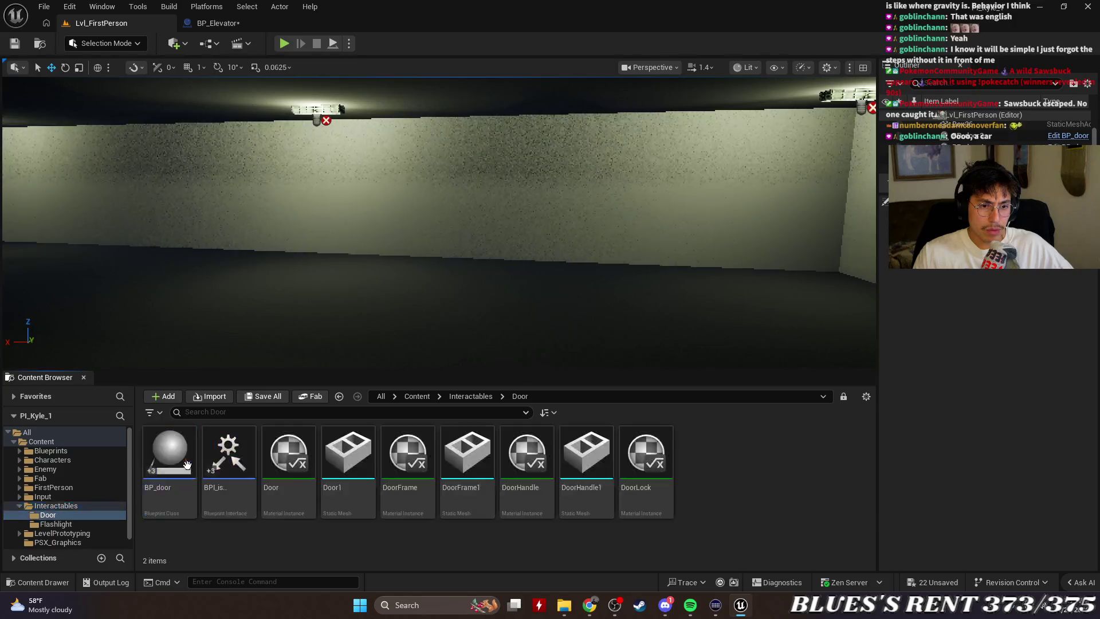
{"action": "double_click", "coordinate": [169, 453]}
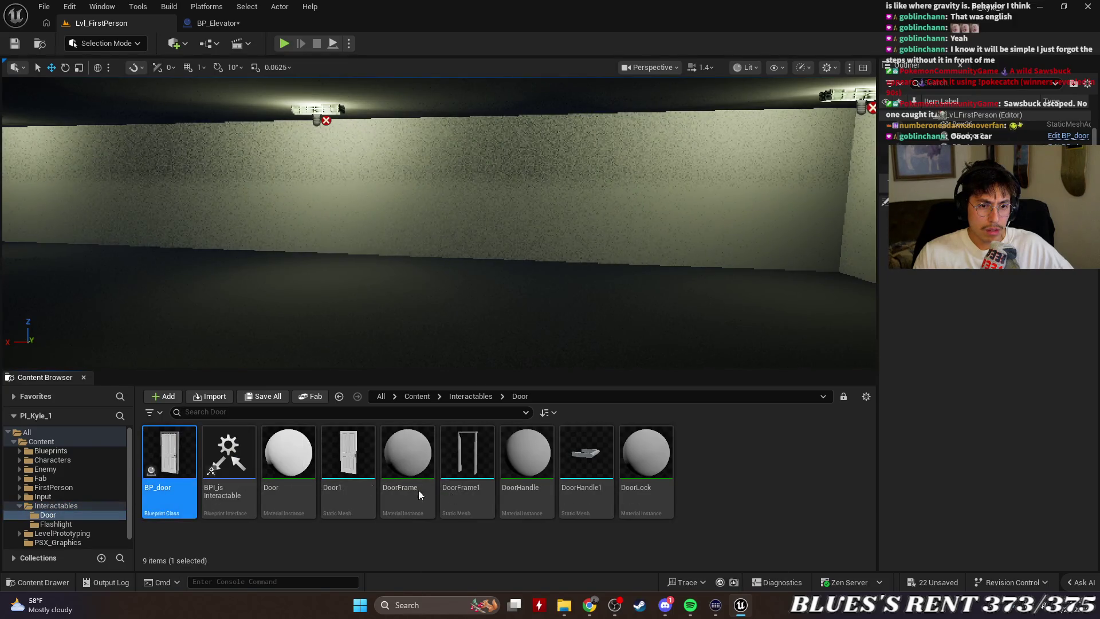
{"action": "left_click", "coordinate": [304, 65]}
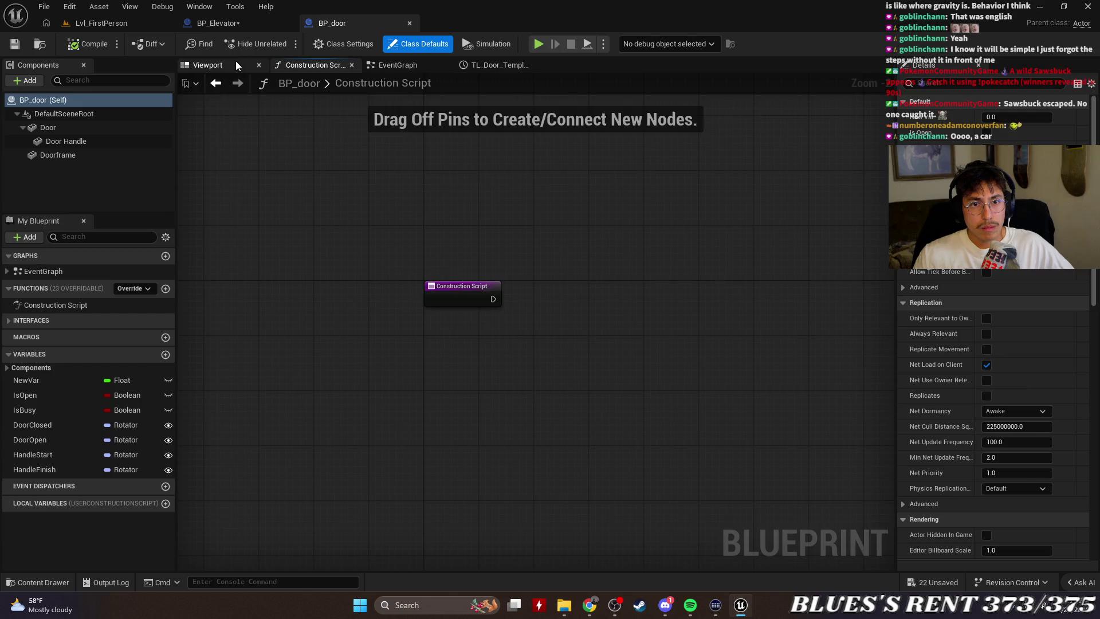
Look over BP_door's Viewport, Event Graph and Construction Script, previewing the door mesh.
{"action": "left_click", "coordinate": [235, 62]}
{"action": "left_click", "coordinate": [425, 66]}
{"action": "left_click", "coordinate": [321, 65]}
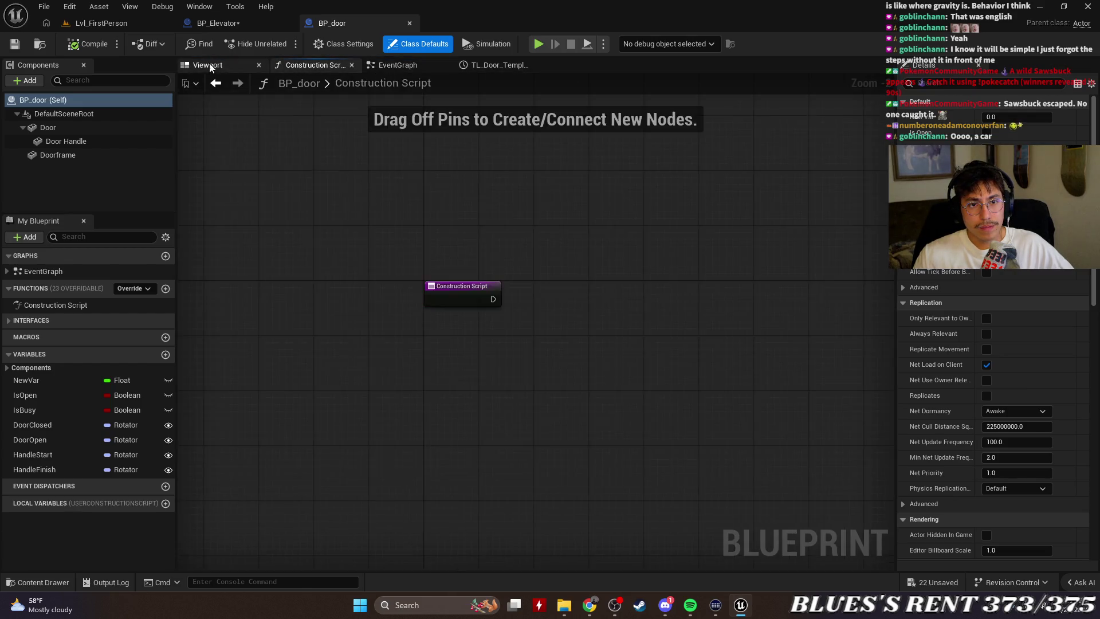
{"action": "left_click", "coordinate": [211, 66]}
{"action": "left_click", "coordinate": [553, 305]}
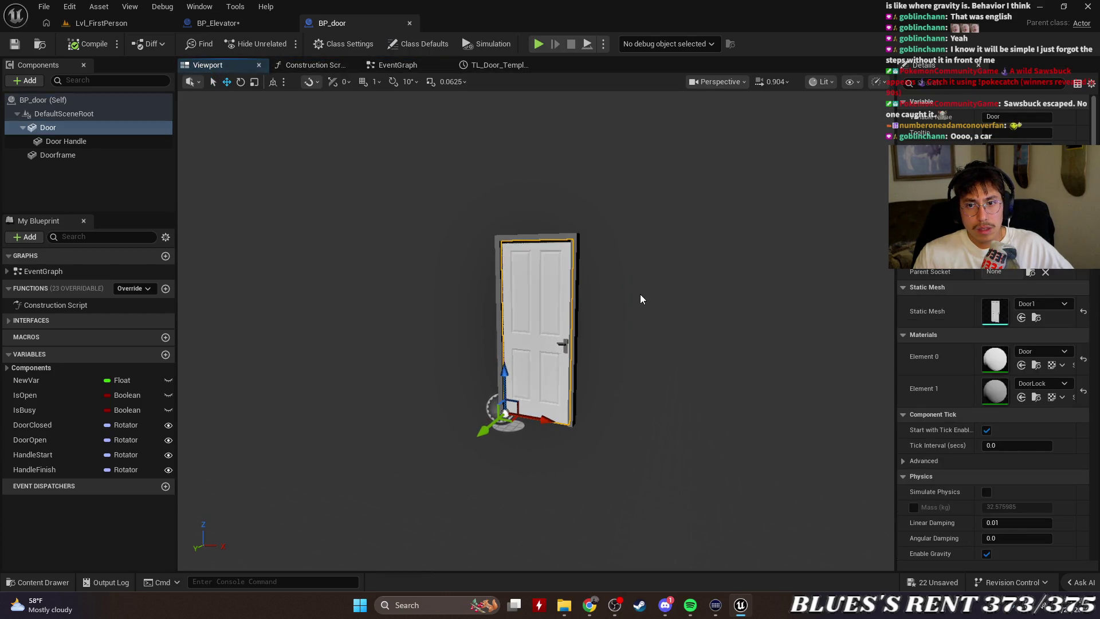
{"action": "left_click", "coordinate": [824, 131]}
{"action": "left_click", "coordinate": [830, 83]}
{"action": "left_click", "coordinate": [566, 247]}
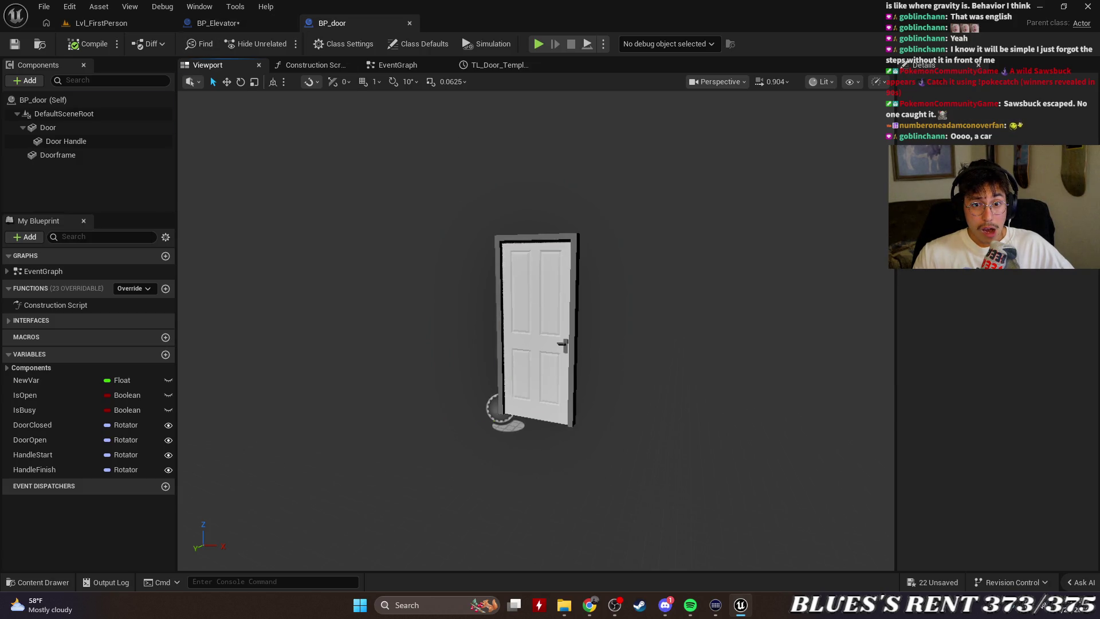
Filter Details by 'col' and check collision on the Door, Door Handle and Doorframe components.
{"action": "left_click", "coordinate": [555, 253]}
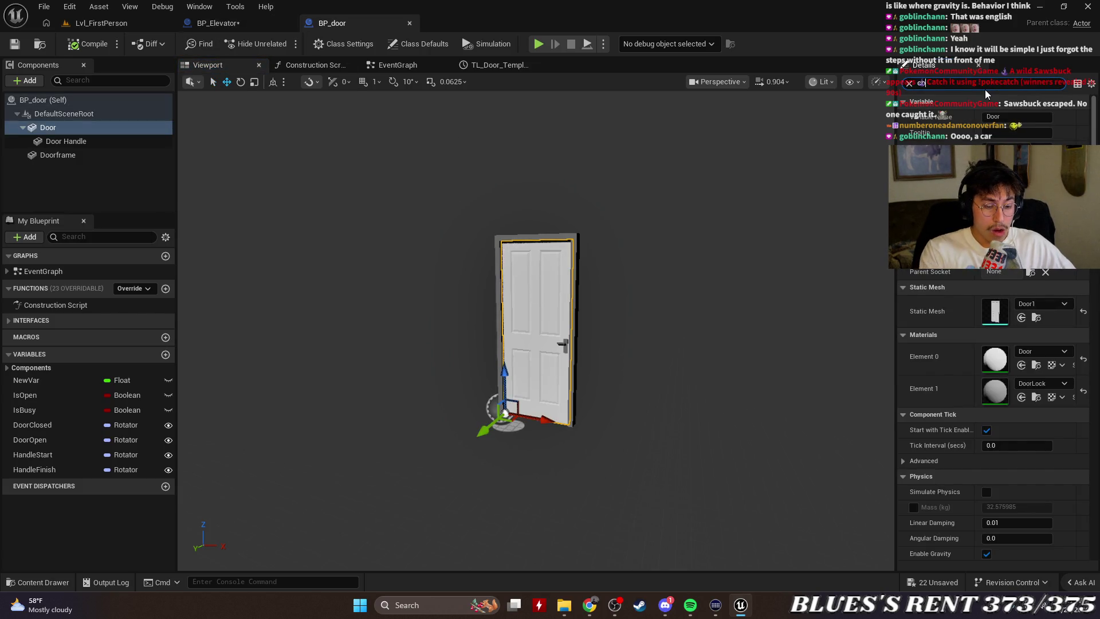
{"action": "type", "text": "col"}
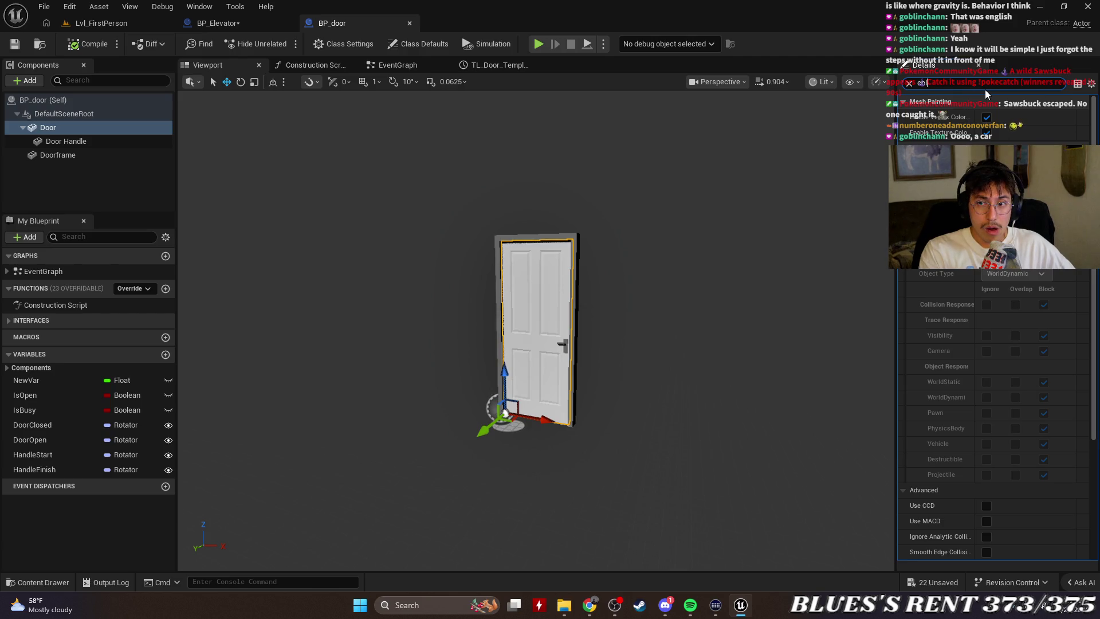
{"action": "left_click", "coordinate": [100, 126]}
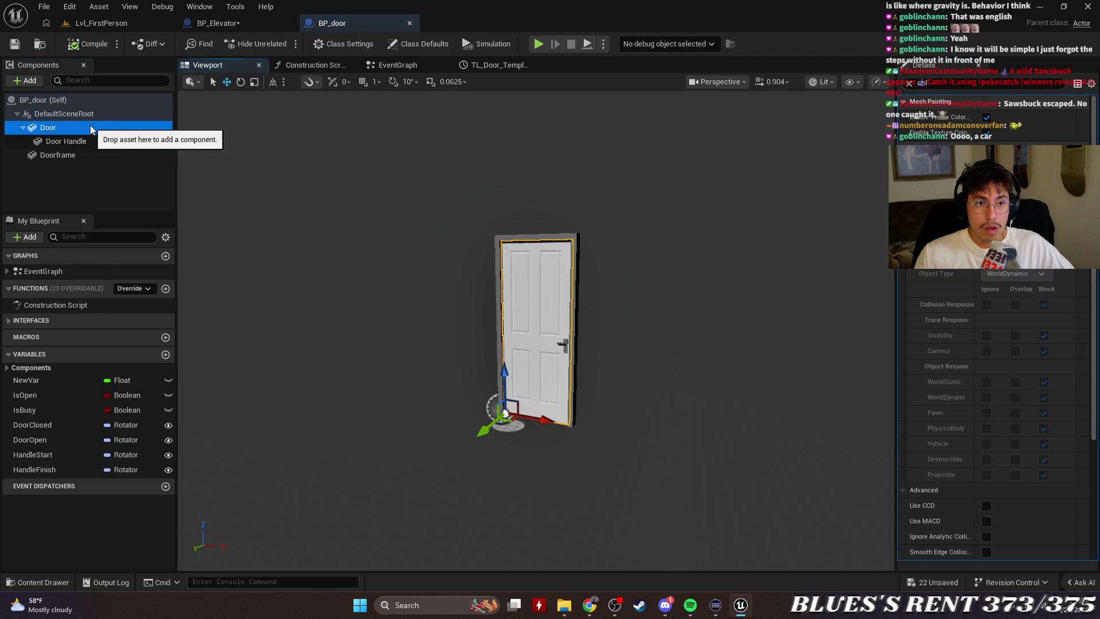
{"action": "left_click", "coordinate": [103, 191]}
{"action": "left_click", "coordinate": [64, 144]}
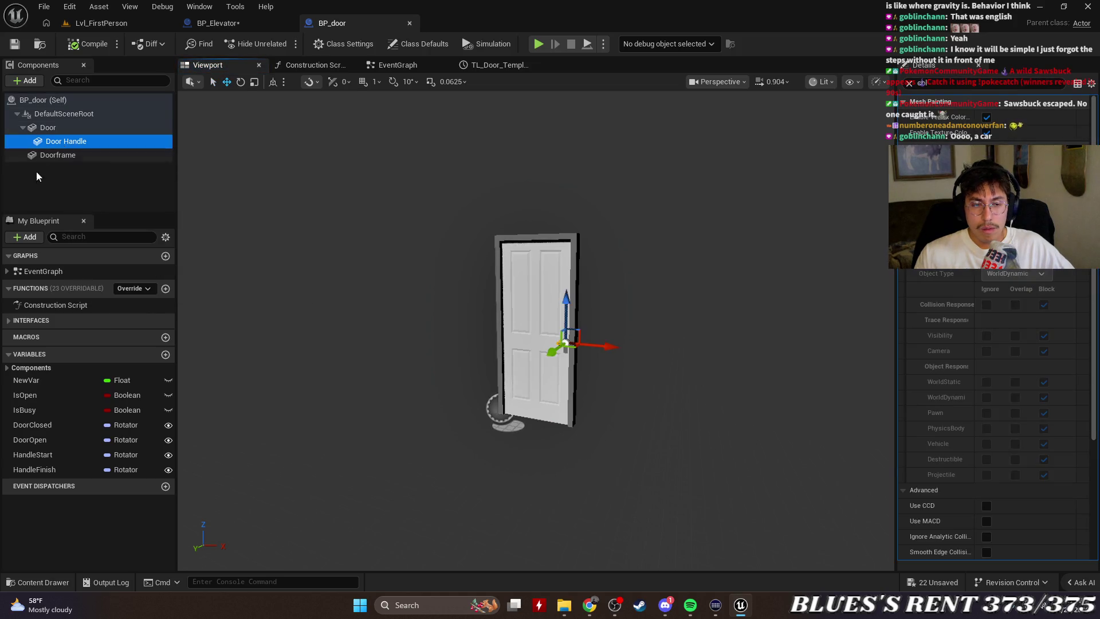
{"action": "left_click", "coordinate": [56, 156]}
{"action": "left_click", "coordinate": [59, 133]}
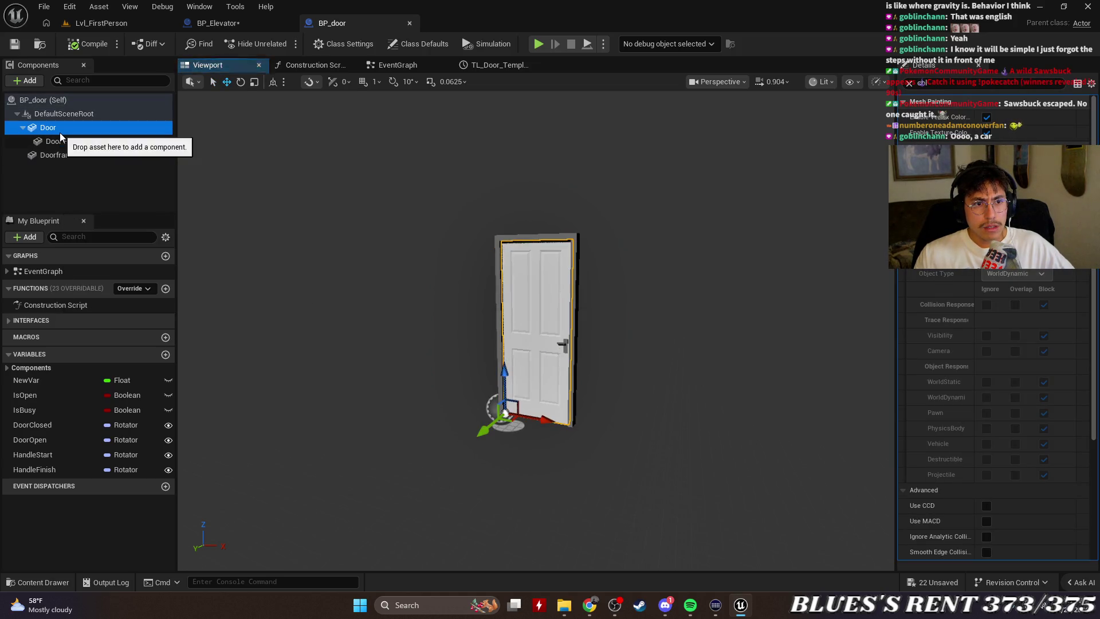
Locate the Door component's asset in a Content Browser, recheck its collision, and return to BP_Elevator.
{"action": "right_click", "coordinate": [60, 132]}
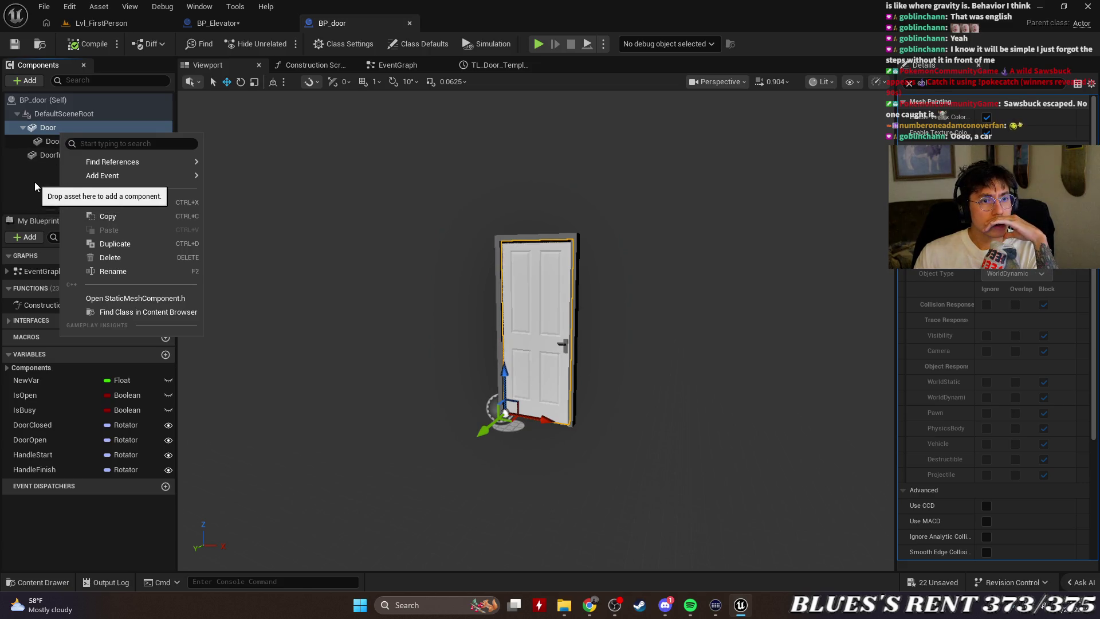
{"action": "left_click", "coordinate": [34, 184]}
{"action": "left_click", "coordinate": [82, 125]}
{"action": "right_click", "coordinate": [81, 127]}
{"action": "left_click", "coordinate": [141, 302]}
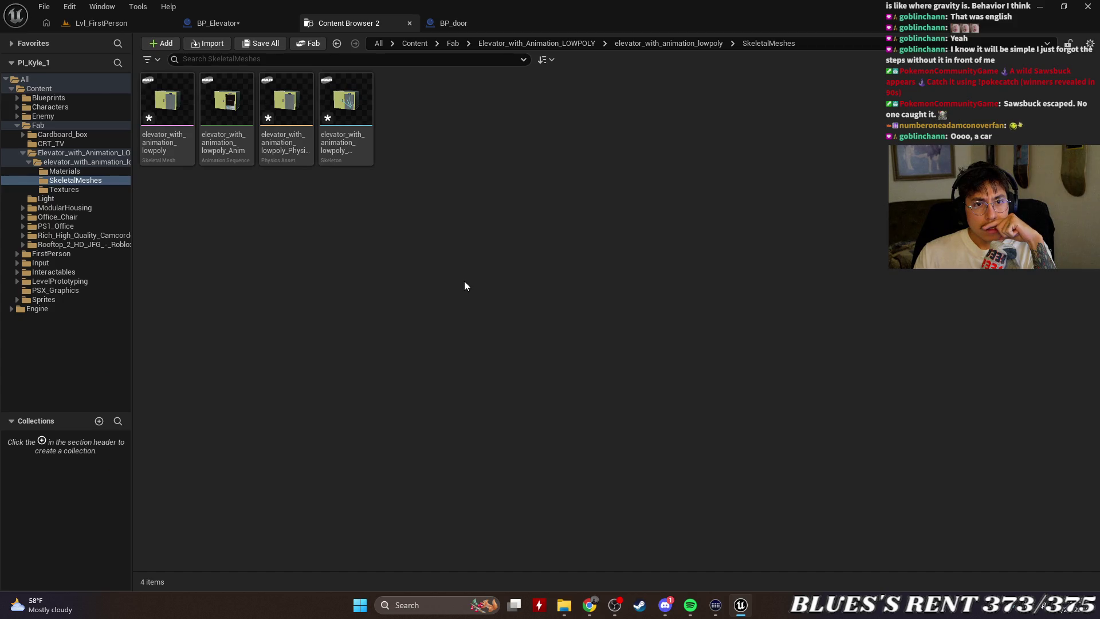
{"action": "left_click", "coordinate": [409, 22]}
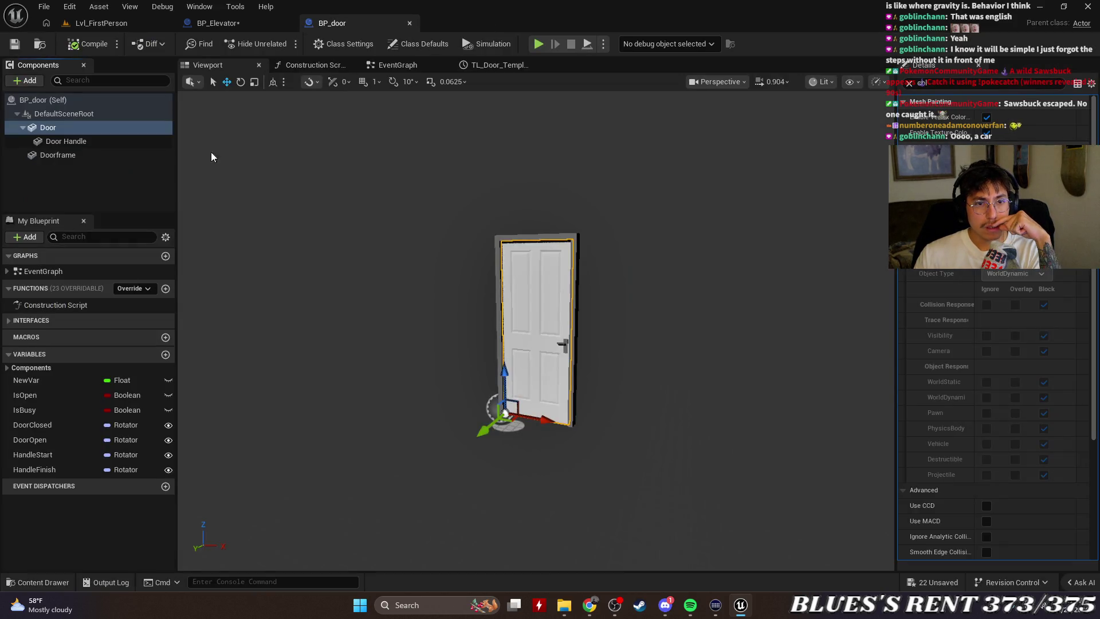
{"action": "left_click", "coordinate": [63, 129]}
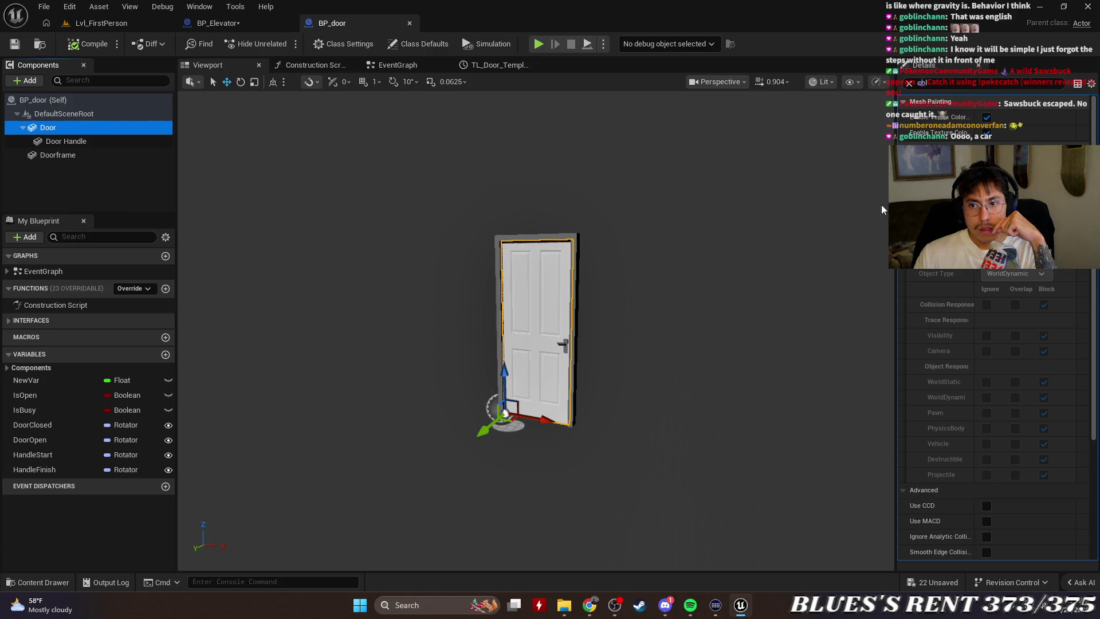
{"action": "scroll", "coordinate": [1068, 325], "scroll_direction": "down", "scroll_amount": 5}
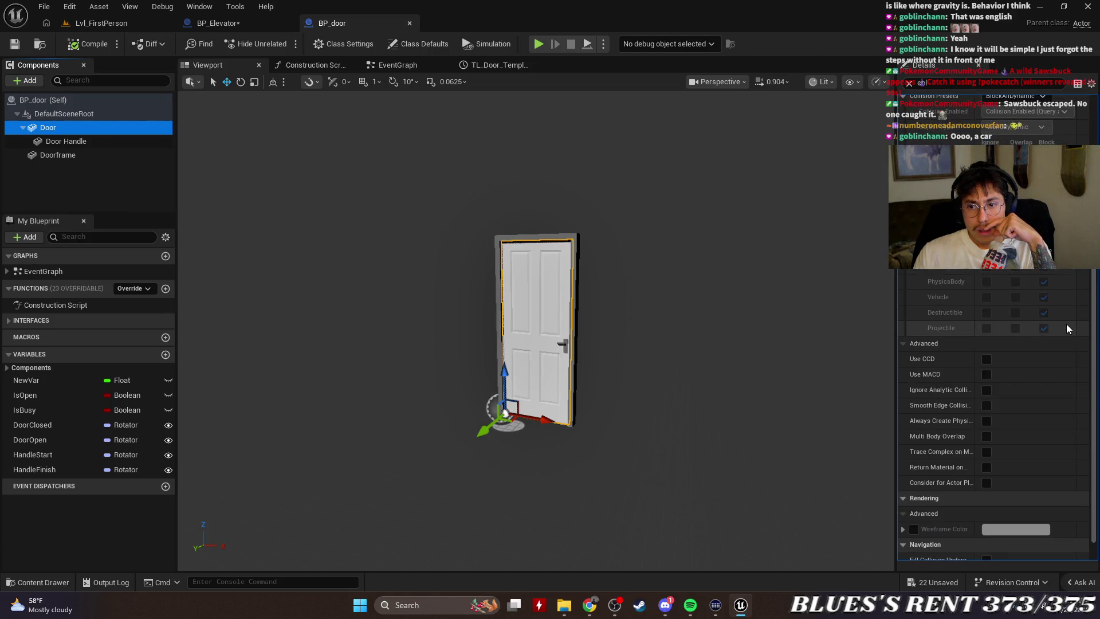
{"action": "scroll", "coordinate": [1067, 324], "scroll_direction": "up", "scroll_amount": 5}
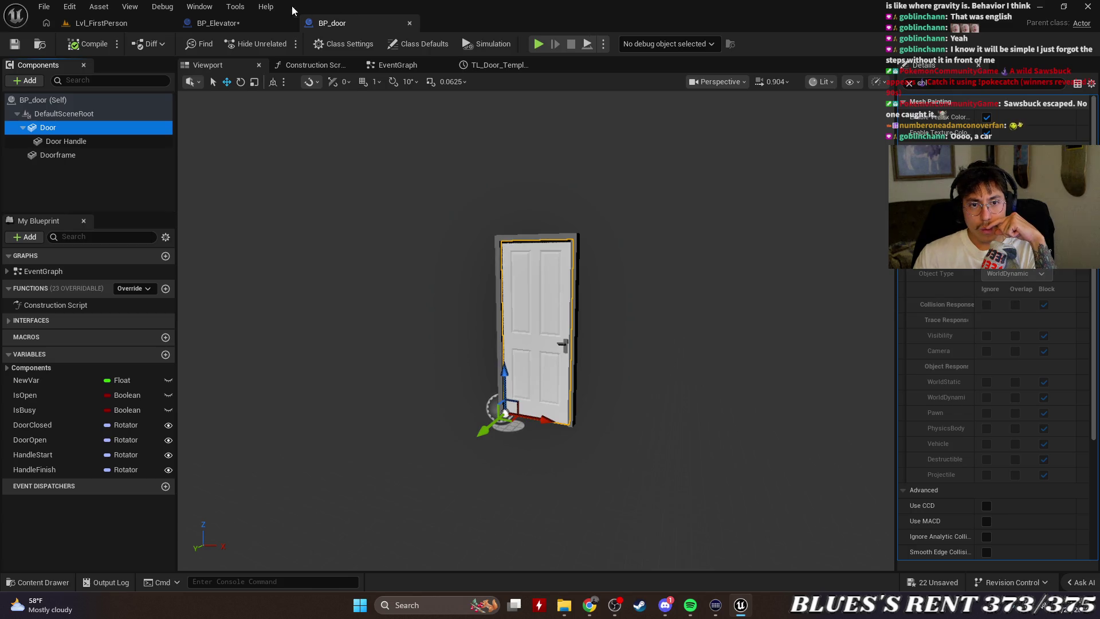
{"action": "left_click", "coordinate": [249, 20]}
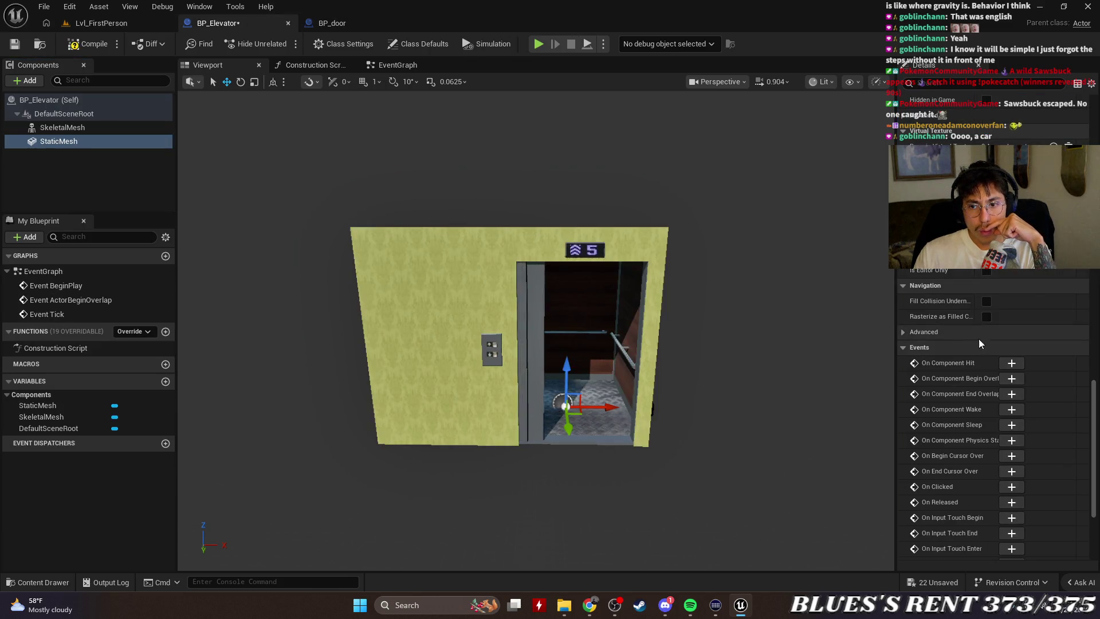
{"action": "scroll", "coordinate": [979, 343], "scroll_direction": "up", "scroll_amount": 2}
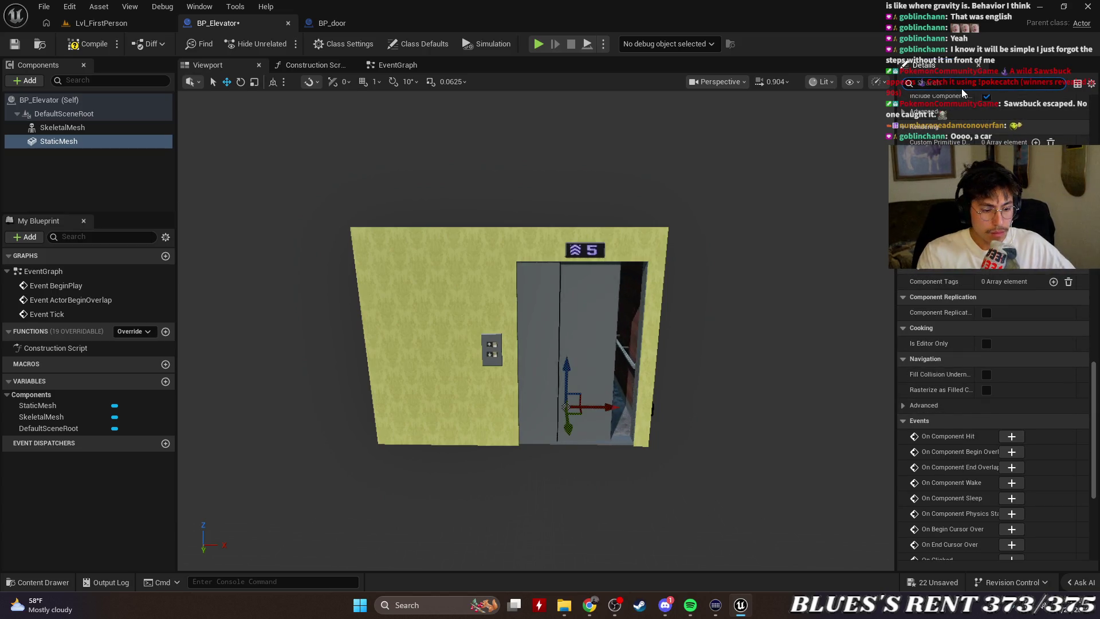
{"action": "type", "text": "col"}
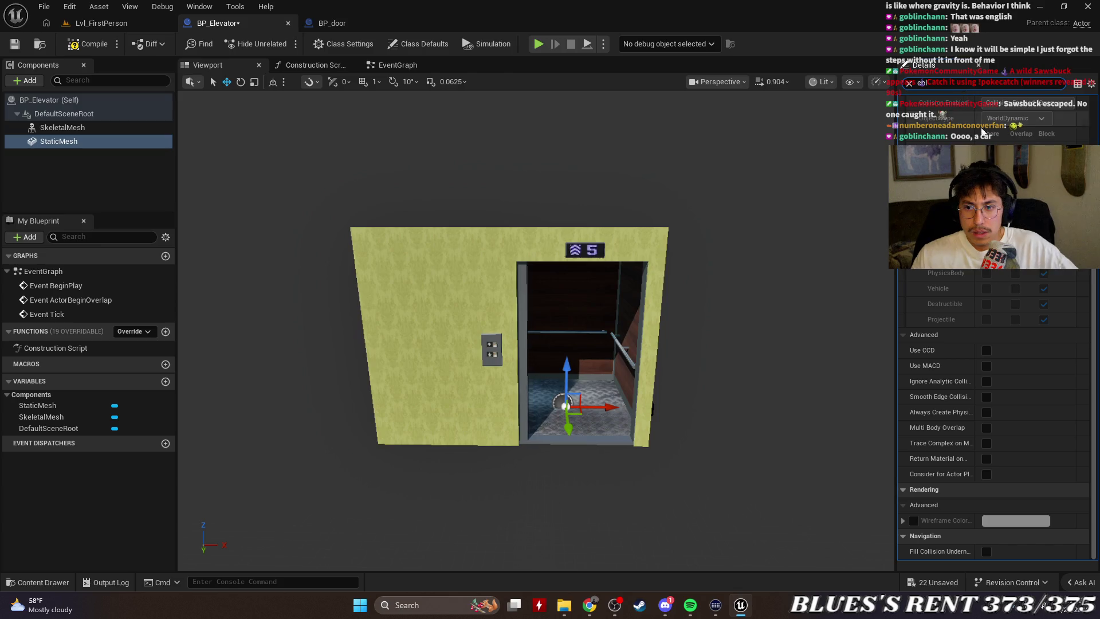
{"action": "scroll", "coordinate": [981, 132], "scroll_direction": "up", "scroll_amount": 2}
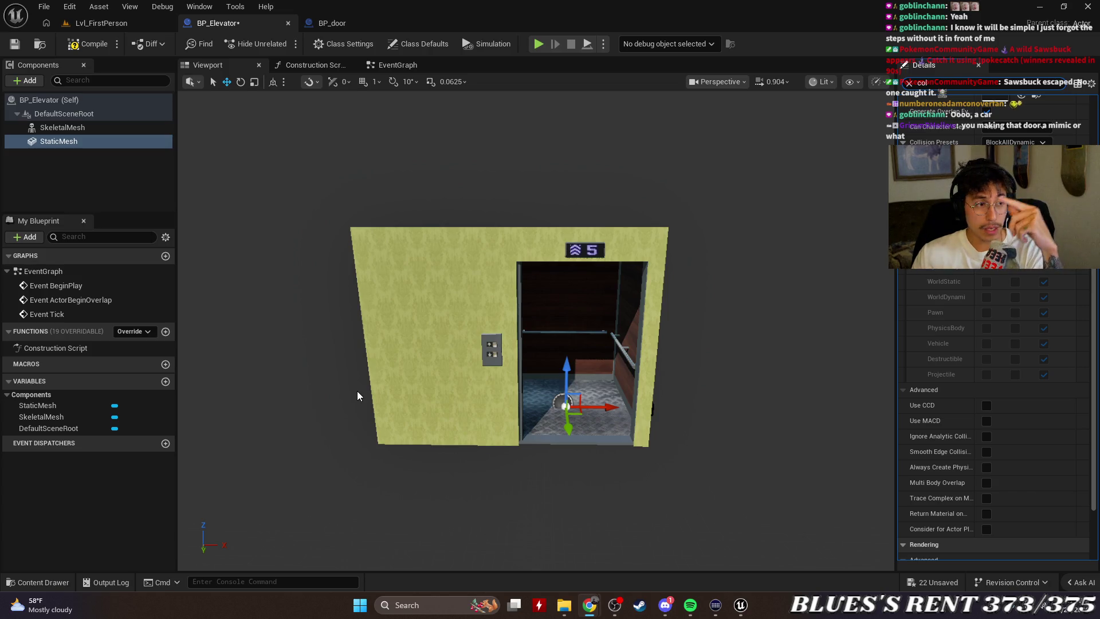
{"action": "left_click", "coordinate": [1032, 143]}
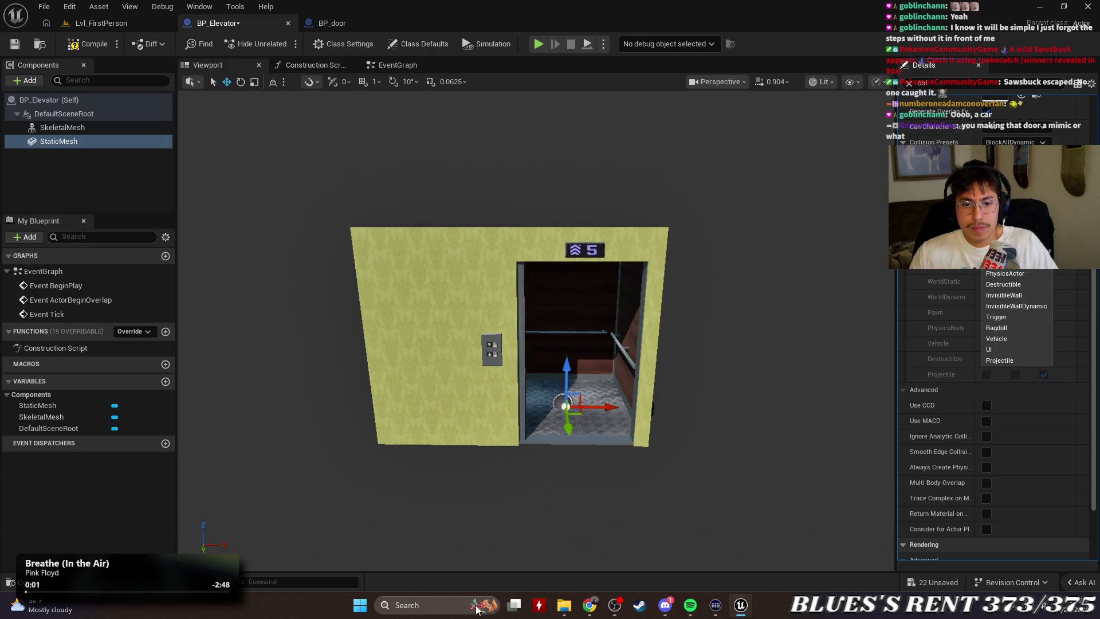
{"action": "mouse_move", "coordinate": [589, 605]}
{"action": "mouse_move", "coordinate": [720, 550]}
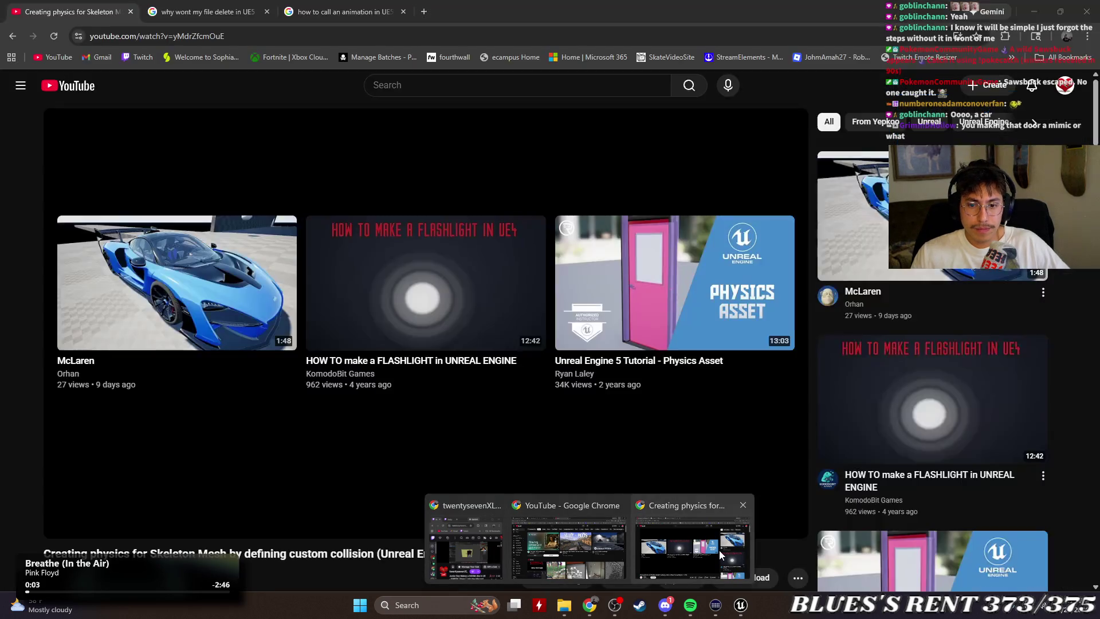
{"action": "mouse_move", "coordinate": [621, 549]}
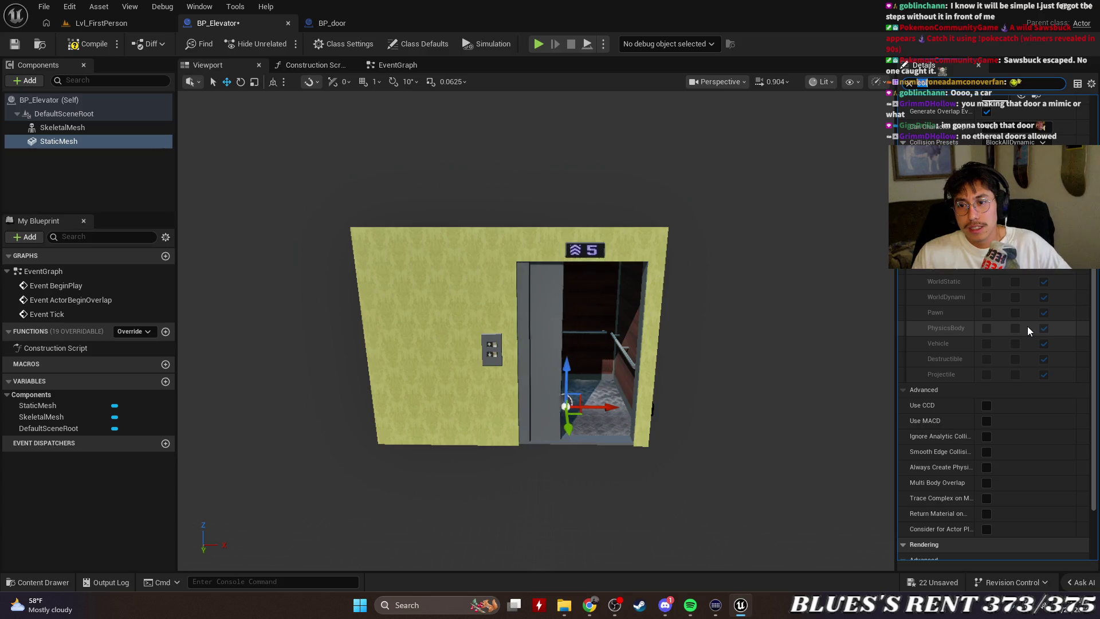
{"action": "left_click", "coordinate": [84, 173]}
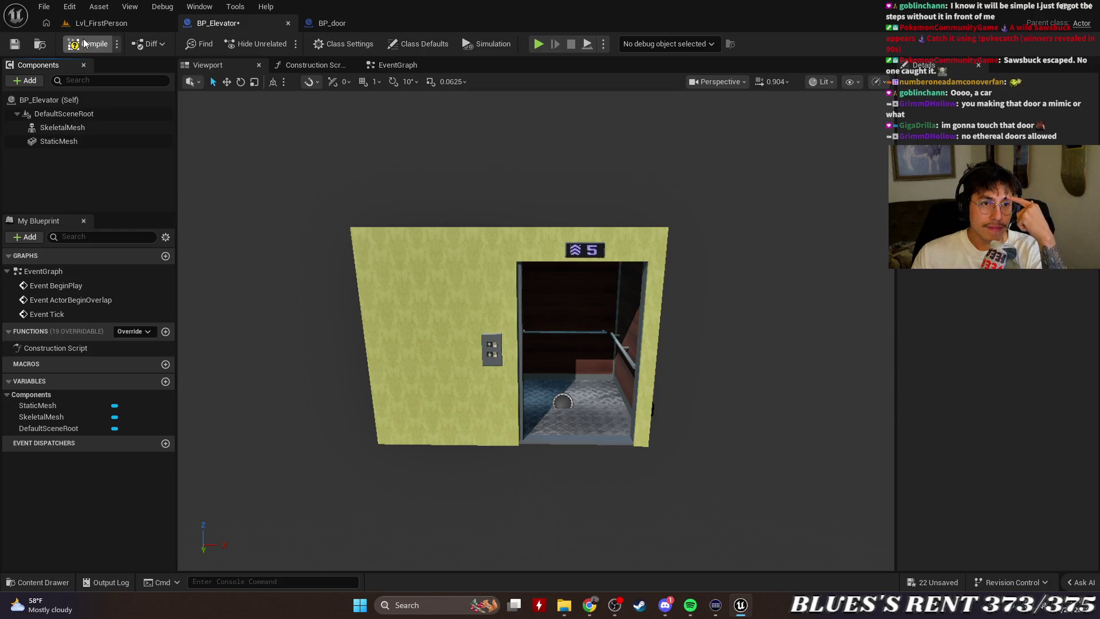
Compile and save BP_Elevator, then browse to Fab > elevator_with_animation_lowpoly in the level's Content Browser.
{"action": "left_click", "coordinate": [16, 44]}
{"action": "left_click", "coordinate": [101, 22]}
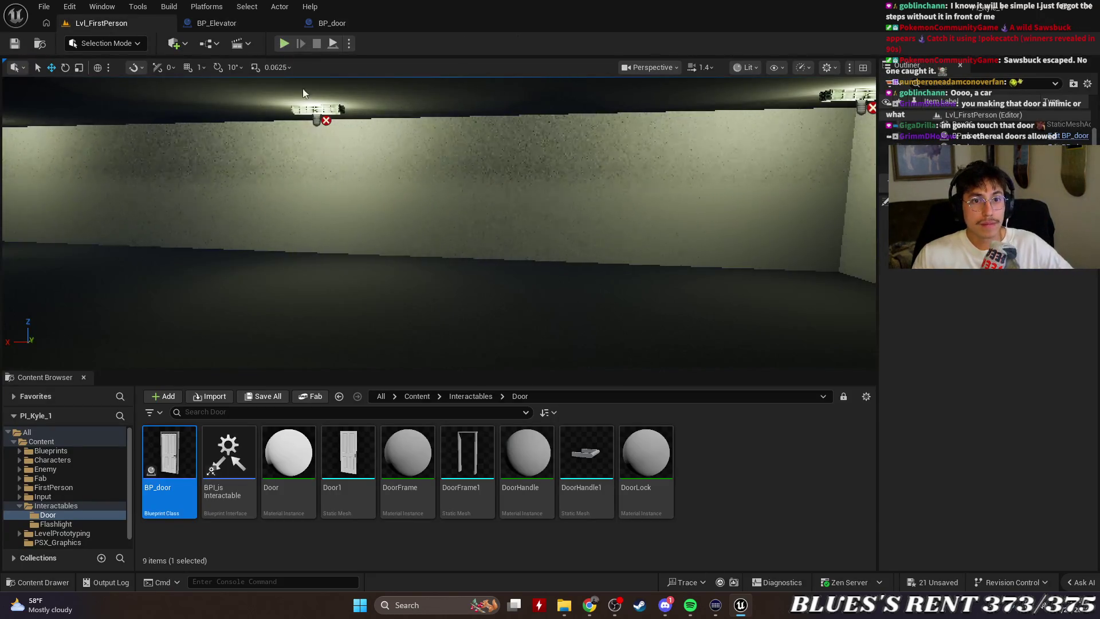
{"action": "left_click", "coordinate": [20, 506]}
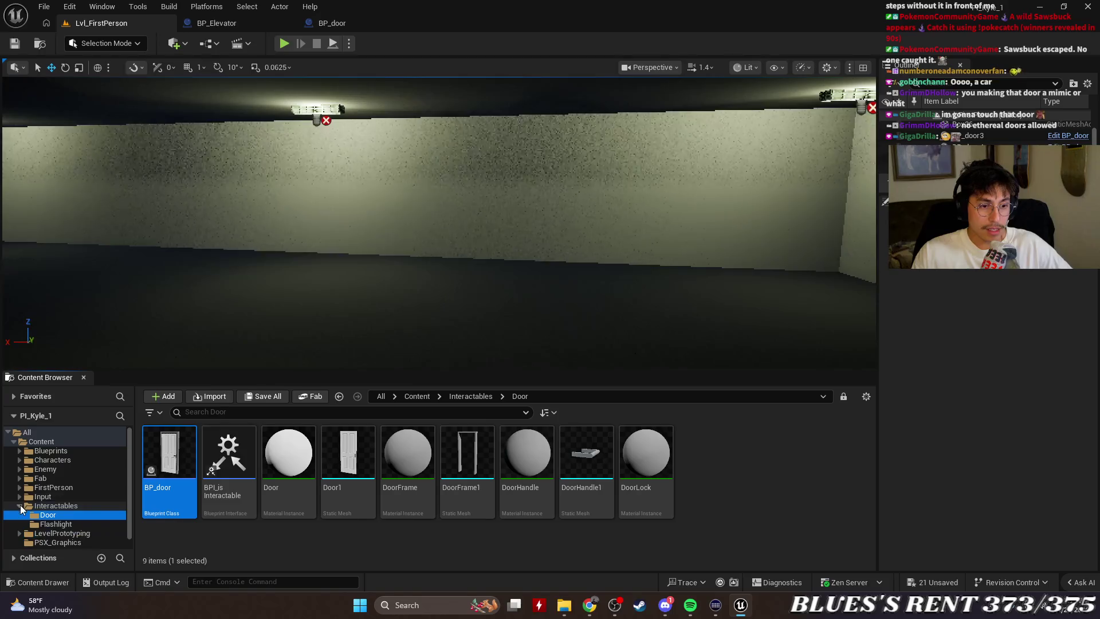
{"action": "left_click", "coordinate": [20, 507]}
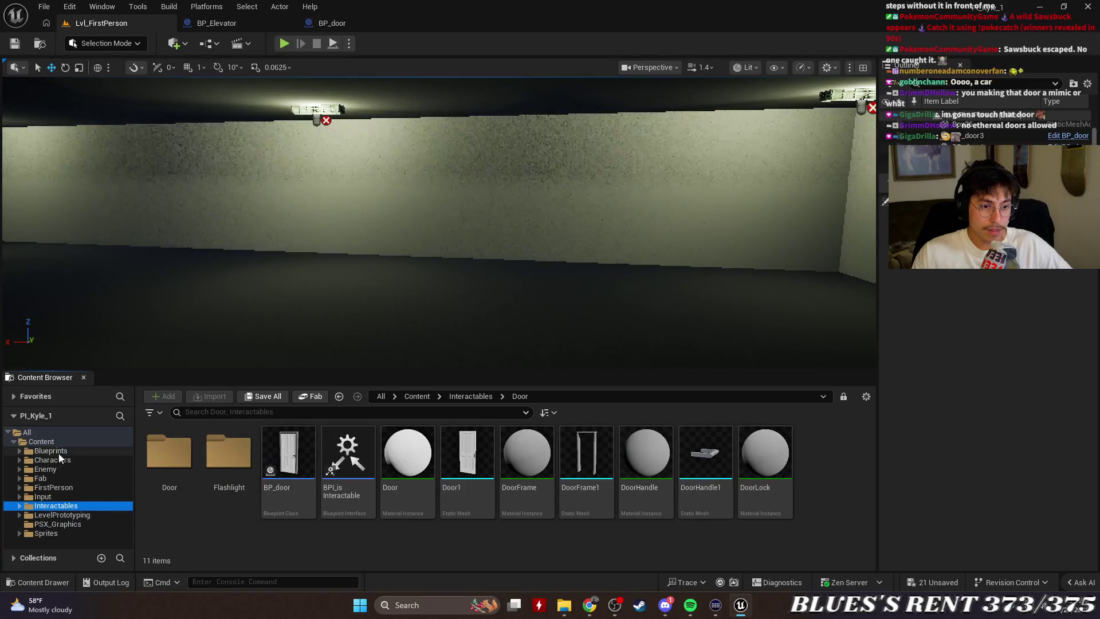
{"action": "left_click", "coordinate": [57, 478]}
{"action": "double_click", "coordinate": [293, 462]}
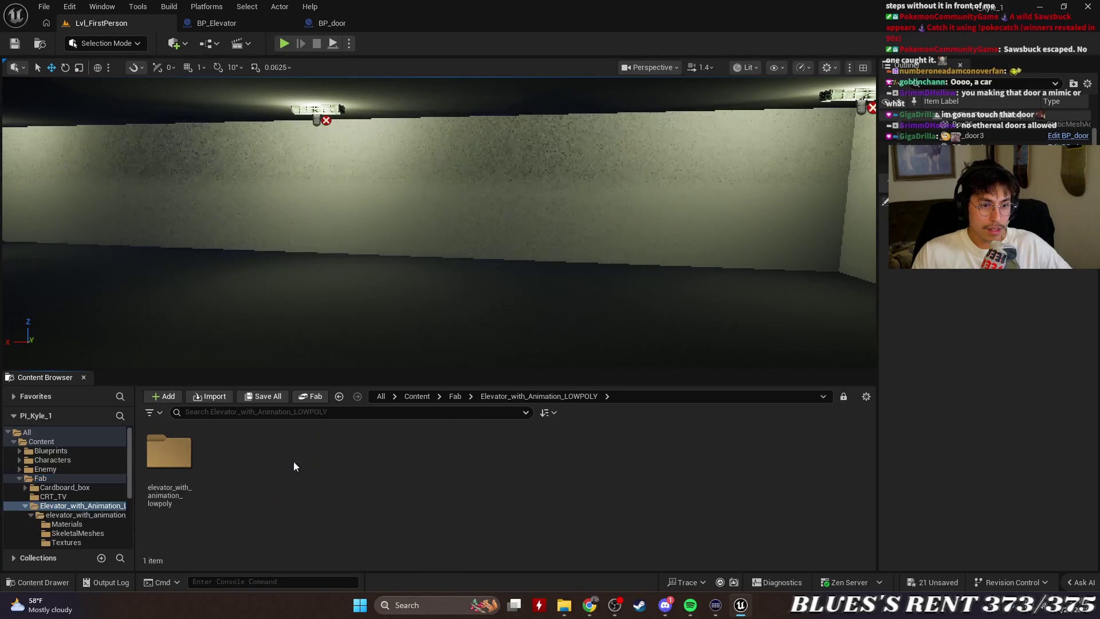
{"action": "double_click", "coordinate": [169, 456]}
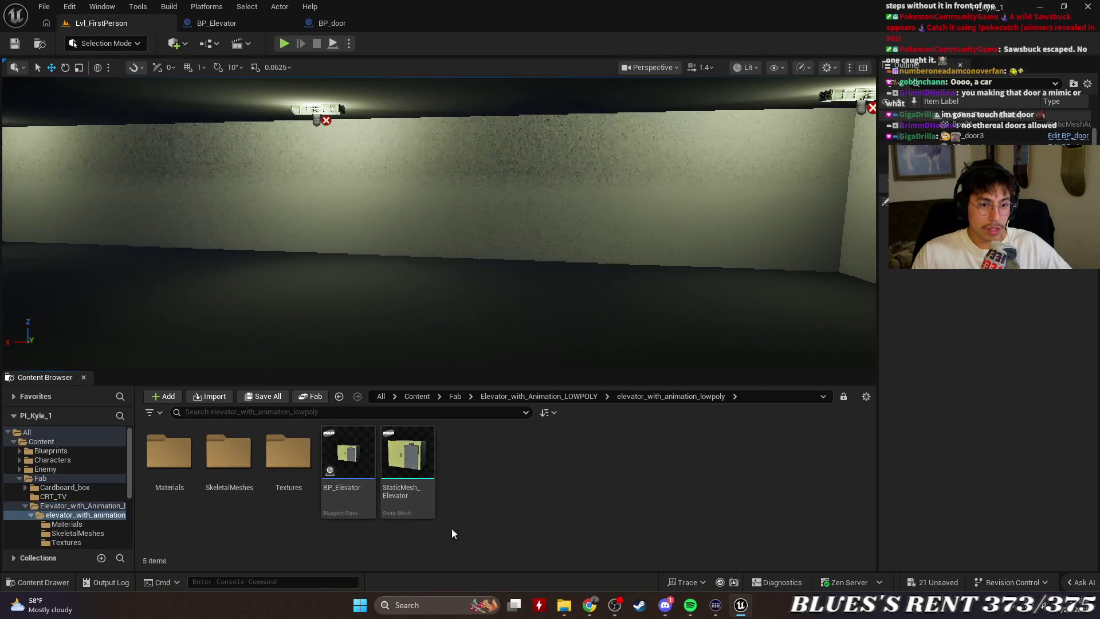
{"action": "left_click", "coordinate": [348, 456]}
Drop BP_Elevator into the level by the corridor, rotate it 180° on Z, and start Play.
{"action": "left_click_drag", "start_coordinate": [368, 378], "coordinate": [388, 288]}
{"action": "left_click", "coordinate": [1055, 375]}
{"action": "type", "text": "180"}
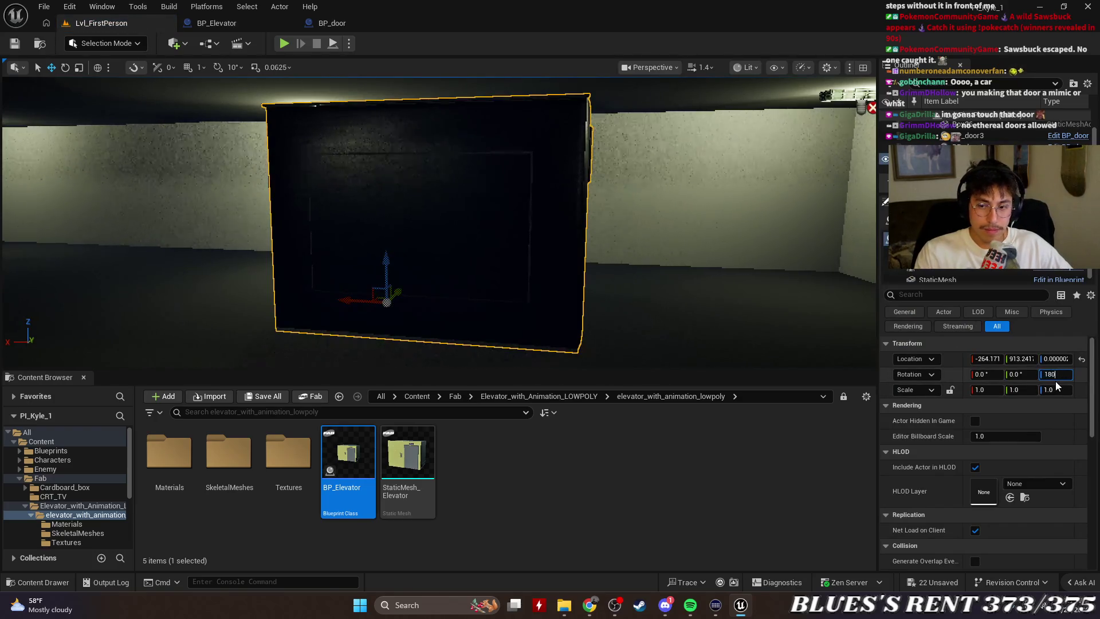
{"action": "key", "text": "Return"}
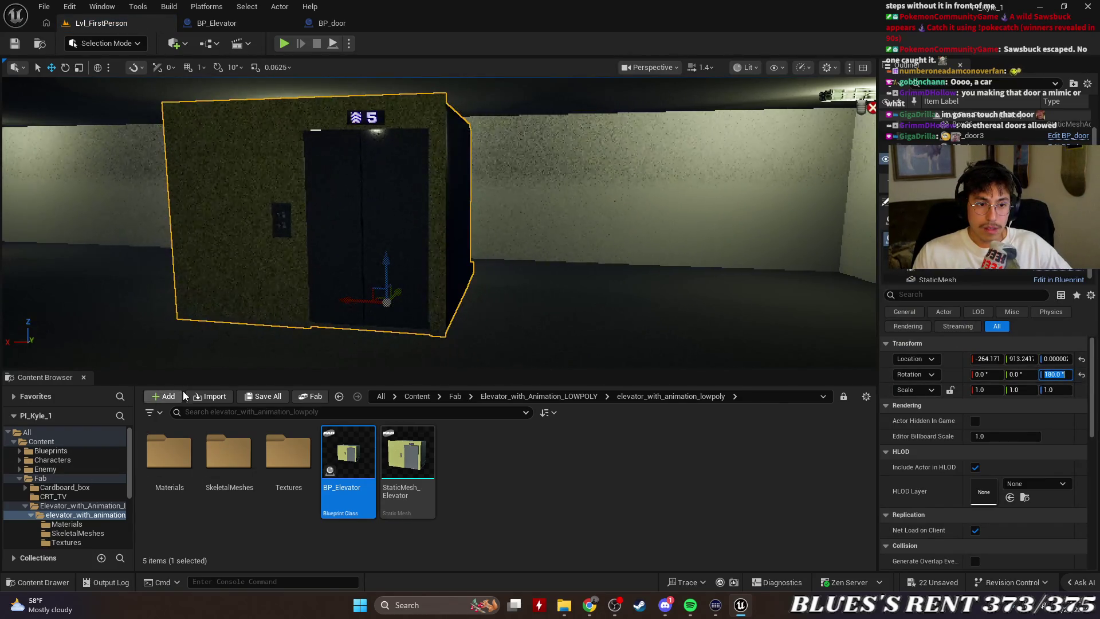
{"action": "left_click", "coordinate": [285, 44]}
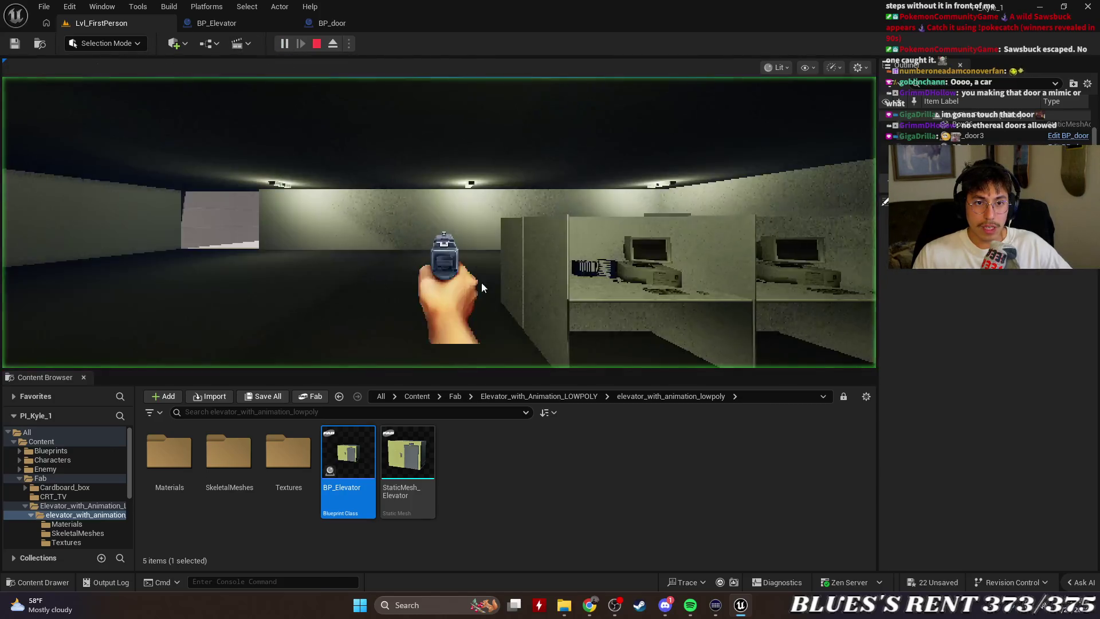
Walk the player into the placed elevator, fire a shot, and stop the session.
{"action": "key", "text": "w"}
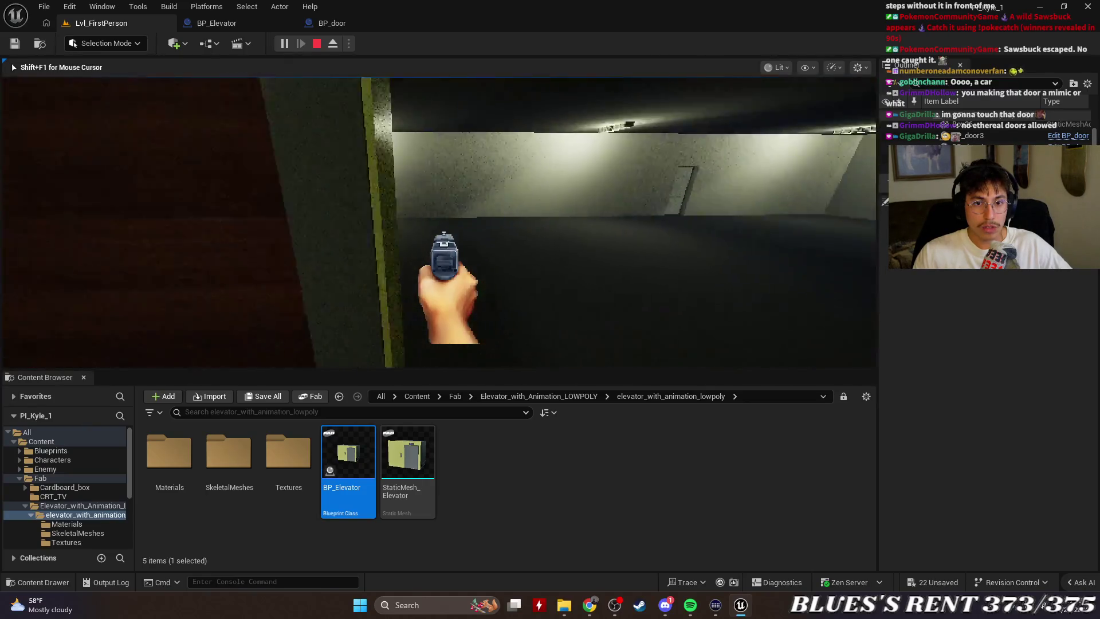
{"action": "key", "text": "w"}
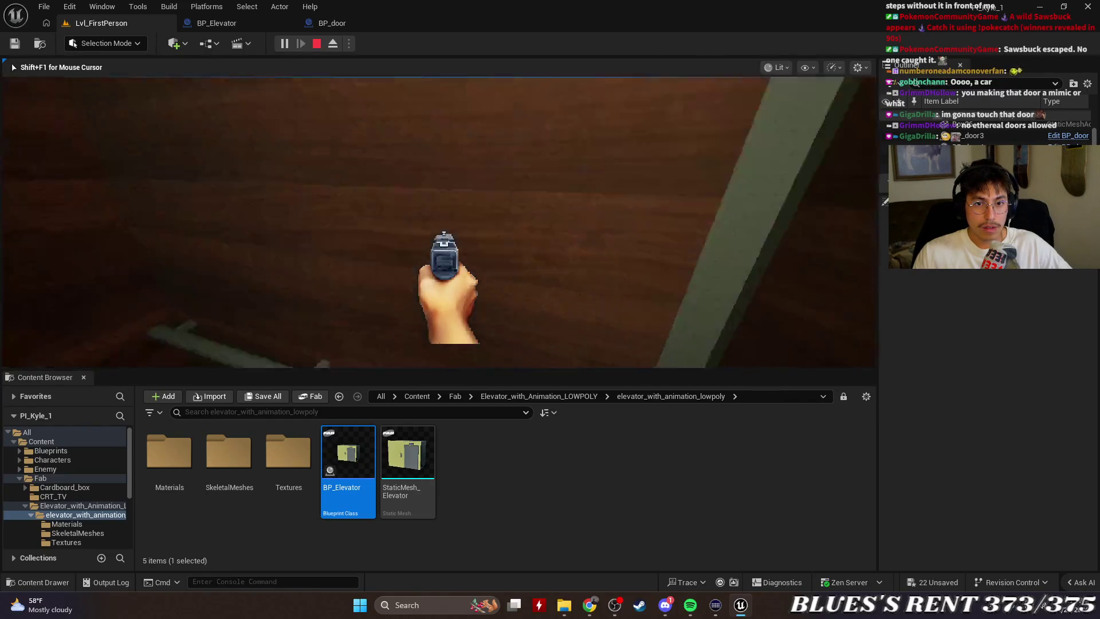
{"action": "left_click", "coordinate": [445, 222]}
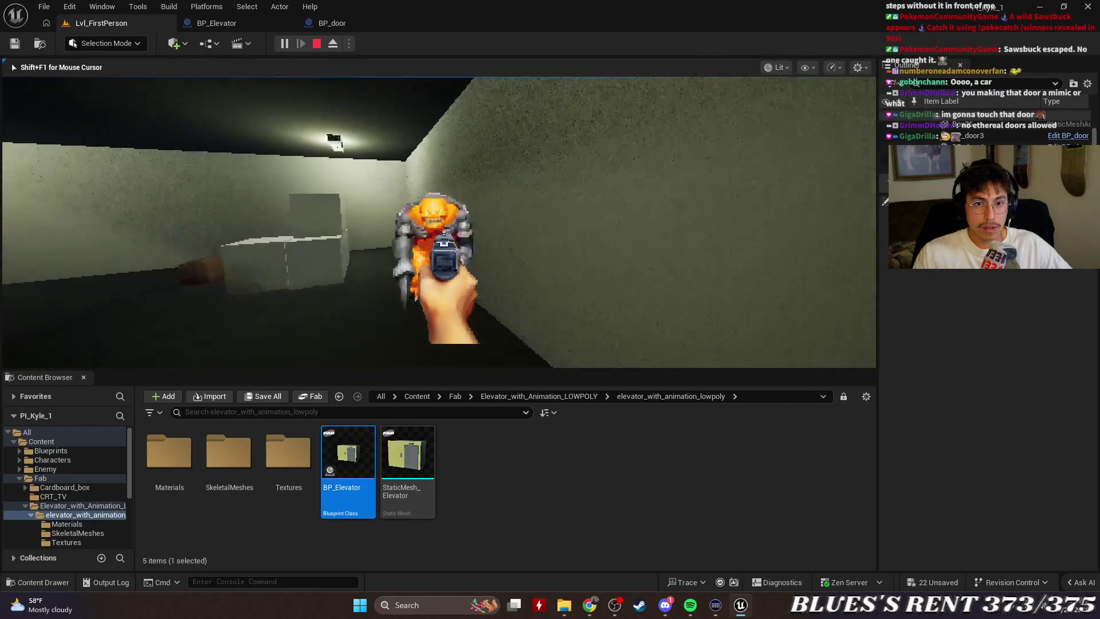
{"action": "key", "text": "Escape"}
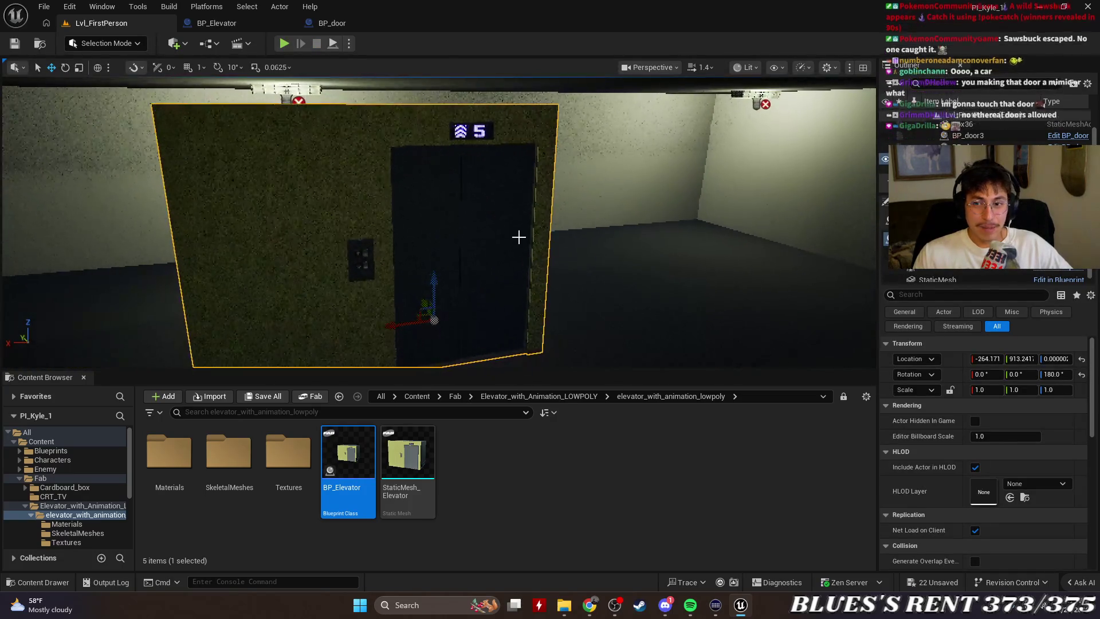
Undo the elevator's placement, then play-test the level again and stop.
{"action": "key", "text": "ctrl+z"}
{"action": "key", "text": "ctrl+z"}
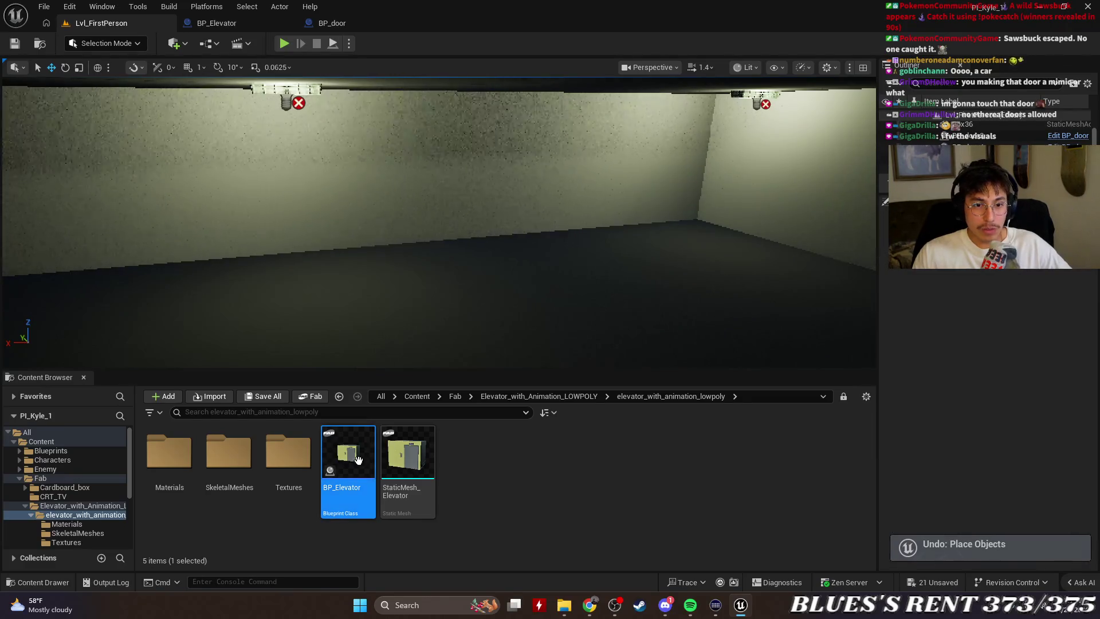
{"action": "left_click", "coordinate": [285, 43]}
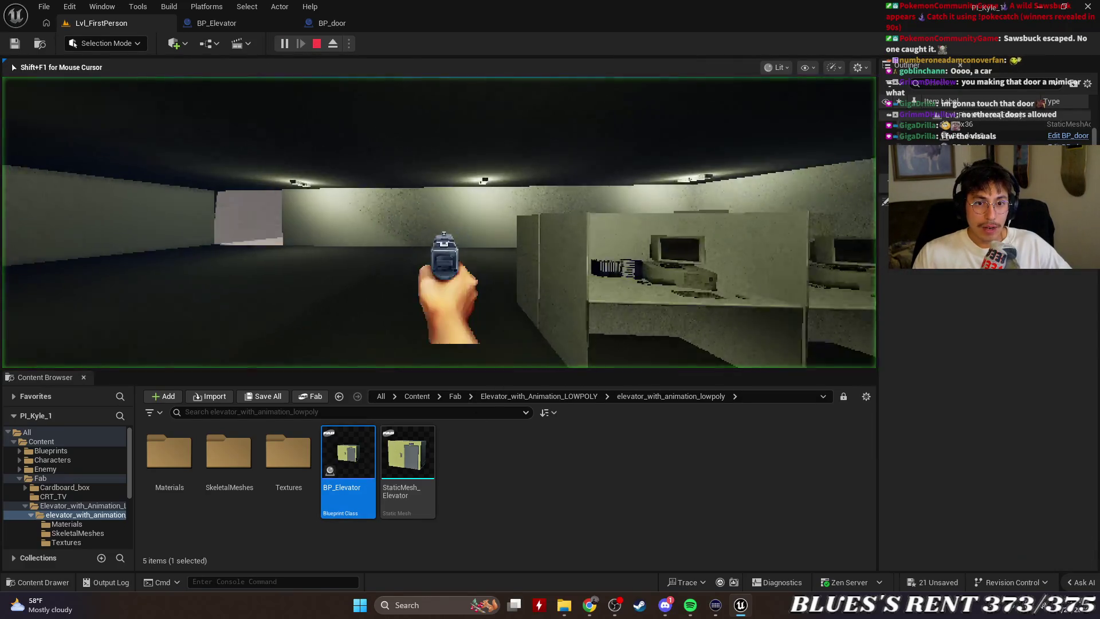
{"action": "key", "text": "w"}
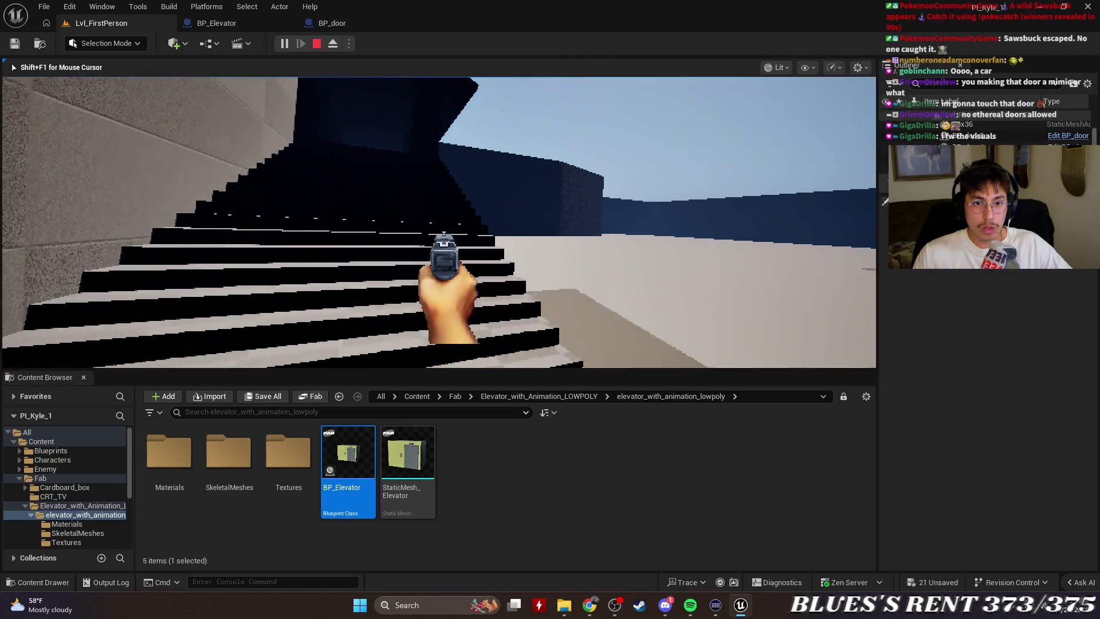
{"action": "key", "text": "Escape"}
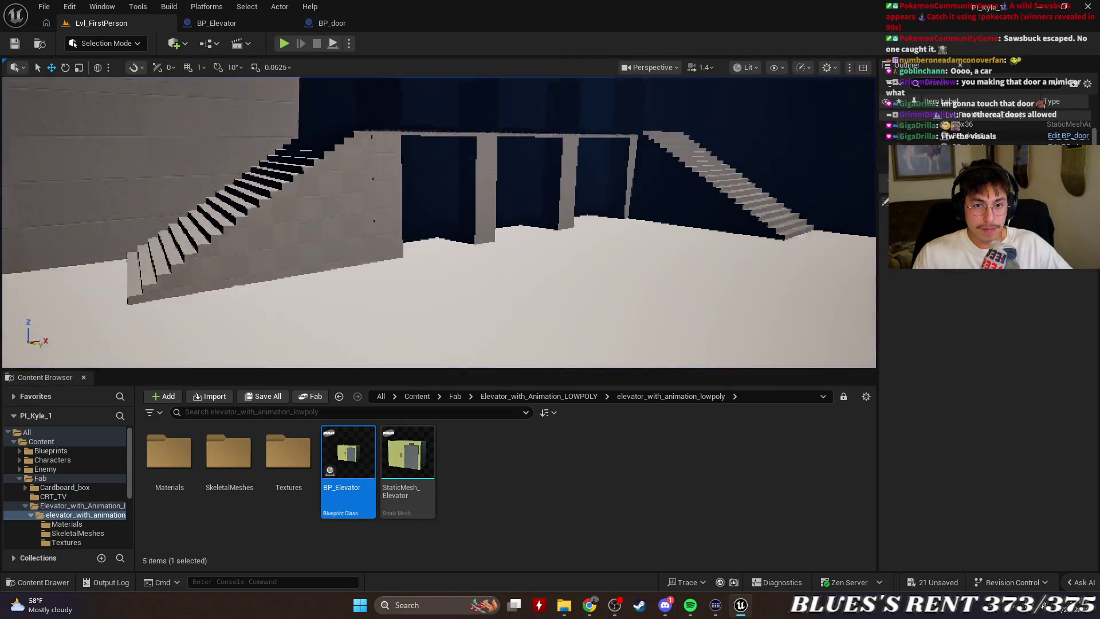
Fly the editor camera through the level past the staircase and desk corridor.
{"action": "key", "text": "w"}
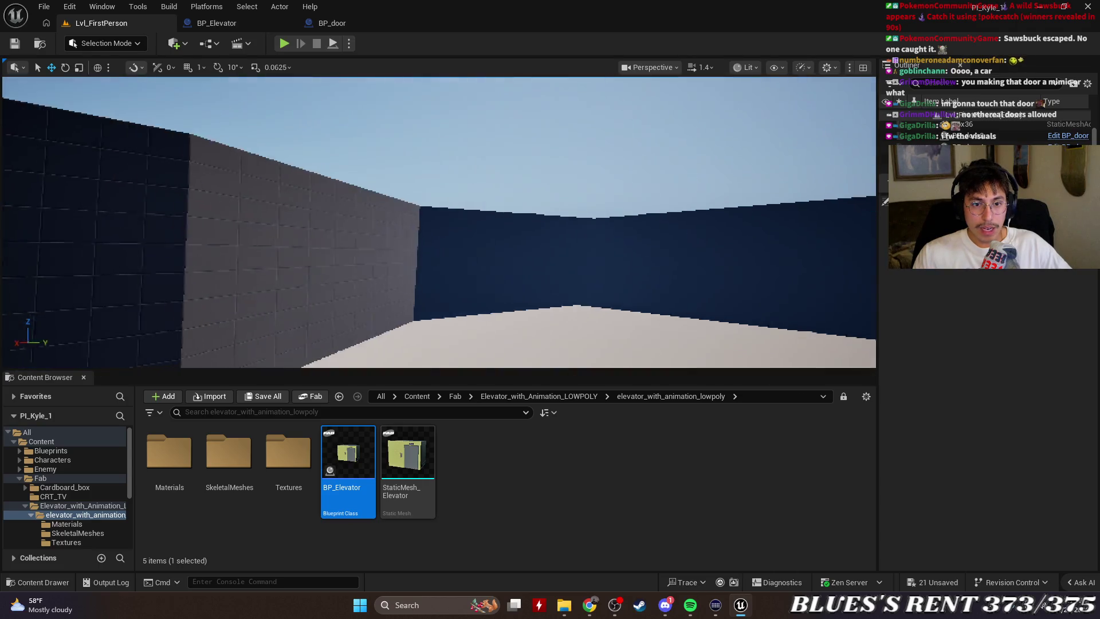
{"action": "key", "text": "w"}
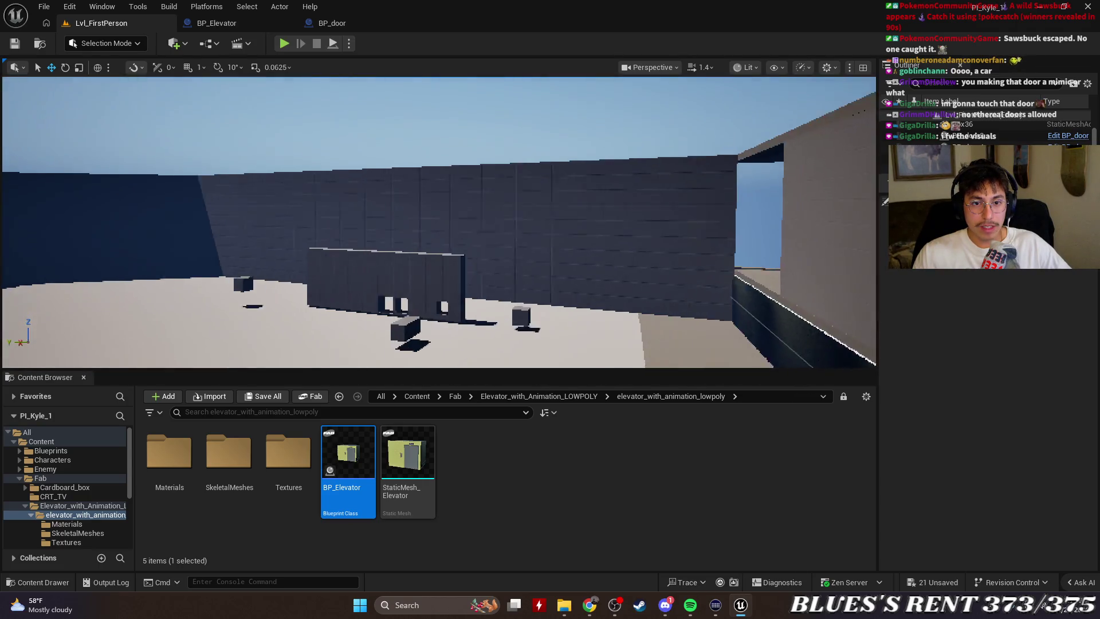
{"action": "key", "text": "w"}
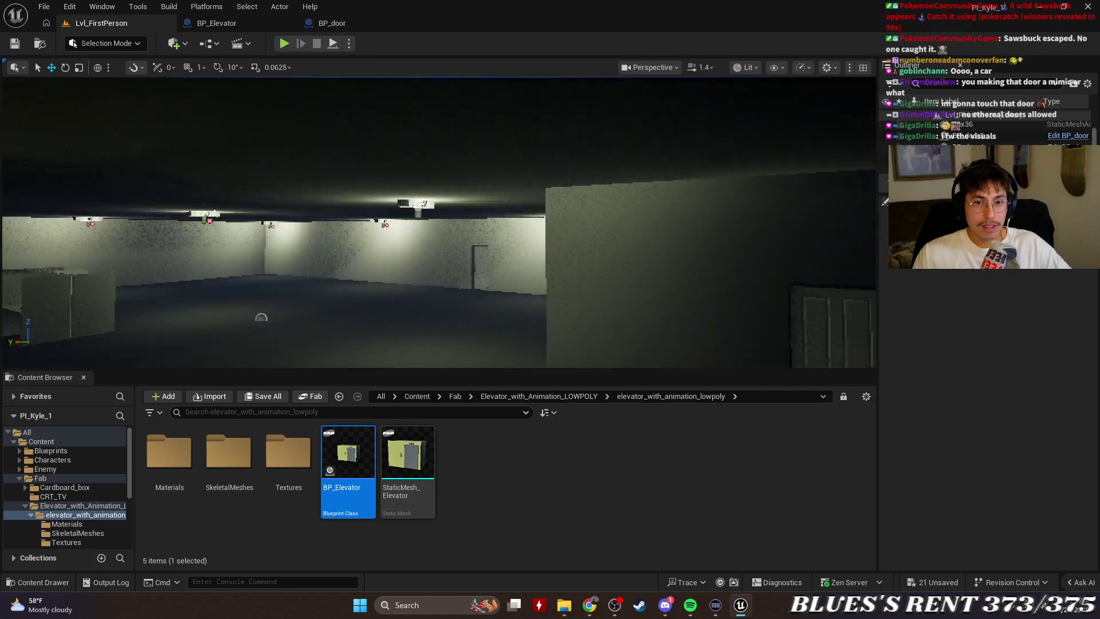
{"action": "key", "text": "w"}
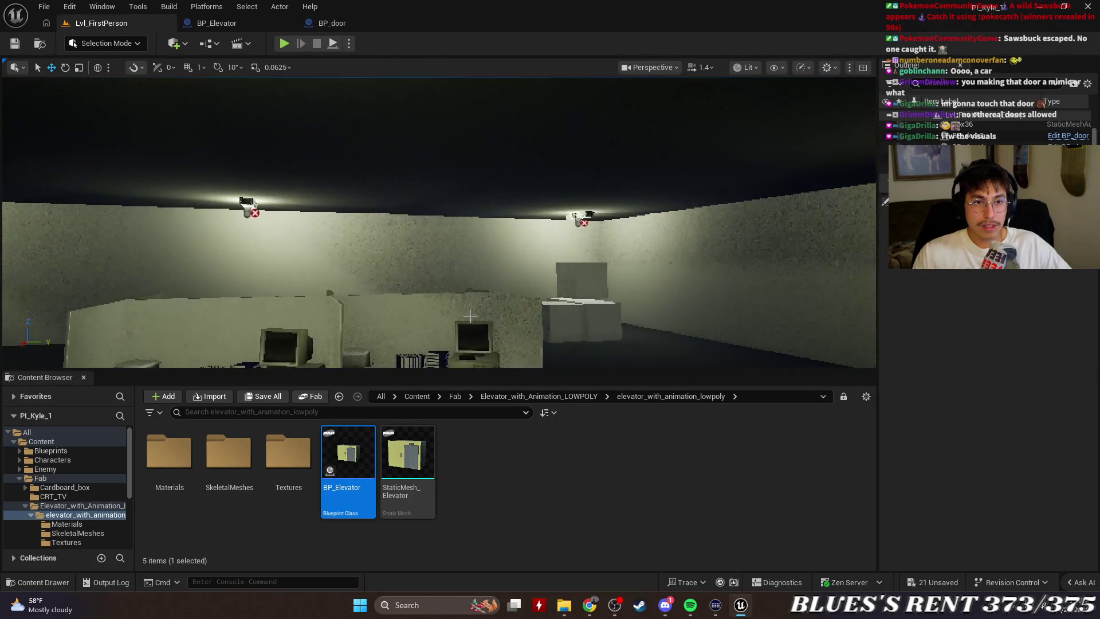
{"action": "key", "text": "w"}
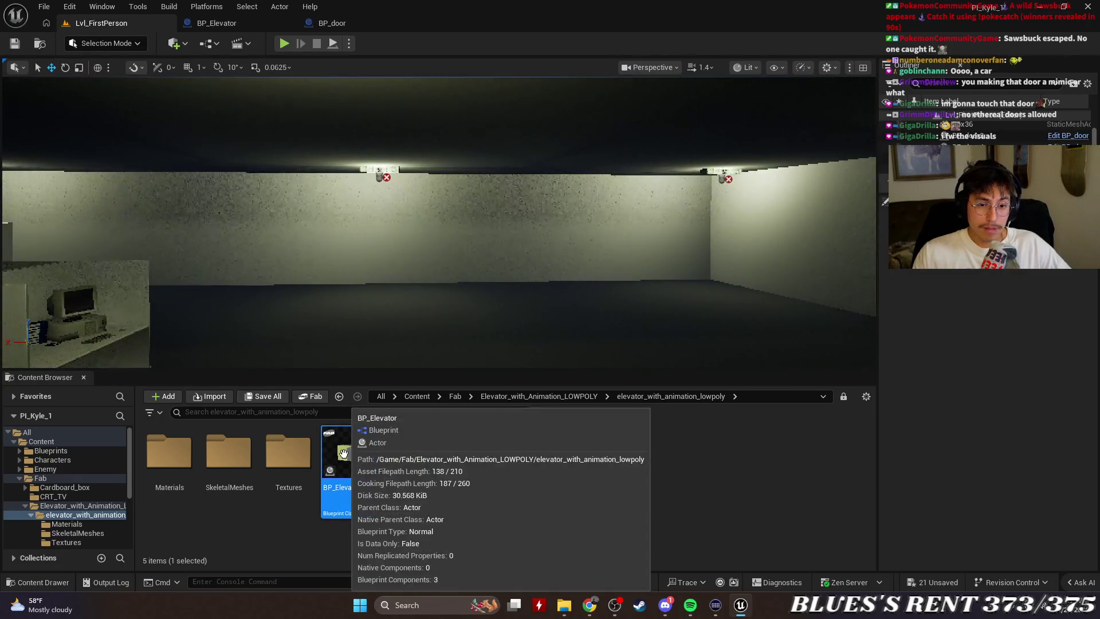
Check the right-click actions for BP_Elevator and the elevator static mesh, then open BP_Elevator.
{"action": "right_click", "coordinate": [570, 458]}
{"action": "mouse_move", "coordinate": [587, 456]}
{"action": "left_click", "coordinate": [344, 458]}
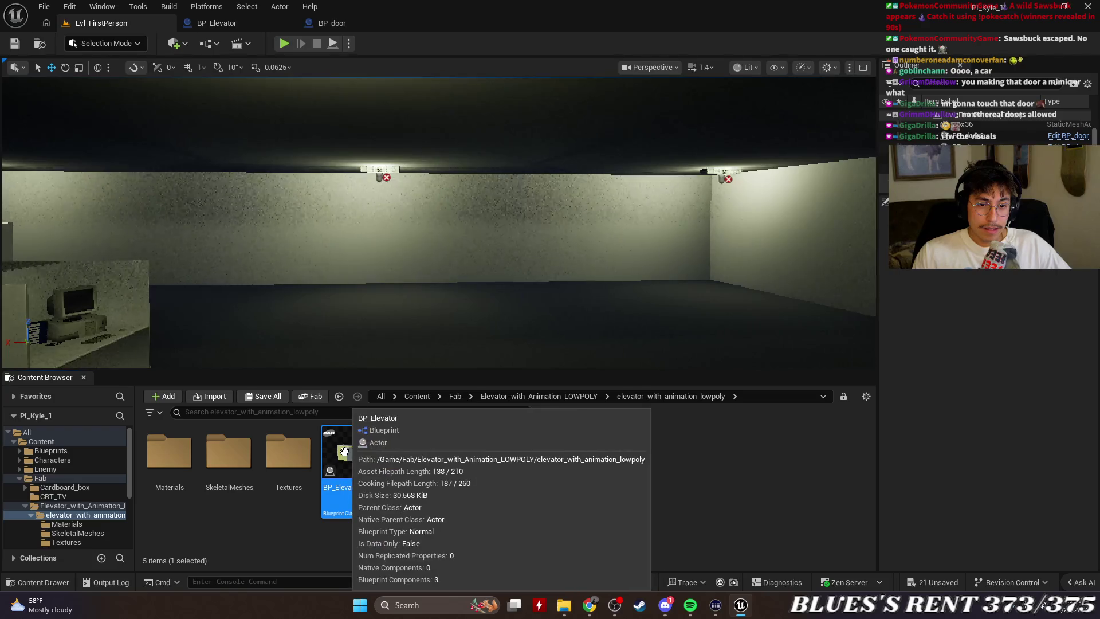
{"action": "right_click", "coordinate": [346, 459]}
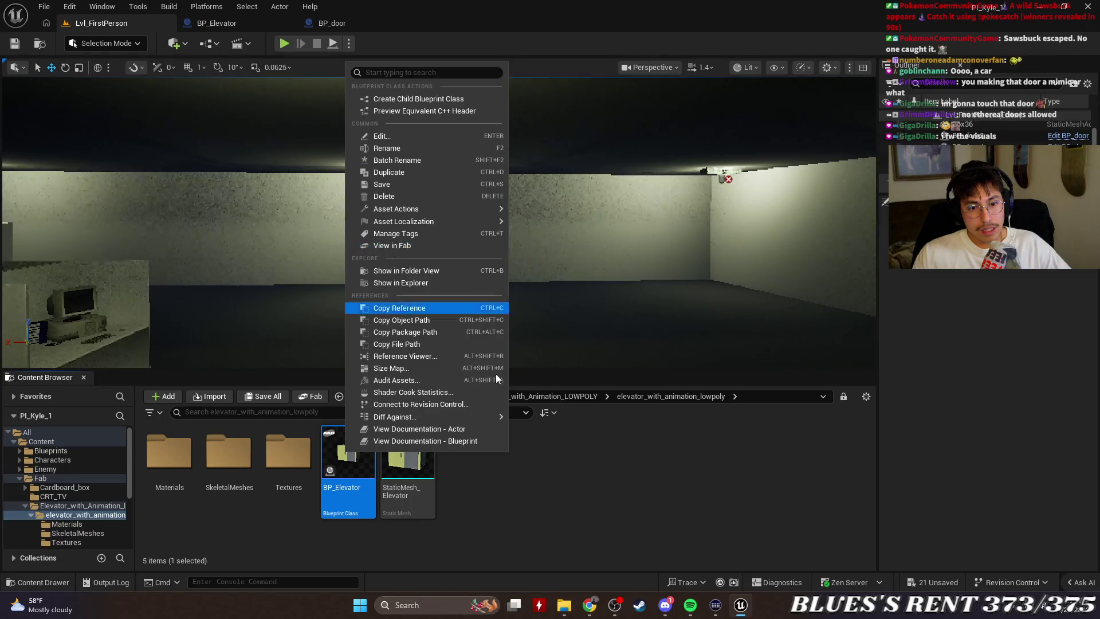
{"action": "left_click", "coordinate": [578, 458]}
{"action": "right_click", "coordinate": [578, 458]}
{"action": "left_click", "coordinate": [479, 483]}
{"action": "right_click", "coordinate": [400, 453]}
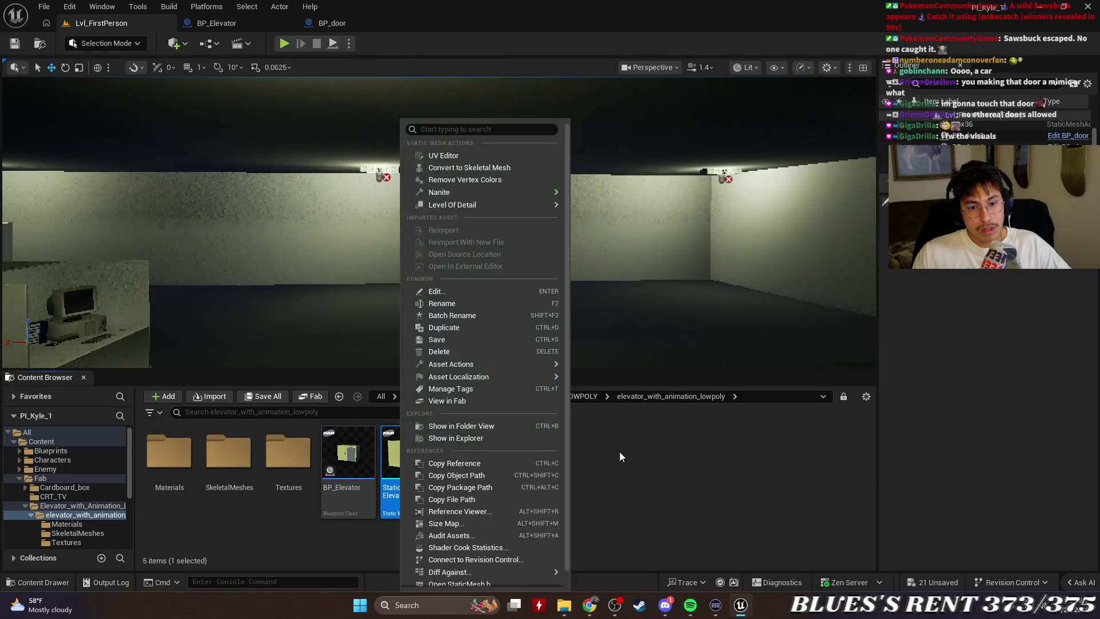
{"action": "left_click", "coordinate": [698, 455]}
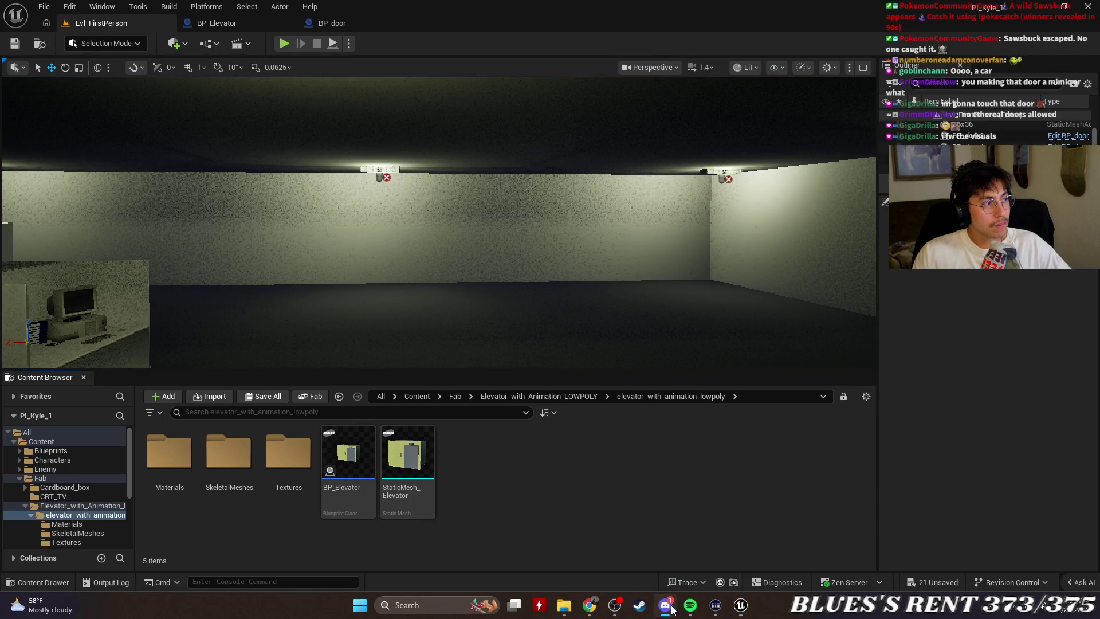
{"action": "double_click", "coordinate": [348, 455]}
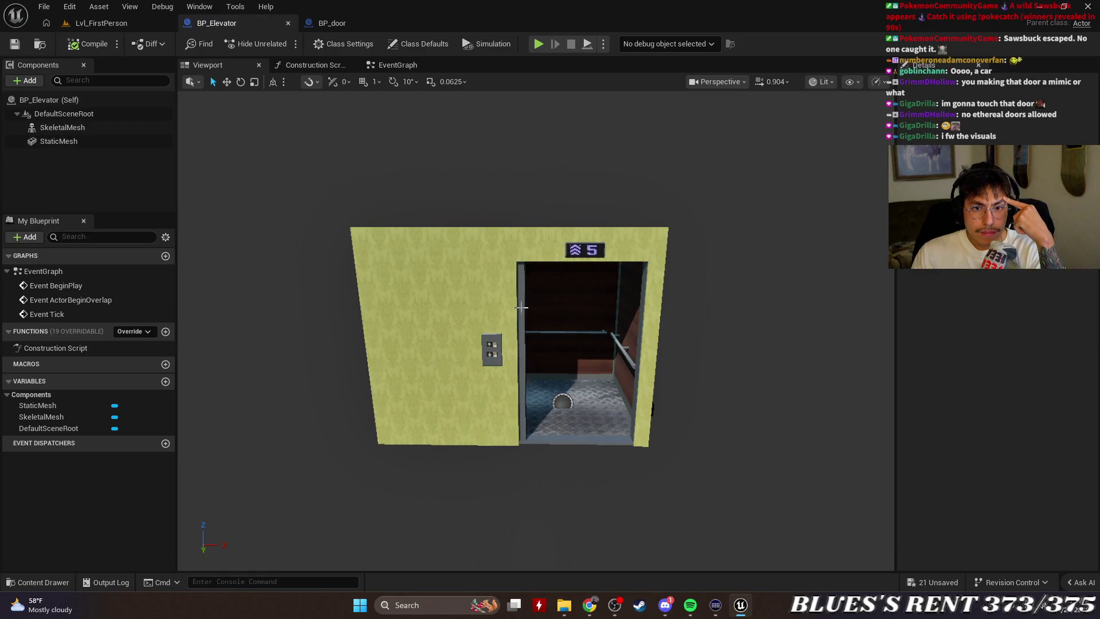
Select BP_Elevator's SkeletalMesh component, then open the YouTube account menu in Chrome.
{"action": "left_click", "coordinate": [521, 307]}
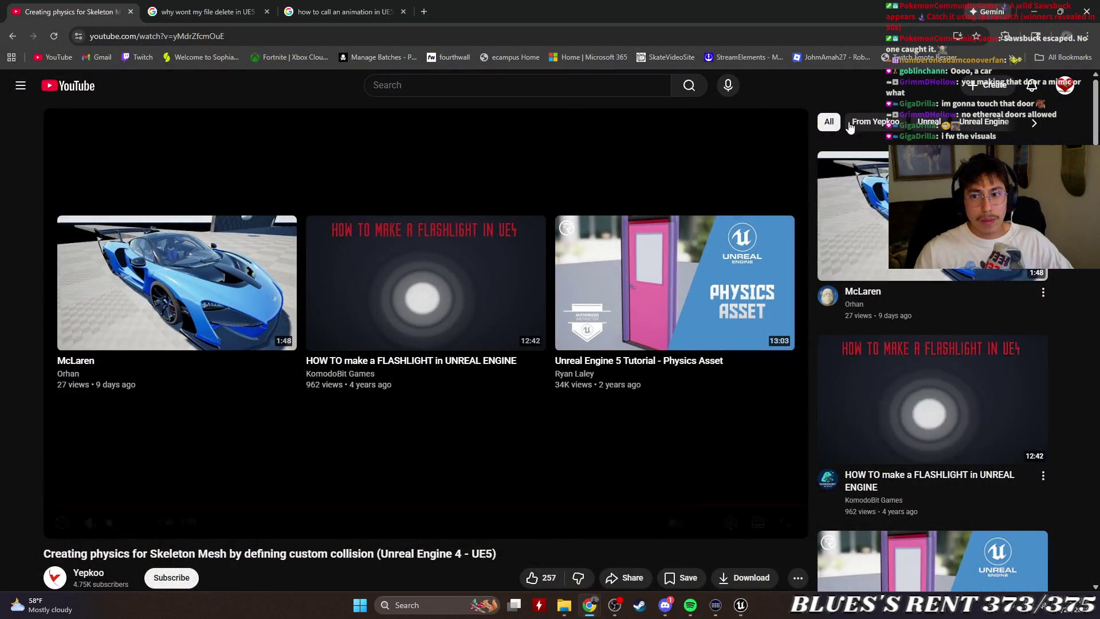
{"action": "left_click", "coordinate": [1066, 86]}
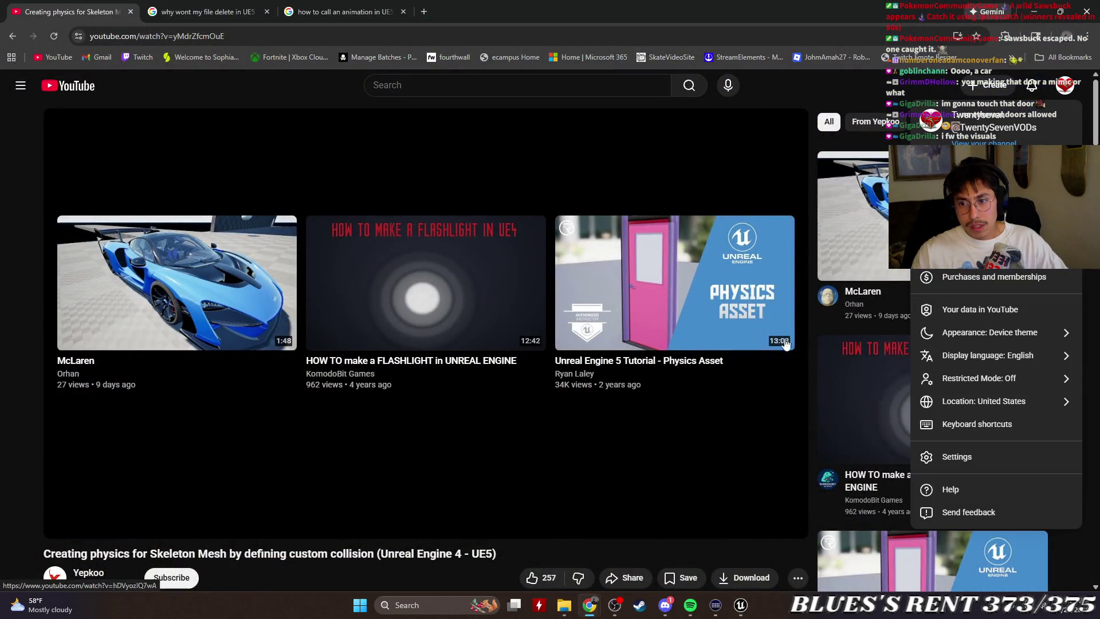
Play 'How to Make a Working Elevator in Unreal Engine 5' from Liked videos.
{"action": "left_click", "coordinate": [21, 85]}
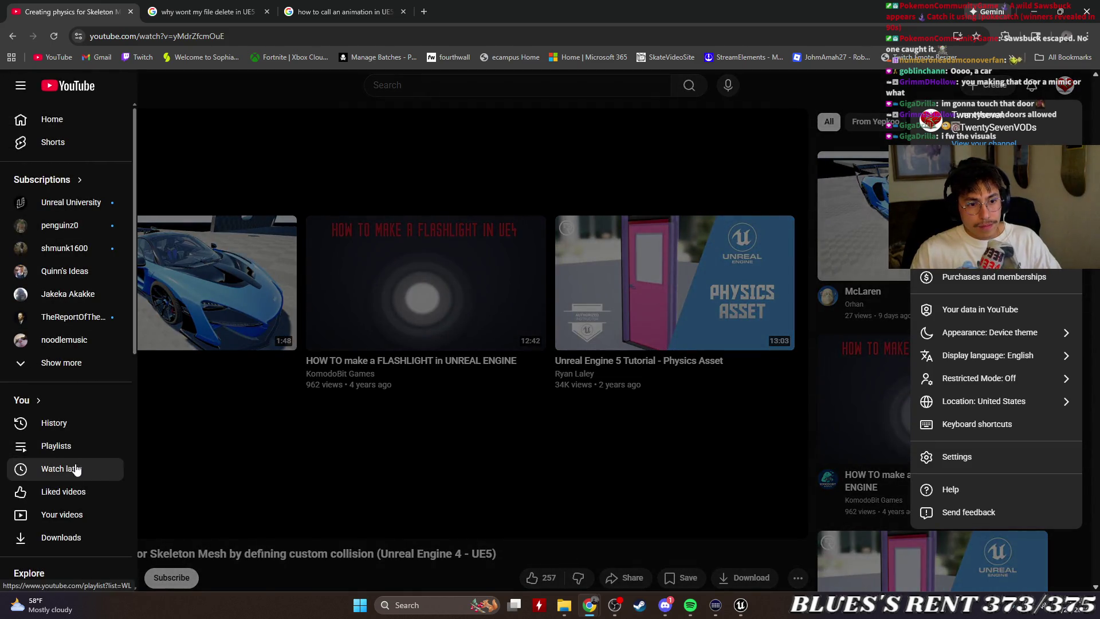
{"action": "left_click", "coordinate": [74, 491]}
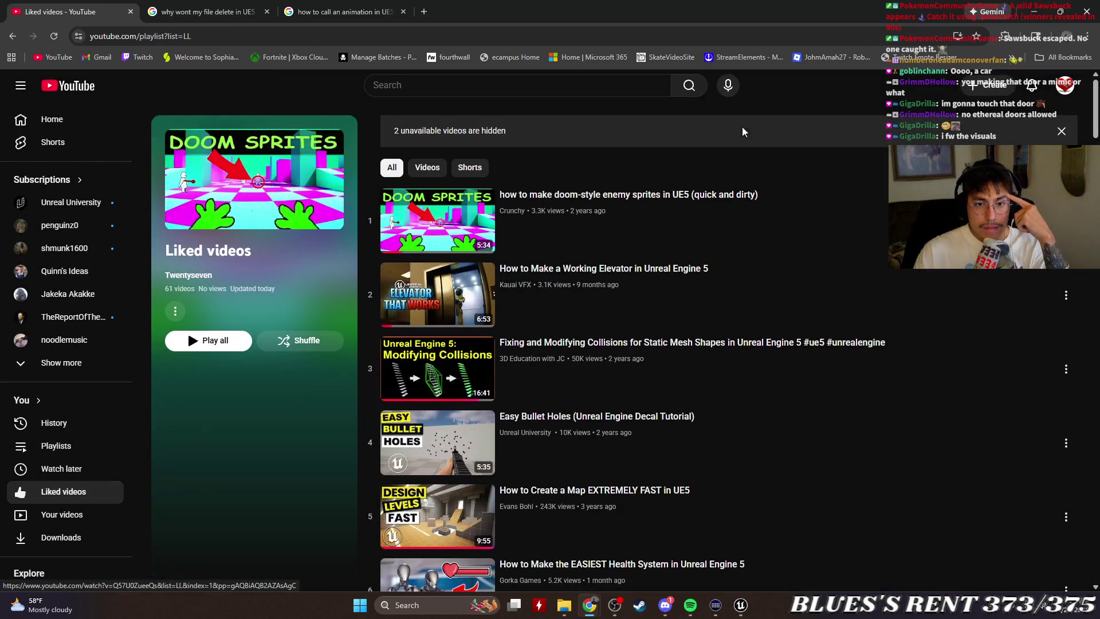
{"action": "left_click", "coordinate": [686, 278]}
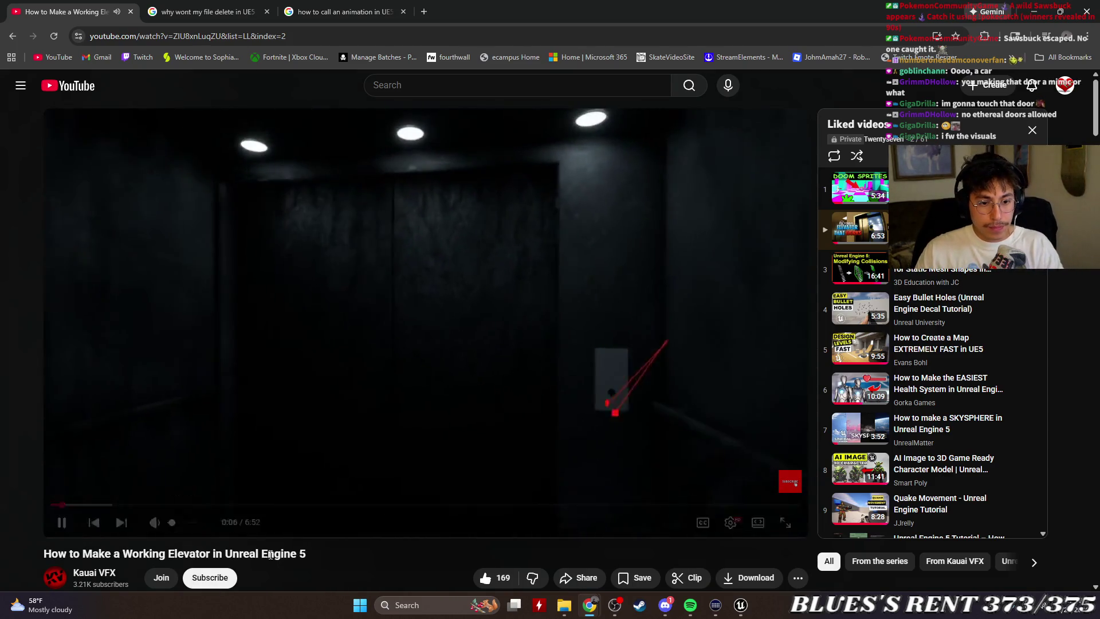
Skip ahead to the elevator Blueprint part, pause around 2:06, and return to Unreal.
{"action": "left_click_drag", "start_coordinate": [106, 506], "coordinate": [89, 508]}
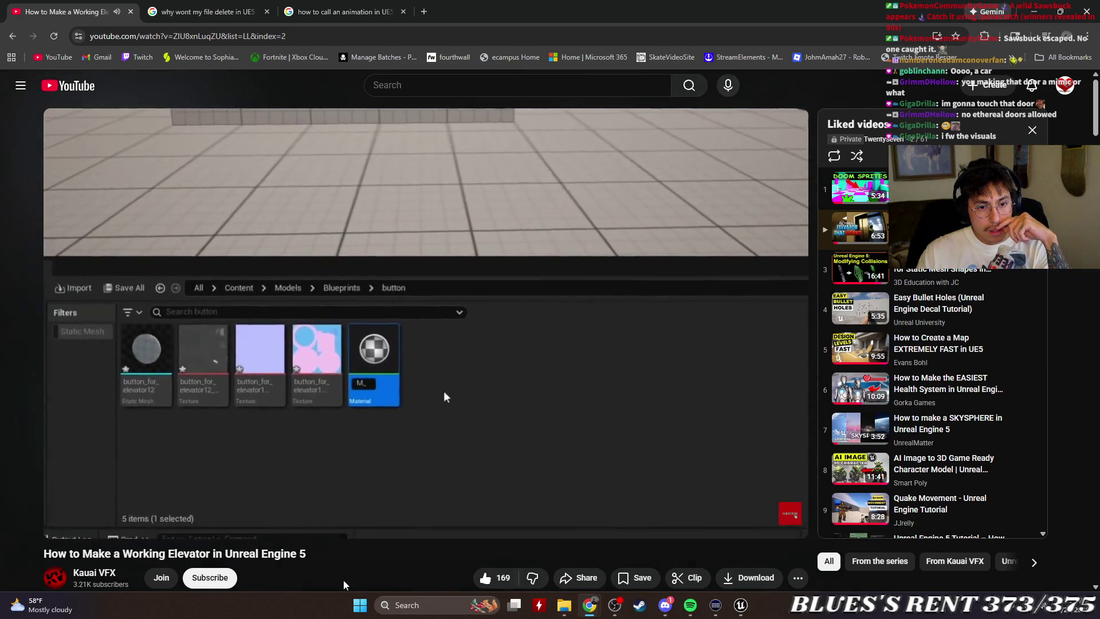
{"action": "left_click", "coordinate": [163, 508]}
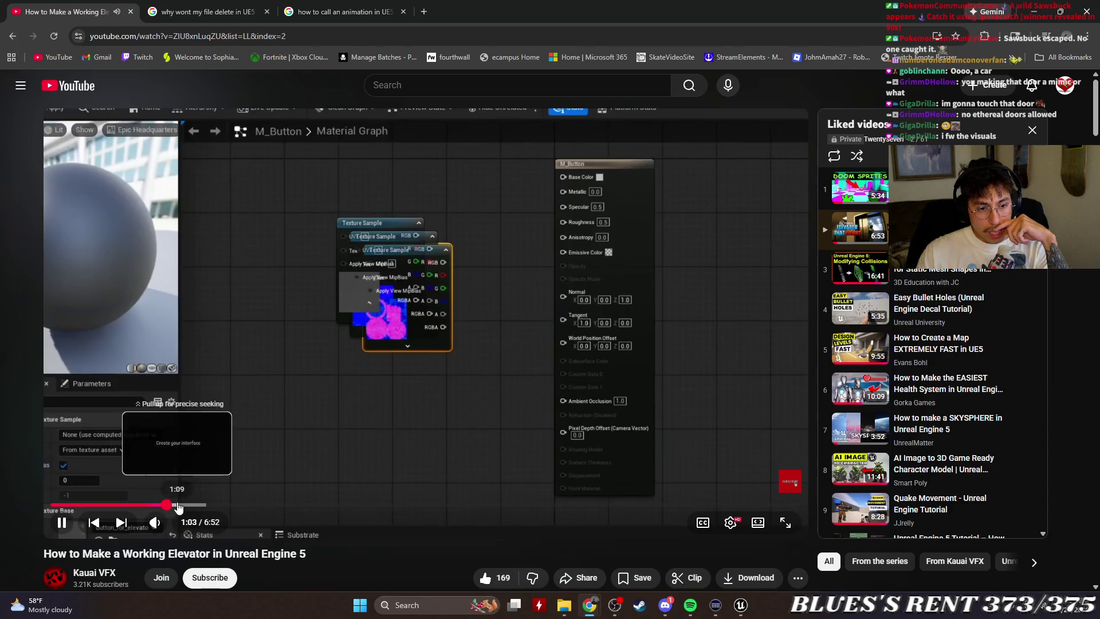
{"action": "left_click", "coordinate": [178, 508]}
{"action": "left_click", "coordinate": [192, 504]}
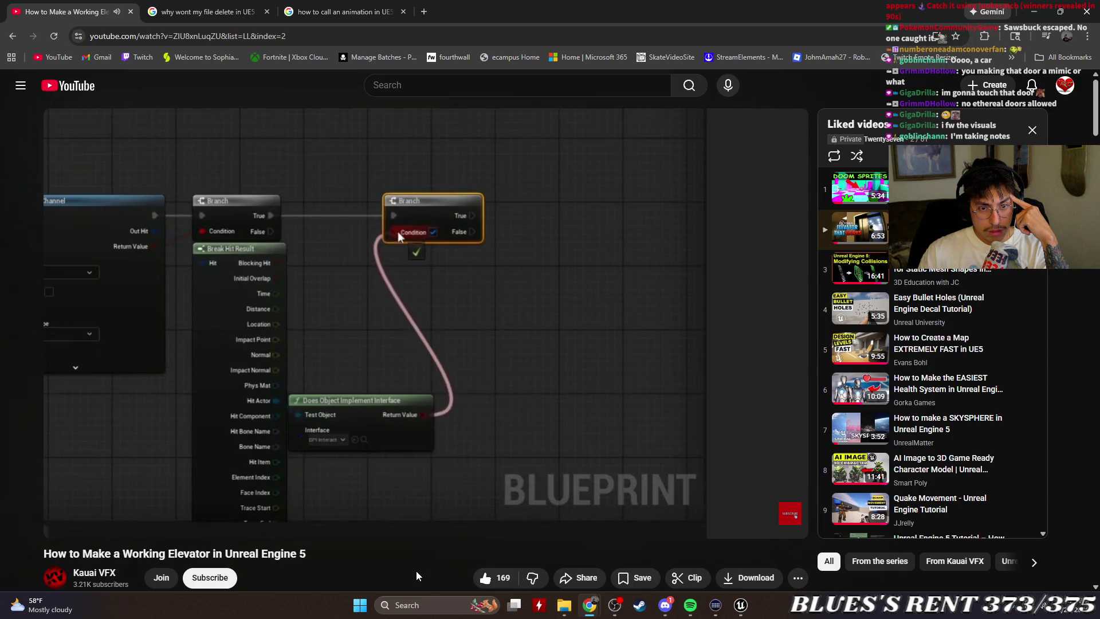
{"action": "key", "text": "Right"}
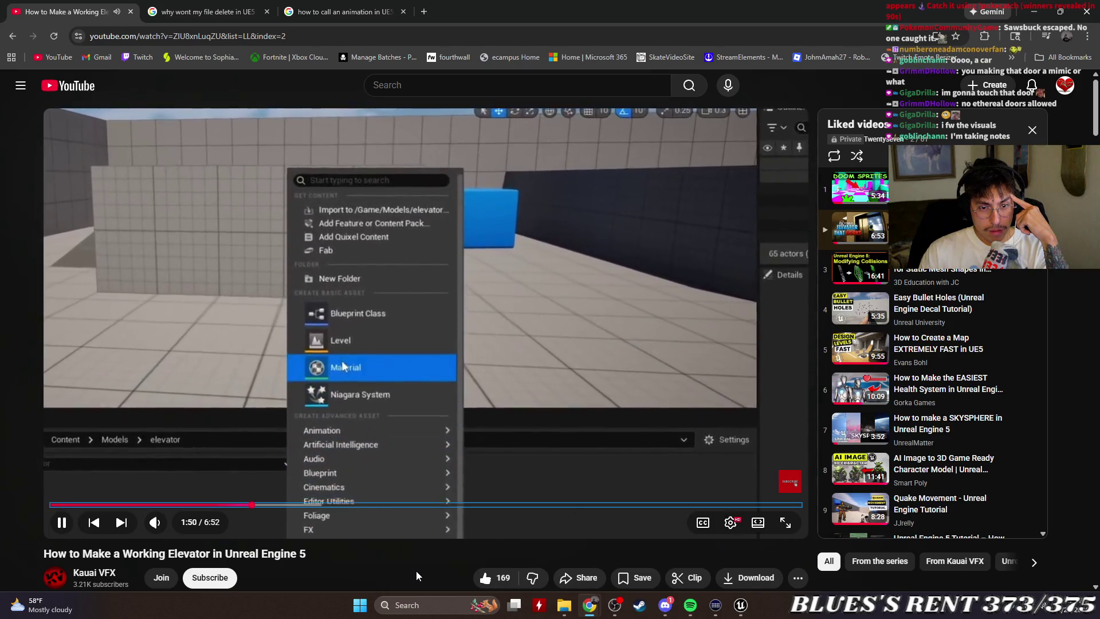
{"action": "key", "text": "Left"}
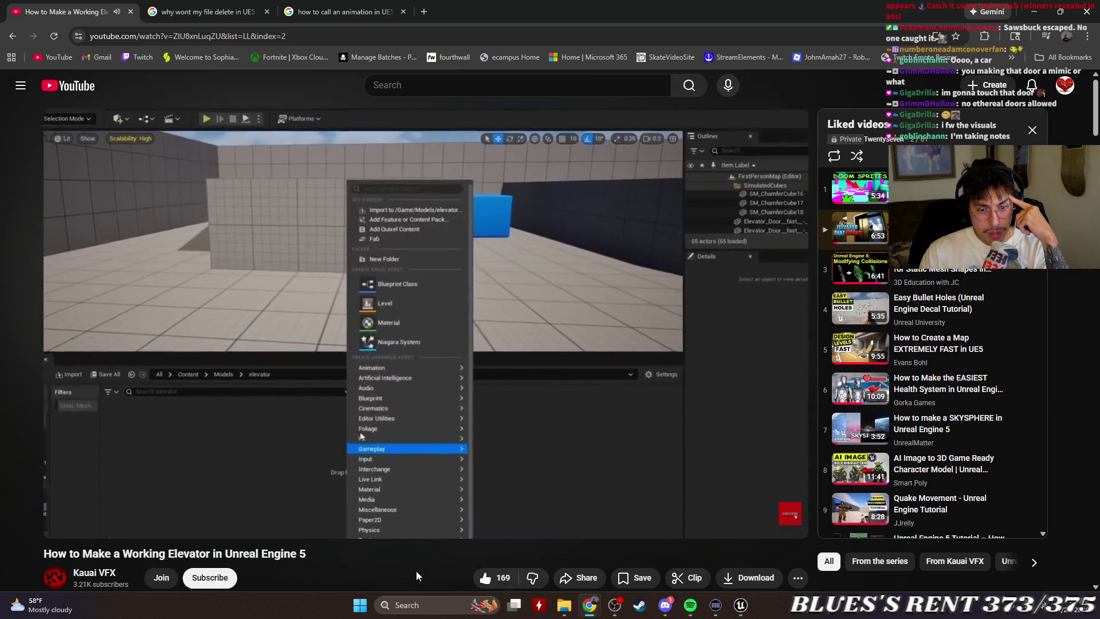
{"action": "key", "text": "Right"}
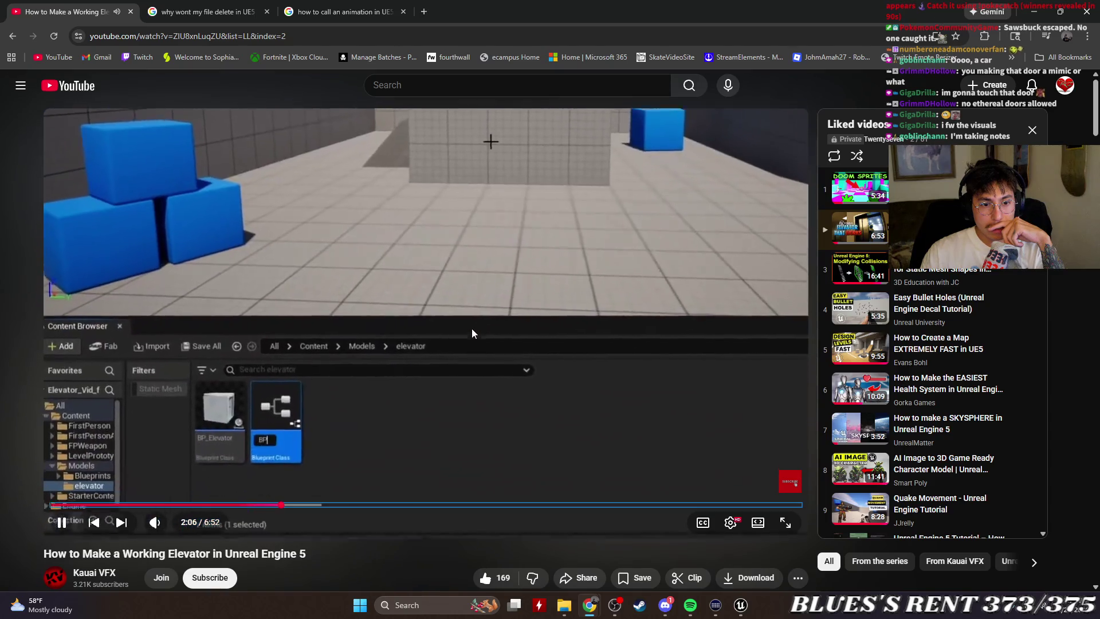
{"action": "left_click", "coordinate": [473, 331]}
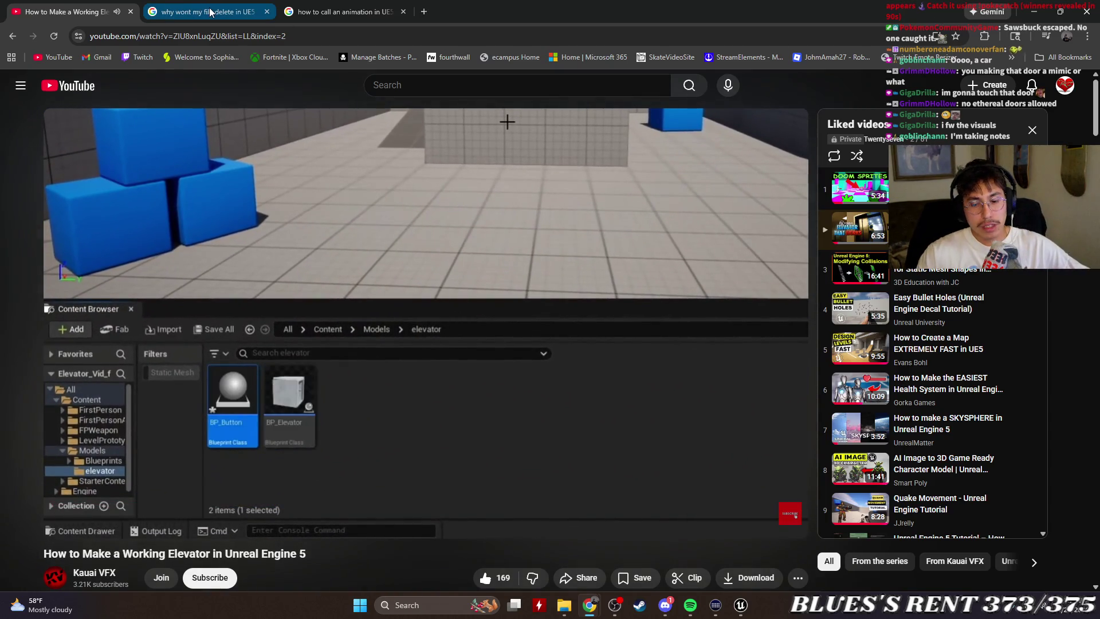
{"action": "key", "text": "alt+Tab"}
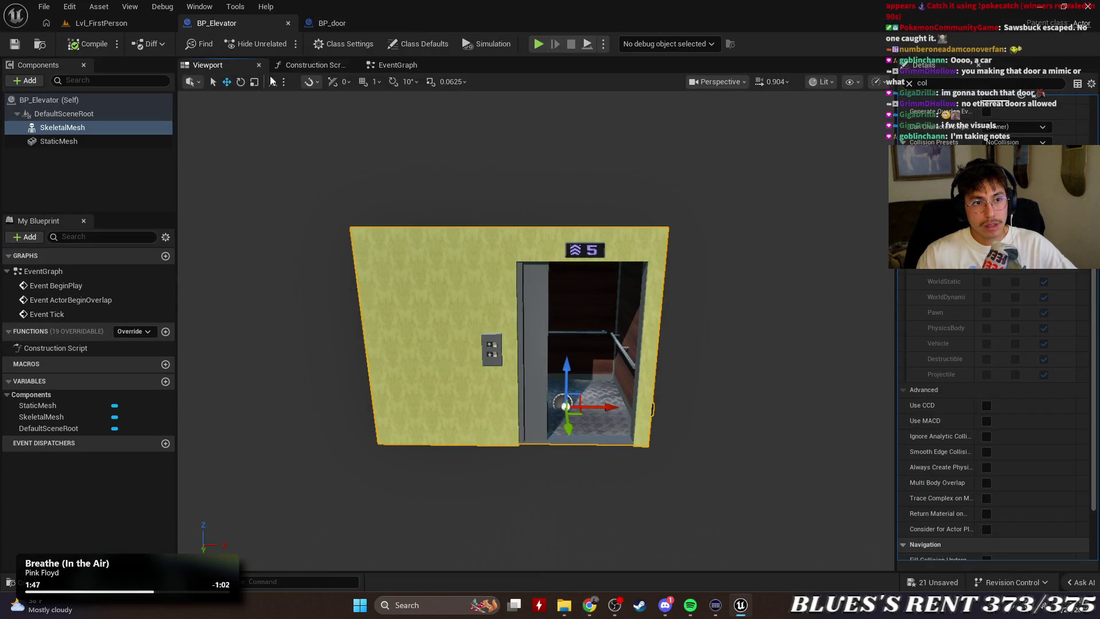
Delete the SkeletalMesh component from BP_Elevator.
{"action": "left_click", "coordinate": [74, 140]}
{"action": "right_click", "coordinate": [74, 141]}
{"action": "right_click", "coordinate": [64, 128]}
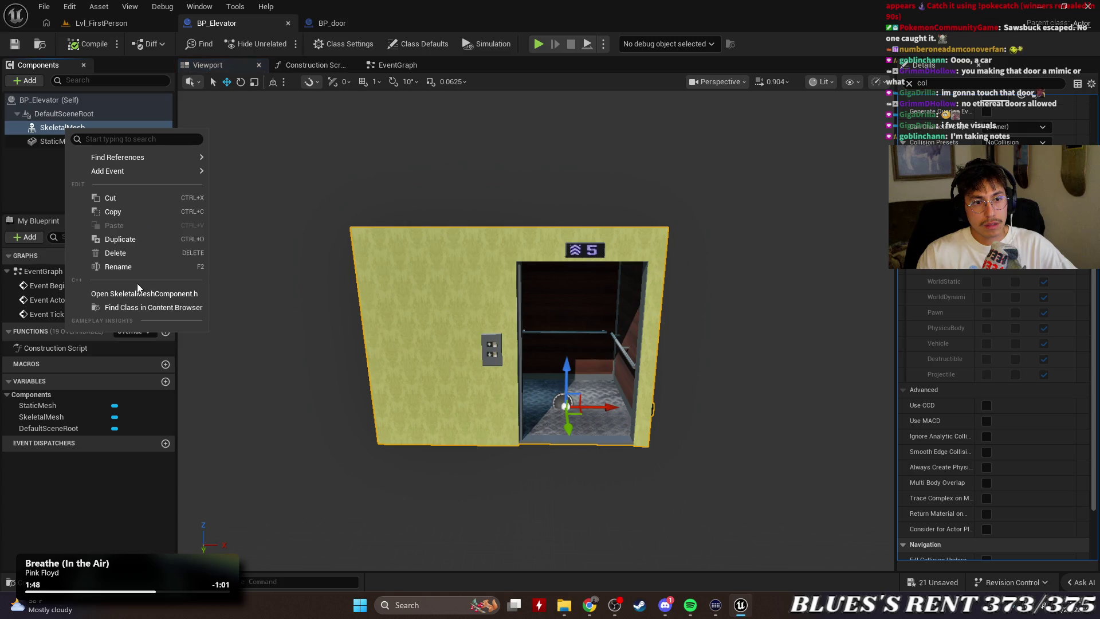
{"action": "left_click", "coordinate": [132, 253]}
{"action": "left_click", "coordinate": [76, 126]}
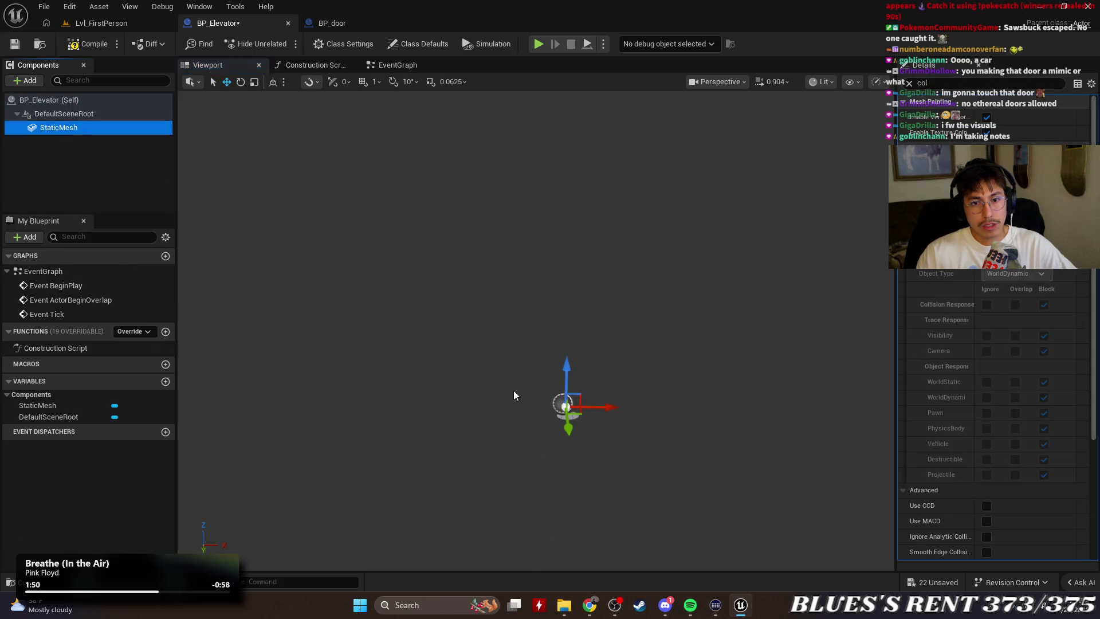
Search the physical material picker for 'ele', then close it without choosing anything.
{"action": "left_click", "coordinate": [1009, 258]}
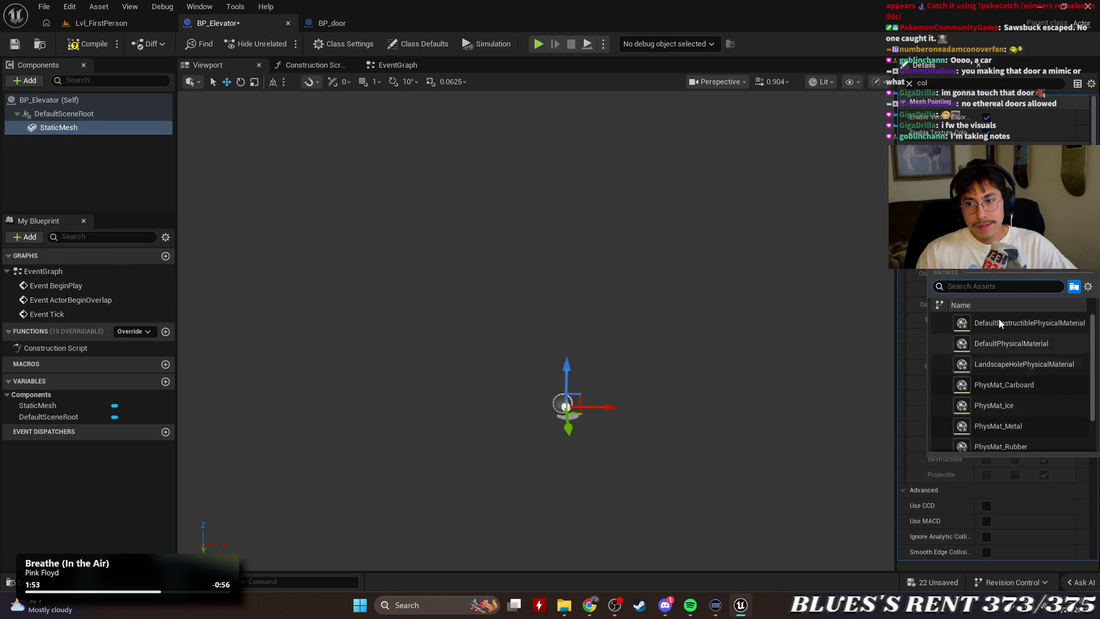
{"action": "type", "text": "ele"}
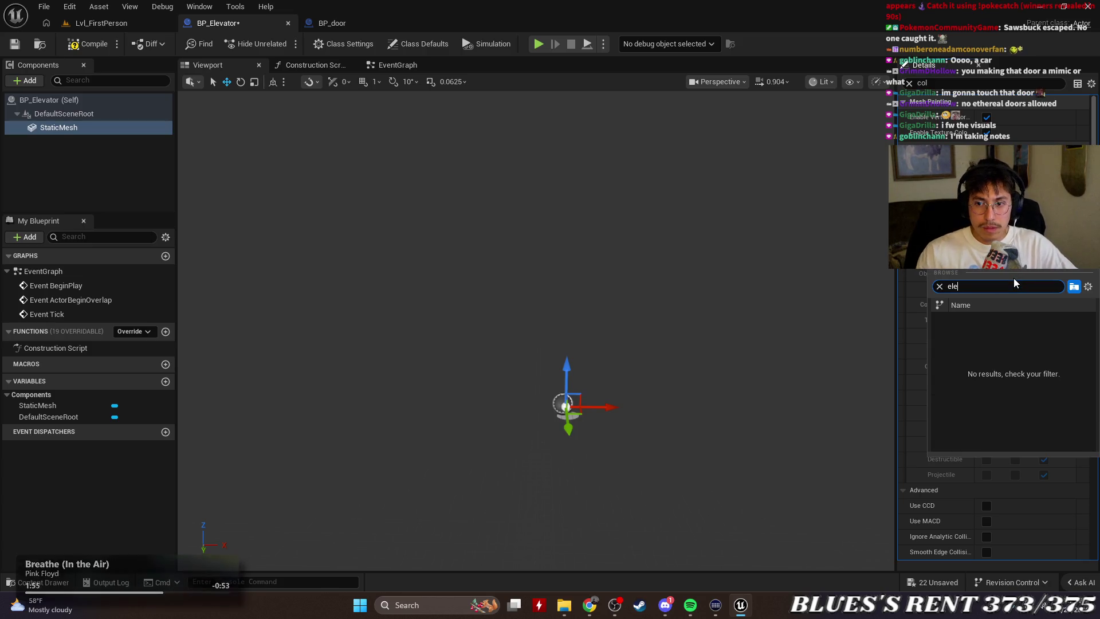
{"action": "key", "text": "BackSpace"}
{"action": "key", "text": "BackSpace"}
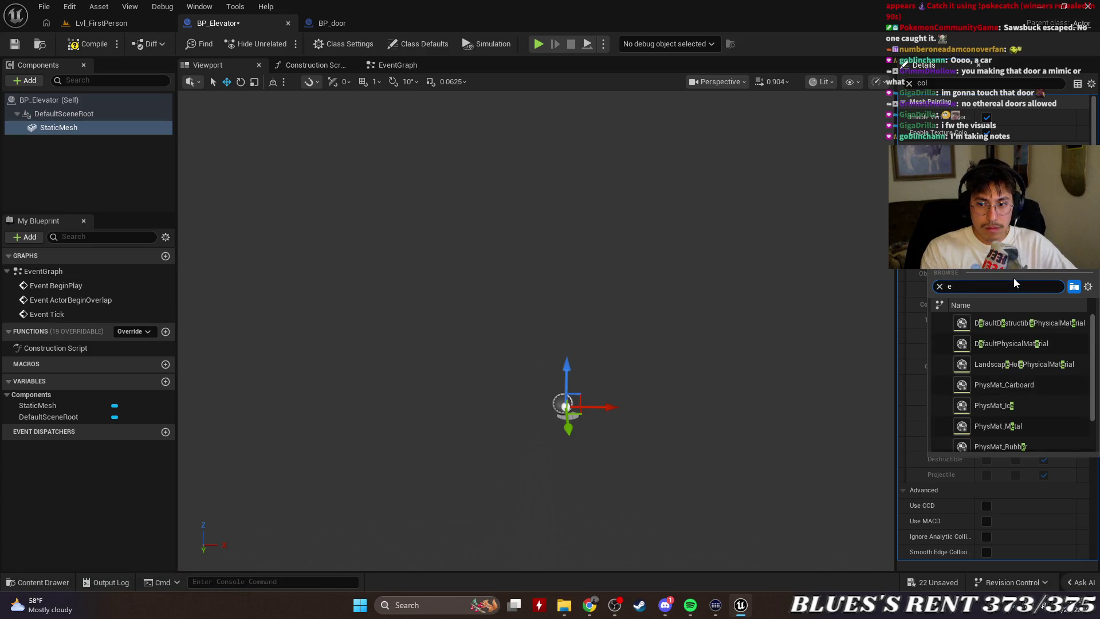
{"action": "scroll", "coordinate": [1009, 331], "scroll_direction": "down", "scroll_amount": 2}
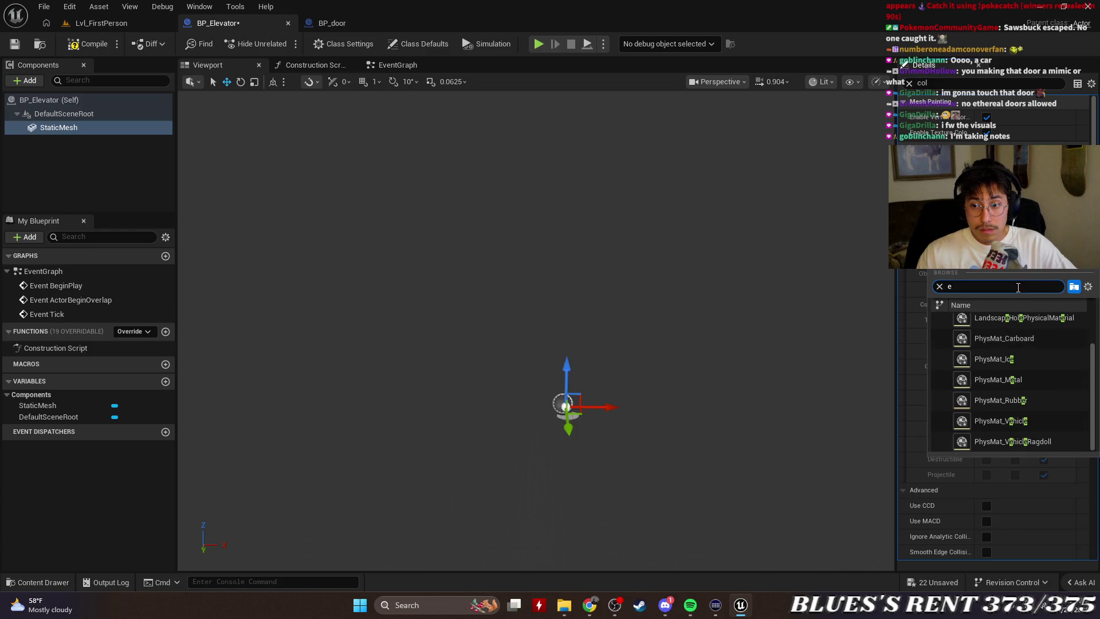
{"action": "key", "text": "BackSpace"}
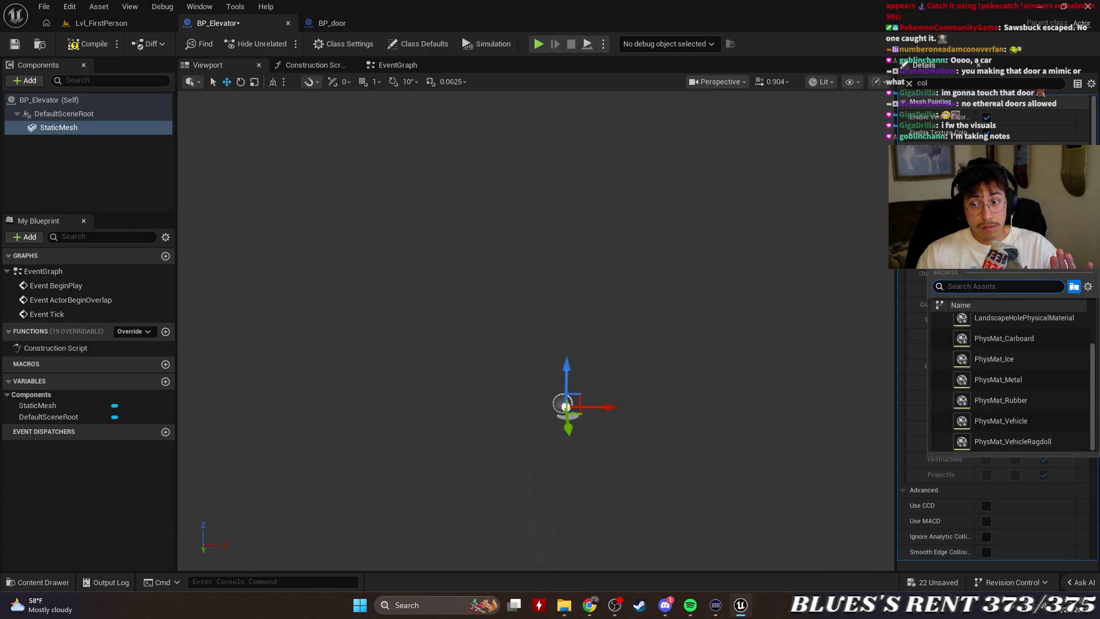
{"action": "key", "text": "Escape"}
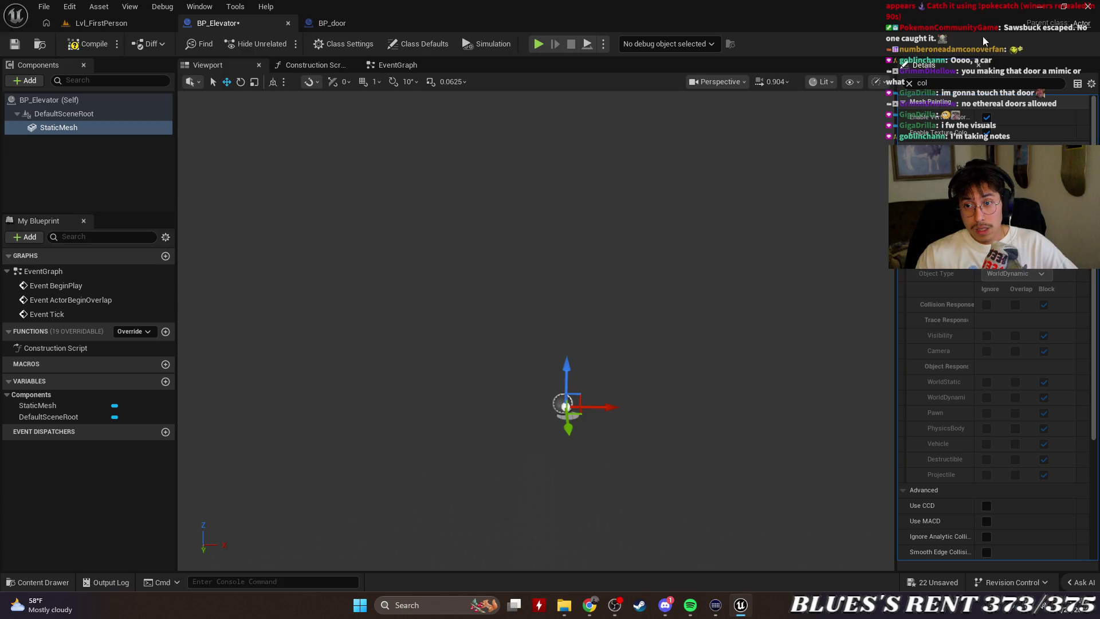
Clear the Details filter and assign the elevator static mesh to the StaticMesh component.
{"action": "left_click", "coordinate": [909, 84]}
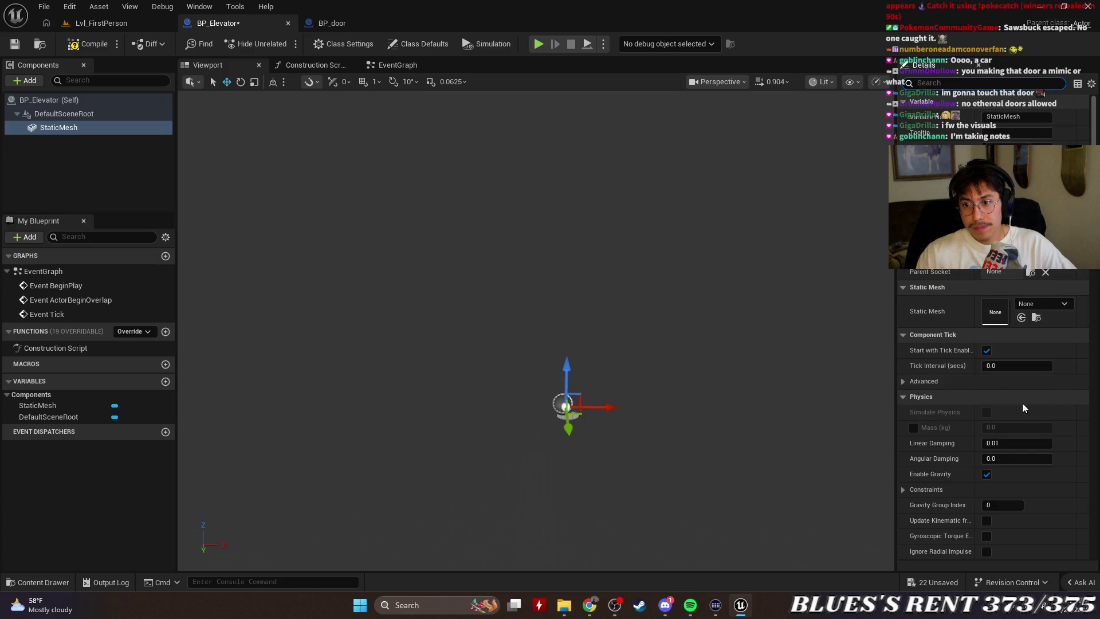
{"action": "left_click", "coordinate": [1061, 305]}
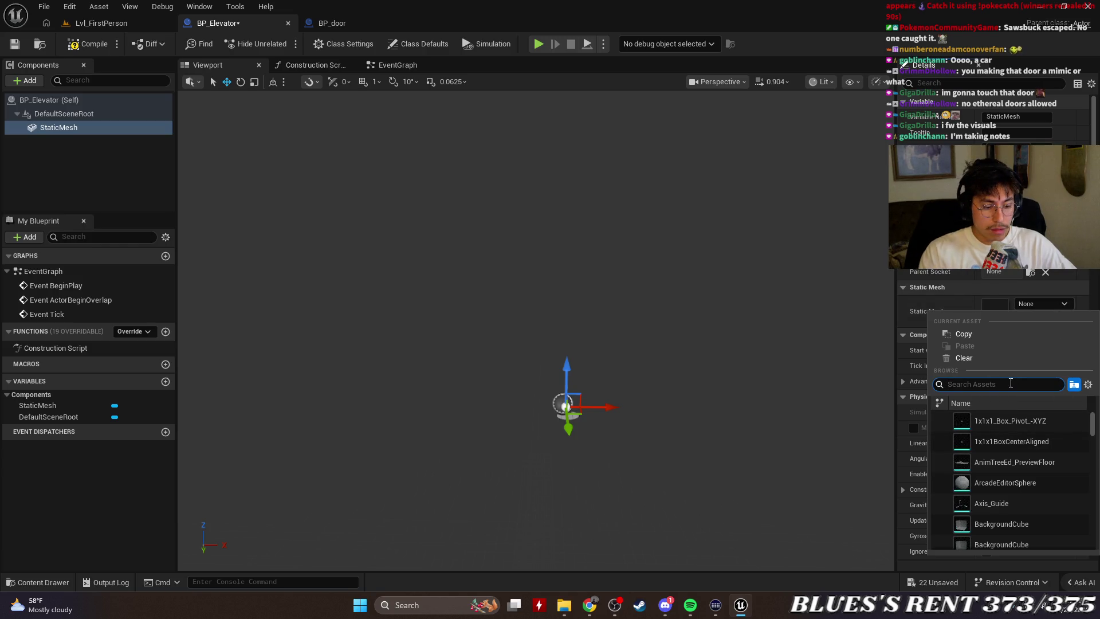
{"action": "type", "text": "elev"}
{"action": "left_click", "coordinate": [1013, 422]}
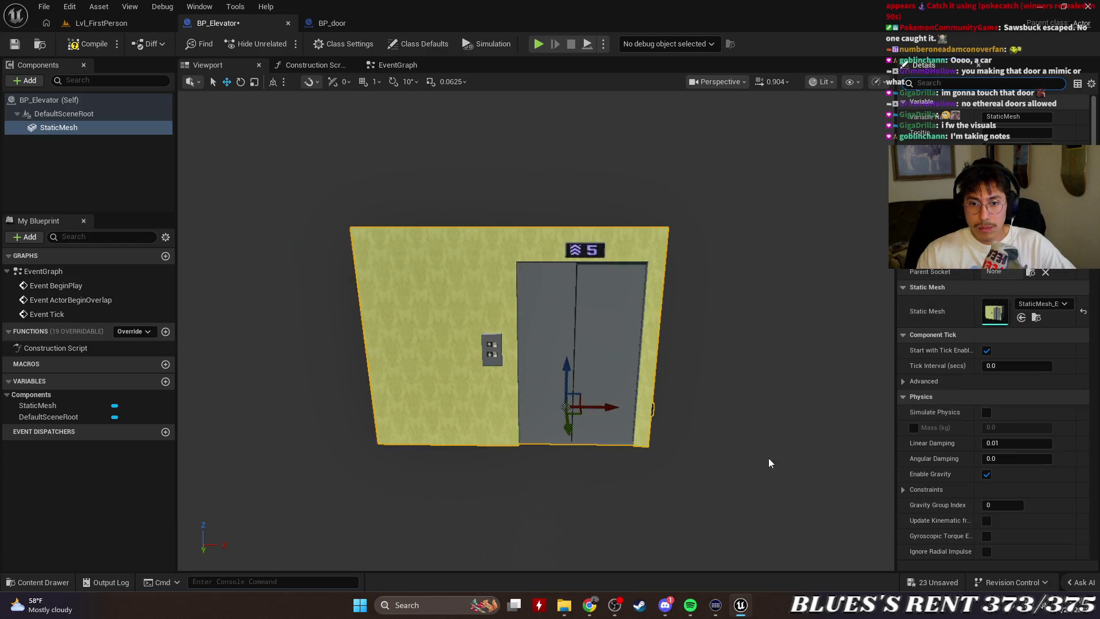
{"action": "scroll", "coordinate": [688, 373], "scroll_direction": "down", "scroll_amount": 2}
Scroll through the StaticMesh component's Details settings.
{"action": "scroll", "coordinate": [593, 292], "scroll_direction": "up", "scroll_amount": 4}
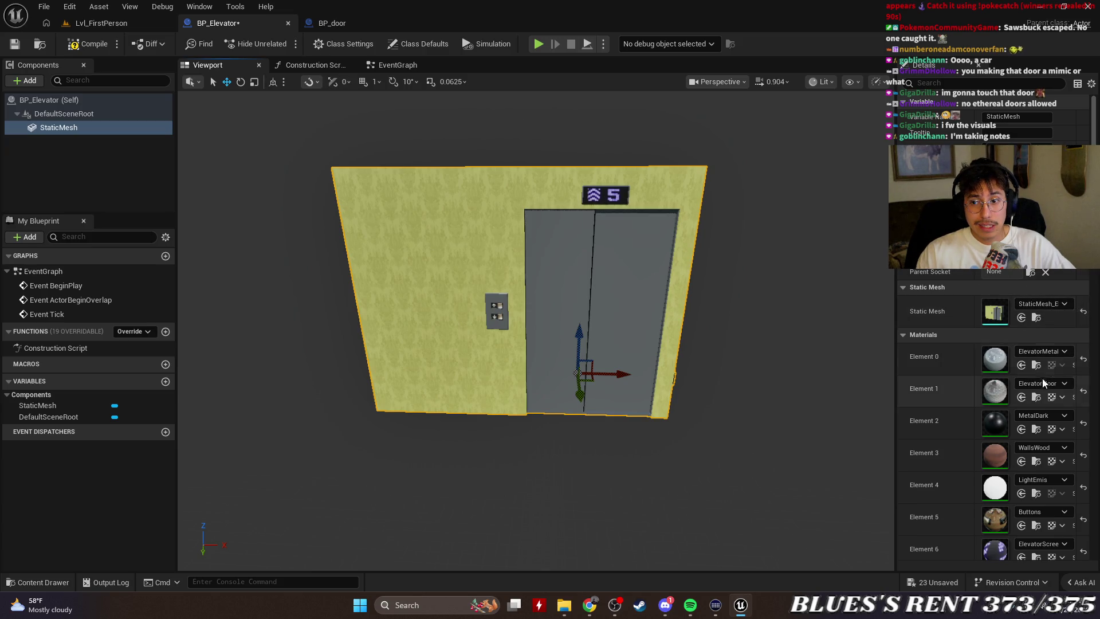
{"action": "scroll", "coordinate": [1043, 378], "scroll_direction": "down", "scroll_amount": 5}
{"action": "scroll", "coordinate": [1047, 451], "scroll_direction": "down", "scroll_amount": 5}
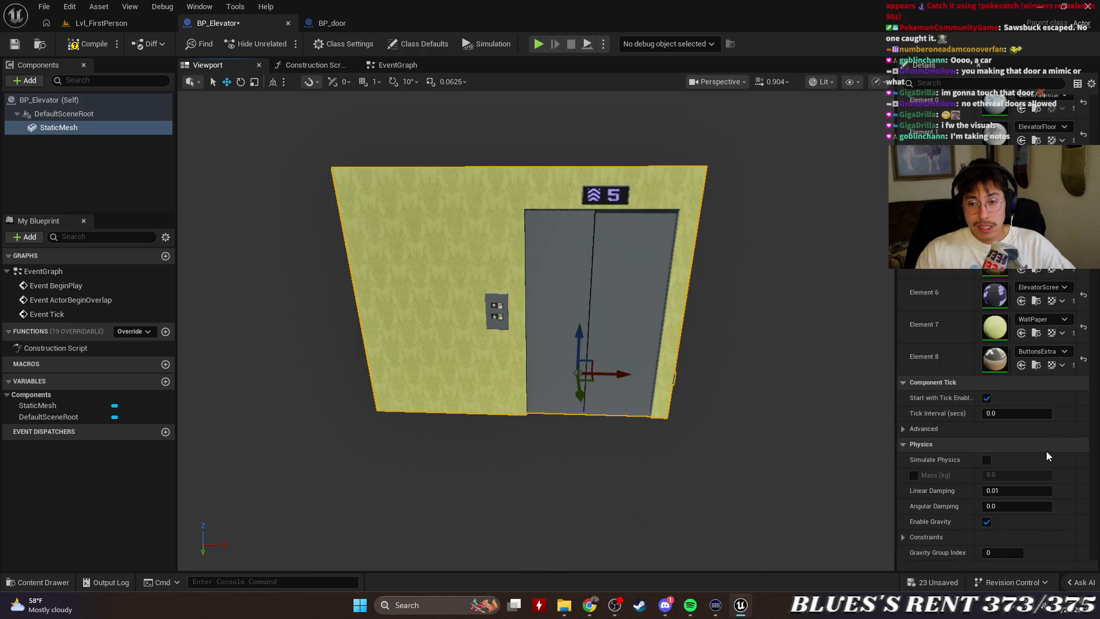
{"action": "scroll", "coordinate": [992, 348], "scroll_direction": "down", "scroll_amount": 10}
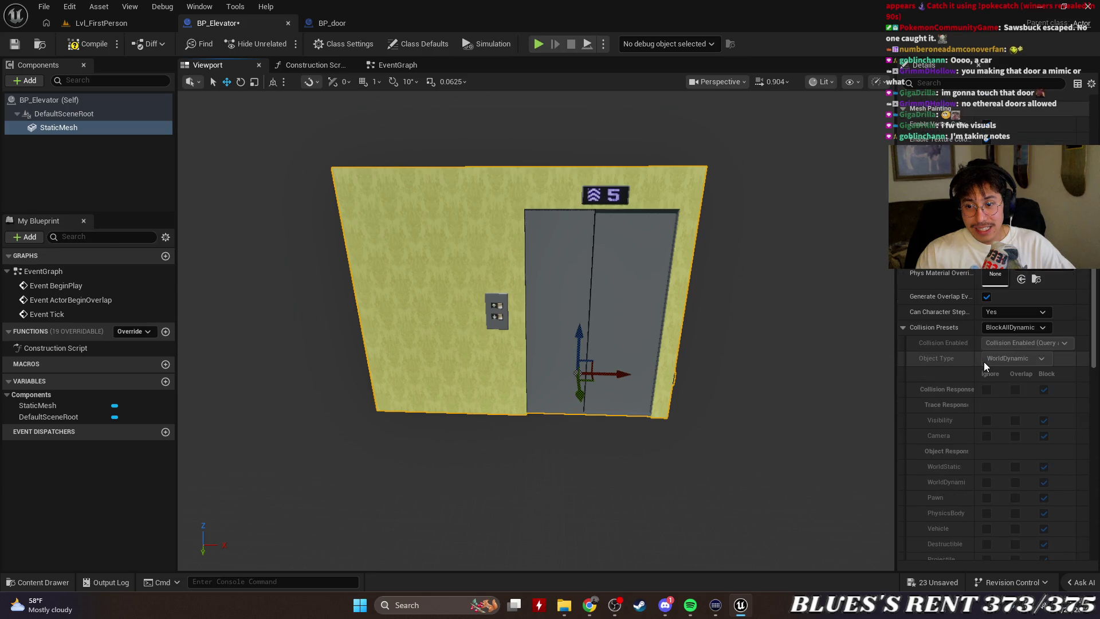
{"action": "scroll", "coordinate": [984, 362], "scroll_direction": "down", "scroll_amount": 10}
{"action": "scroll", "coordinate": [985, 363], "scroll_direction": "down", "scroll_amount": 2}
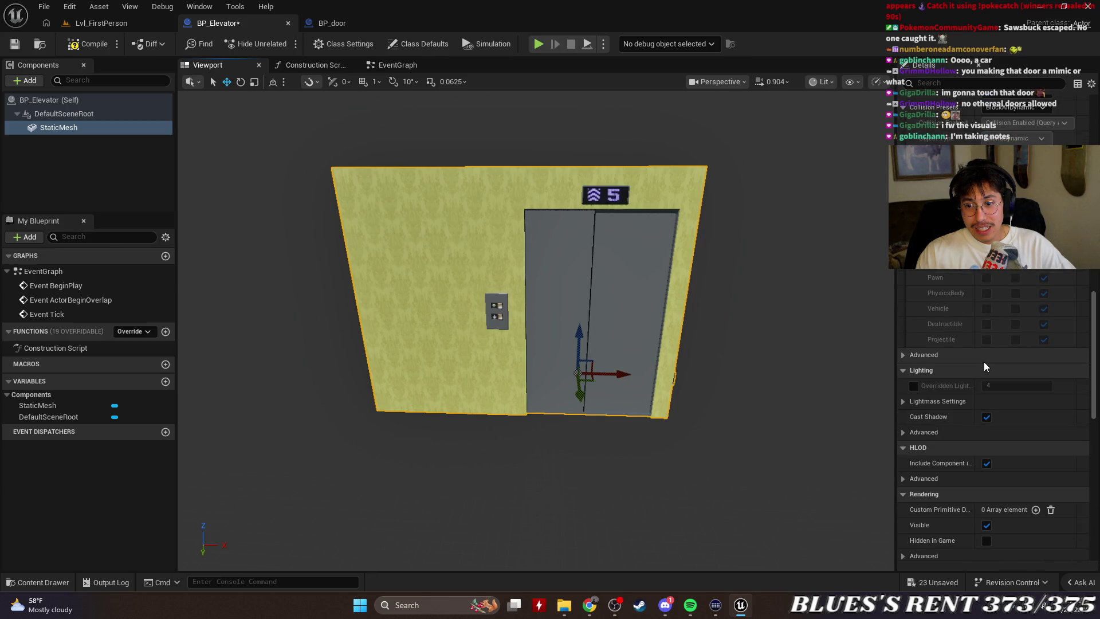
{"action": "scroll", "coordinate": [984, 362], "scroll_direction": "down", "scroll_amount": 10}
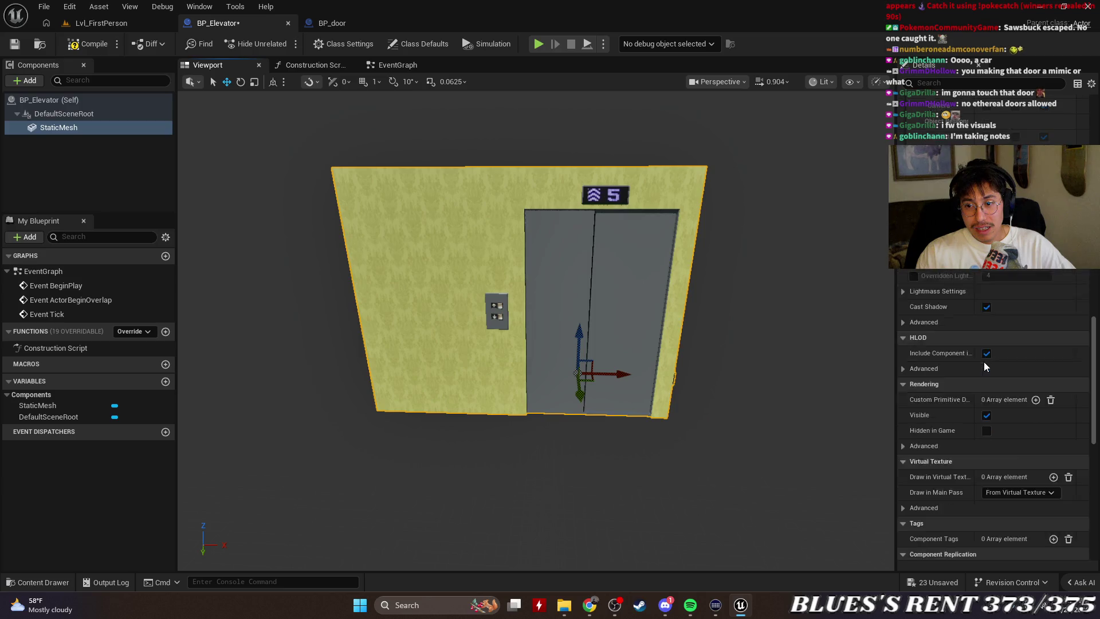
{"action": "scroll", "coordinate": [984, 362], "scroll_direction": "down", "scroll_amount": 5}
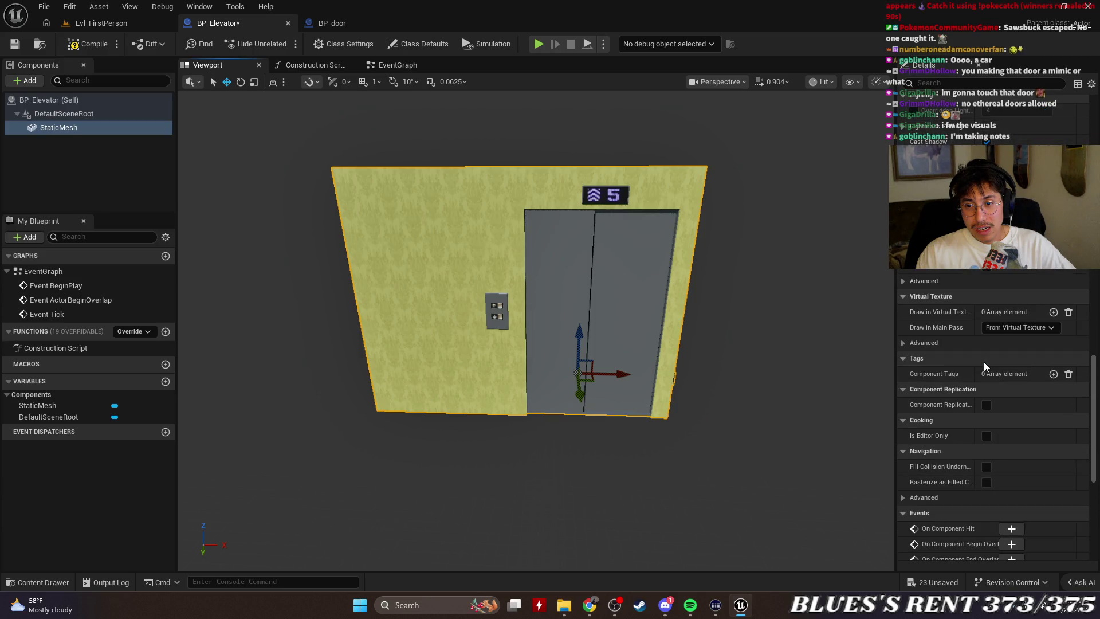
{"action": "scroll", "coordinate": [984, 362], "scroll_direction": "down", "scroll_amount": 6}
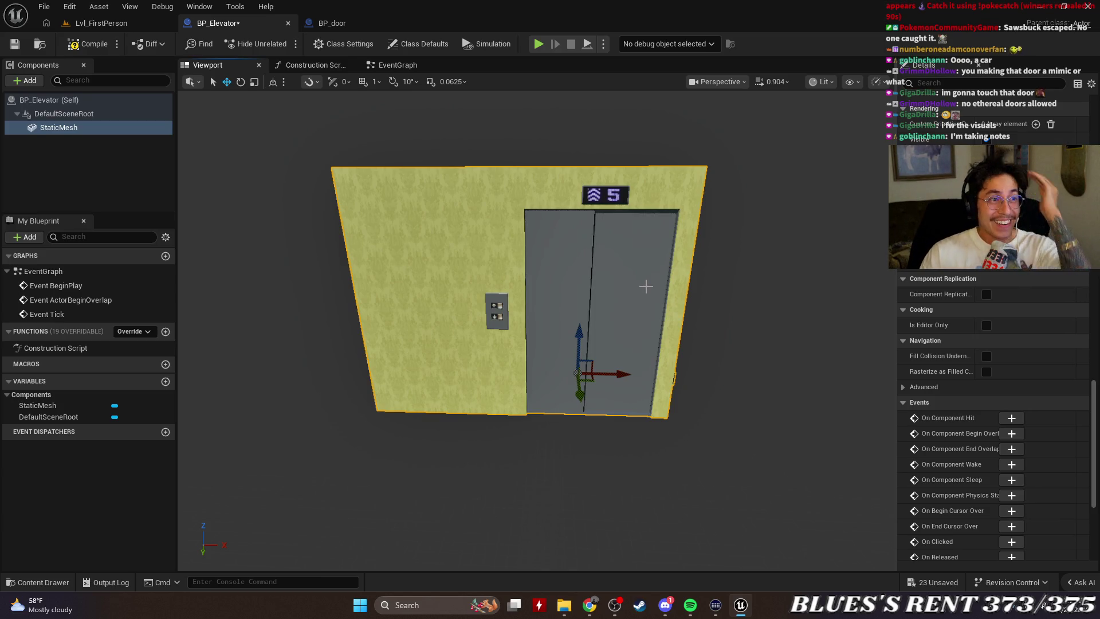
Deselect StaticMesh and cycle through Lvl_FirstPerson and BP_Elevator to the BP_door blueprint.
{"action": "left_click", "coordinate": [74, 167]}
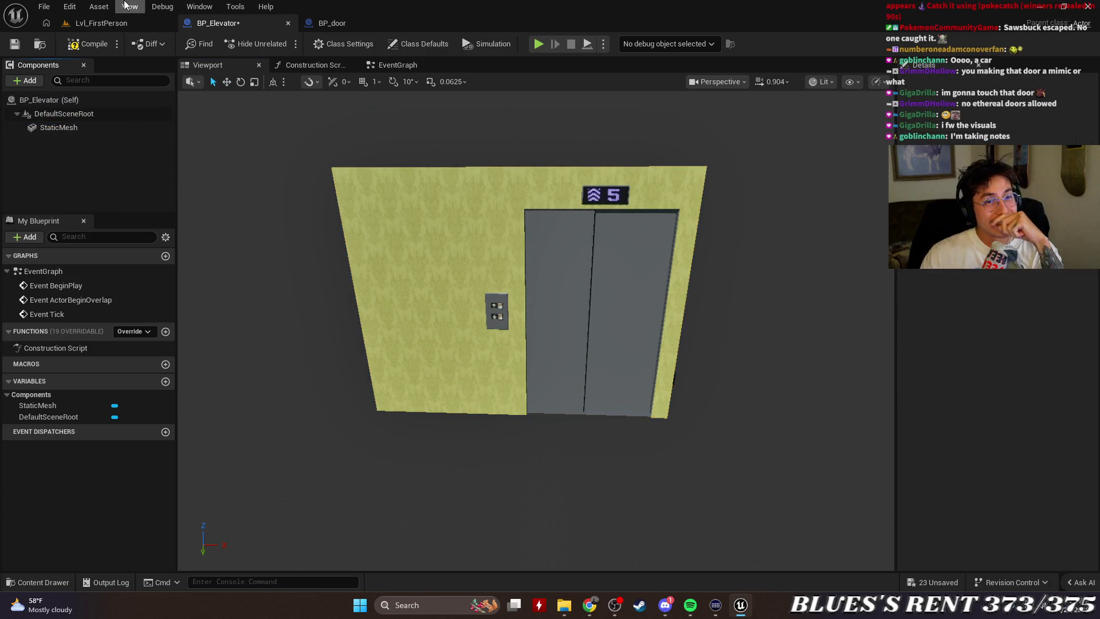
{"action": "left_click", "coordinate": [115, 23]}
{"action": "left_click", "coordinate": [235, 23]}
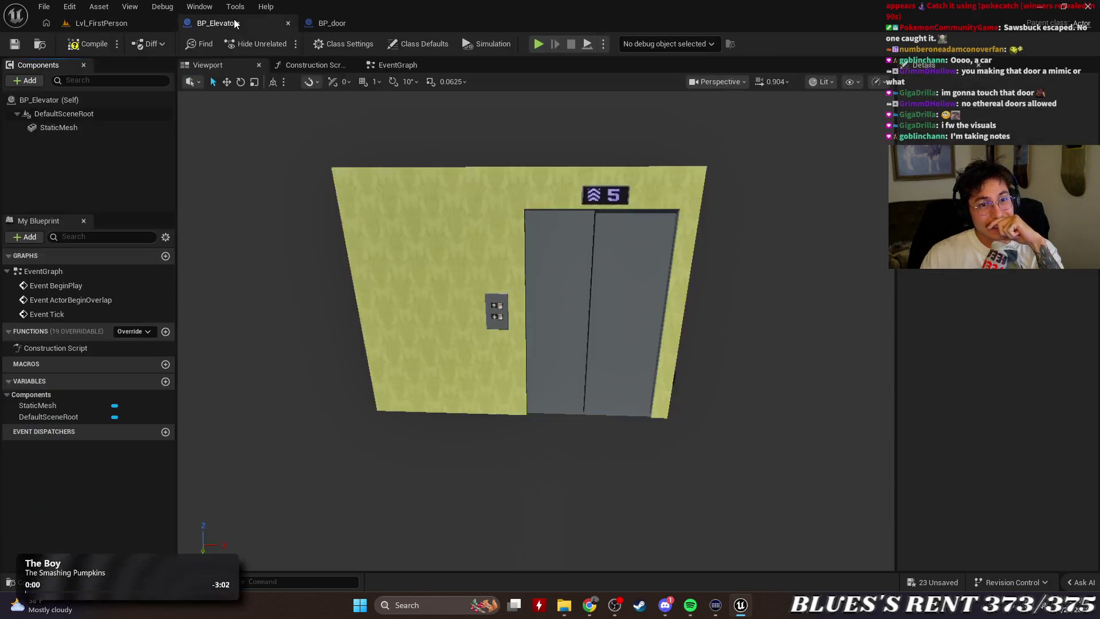
{"action": "left_click", "coordinate": [353, 22]}
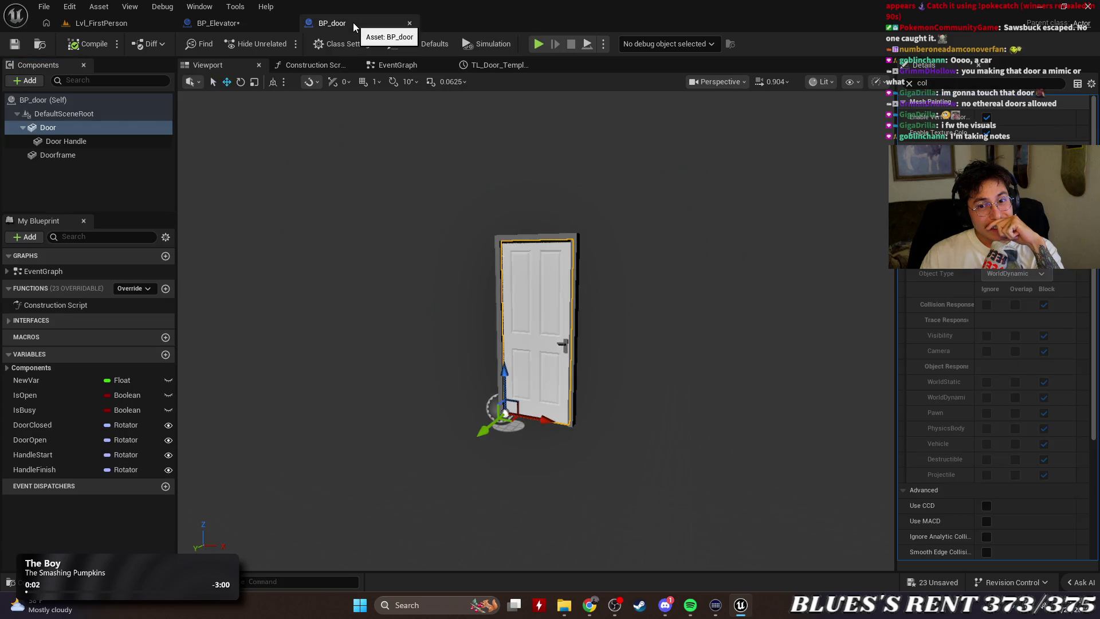
Close BP_door, select BP_Elevator's StaticMesh component, and return to the Lvl_FirstPerson level.
{"action": "left_click", "coordinate": [409, 23]}
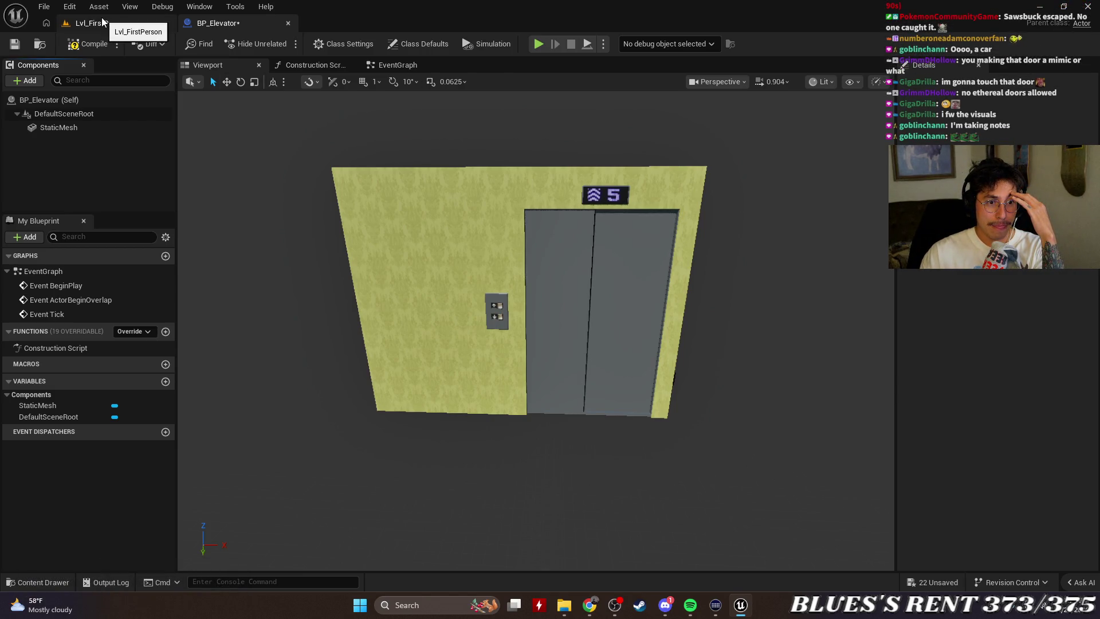
{"action": "left_click", "coordinate": [564, 259]}
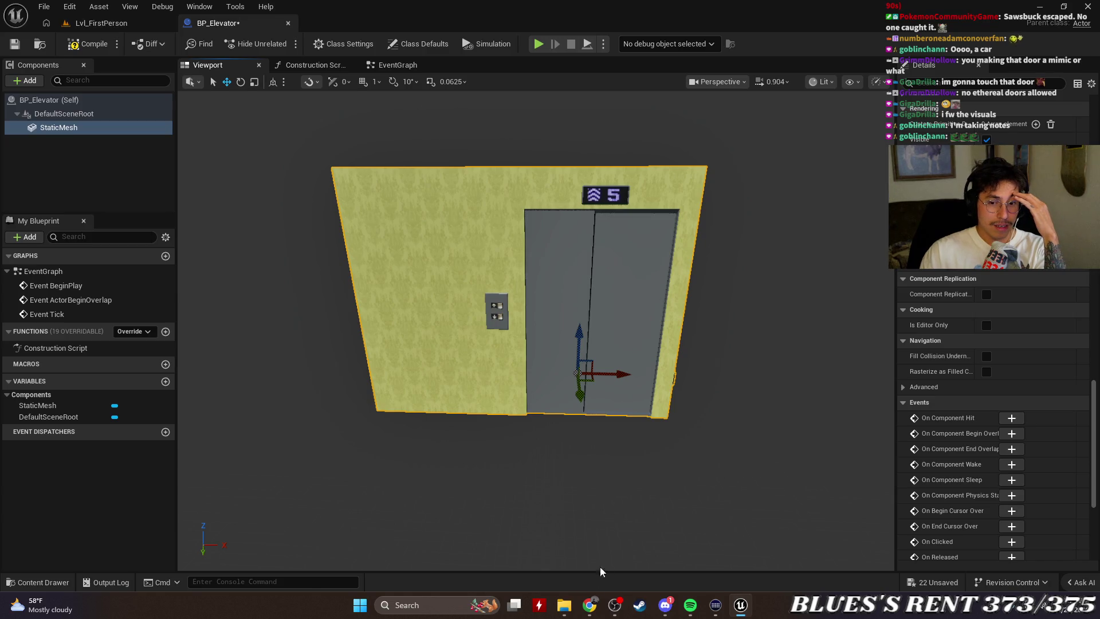
{"action": "left_click", "coordinate": [113, 24]}
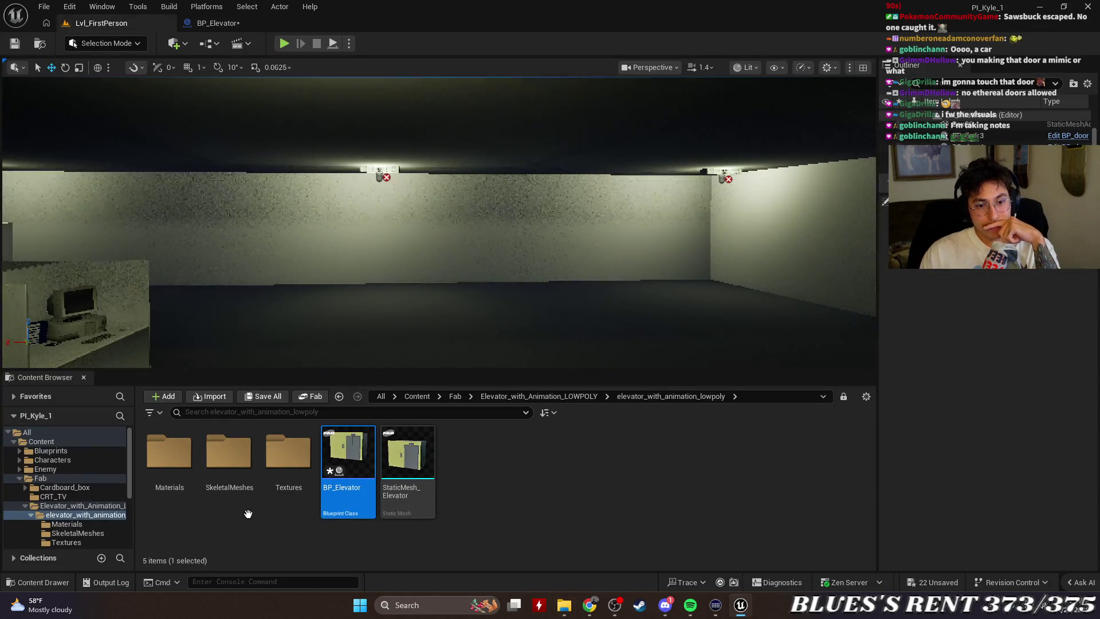
Browse the SkeletalMeshes and Materials folders, then return to BP_Elevator with StaticMesh deselected.
{"action": "left_click", "coordinate": [605, 499]}
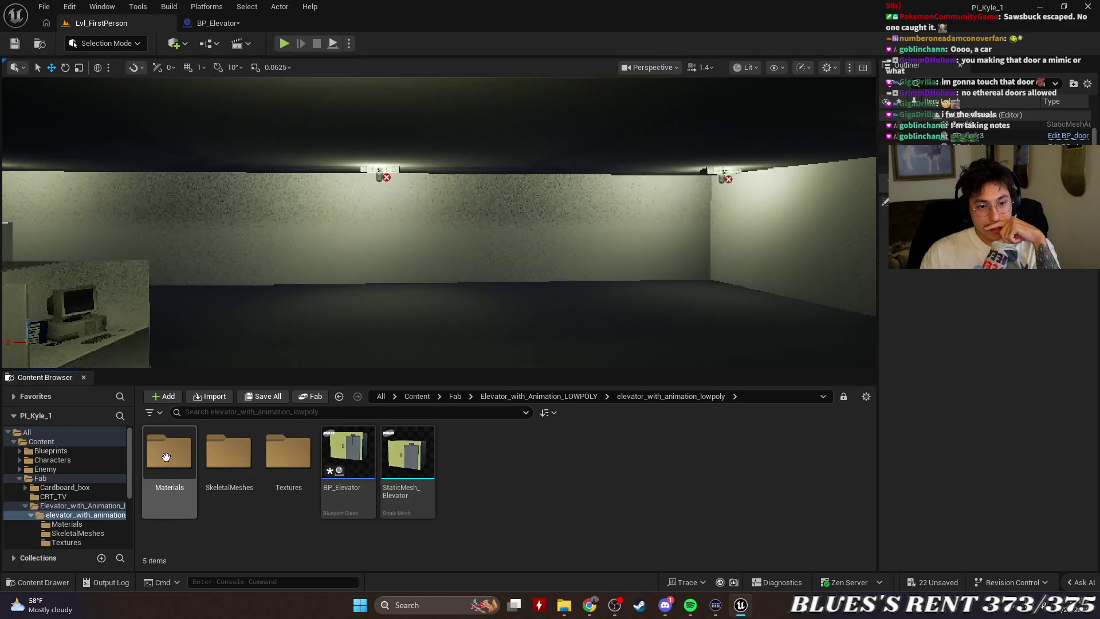
{"action": "double_click", "coordinate": [218, 455]}
{"action": "key", "text": "alt+Left"}
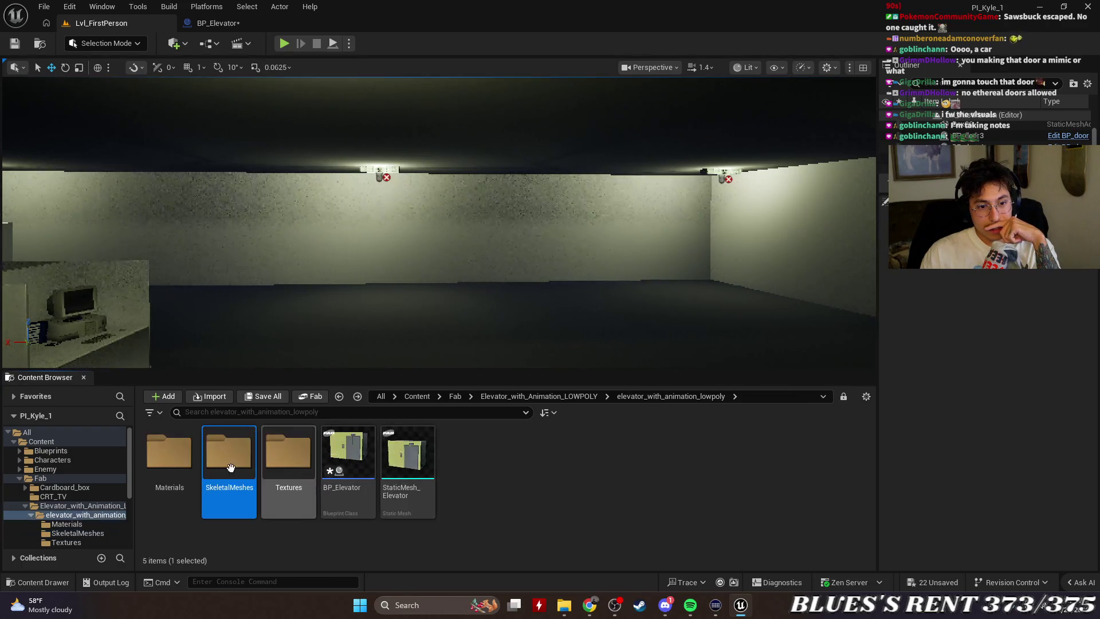
{"action": "double_click", "coordinate": [170, 453]}
{"action": "key", "text": "alt+Left"}
{"action": "double_click", "coordinate": [232, 449]}
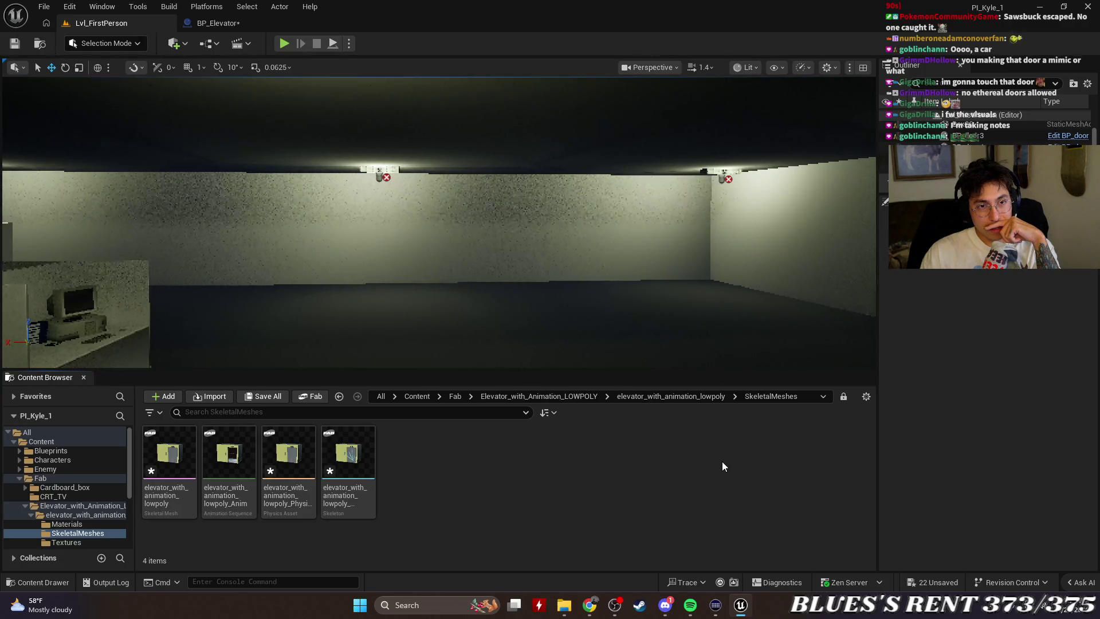
{"action": "left_click", "coordinate": [258, 30]}
{"action": "left_click", "coordinate": [759, 357]}
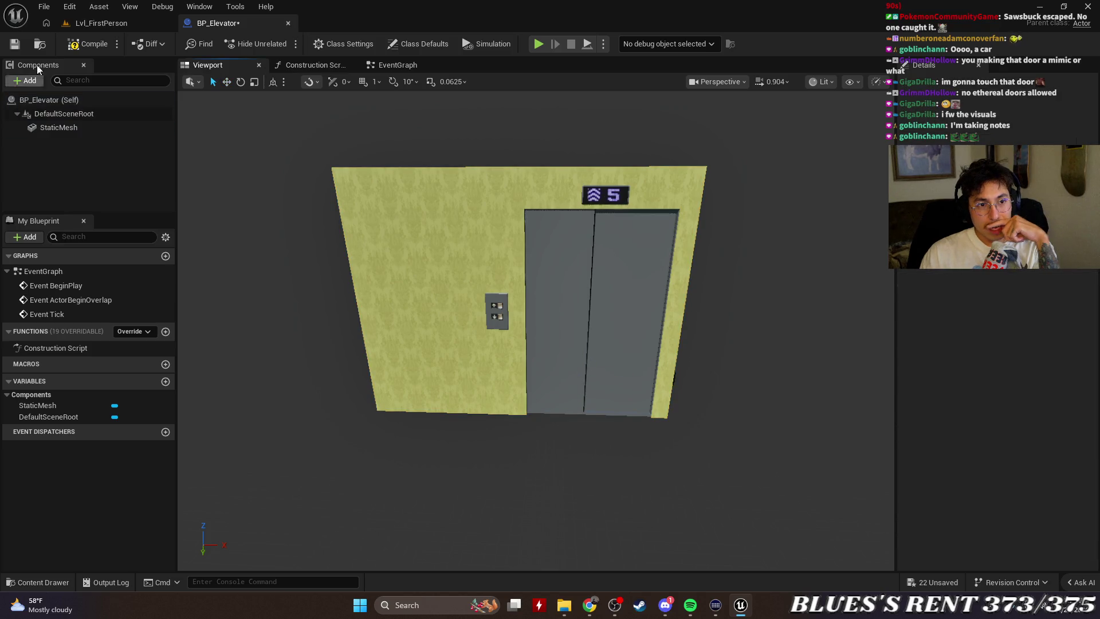
Delete the StaticMesh component so BP_Elevator keeps only DefaultSceneRoot.
{"action": "left_click", "coordinate": [130, 28]}
{"action": "left_click", "coordinate": [290, 25]}
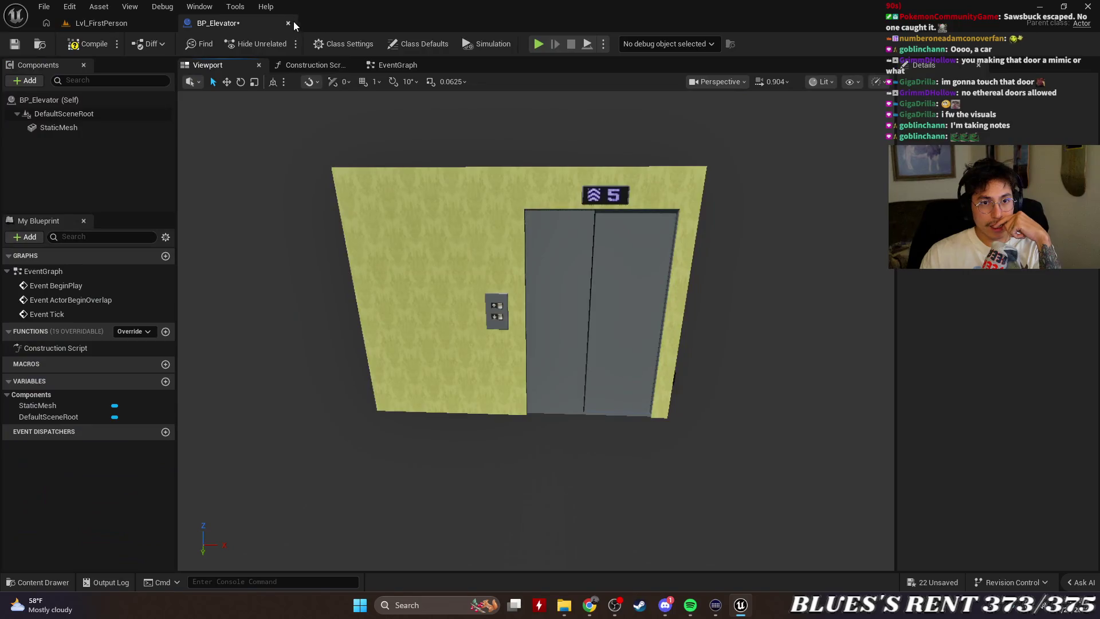
{"action": "left_click", "coordinate": [111, 127]}
{"action": "key", "text": "Delete"}
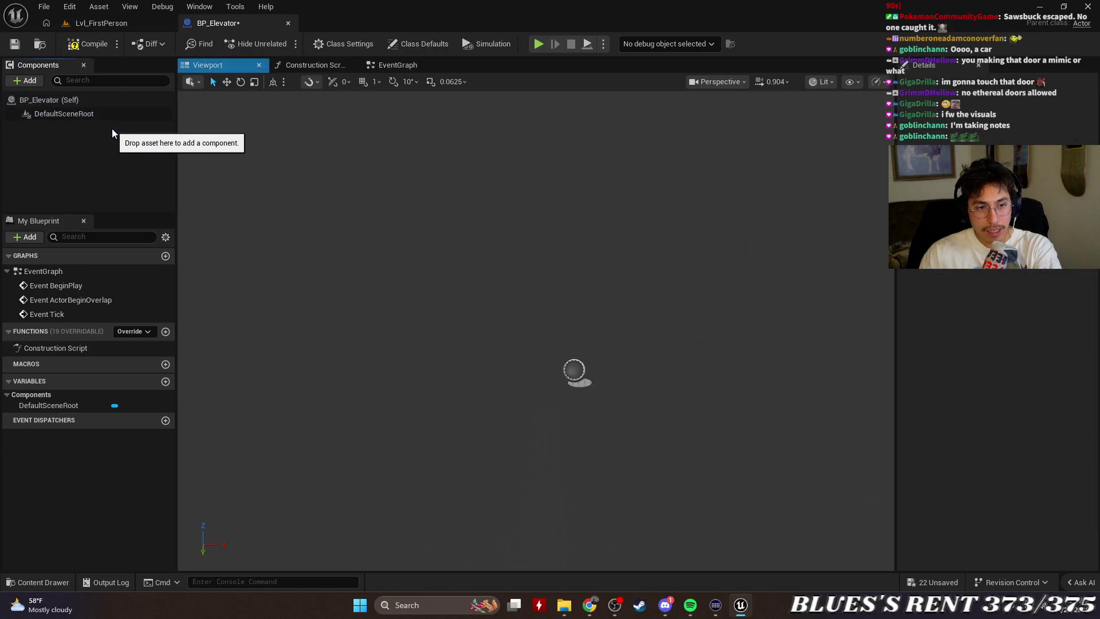
Back in Lvl_FirstPerson, open the elevator_with_animation_lowpoly skeletal mesh in its editor.
{"action": "left_click", "coordinate": [105, 24]}
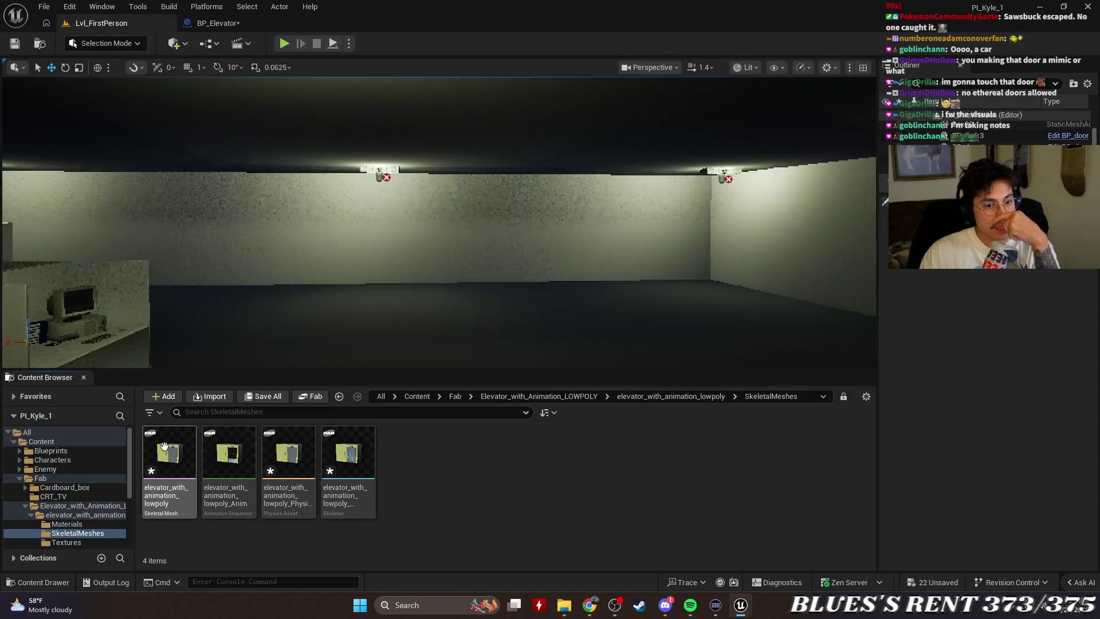
{"action": "left_click", "coordinate": [278, 456]}
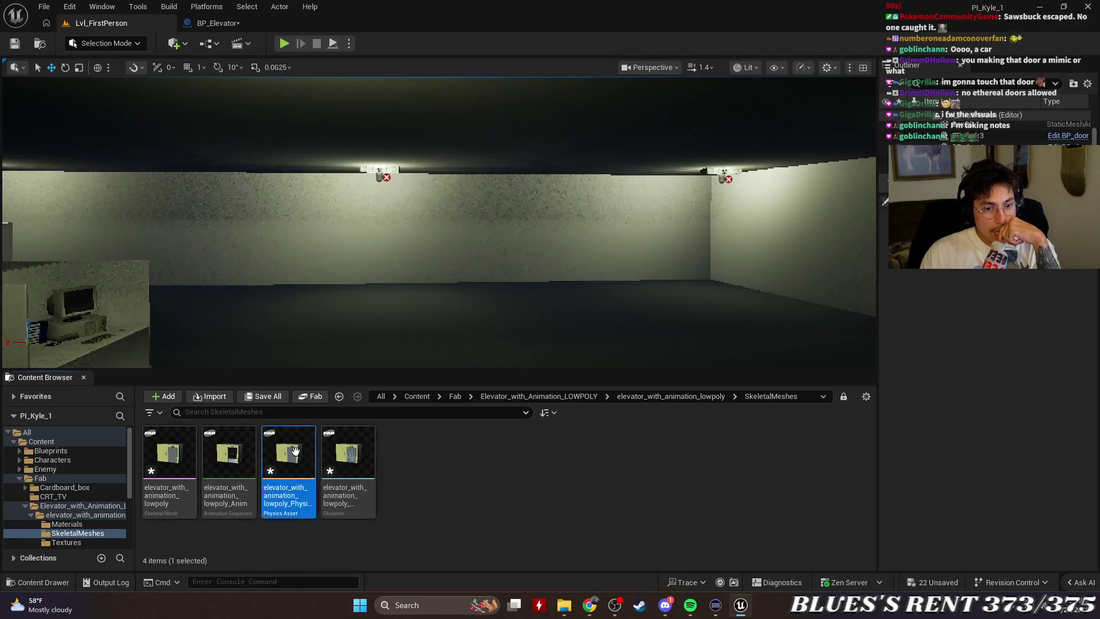
{"action": "left_click", "coordinate": [606, 469]}
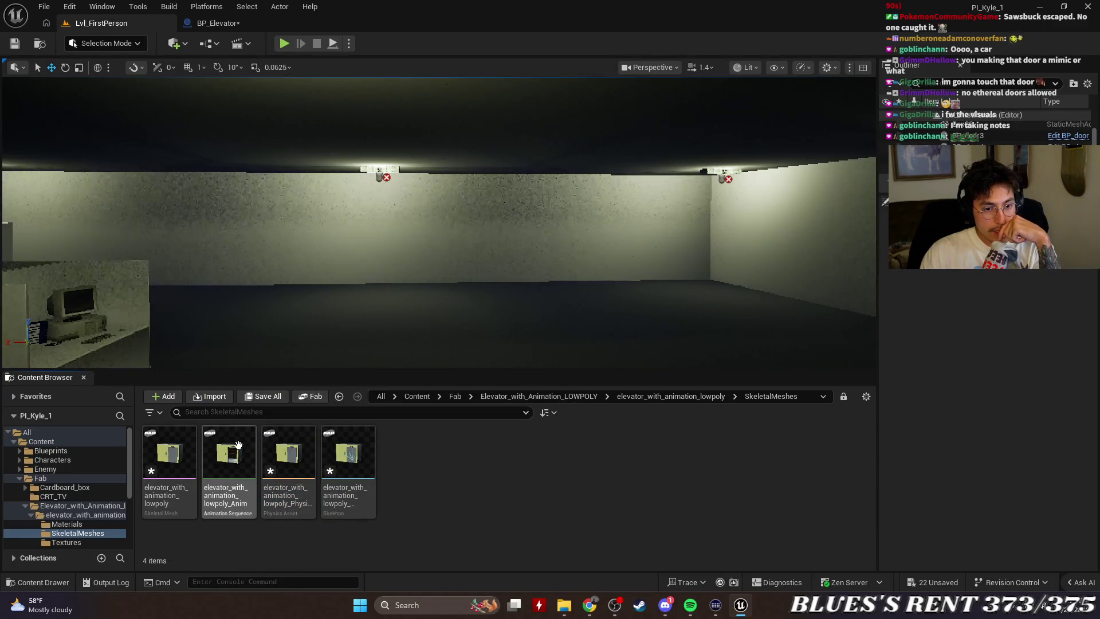
{"action": "double_click", "coordinate": [169, 453]}
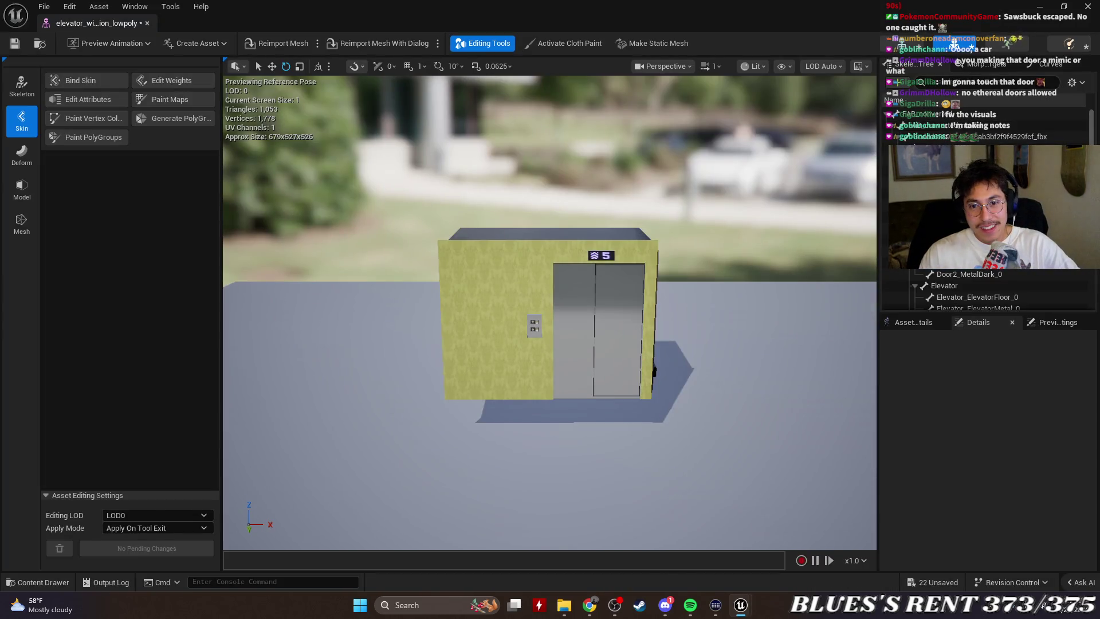
Select the Door1 and Door2 bones in the Skeleton Tree.
{"action": "left_click", "coordinate": [986, 125]}
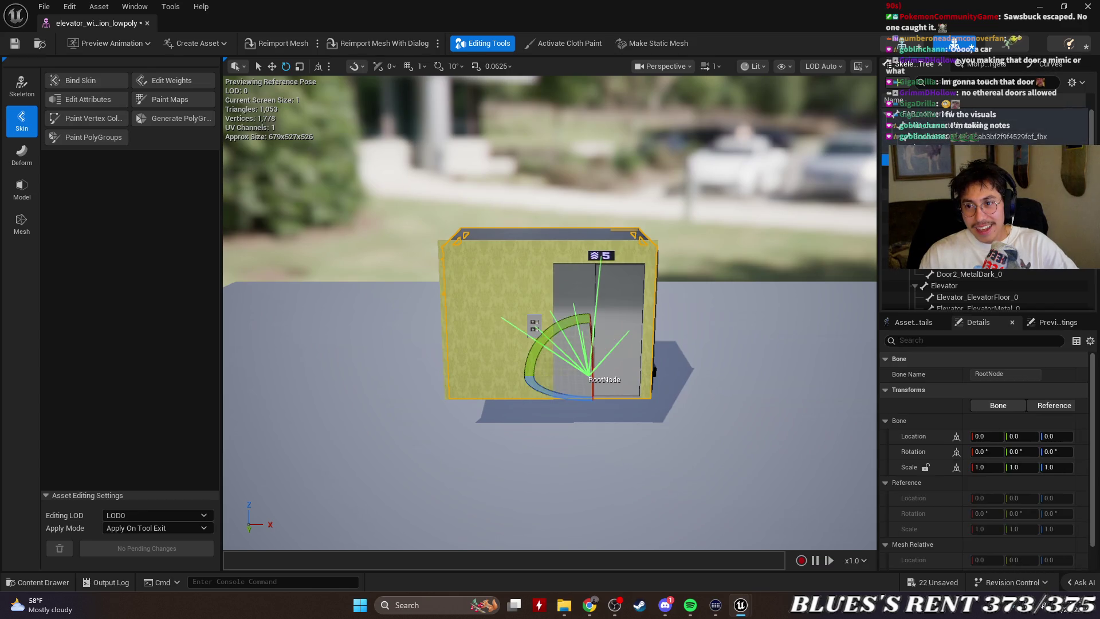
{"action": "scroll", "coordinate": [986, 229], "scroll_direction": "down", "scroll_amount": 1}
{"action": "left_click", "coordinate": [963, 180]}
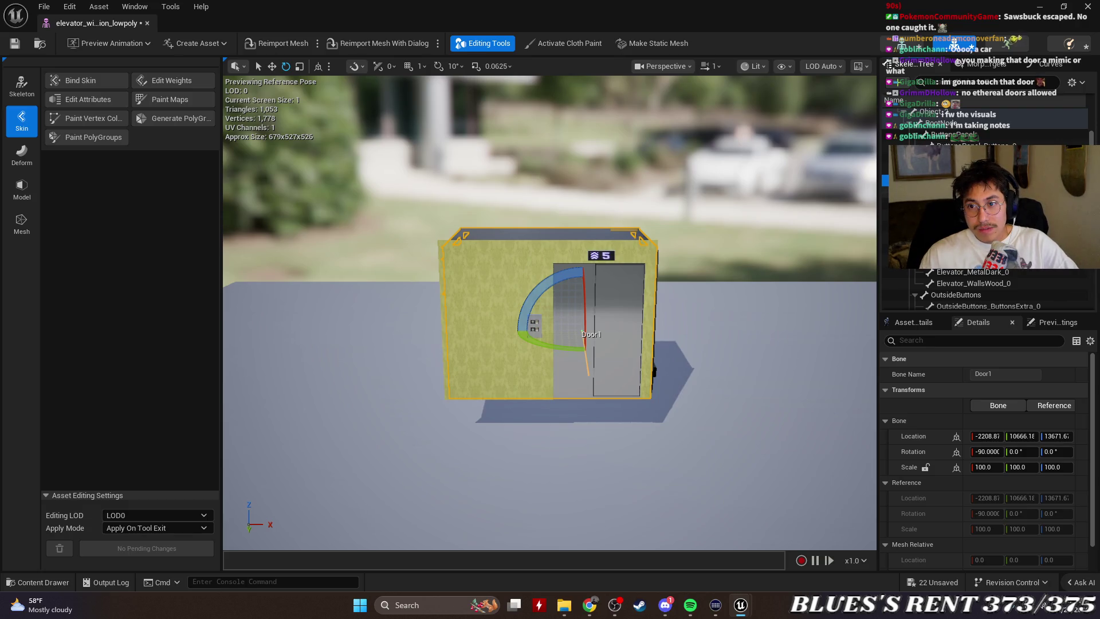
{"action": "scroll", "coordinate": [986, 230], "scroll_direction": "down", "scroll_amount": 1}
{"action": "left_click", "coordinate": [963, 192], "text": "ctrl"}
Apply Remove Children > From LOD 0 only to the door bones, then reselect Elevator and Door1.
{"action": "right_click", "coordinate": [957, 189]}
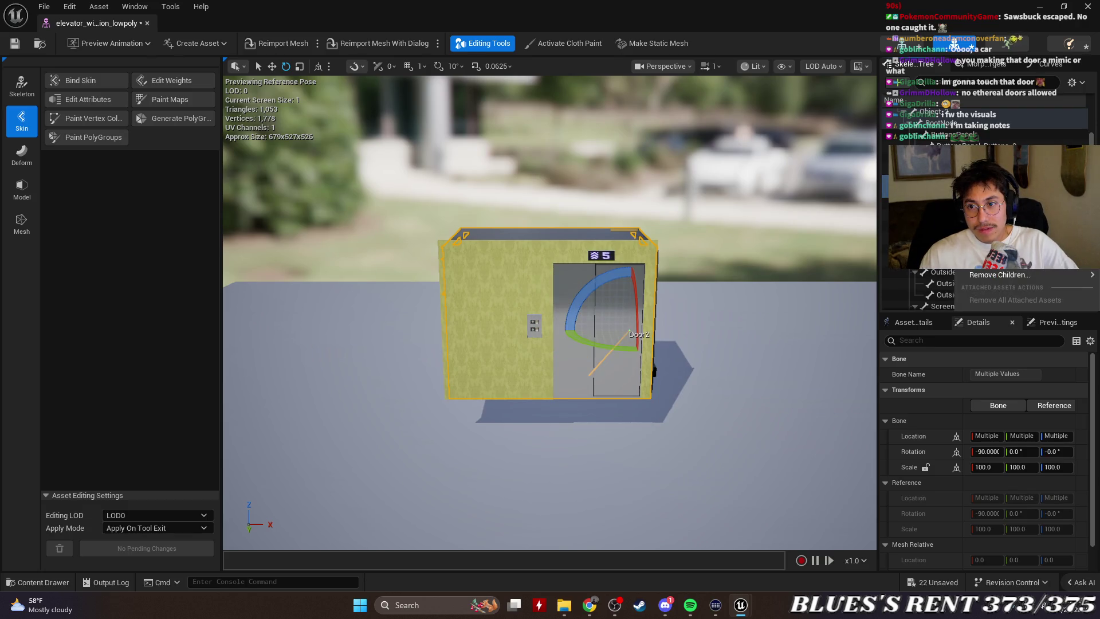
{"action": "mouse_move", "coordinate": [1013, 272]}
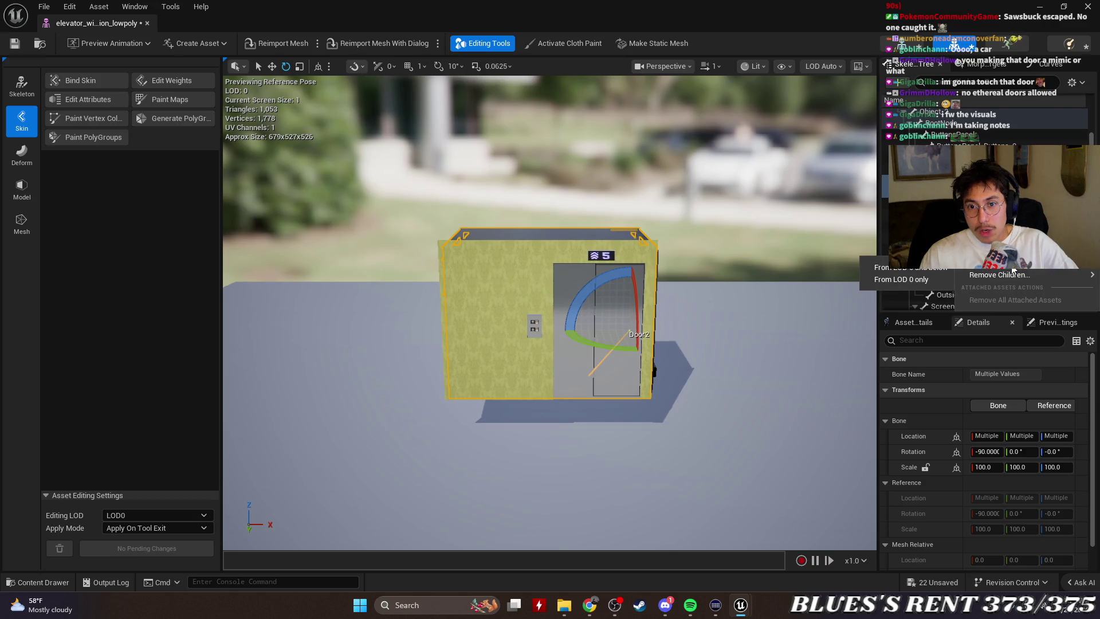
{"action": "left_click", "coordinate": [920, 282]}
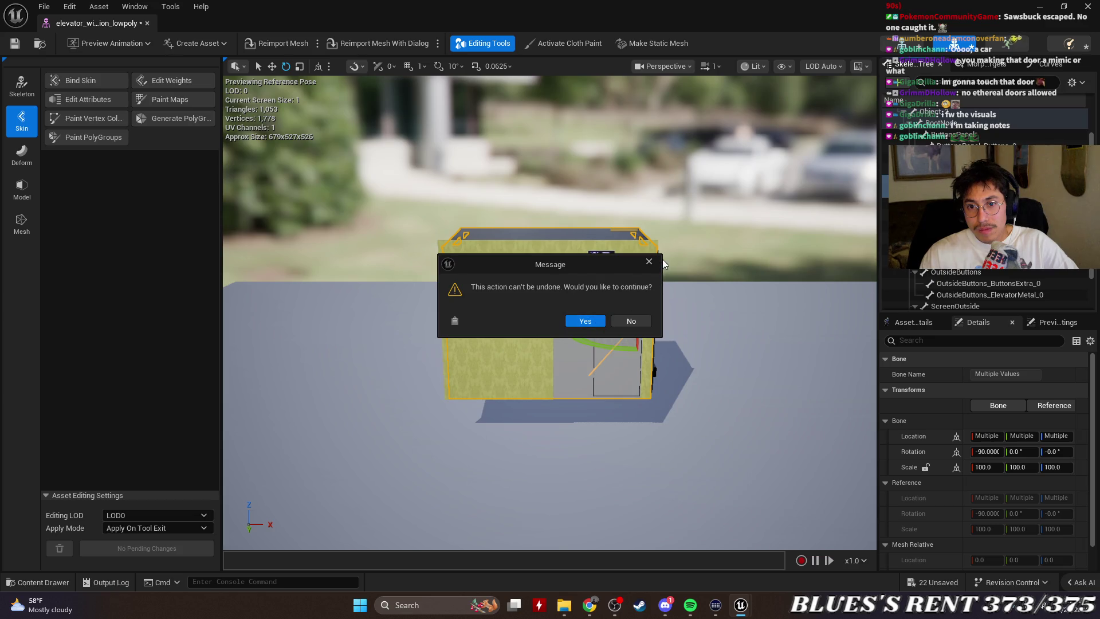
{"action": "left_click", "coordinate": [649, 261]}
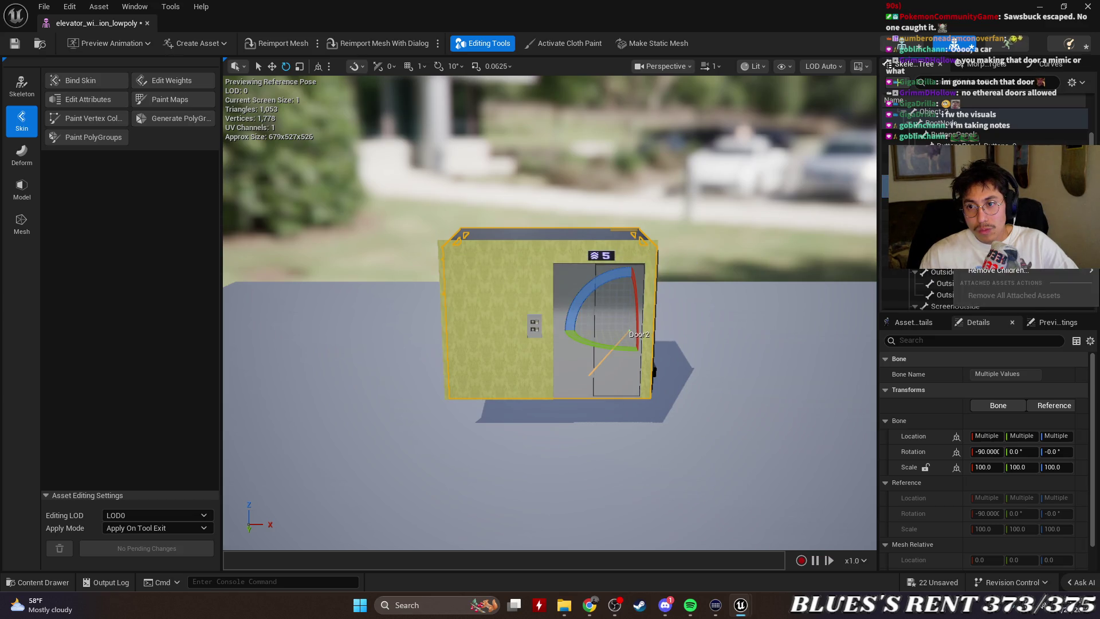
{"action": "left_click", "coordinate": [963, 246]}
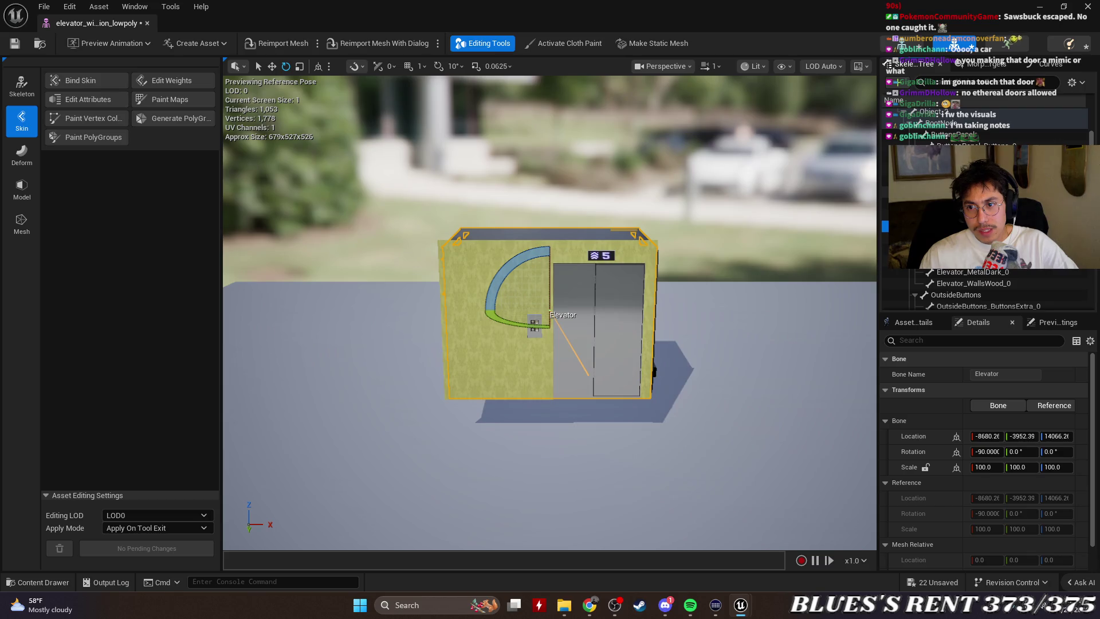
{"action": "left_click", "coordinate": [584, 336]}
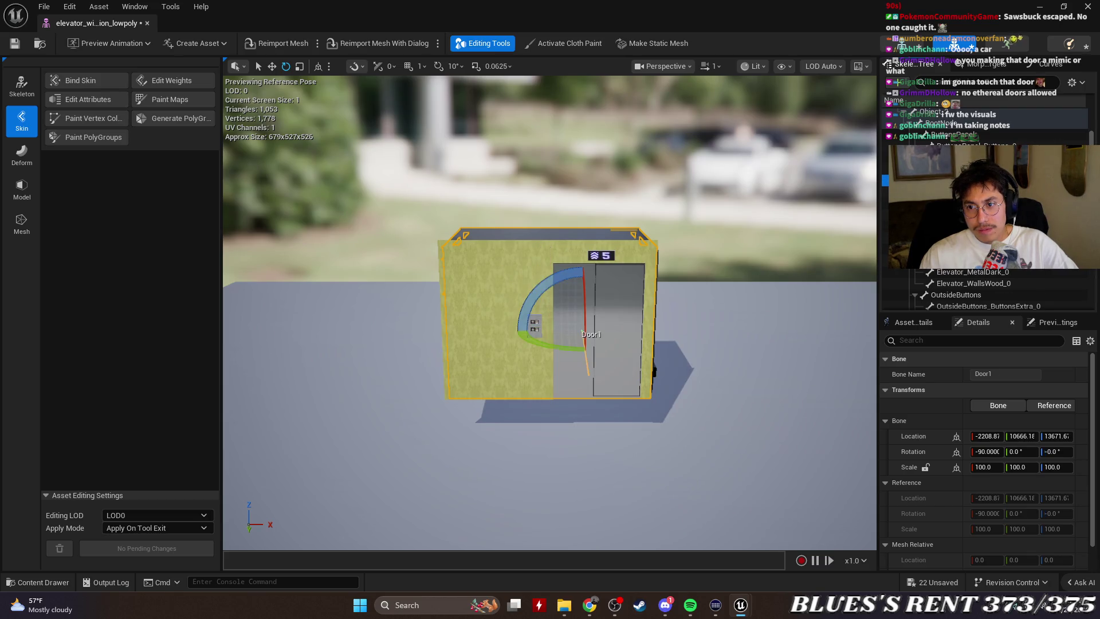
Select the door bones and try removing their children from all LODs, declining the warning.
{"action": "key", "text": "Down"}
{"action": "key", "text": "f"}
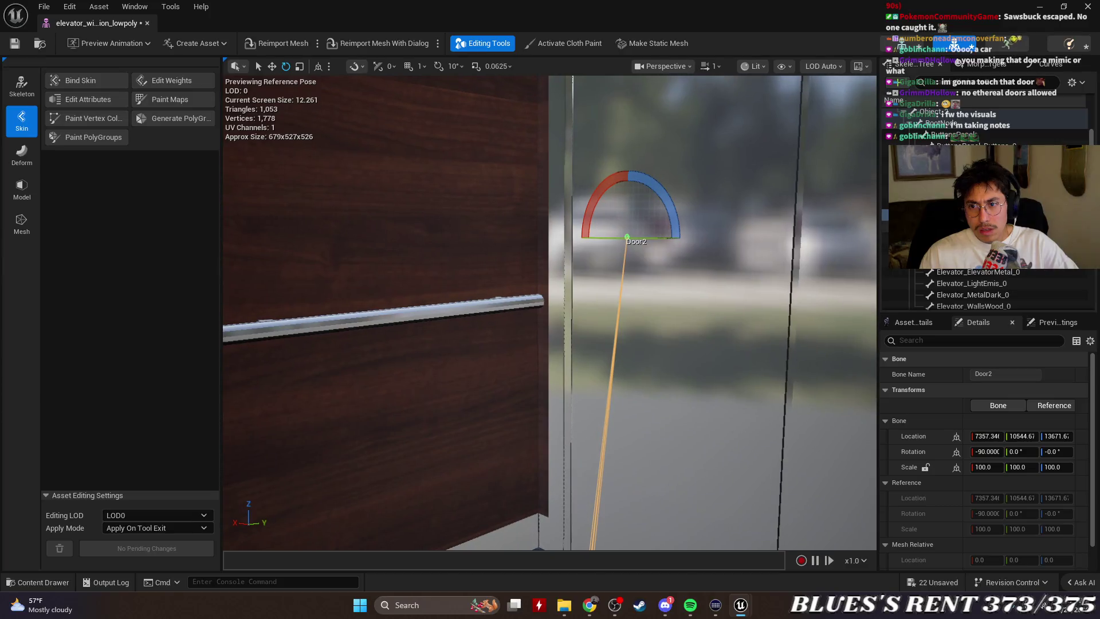
{"action": "key", "text": "shift+Down"}
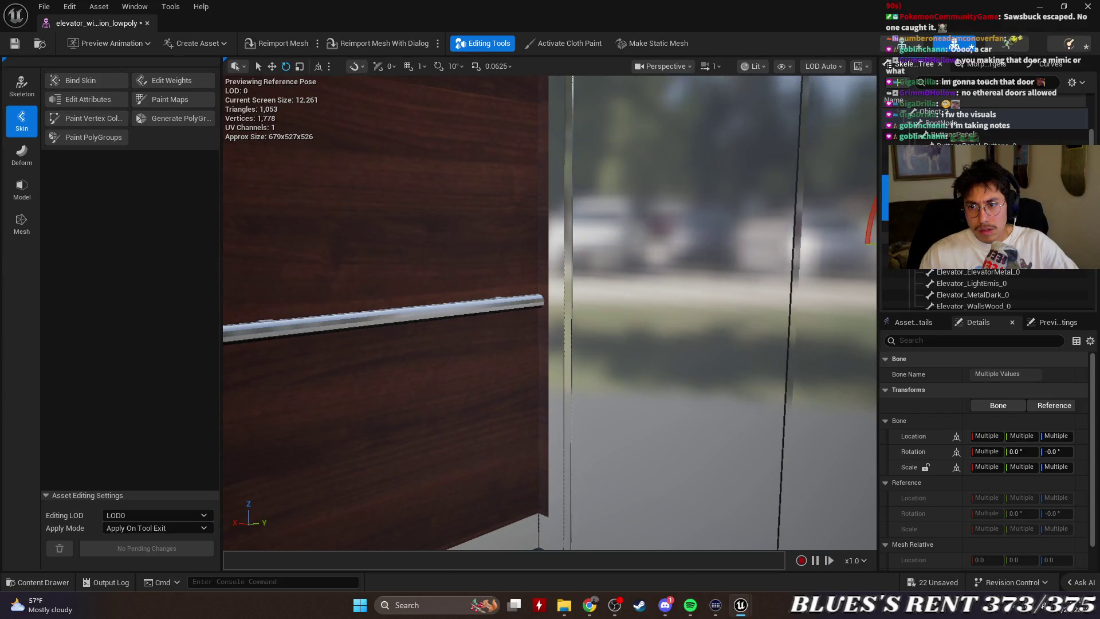
{"action": "key", "text": "shift+Up"}
{"action": "right_click", "coordinate": [1000, 269]}
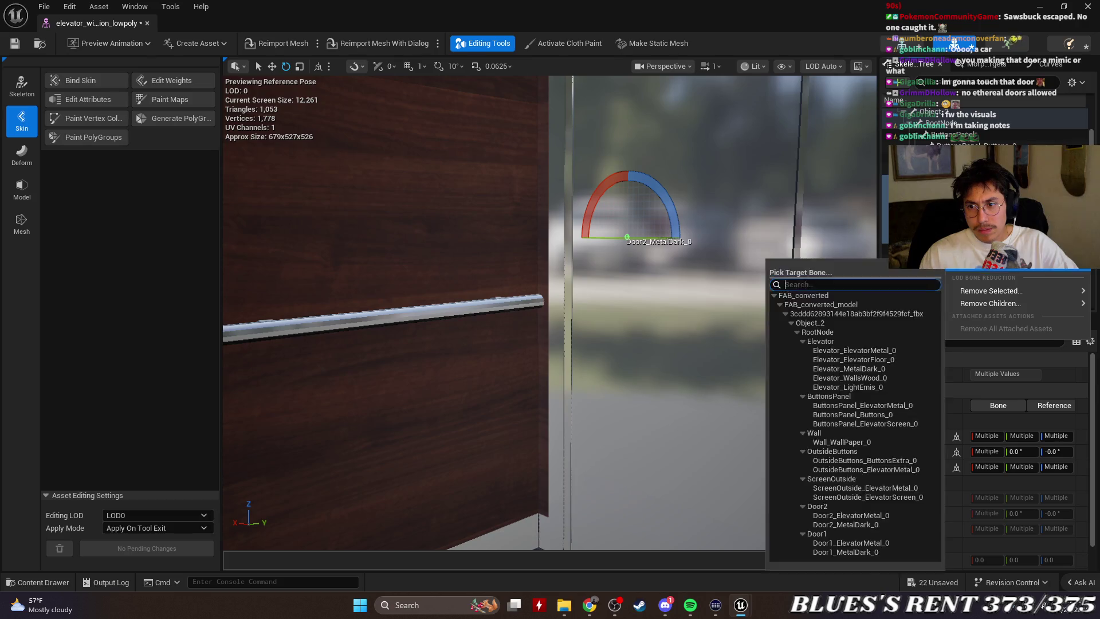
{"action": "mouse_move", "coordinate": [998, 303]}
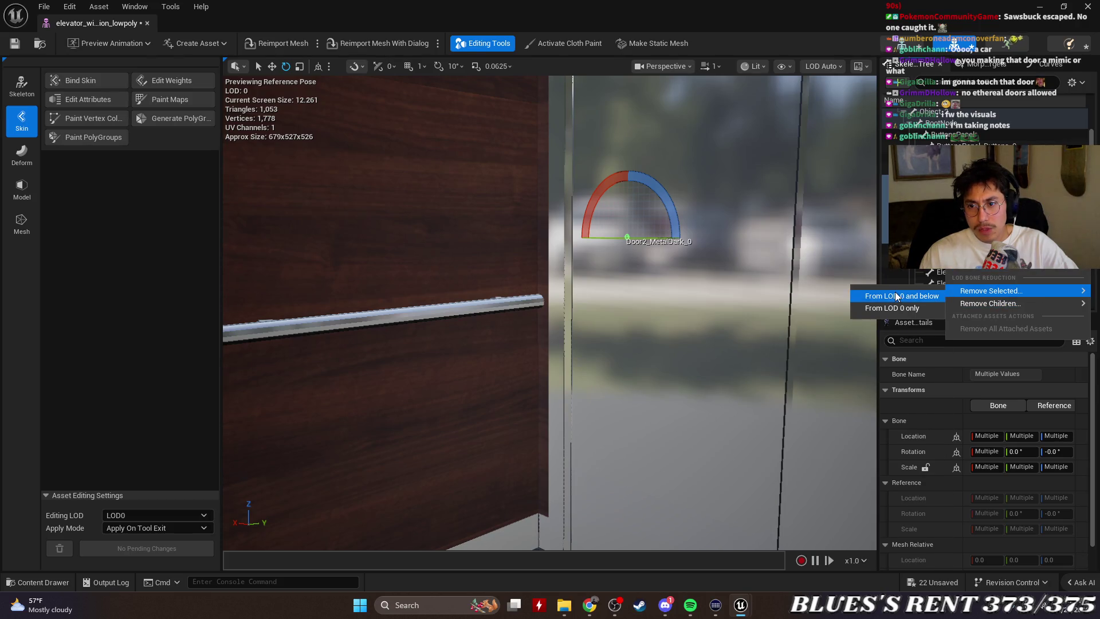
{"action": "left_click", "coordinate": [900, 308]}
{"action": "left_click", "coordinate": [617, 322]}
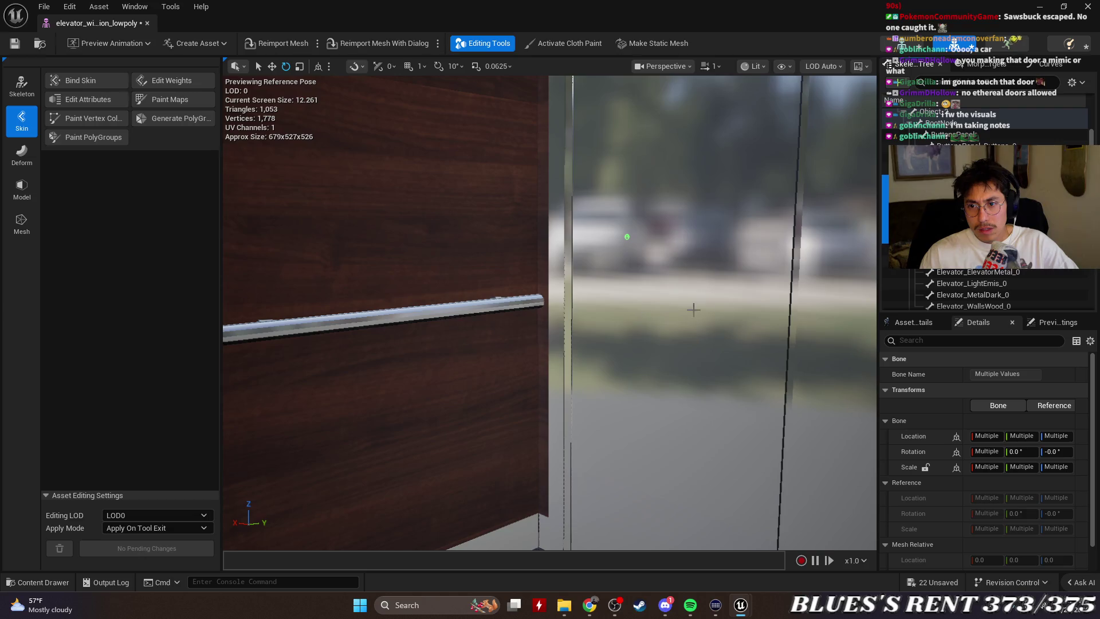
Reselect and frame the Door1 bone, then undo the last change.
{"action": "left_click", "coordinate": [952, 239]}
{"action": "left_click", "coordinate": [951, 227]}
{"action": "key", "text": "f"}
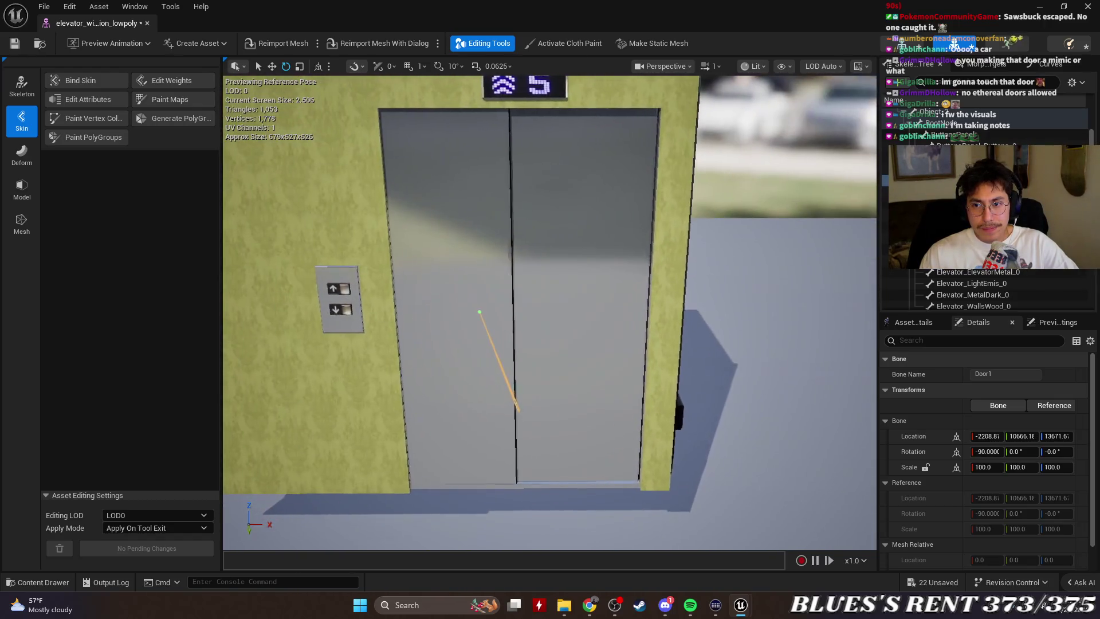
{"action": "scroll", "coordinate": [986, 206], "scroll_direction": "down", "scroll_amount": 5}
{"action": "scroll", "coordinate": [1045, 292], "scroll_direction": "up", "scroll_amount": 5}
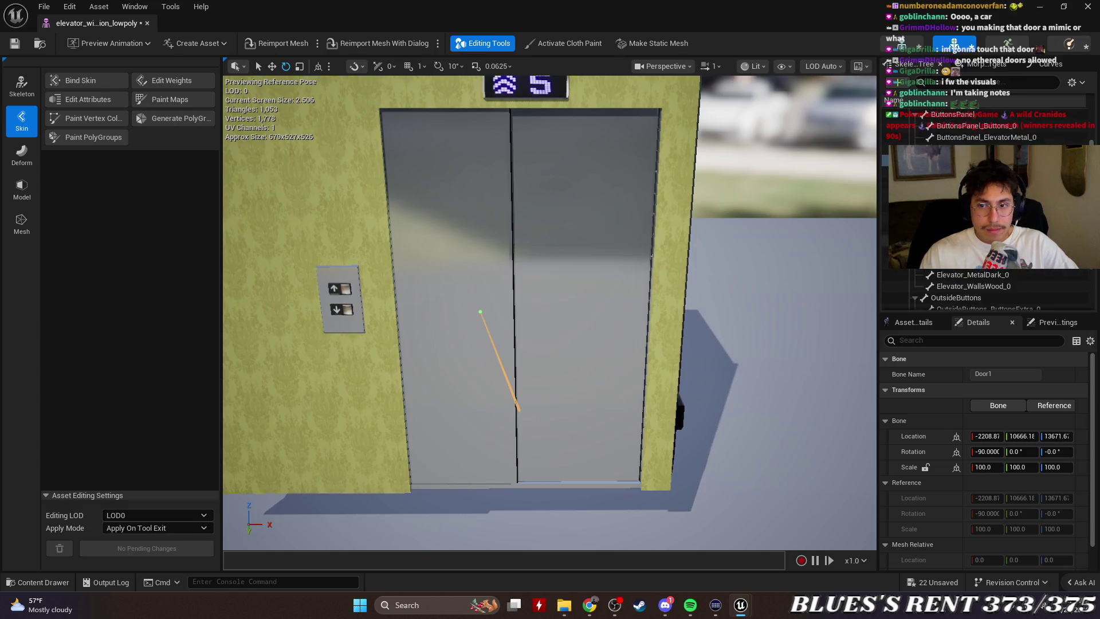
{"action": "scroll", "coordinate": [985, 209], "scroll_direction": "up", "scroll_amount": 2}
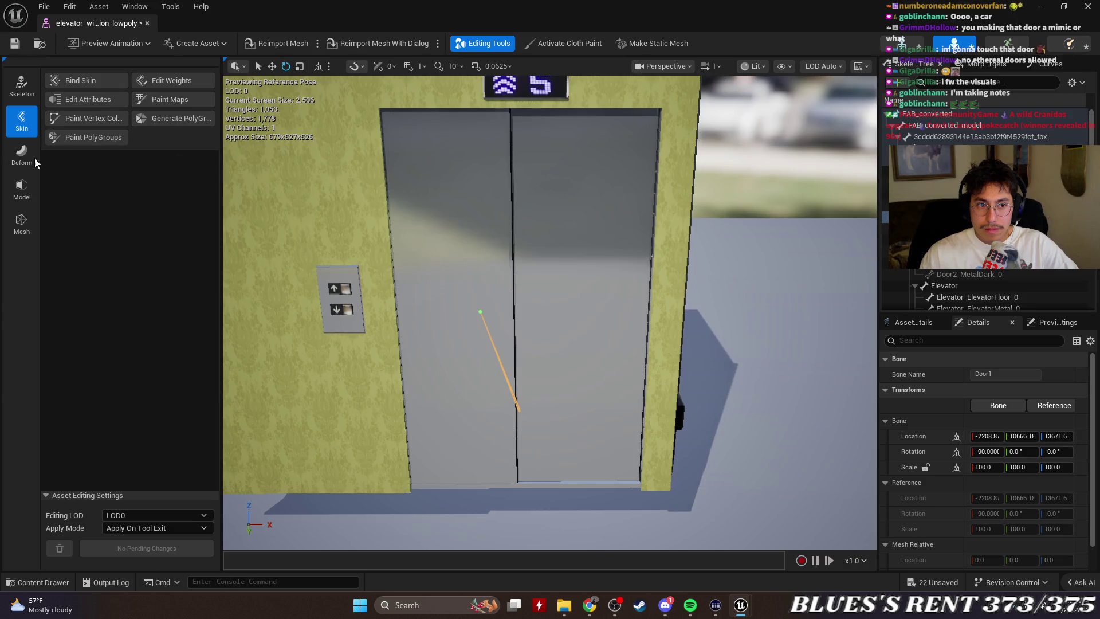
{"action": "key", "text": "ctrl+z"}
{"action": "key", "text": "ctrl+z"}
Select the door bones again and remove their children from LOD 0 and below.
{"action": "key", "text": "Down"}
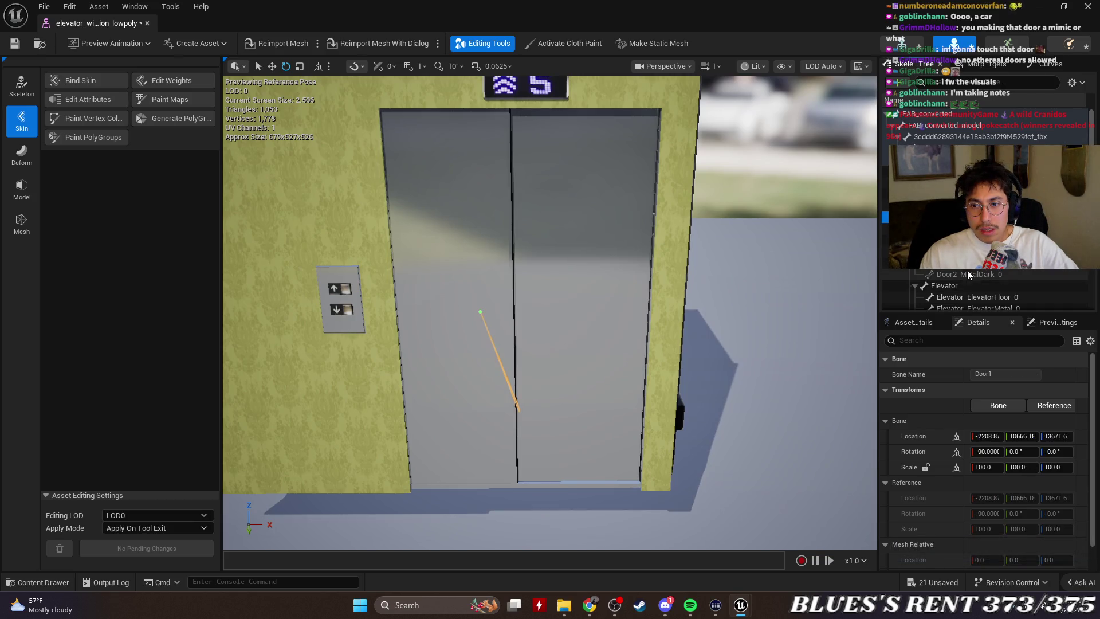
{"action": "left_click", "coordinate": [966, 269], "text": "shift"}
{"action": "right_click", "coordinate": [967, 271]}
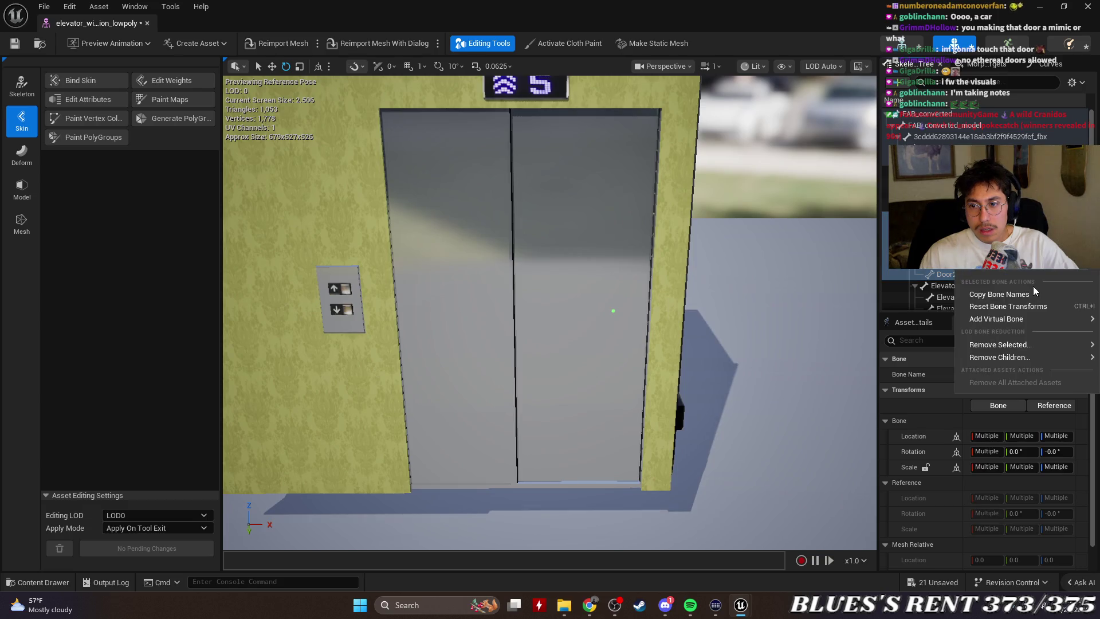
{"action": "mouse_move", "coordinate": [1024, 357]}
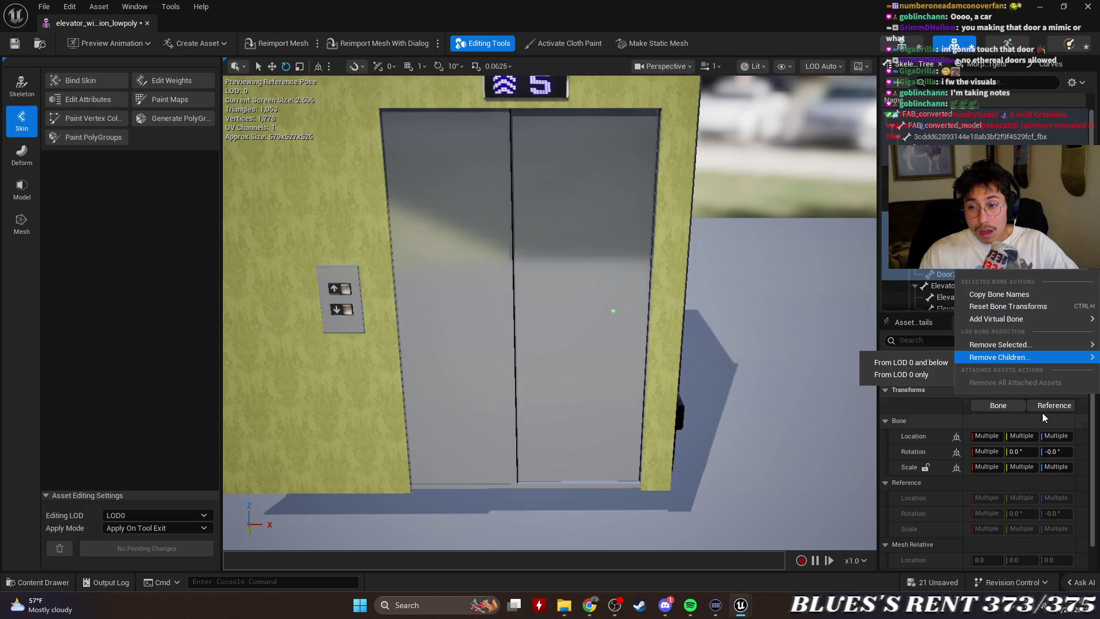
{"action": "left_click", "coordinate": [901, 374]}
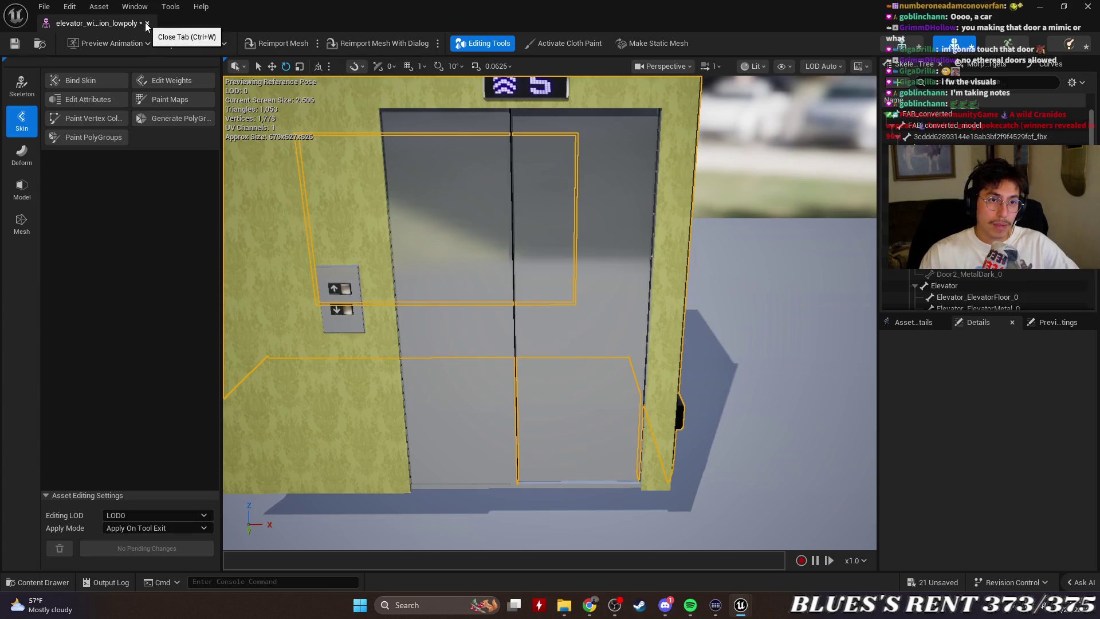
Close the skeletal mesh editor and browse back to the elevator asset folder.
{"action": "left_click", "coordinate": [146, 24]}
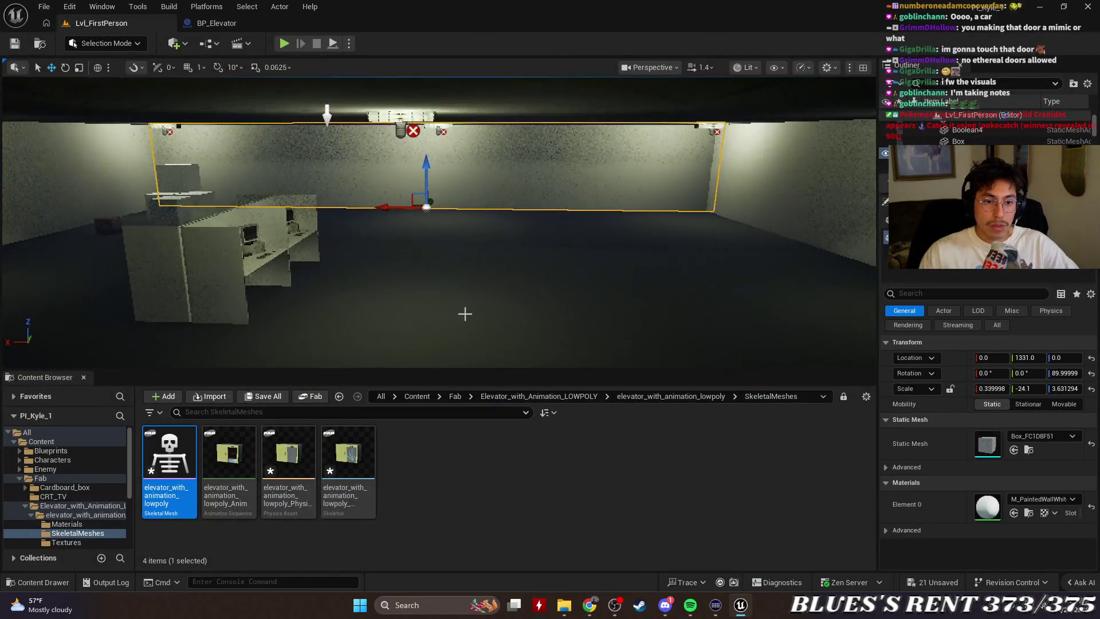
{"action": "key", "text": "ctrl+z"}
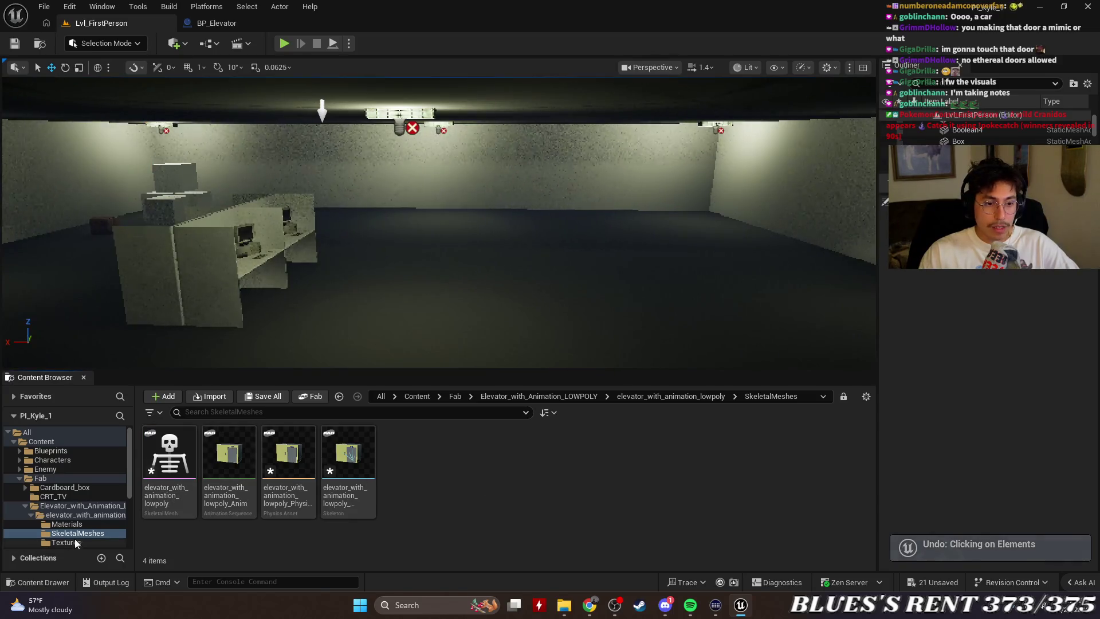
{"action": "left_click", "coordinate": [30, 514]}
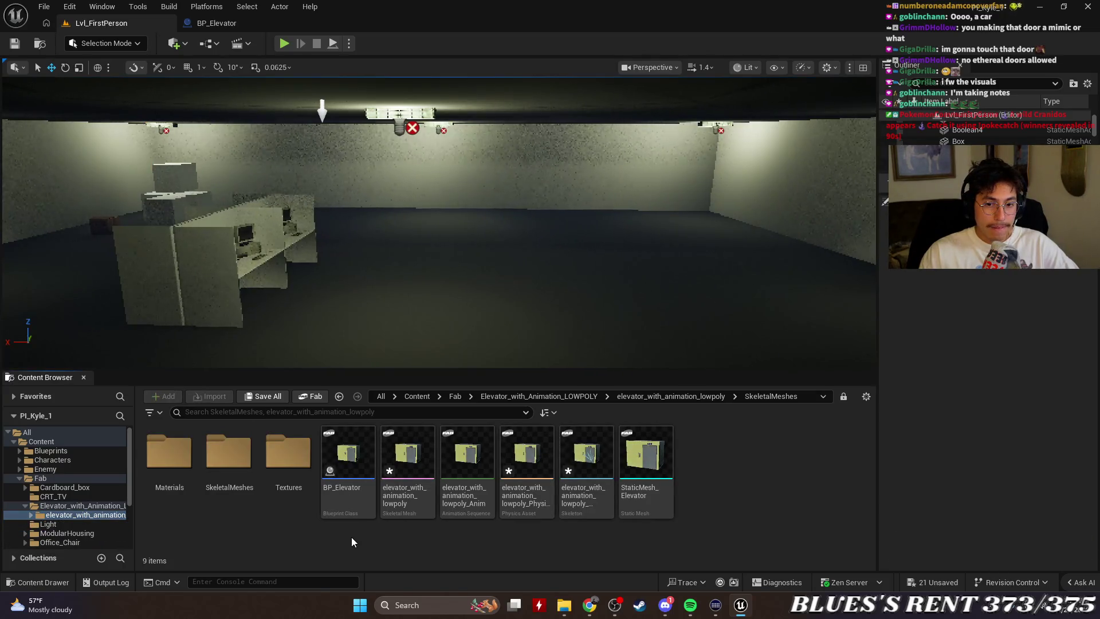
{"action": "double_click", "coordinate": [229, 459]}
{"action": "key", "text": "alt+Left"}
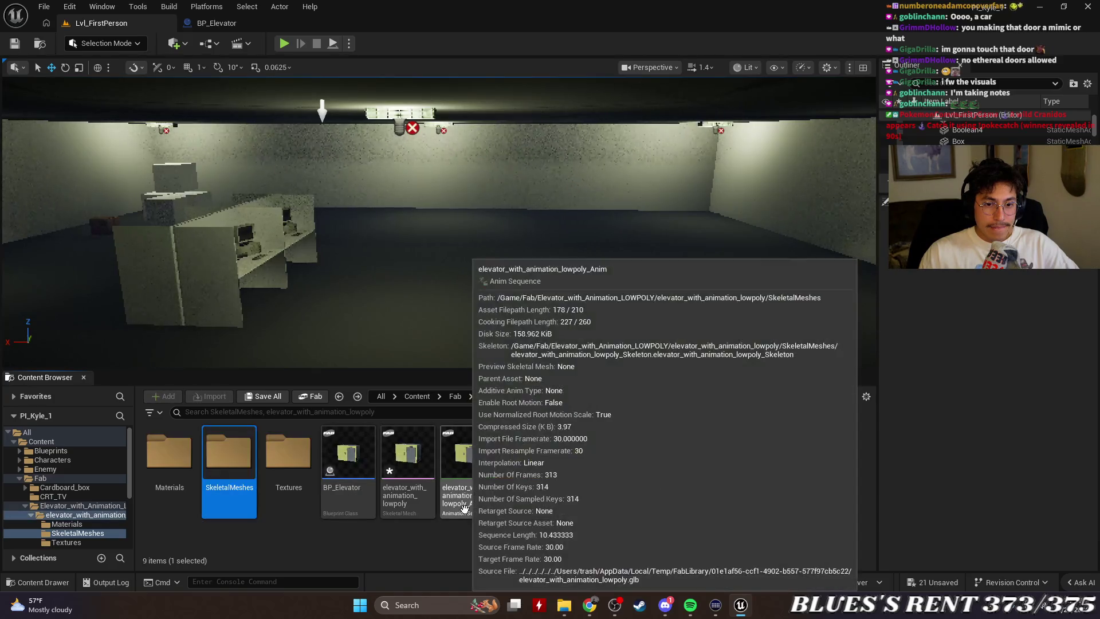
{"action": "left_click", "coordinate": [753, 518]}
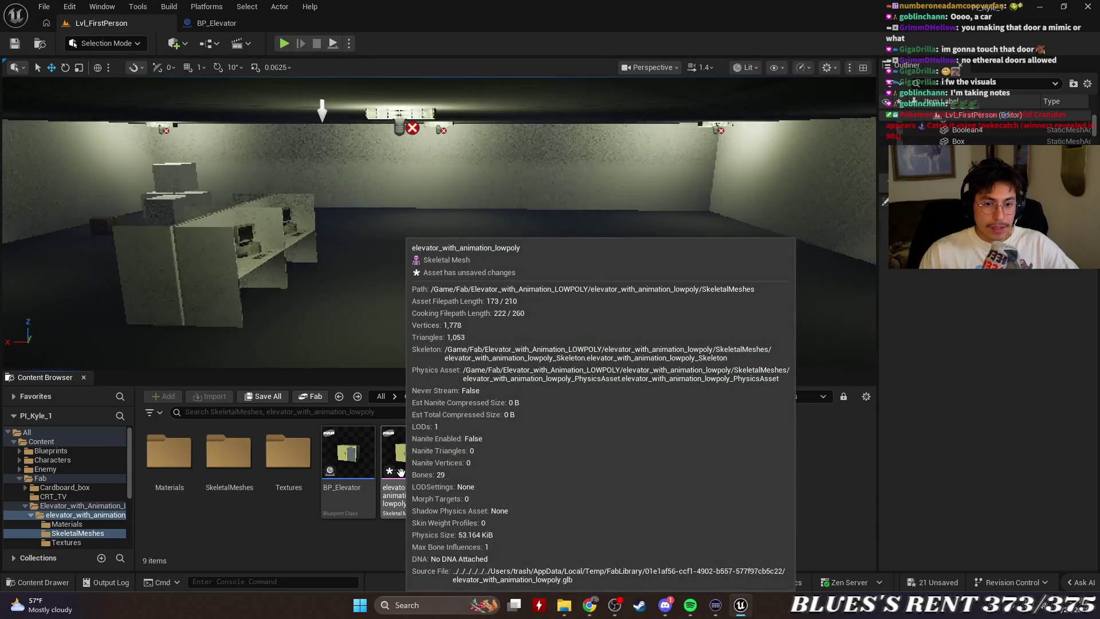
{"action": "key", "text": "ctrl+z"}
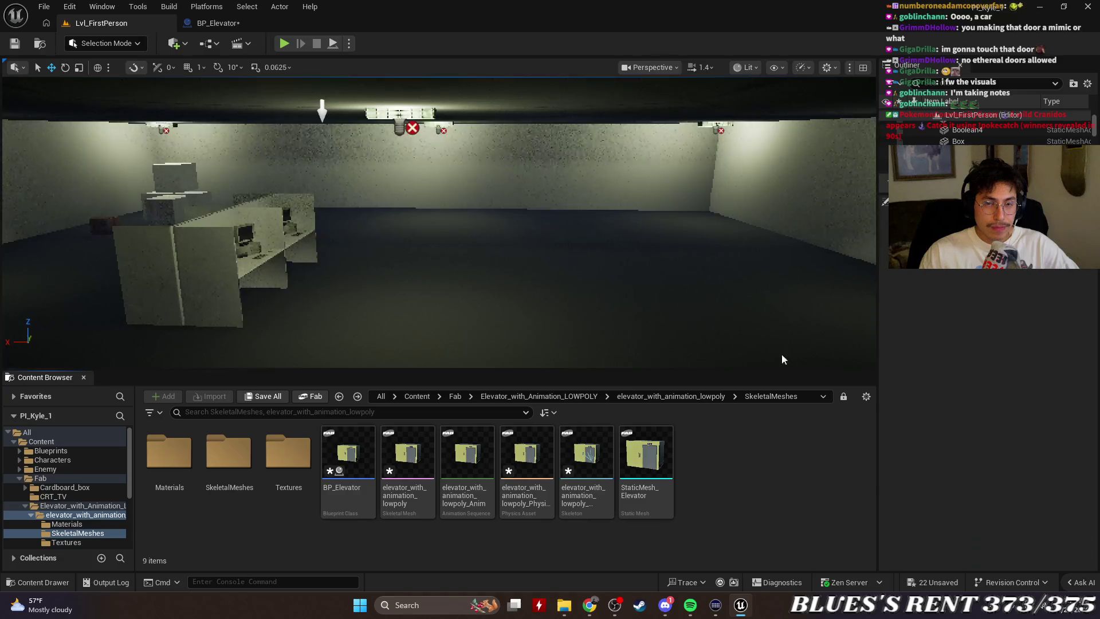
Open Save Content for the unsaved elevator assets with Ctrl+Shift+S, dismiss it, and switch away.
{"action": "key", "text": "ctrl+shift+s"}
{"action": "left_click", "coordinate": [655, 428]}
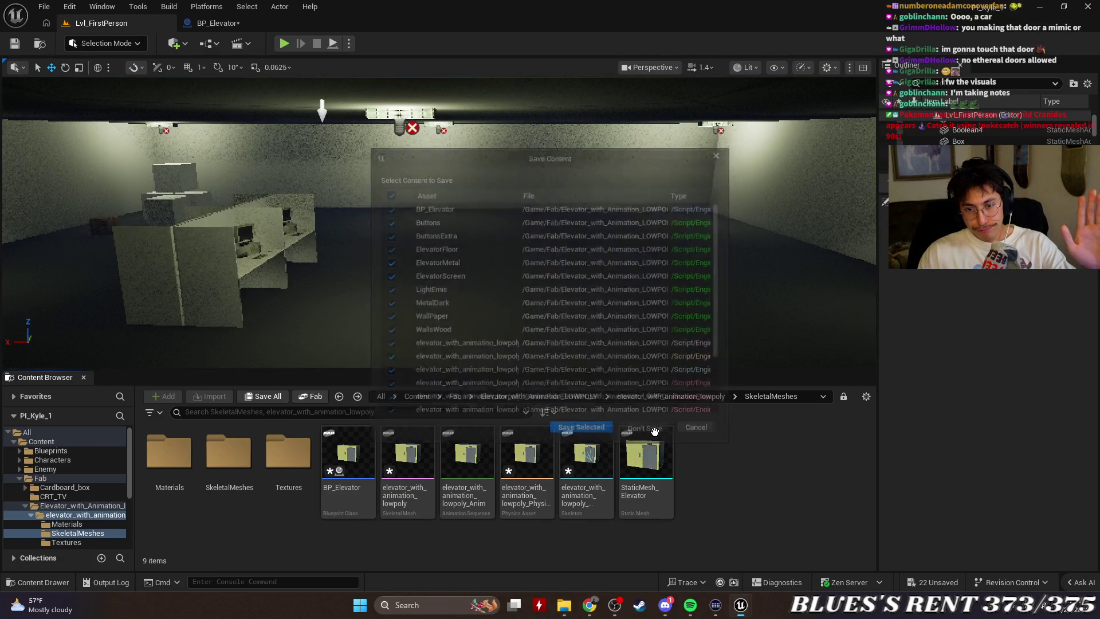
{"action": "key", "text": "alt+Tab"}
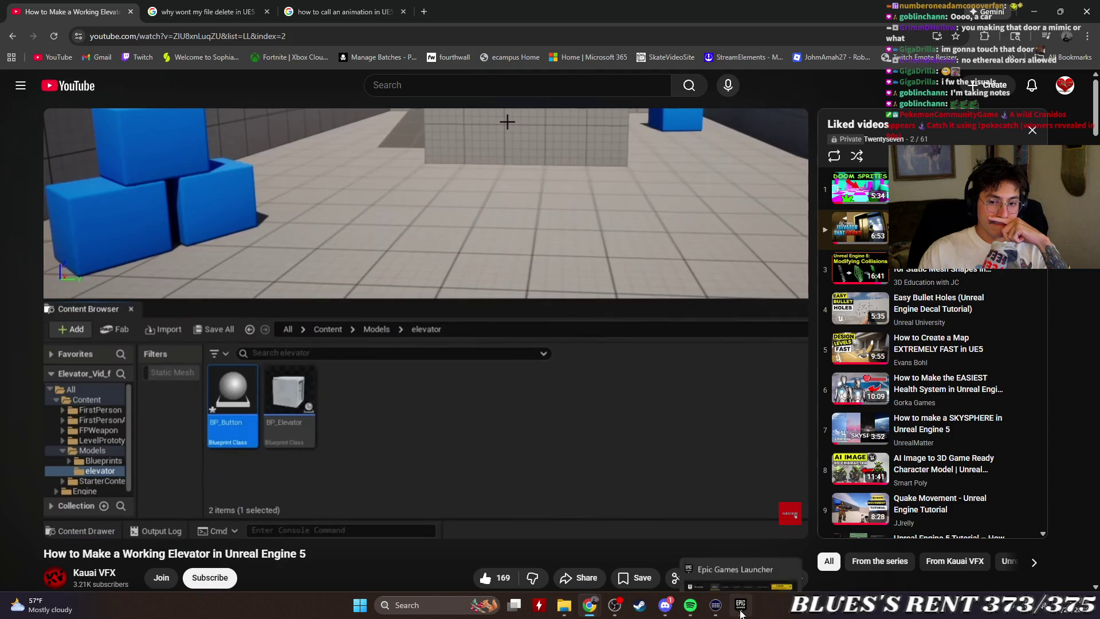
Relaunch the Pl_Kyle_1 project from My Projects in the Epic Games Launcher.
{"action": "left_click", "coordinate": [740, 605]}
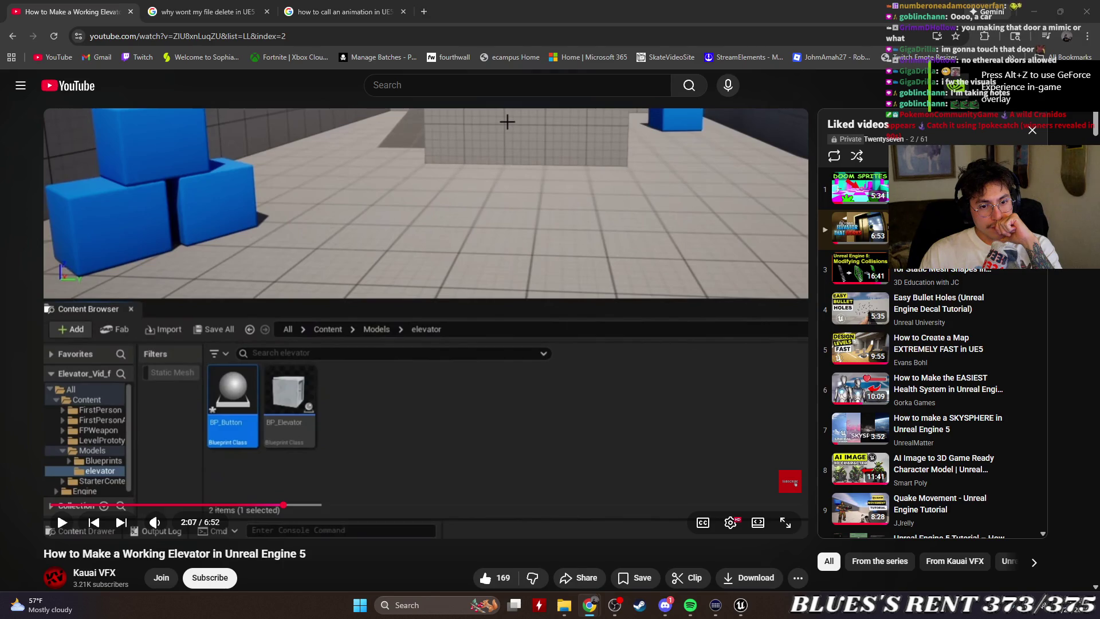
{"action": "left_click", "coordinate": [741, 605]}
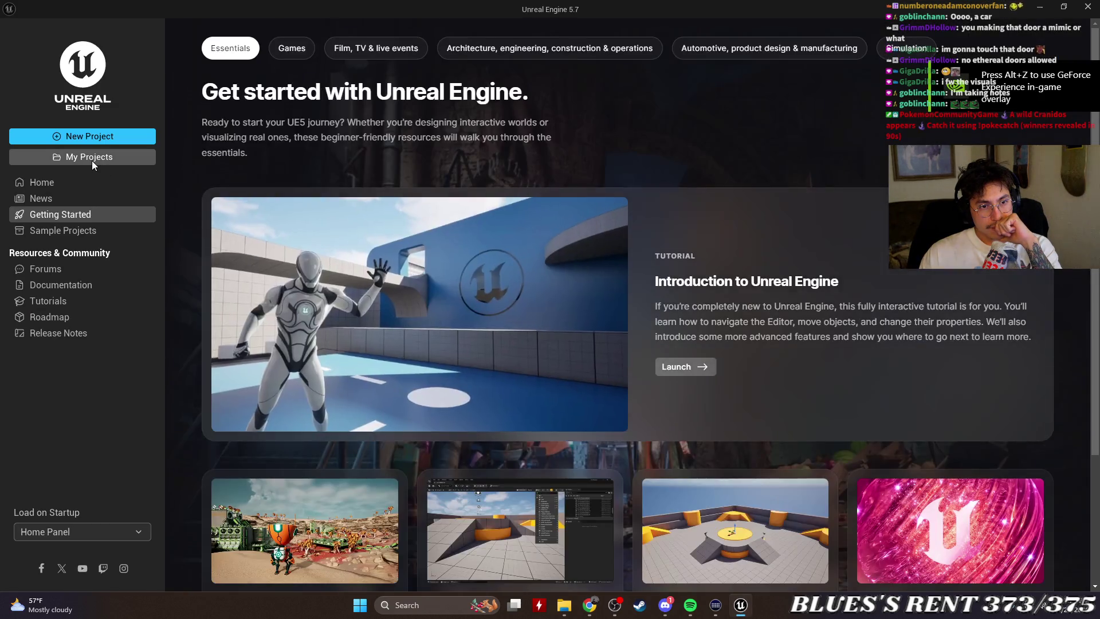
{"action": "left_click", "coordinate": [91, 160]}
{"action": "double_click", "coordinate": [253, 169]}
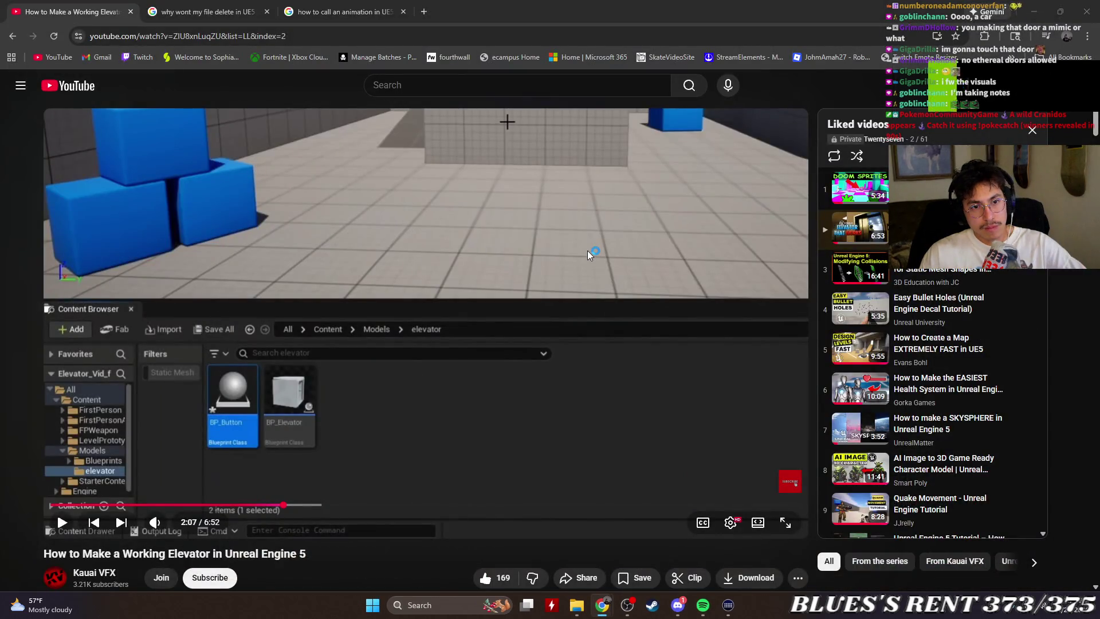
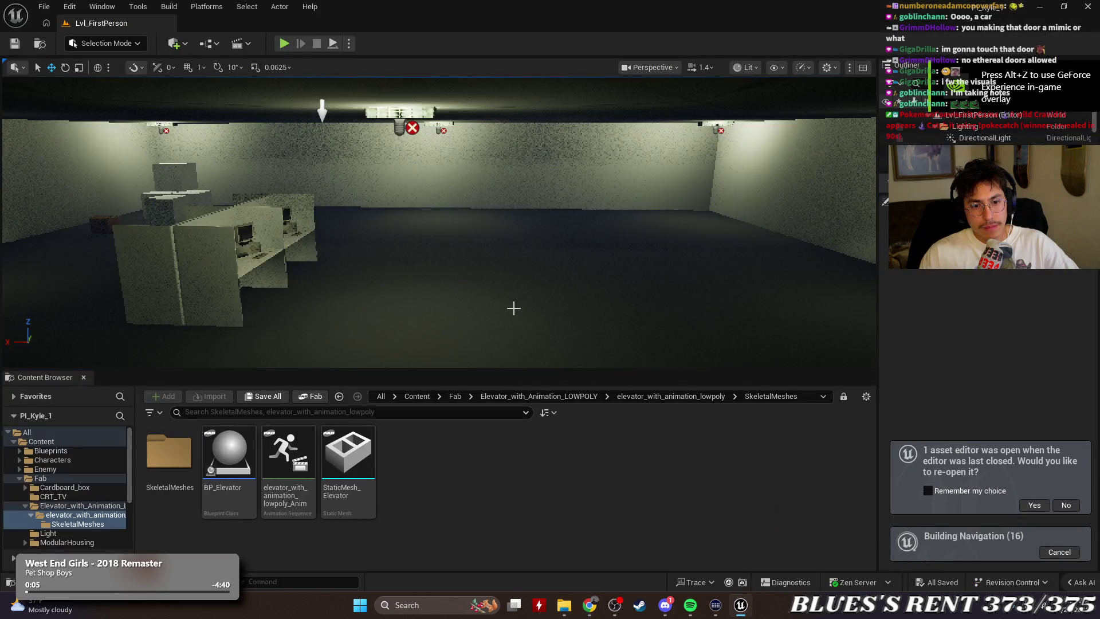
Look around the office level in the reopened Pl_Kyle_1 project.
{"action": "left_click_drag", "start_coordinate": [514, 307], "coordinate": [513, 307]}
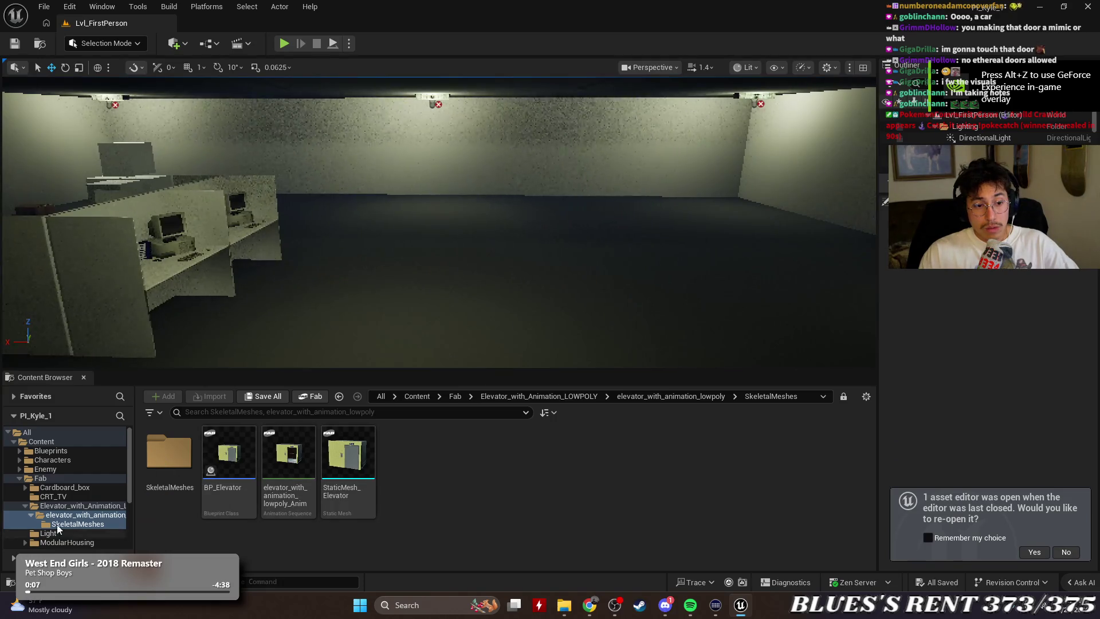
Inspect the Elevator_with_Animation SkeletalMeshes folder in the Content Browser.
{"action": "left_click", "coordinate": [53, 507]}
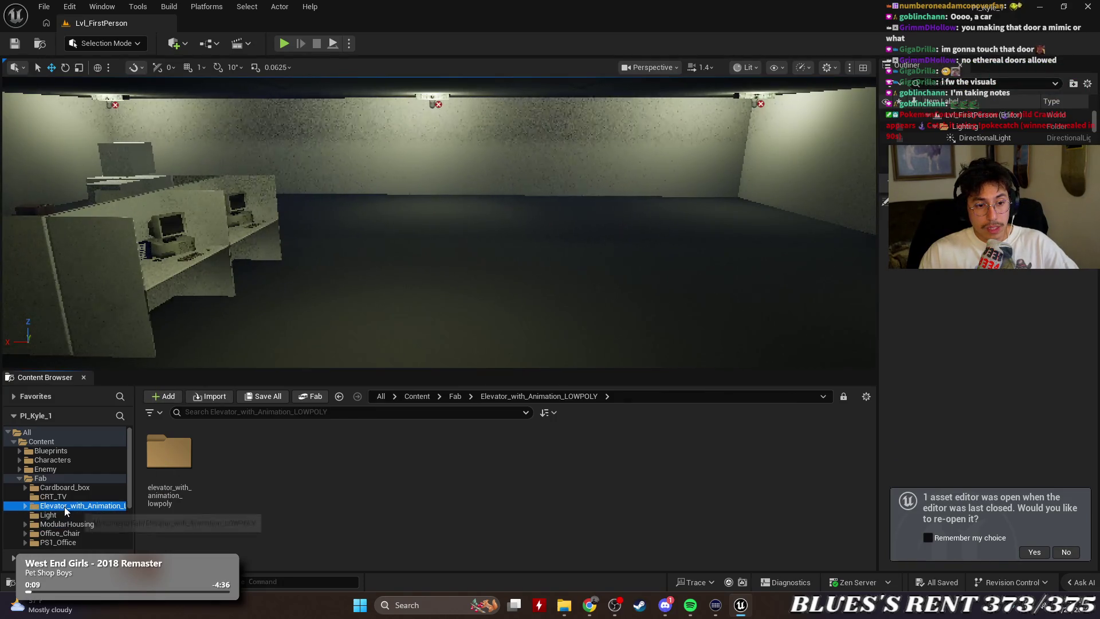
{"action": "left_click", "coordinate": [57, 515]}
{"action": "double_click", "coordinate": [149, 458]}
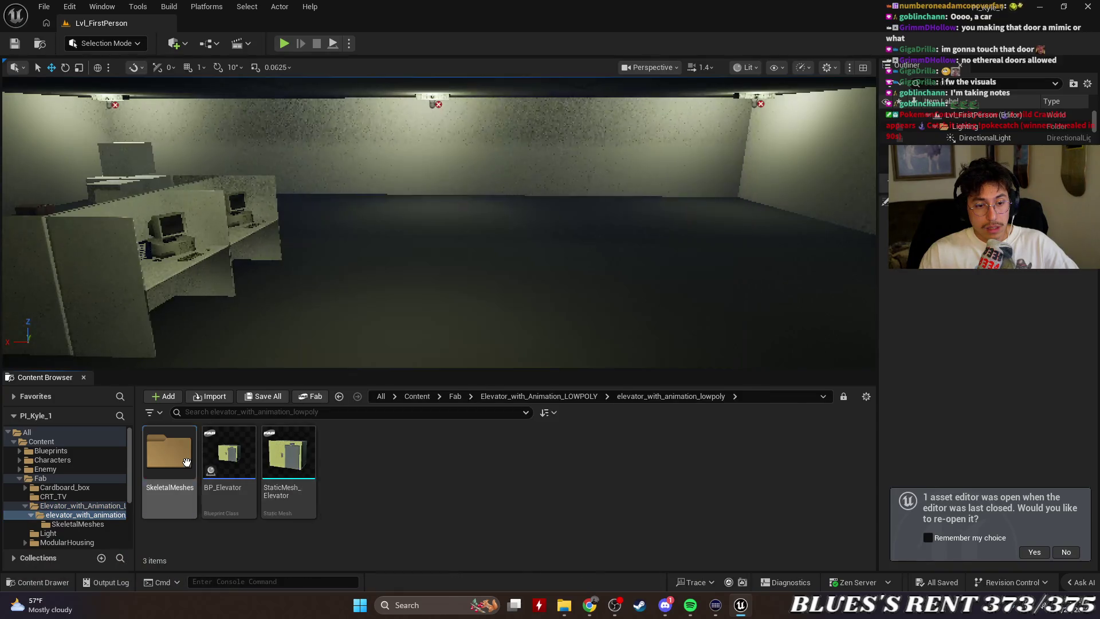
{"action": "key", "text": "alt+Left"}
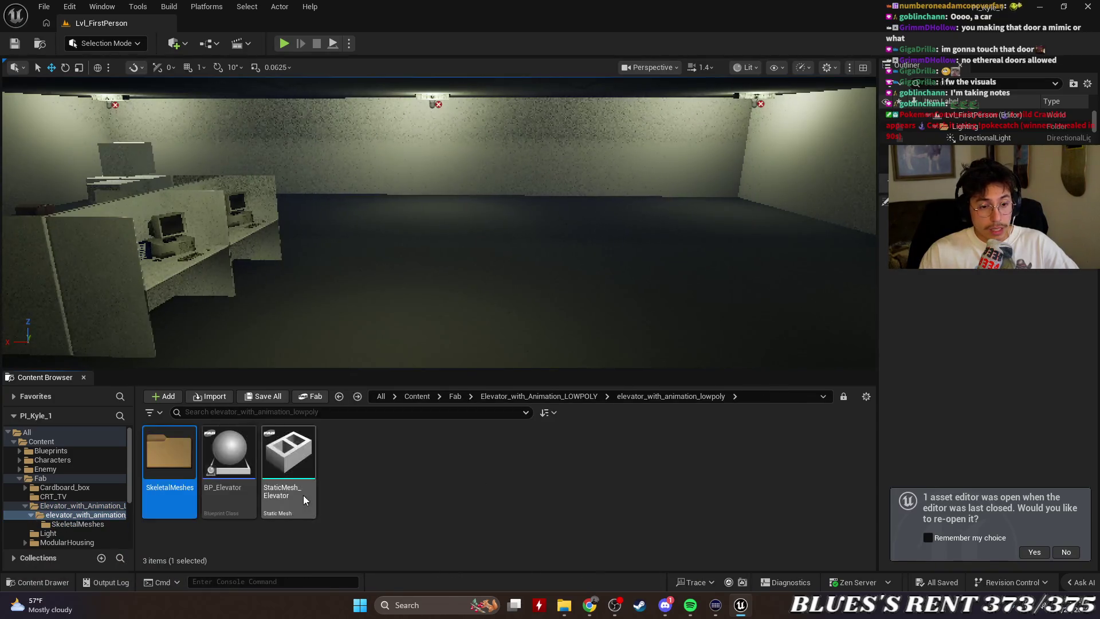
{"action": "left_click", "coordinate": [26, 505]}
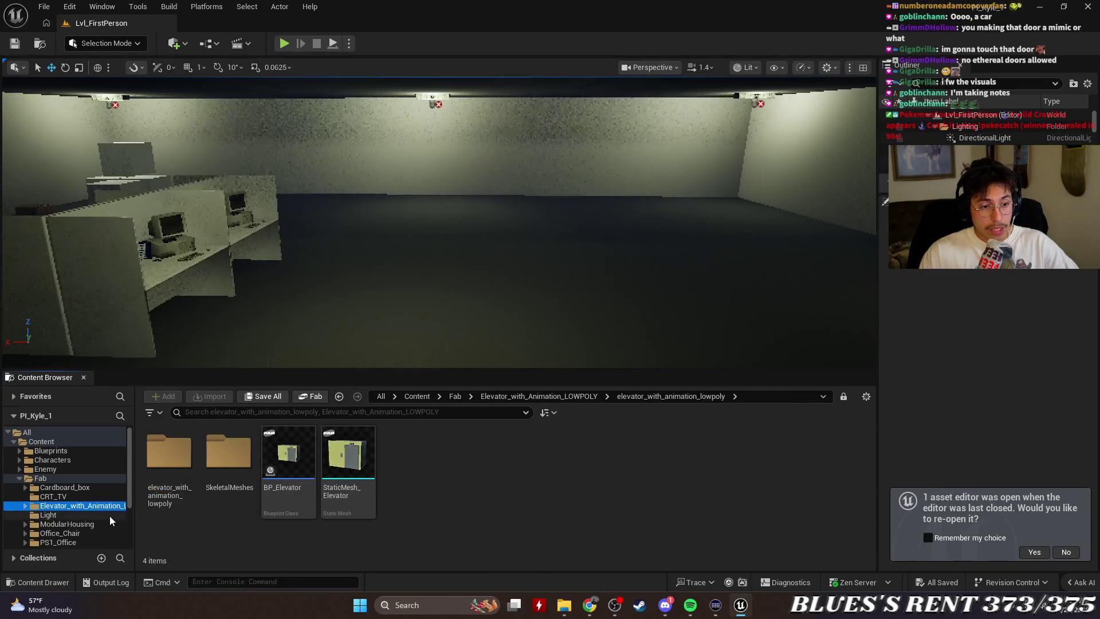
Browse Fab > Elevator_with_Animation_LOWPOLY down to its SkeletalMeshes folder.
{"action": "double_click", "coordinate": [54, 482]}
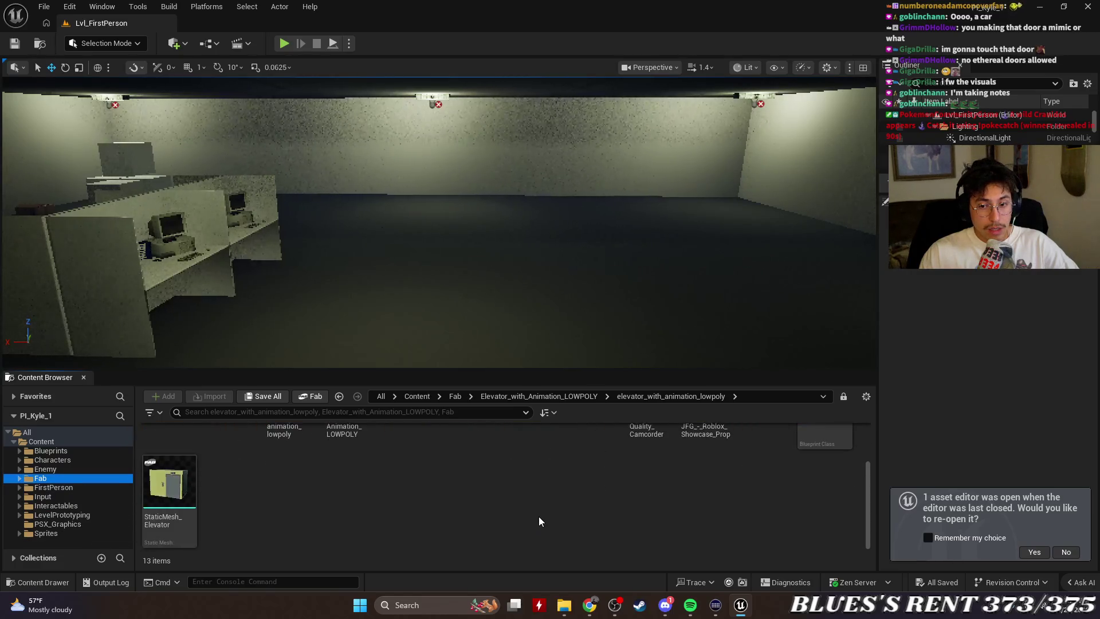
{"action": "double_click", "coordinate": [348, 453]}
{"action": "double_click", "coordinate": [169, 453]}
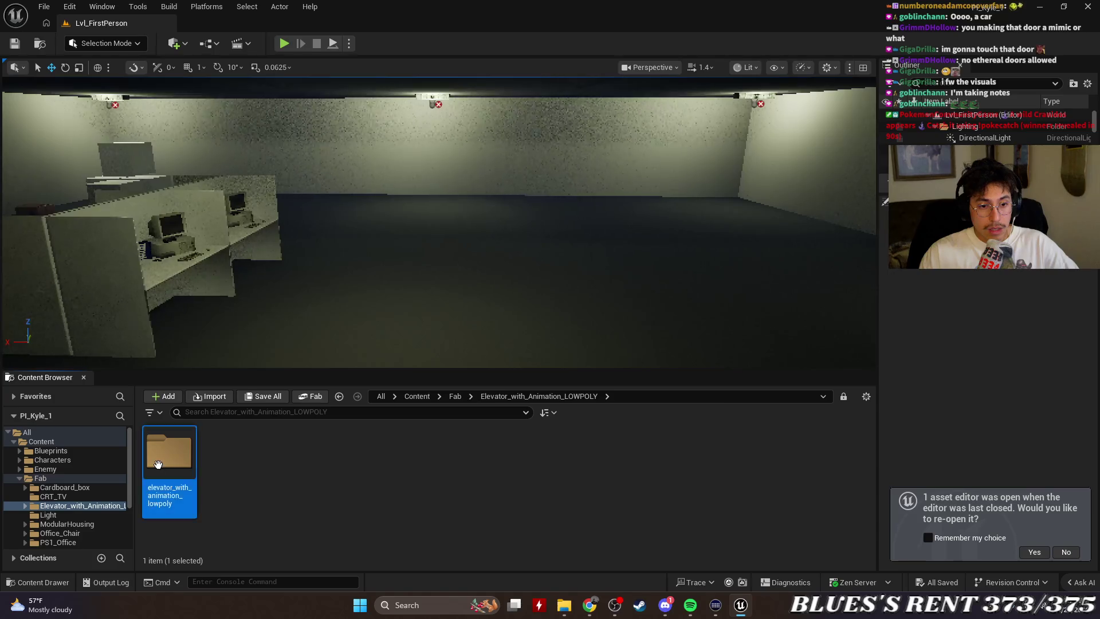
{"action": "double_click", "coordinate": [169, 453]}
{"action": "key", "text": "alt+Left"}
{"action": "key", "text": "alt+Left"}
Reveal the elevator asset folder in File Explorer and go up to Fab on disk.
{"action": "double_click", "coordinate": [26, 480]}
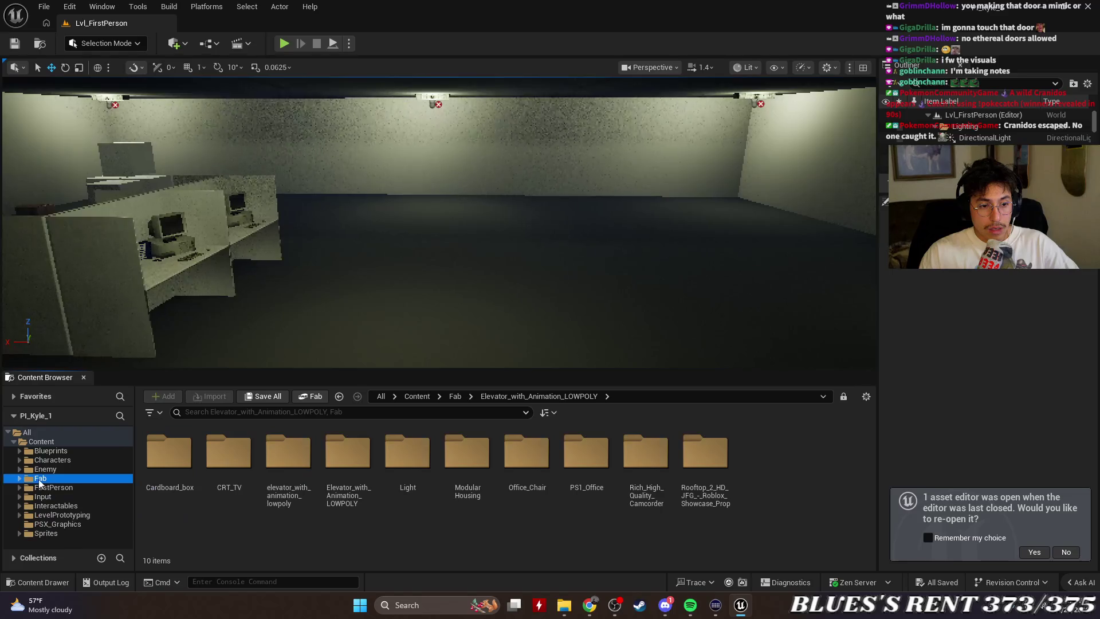
{"action": "right_click", "coordinate": [53, 479]}
{"action": "left_click", "coordinate": [122, 265]}
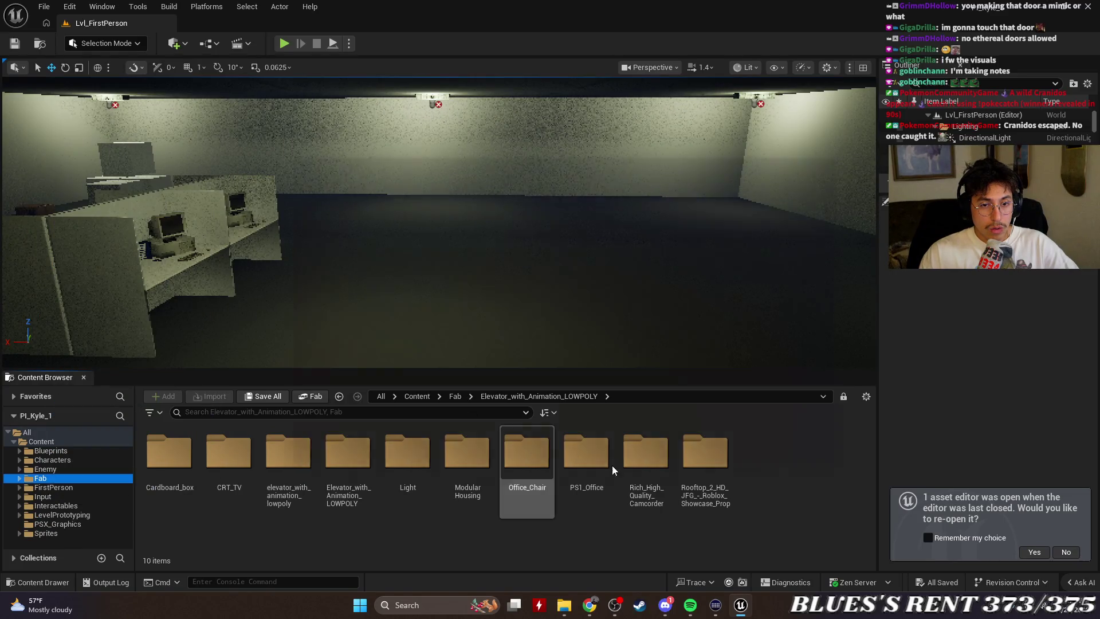
{"action": "left_click", "coordinate": [521, 155]}
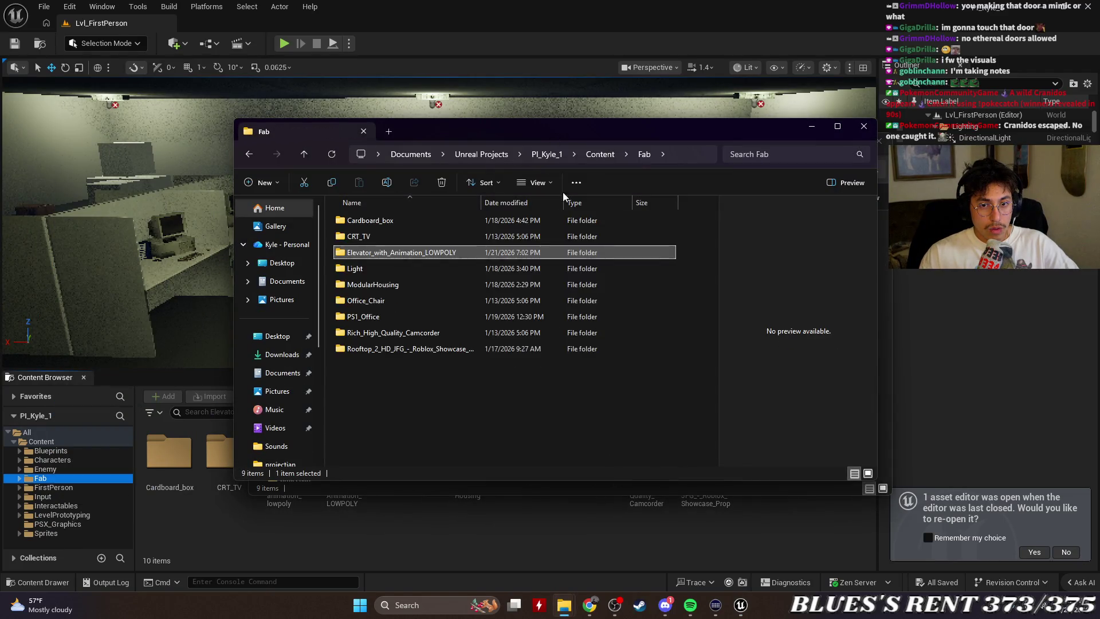
Delete the Elevator_with_Animation_LOWPOLY folder from Fab and close that Explorer window.
{"action": "left_click", "coordinate": [438, 260]}
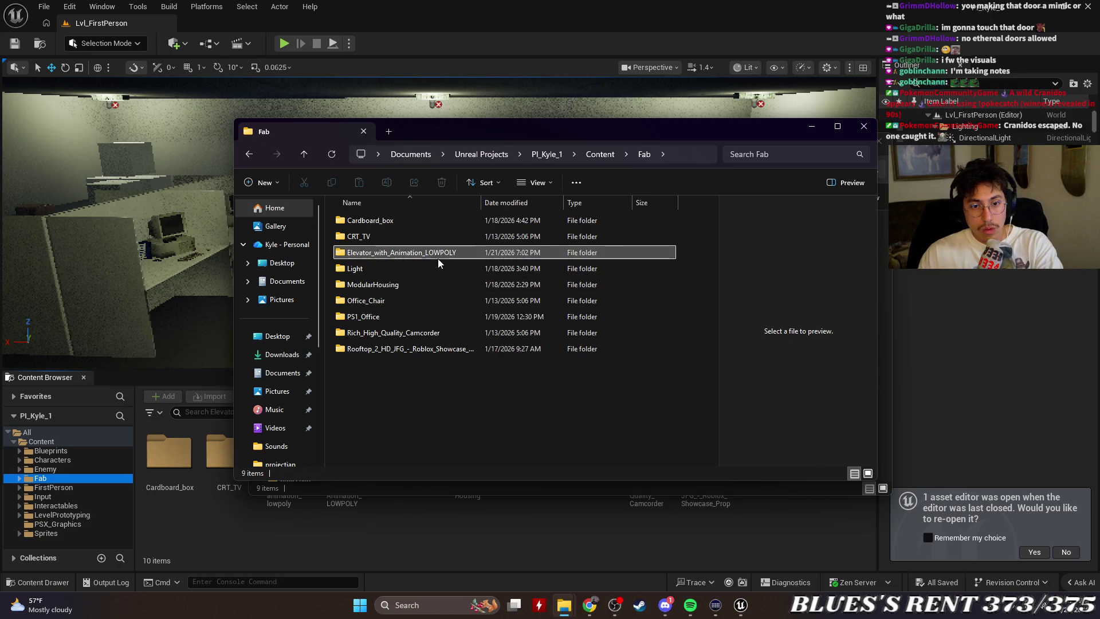
{"action": "key", "text": "Delete"}
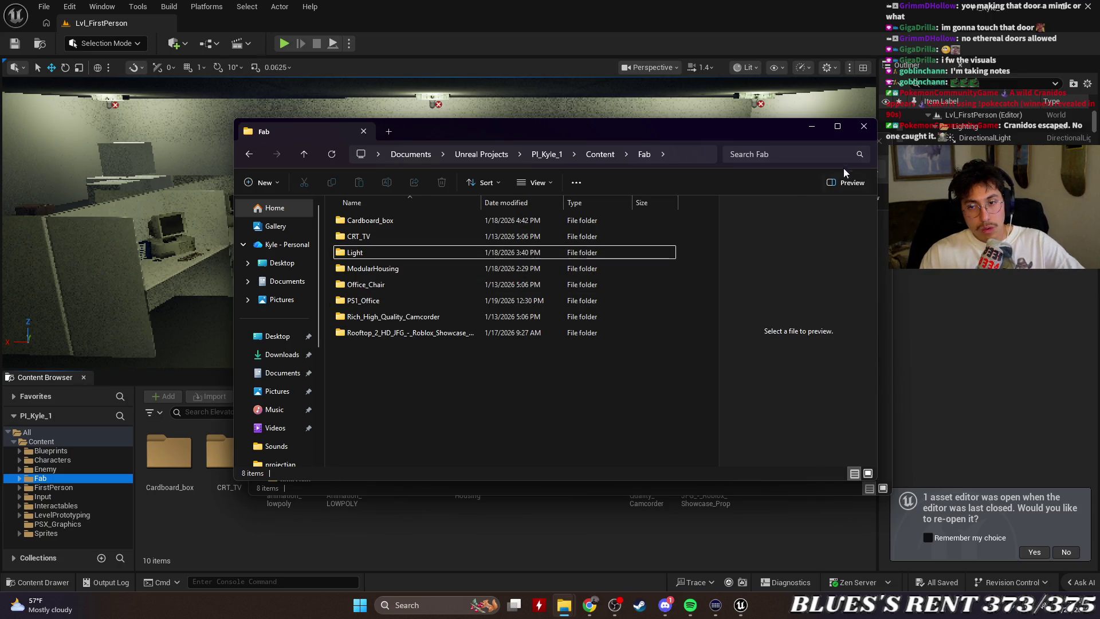
{"action": "left_click", "coordinate": [864, 126]}
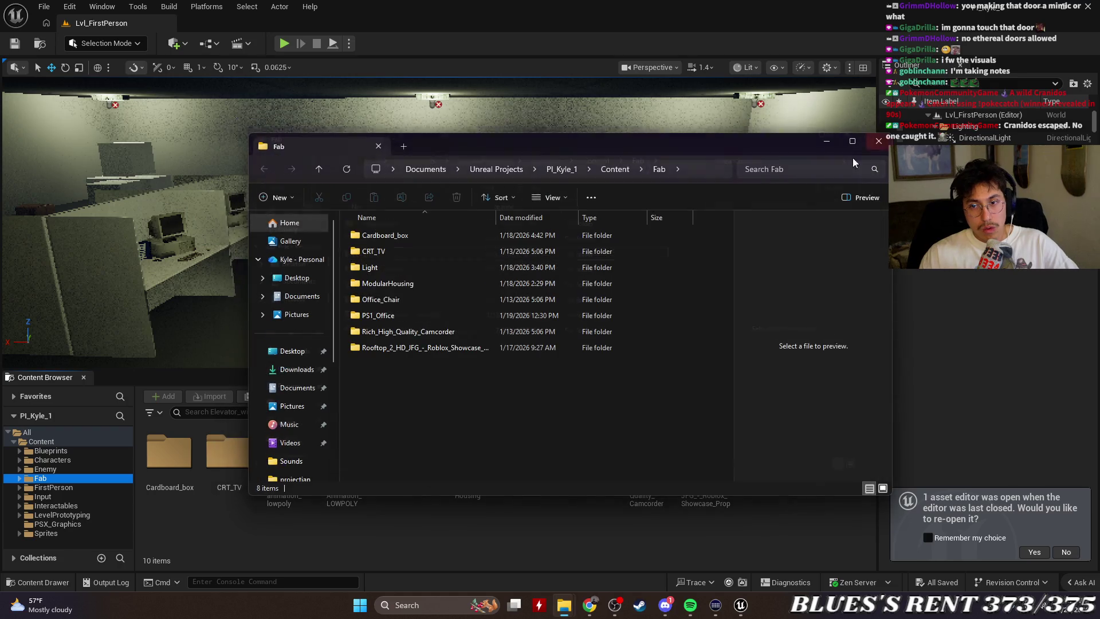
Close the remaining Explorer window, save the level, and return to the tutorial.
{"action": "left_click", "coordinate": [885, 146]}
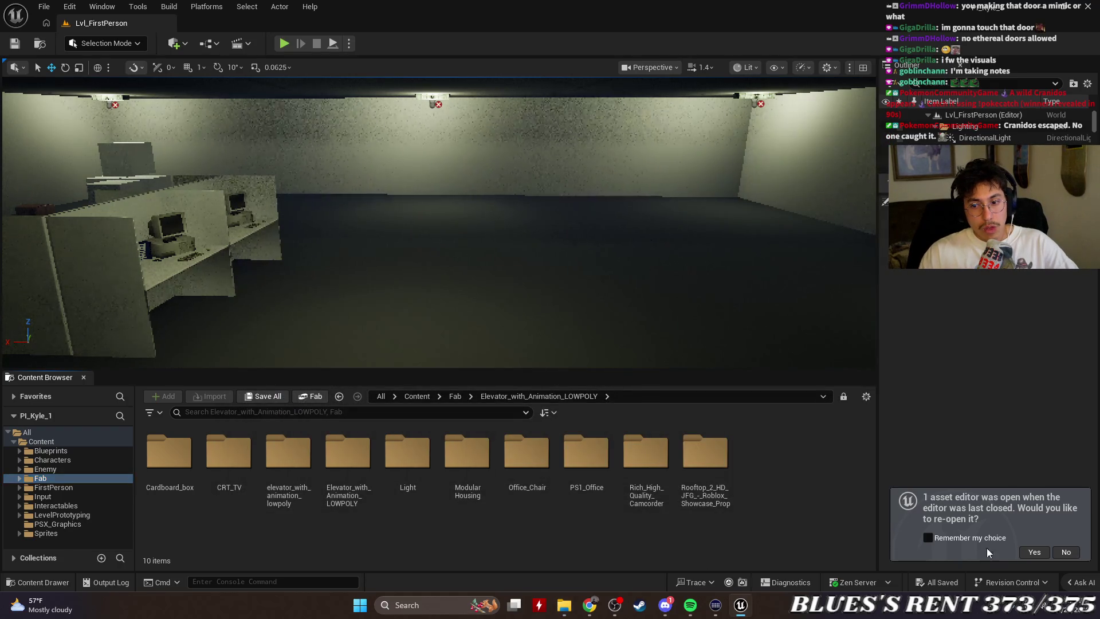
{"action": "left_click", "coordinate": [14, 46]}
{"action": "key", "text": "alt+Tab"}
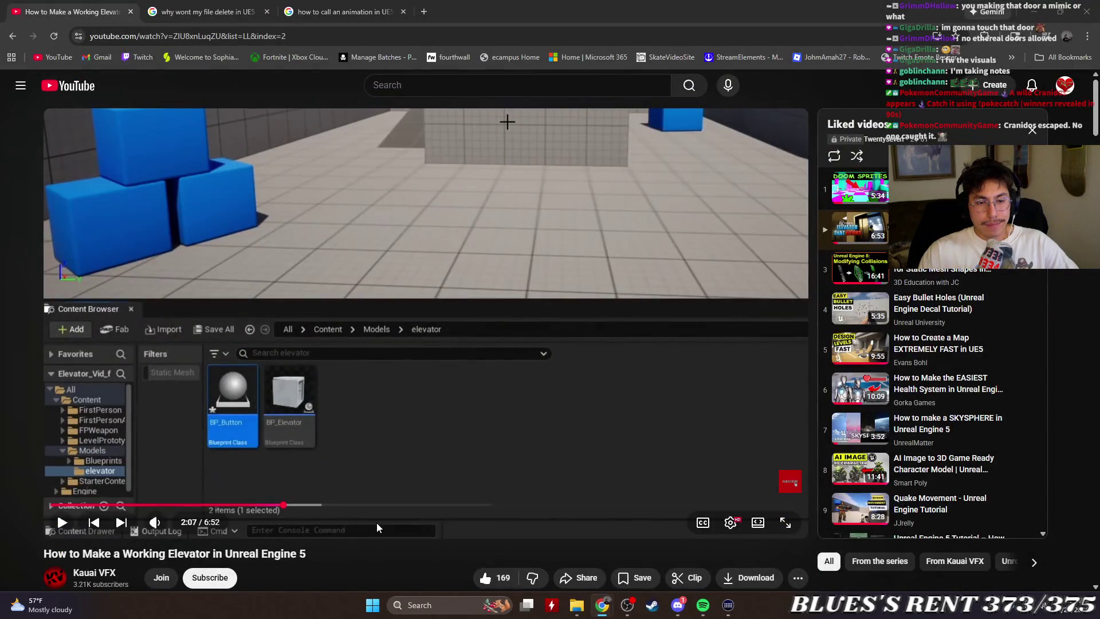
Expand the video description and follow its link to the shared Drive folder.
{"action": "scroll", "coordinate": [534, 349], "scroll_direction": "down", "scroll_amount": 6}
{"action": "left_click", "coordinate": [169, 263]}
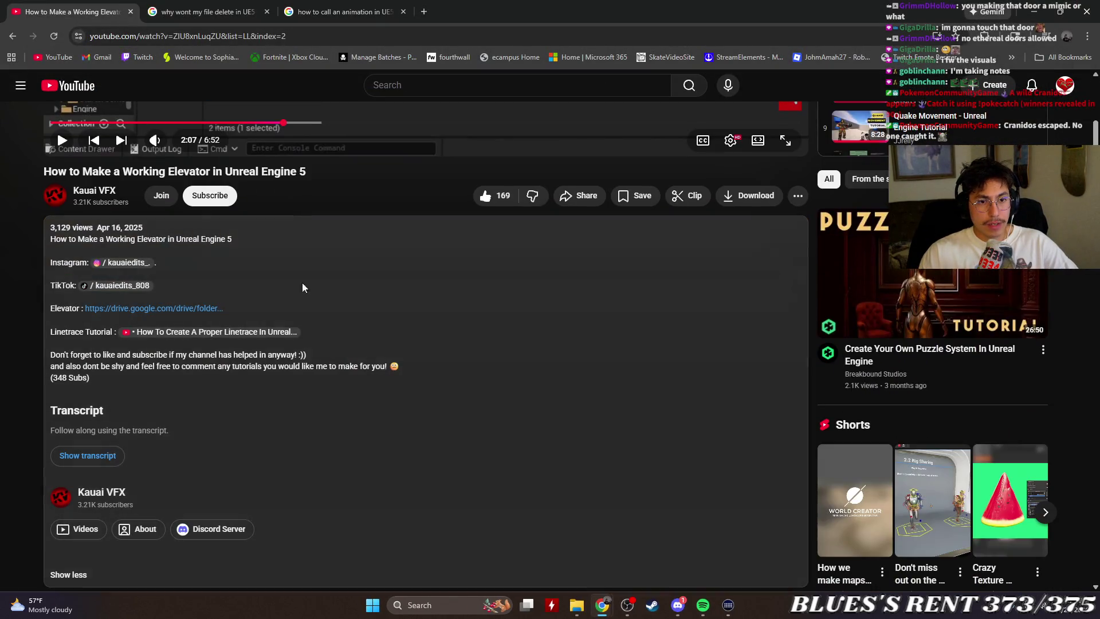
{"action": "left_click", "coordinate": [195, 308]}
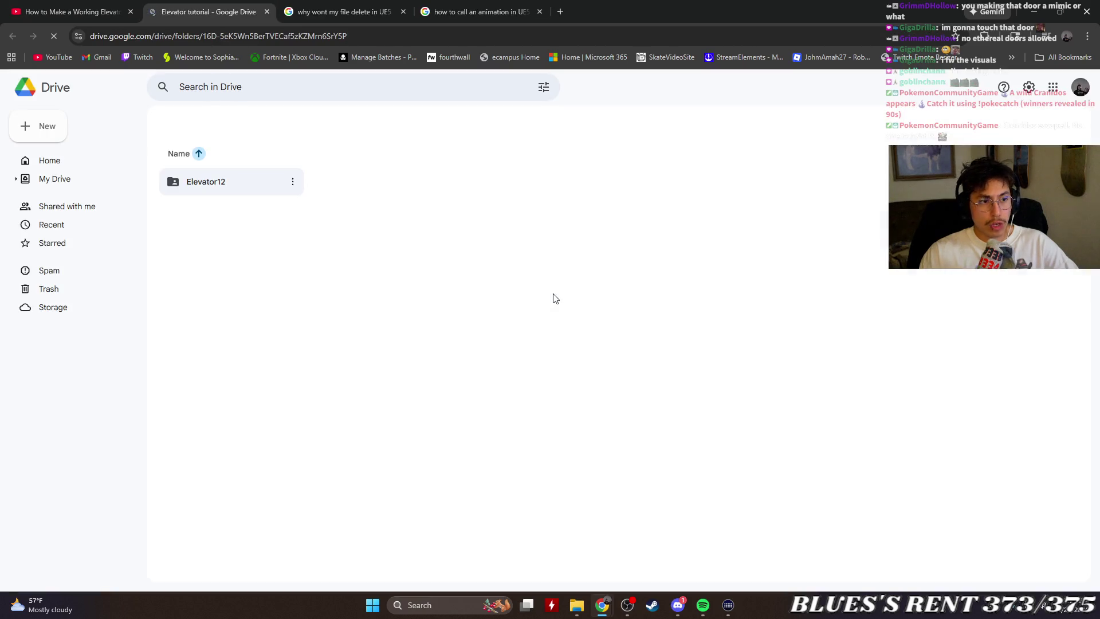
Download elevator 12.fbx from the Elevator12 > Elevator Drive folder.
{"action": "left_click", "coordinate": [243, 221]}
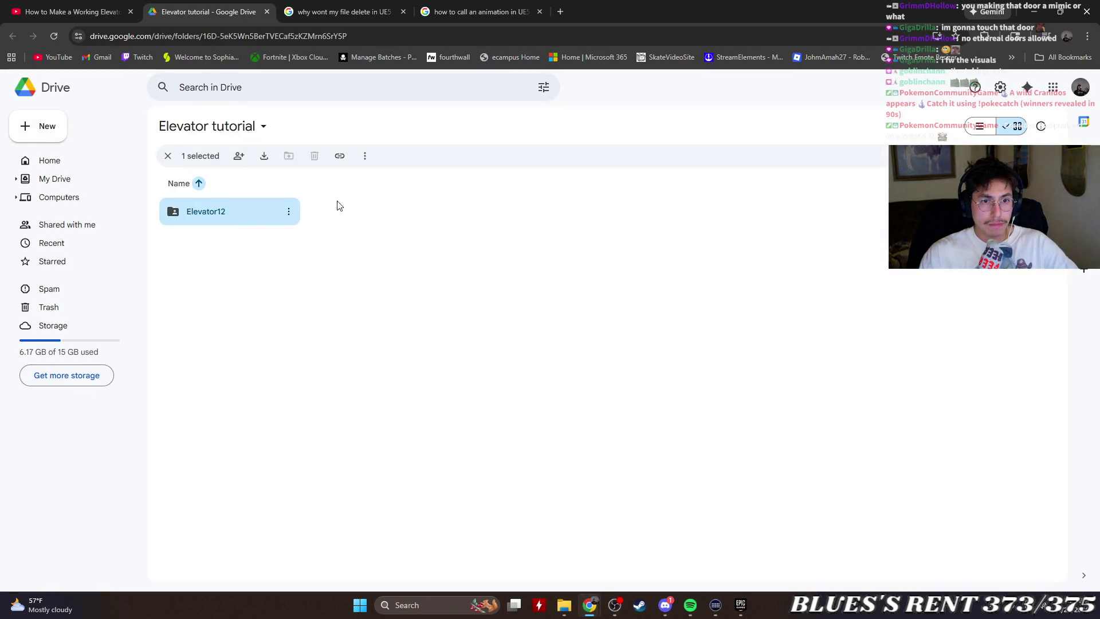
{"action": "double_click", "coordinate": [231, 214]}
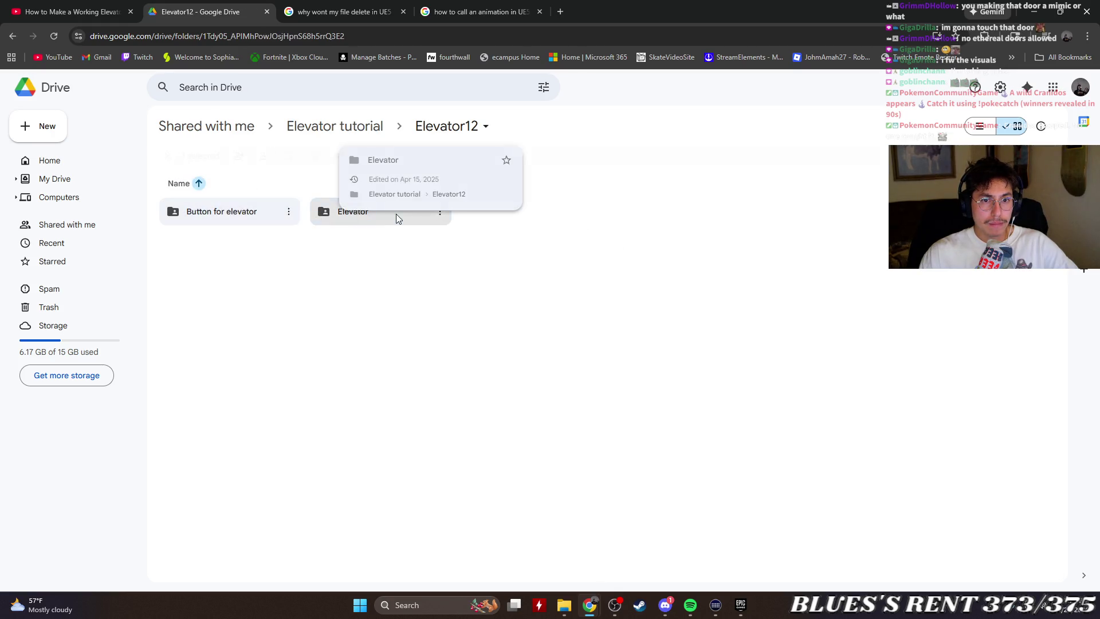
{"action": "double_click", "coordinate": [396, 213]}
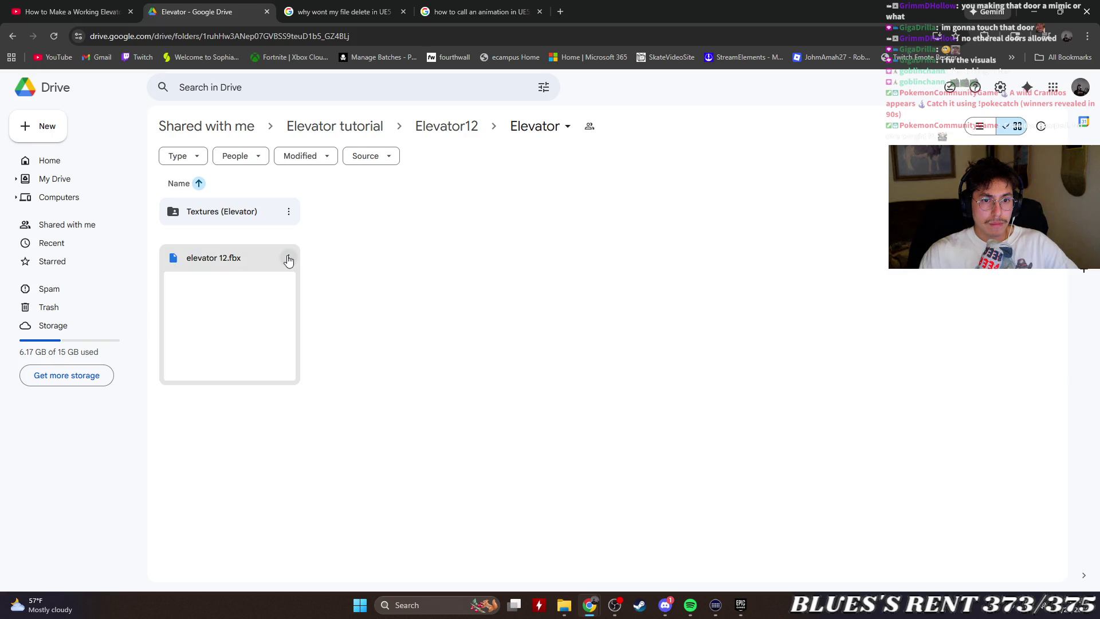
{"action": "left_click", "coordinate": [289, 260]}
{"action": "left_click", "coordinate": [327, 309]}
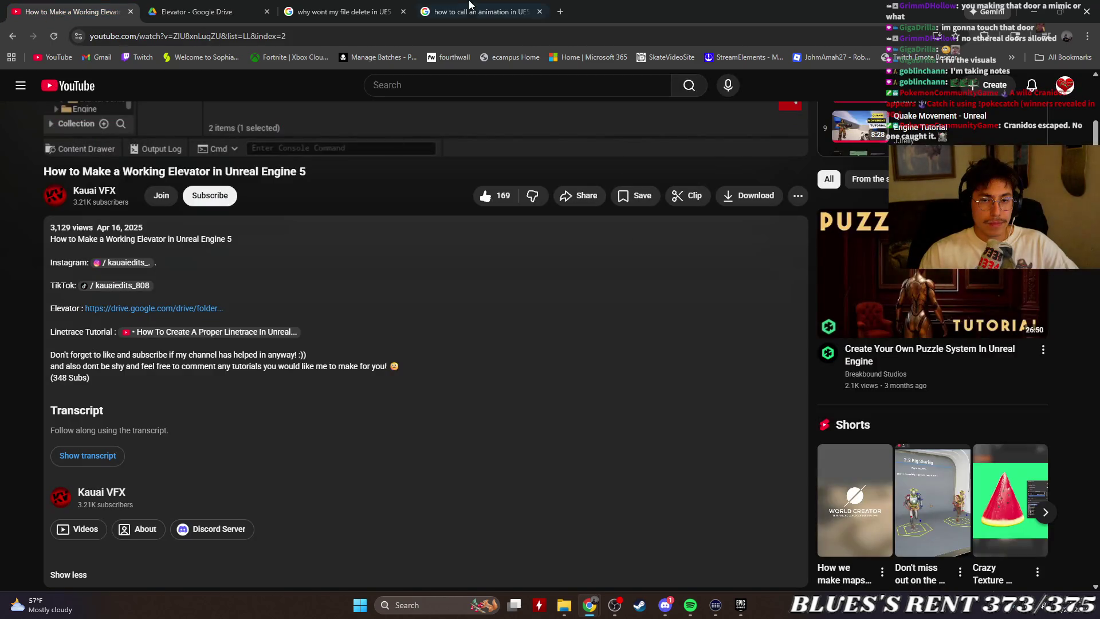
{"action": "left_click", "coordinate": [339, 10]}
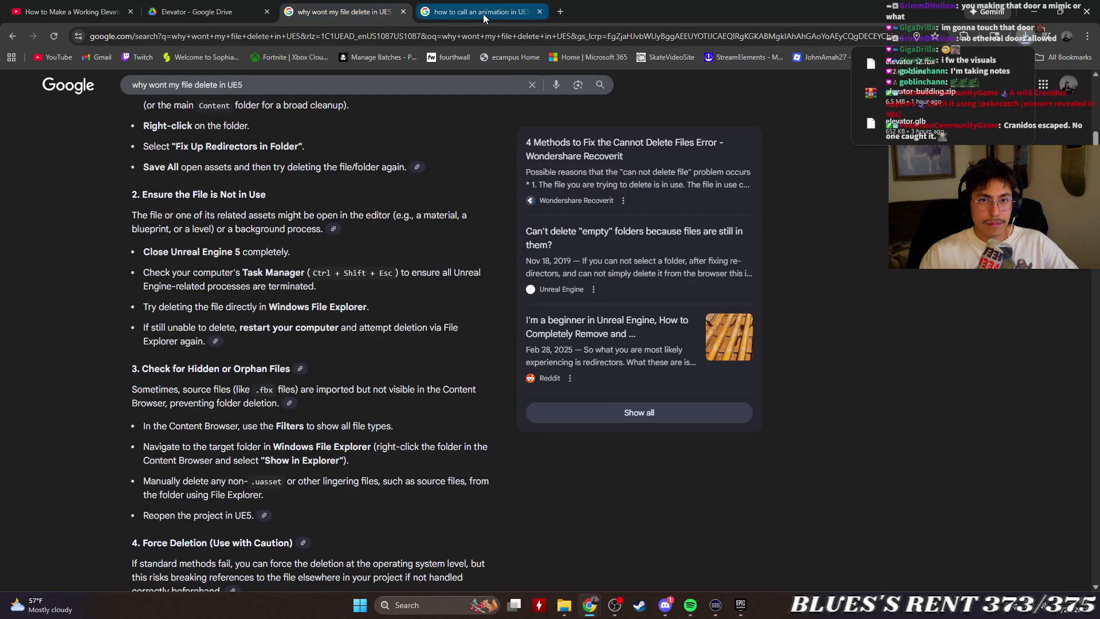
{"action": "key", "text": "ctrl+shift+Tab"}
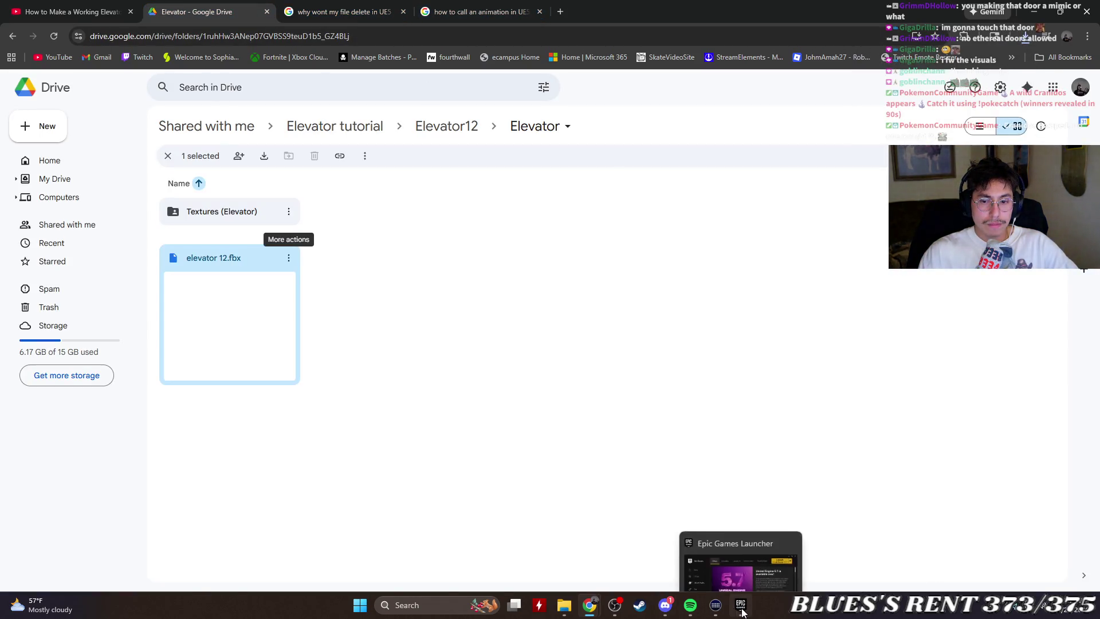
Launch Unreal Engine 5.7 from the Epic Games Launcher and open the Pl_Kyle_1 project.
{"action": "left_click", "coordinate": [741, 605]}
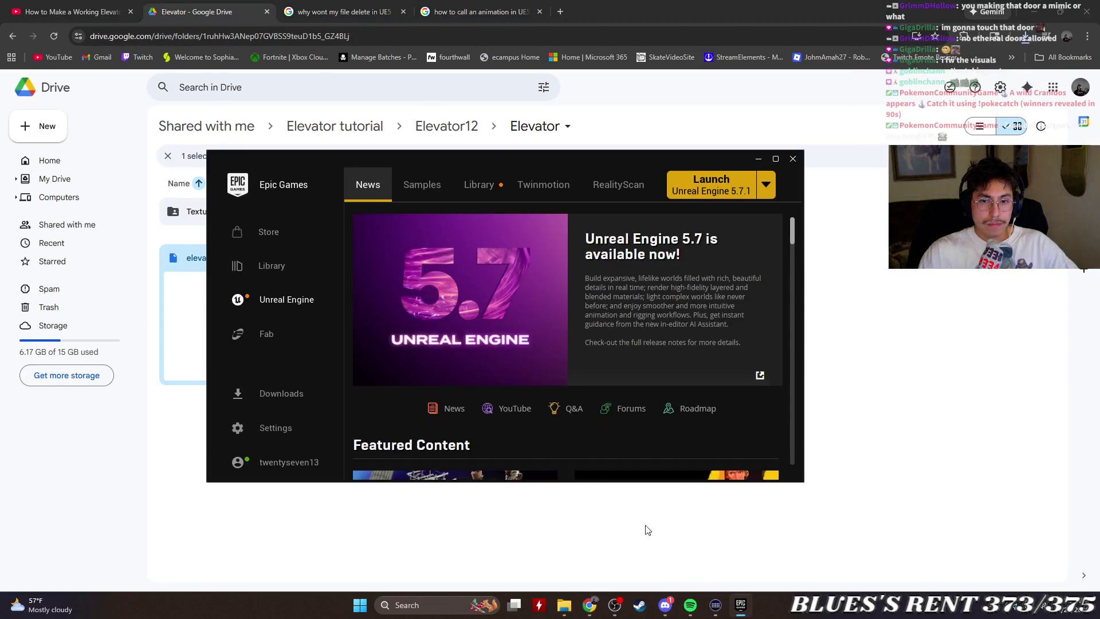
{"action": "left_click", "coordinate": [724, 188]}
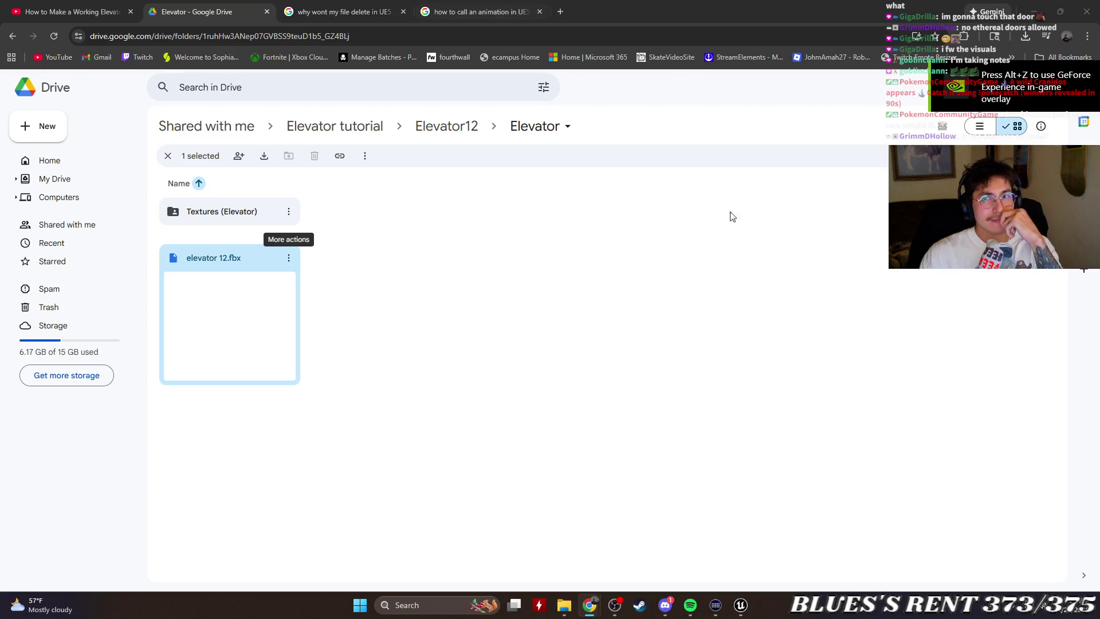
{"action": "left_click", "coordinate": [742, 605]}
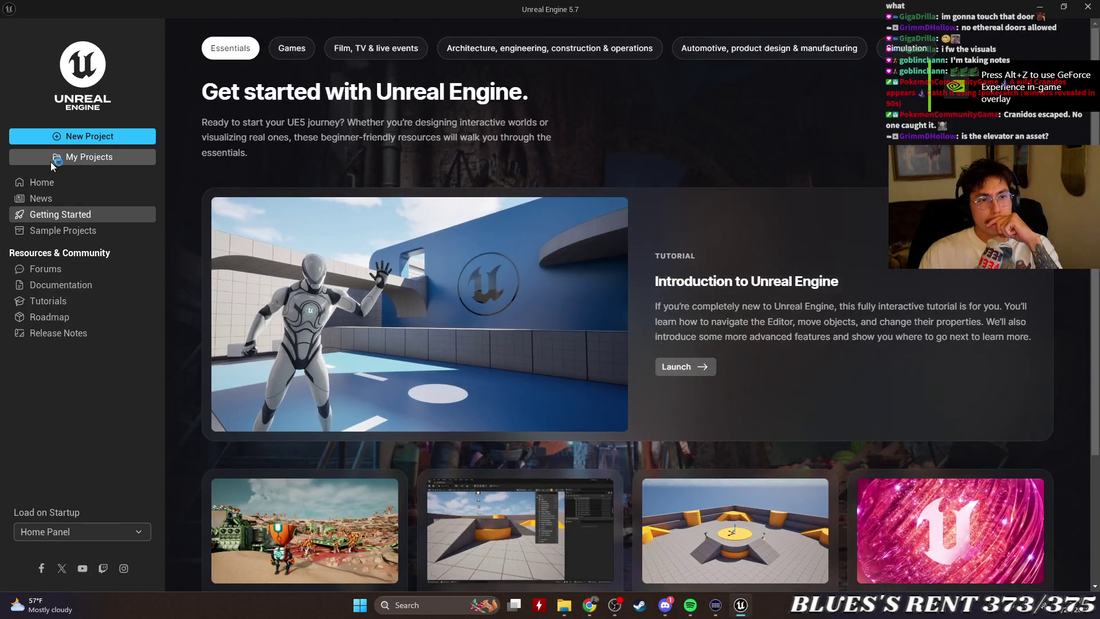
{"action": "left_click", "coordinate": [50, 162]}
{"action": "double_click", "coordinate": [255, 138]}
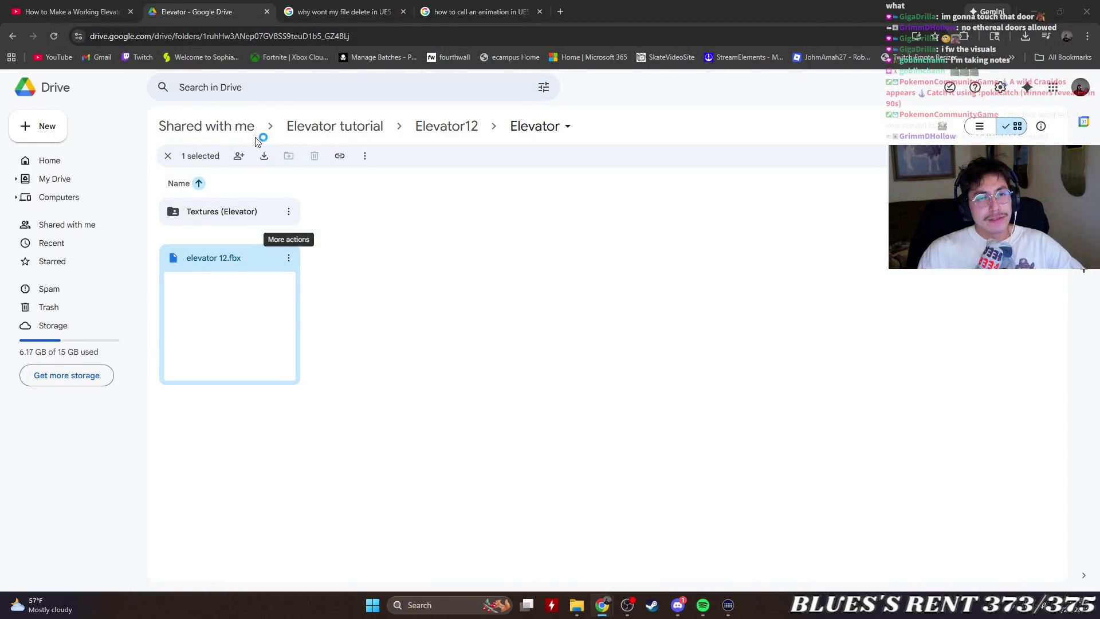
{"action": "left_click", "coordinate": [75, 11]}
{"action": "scroll", "coordinate": [574, 333], "scroll_direction": "up", "scroll_amount": 7}
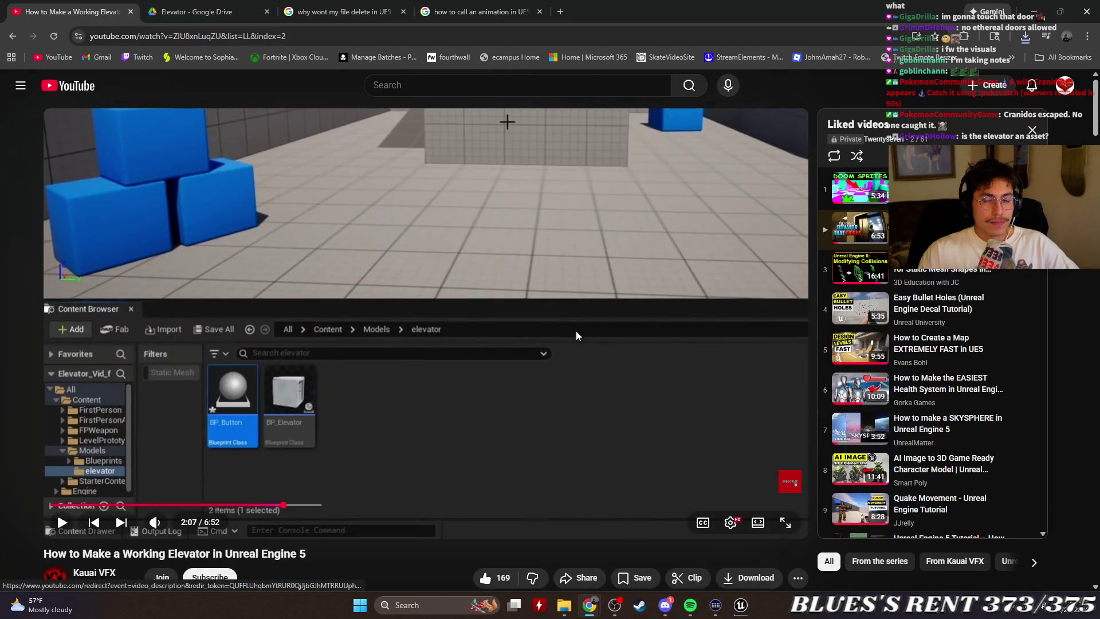
{"action": "left_click", "coordinate": [742, 606]}
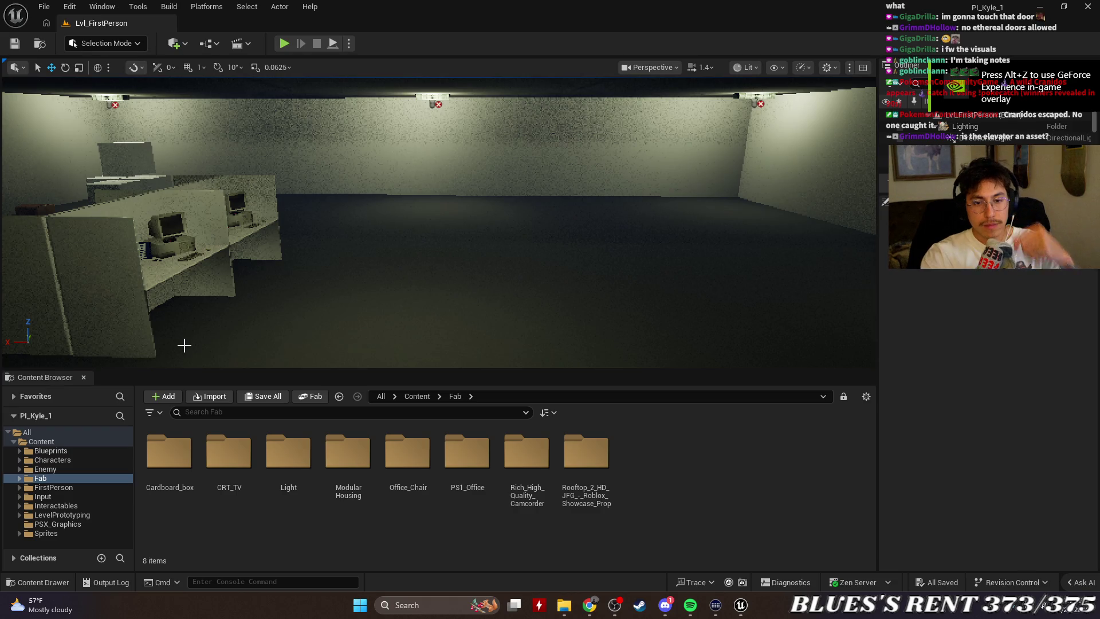
Bring up the Game Project Stuff Assets window and glance at Downloads.
{"action": "left_click", "coordinate": [348, 456]}
{"action": "left_click", "coordinate": [207, 540]}
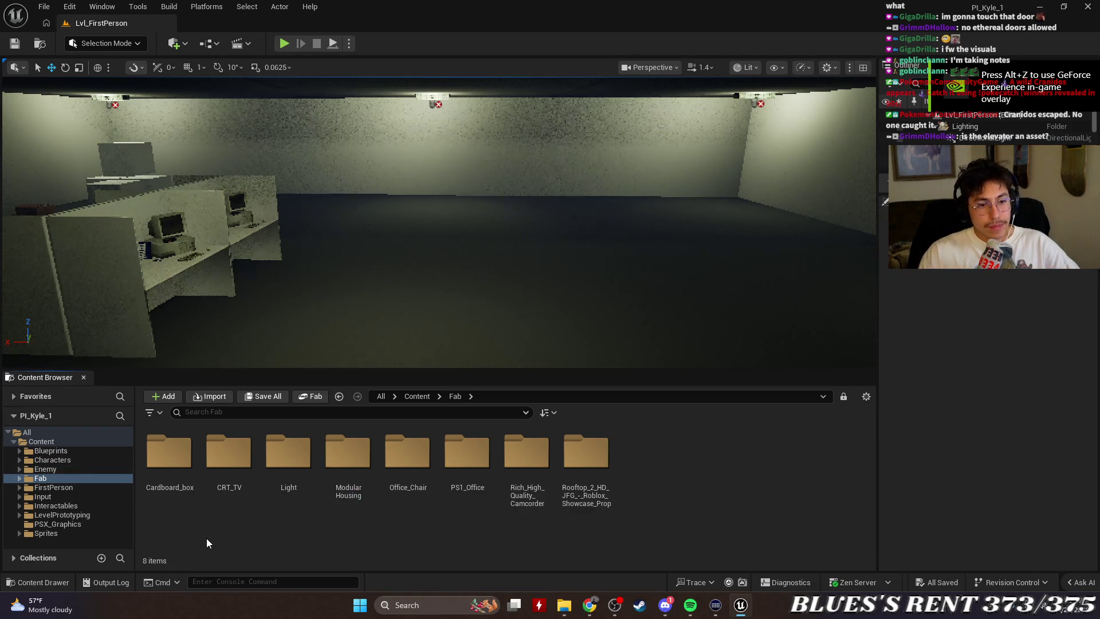
{"action": "left_click", "coordinate": [564, 605]}
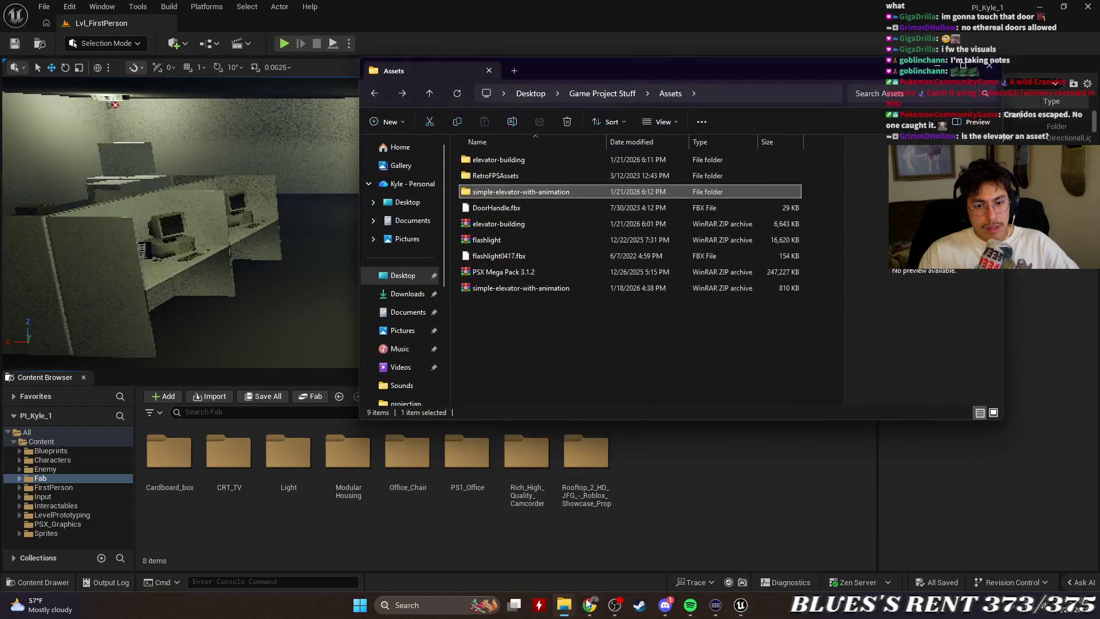
{"action": "left_click", "coordinate": [574, 311]}
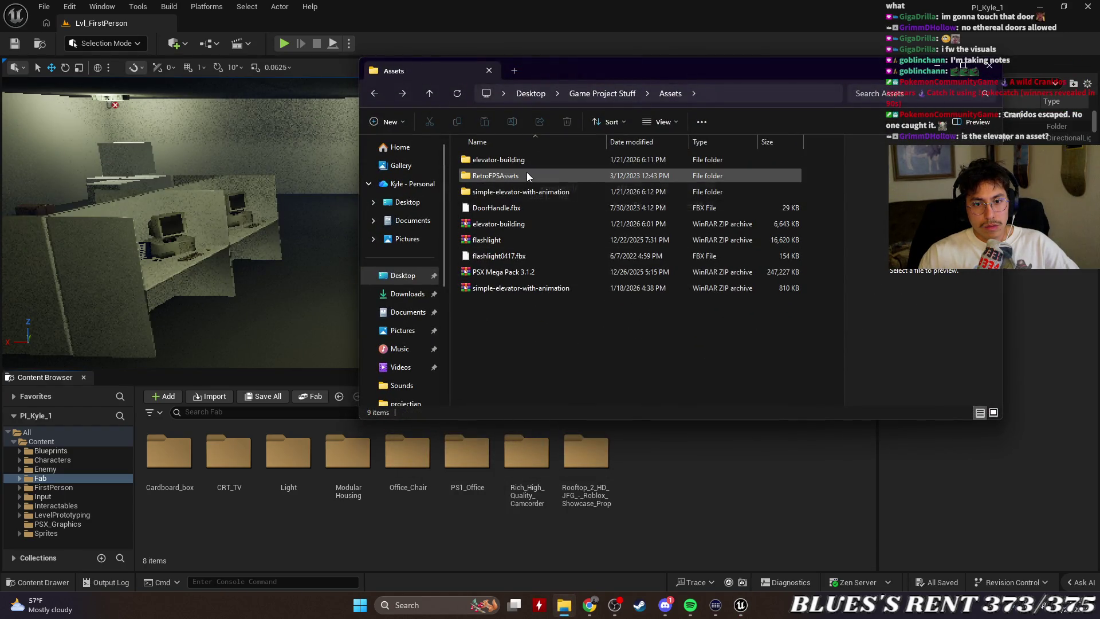
{"action": "left_click", "coordinate": [408, 293]}
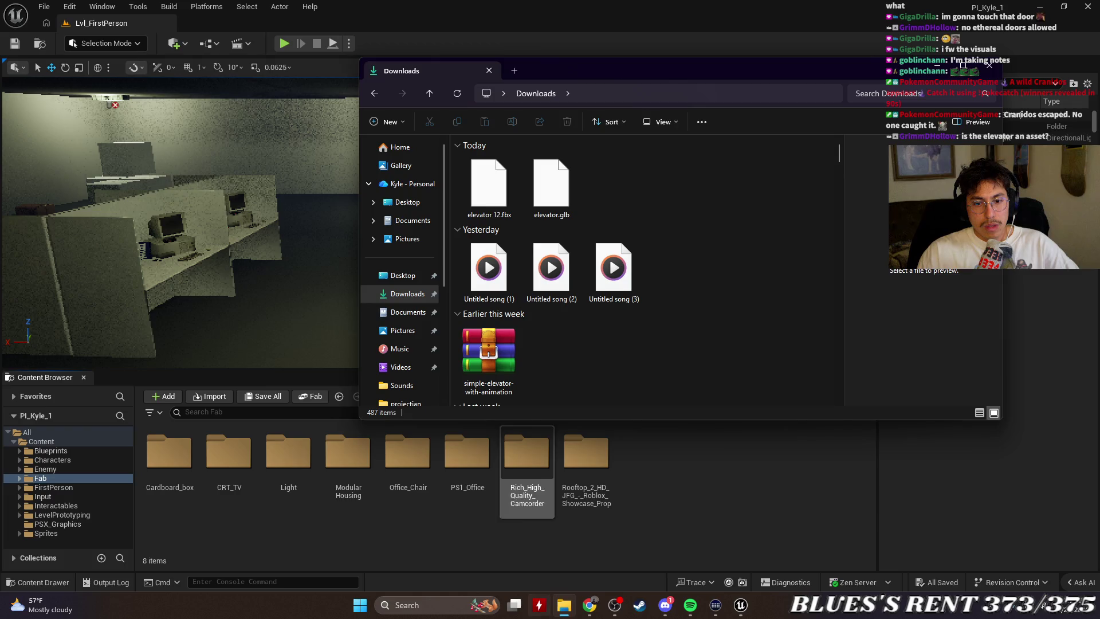
{"action": "key", "text": "alt+Left"}
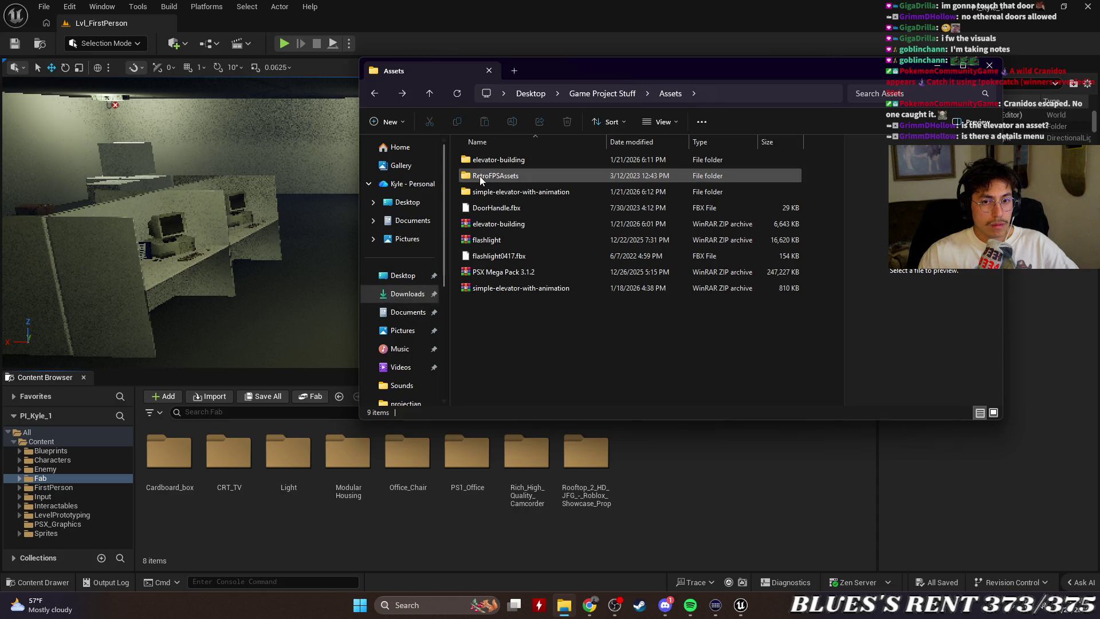
Open Downloads in a separate window, positioned beside the Assets folder.
{"action": "right_click", "coordinate": [404, 299]}
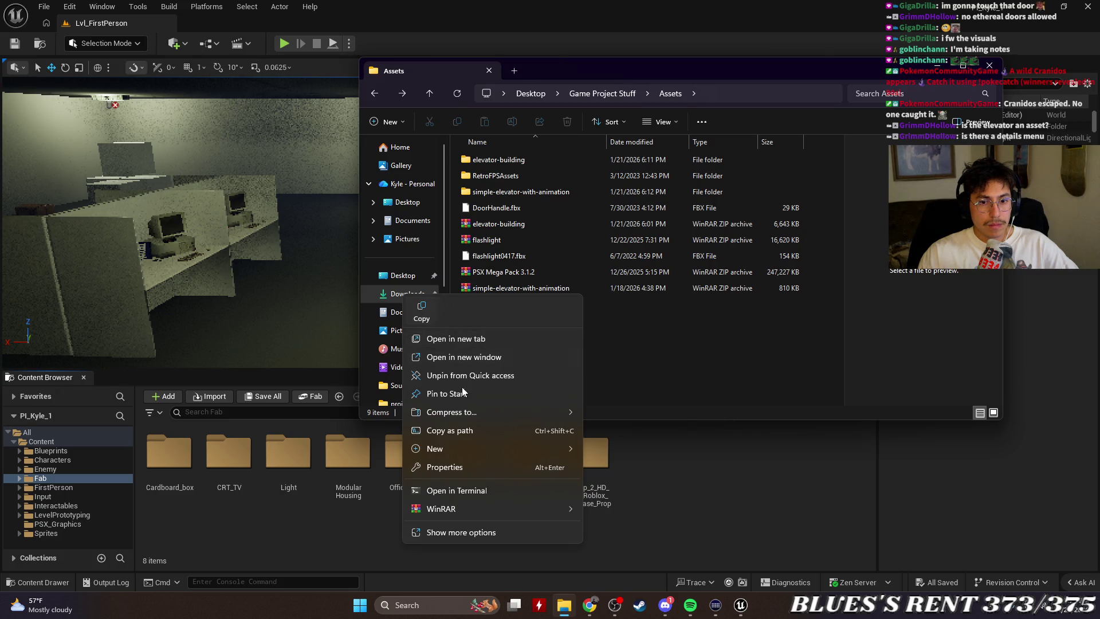
{"action": "left_click", "coordinate": [459, 357]}
{"action": "left_click", "coordinate": [512, 150]}
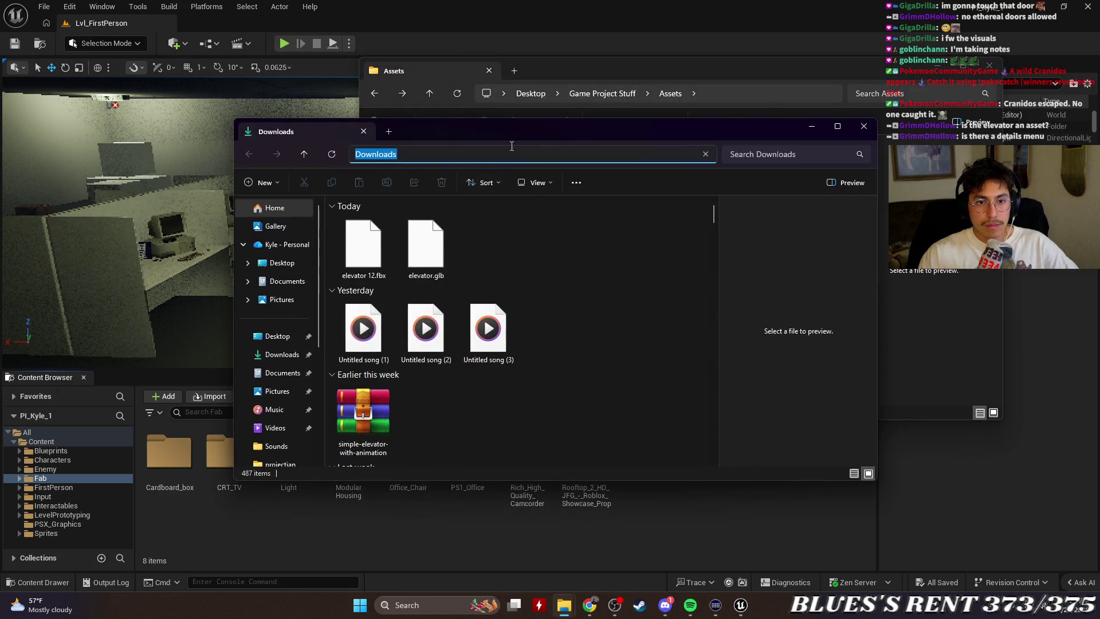
{"action": "left_click", "coordinate": [673, 114]}
{"action": "left_click", "coordinate": [660, 121]}
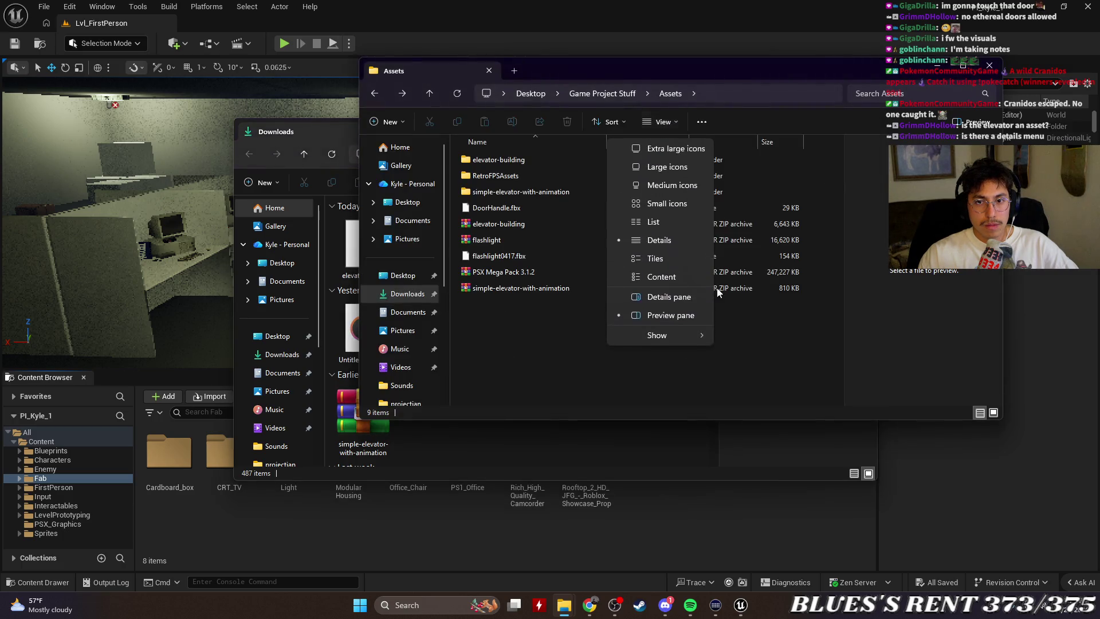
{"action": "left_click", "coordinate": [522, 343]}
{"action": "left_click", "coordinate": [321, 128]}
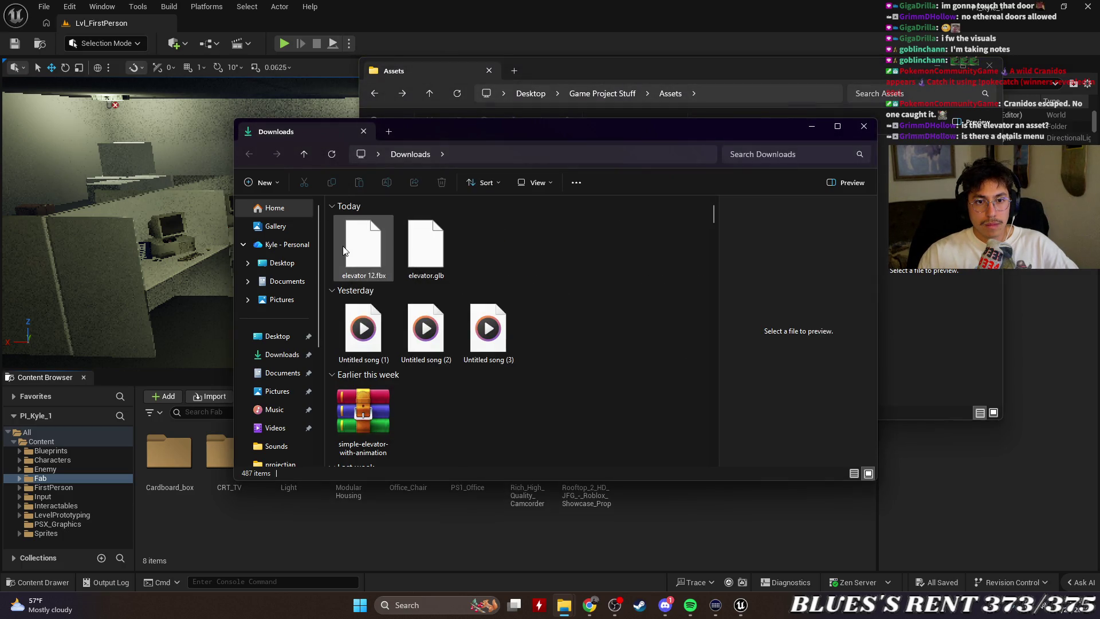
{"action": "mouse_move", "coordinate": [733, 140]}
{"action": "left_mouse_down"}
{"action": "mouse_move", "coordinate": [600, 282]}
{"action": "mouse_move", "coordinate": [662, 358]}
{"action": "mouse_move", "coordinate": [722, 355]}
{"action": "left_mouse_up"}
Move elevator 12.fbx from Downloads into the Assets folder and drag it toward Unreal.
{"action": "left_click", "coordinate": [341, 479]}
{"action": "left_click", "coordinate": [525, 313]}
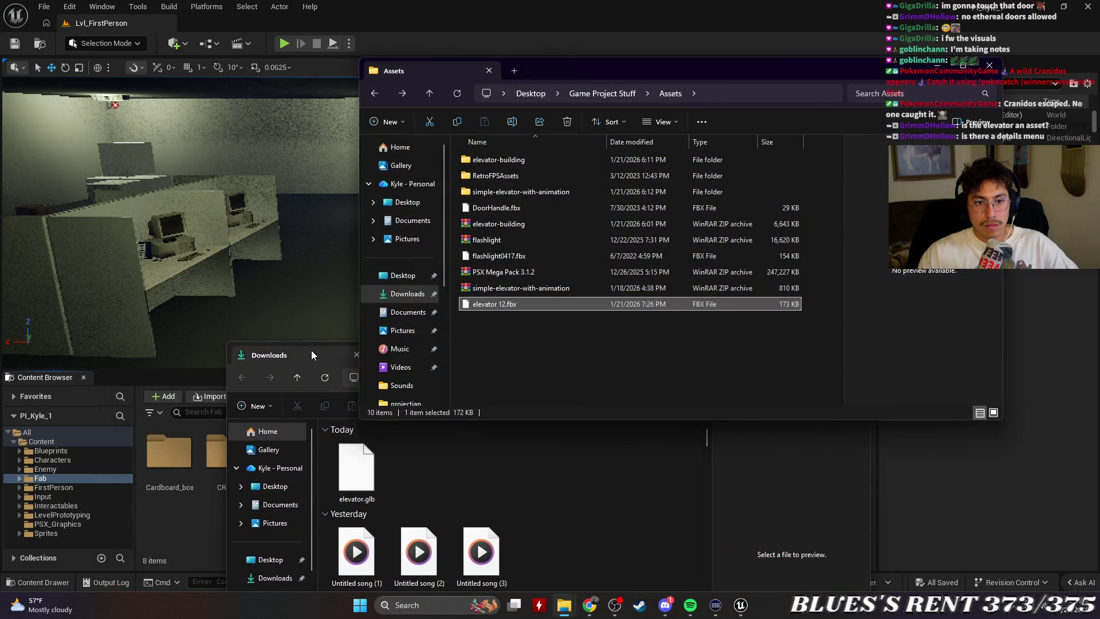
{"action": "left_click", "coordinate": [312, 350]}
{"action": "left_click", "coordinate": [857, 351]}
{"action": "mouse_move", "coordinate": [509, 305]}
{"action": "left_mouse_down"}
{"action": "mouse_move", "coordinate": [349, 458]}
{"action": "mouse_move", "coordinate": [703, 477]}
{"action": "left_mouse_up"}
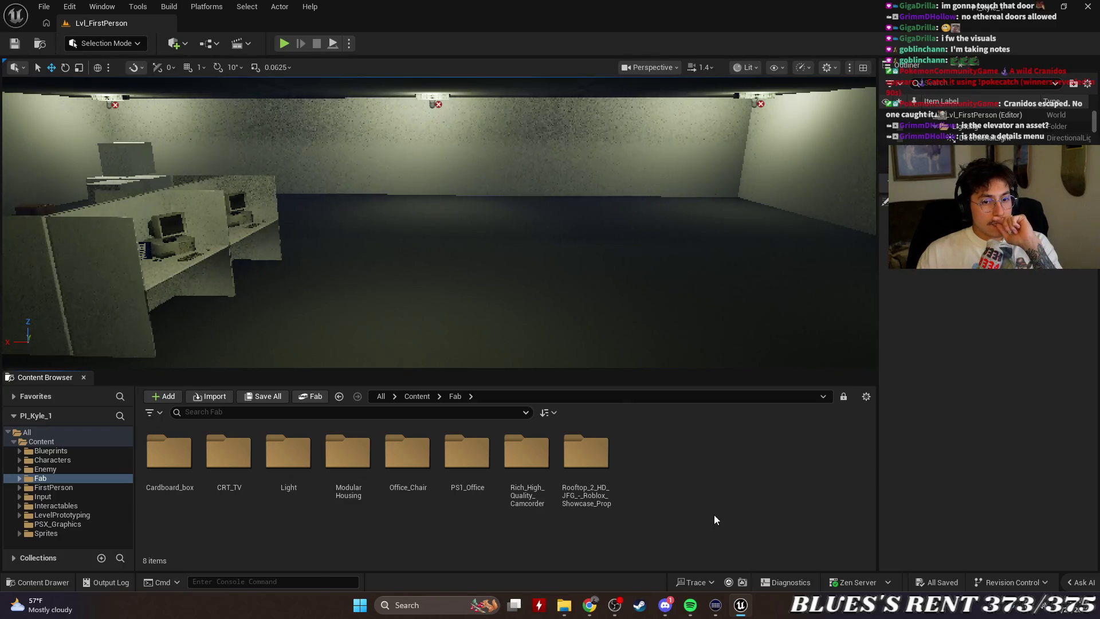
{"action": "left_click", "coordinate": [526, 458]}
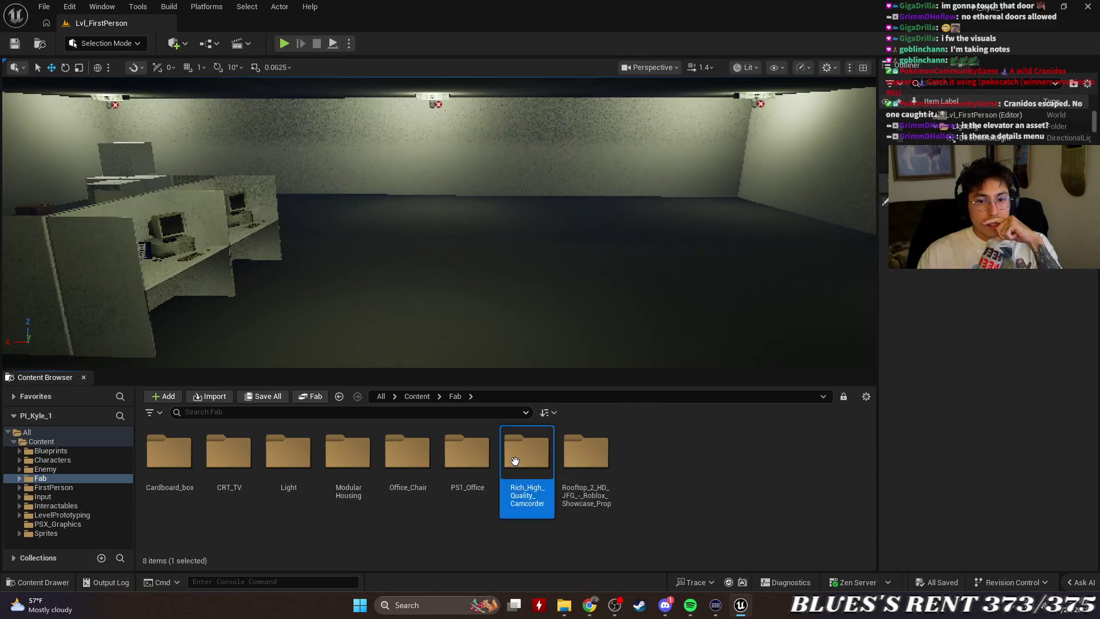
Create a new folder named Elevator in the Fab Content Browser folder.
{"action": "left_click", "coordinate": [731, 456]}
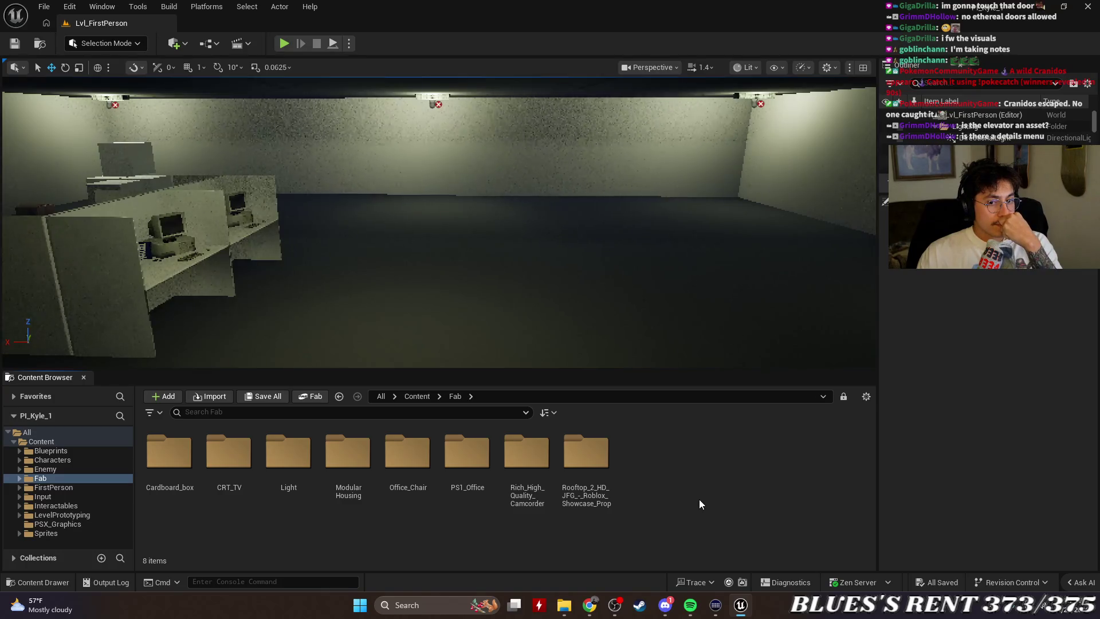
{"action": "right_click", "coordinate": [638, 463]}
{"action": "left_click", "coordinate": [685, 219]}
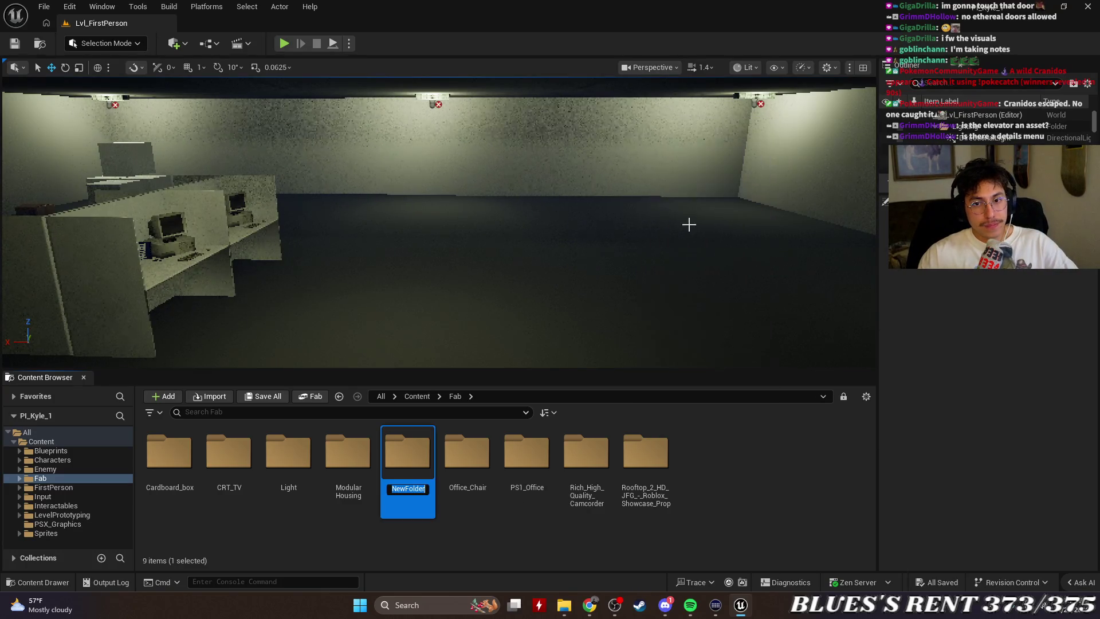
{"action": "type", "text": "Eleva"}
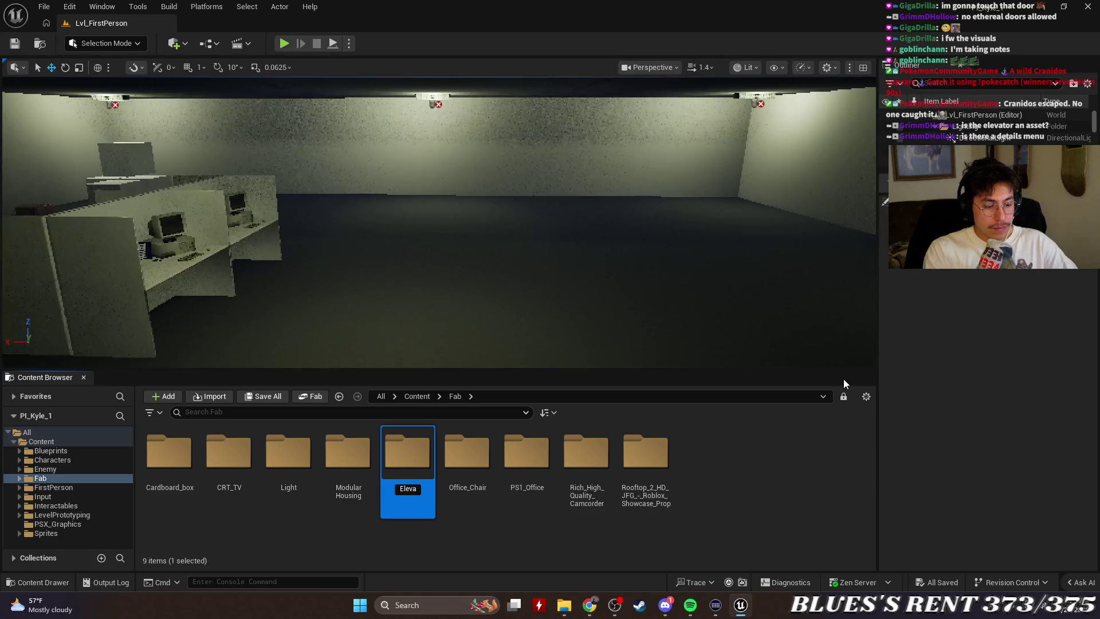
{"action": "key", "text": "BackSpace"}
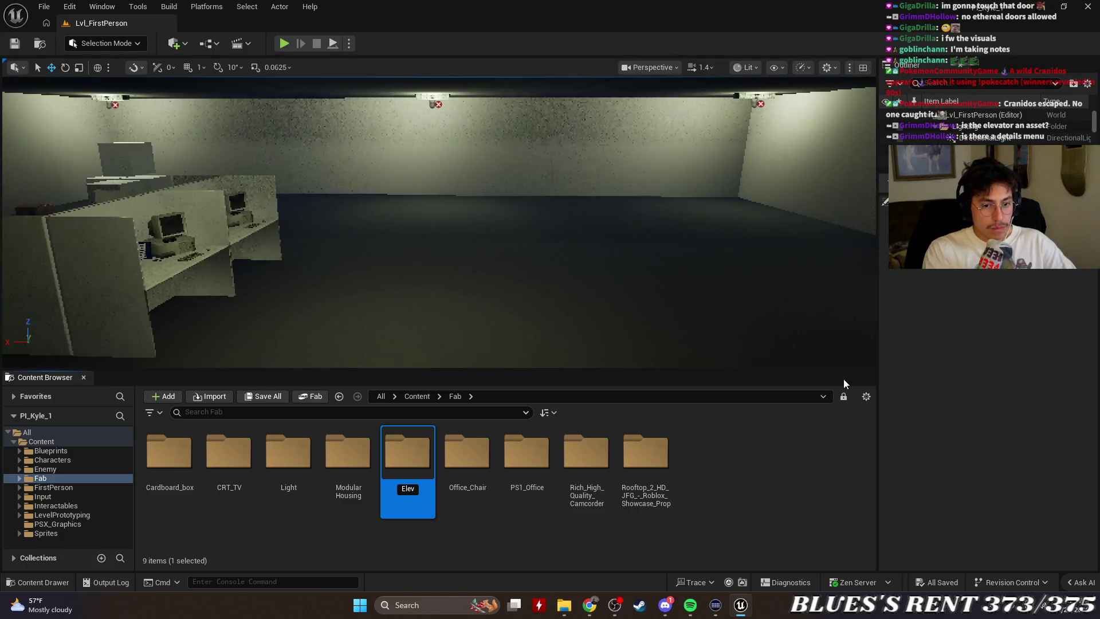
{"action": "key", "text": "Return"}
Open the Elevator folder and close the Assets Explorer window.
{"action": "left_click", "coordinate": [723, 496]}
{"action": "double_click", "coordinate": [289, 449]}
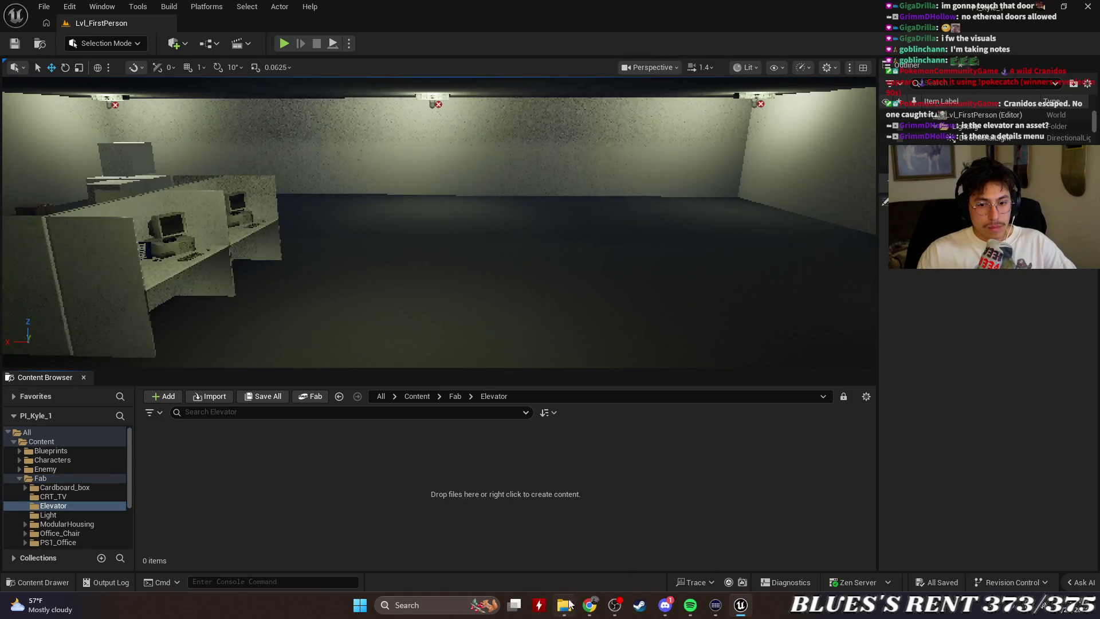
{"action": "left_click", "coordinate": [563, 605]}
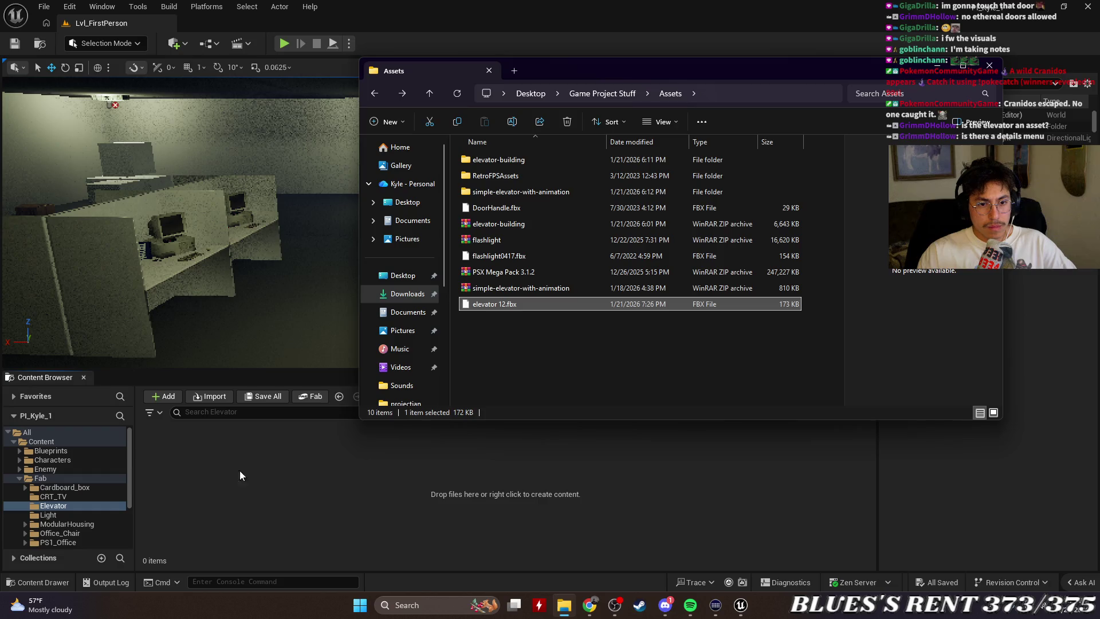
{"action": "left_click", "coordinate": [996, 71]}
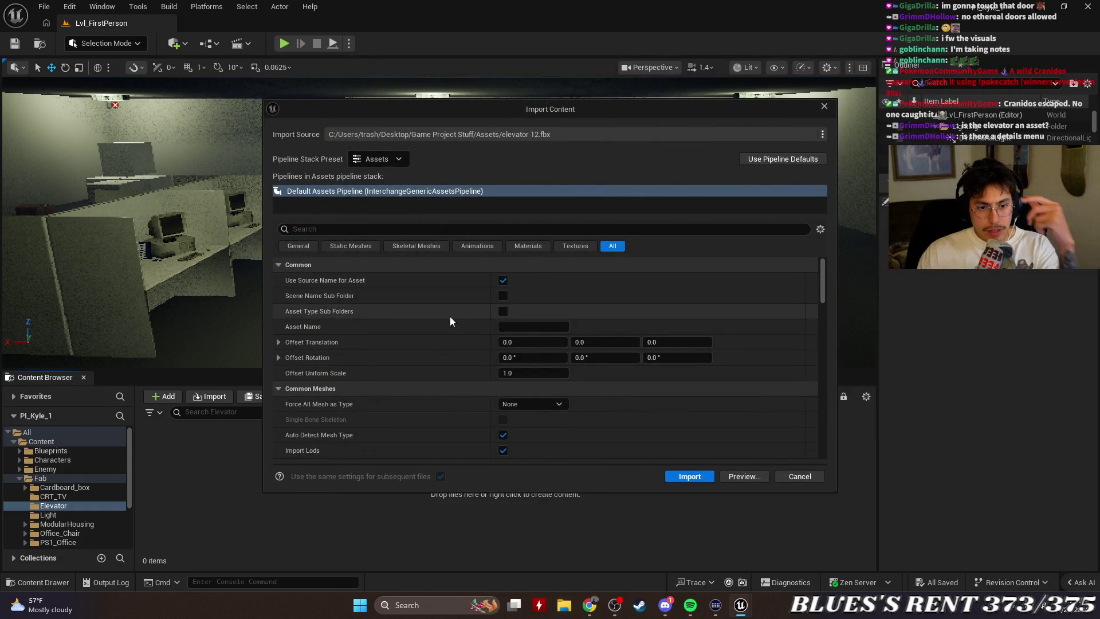
Import elevator 12.fbx with pipeline default settings, after searching the options for 'col'.
{"action": "scroll", "coordinate": [451, 319], "scroll_direction": "down", "scroll_amount": 5}
{"action": "scroll", "coordinate": [451, 319], "scroll_direction": "down", "scroll_amount": 10}
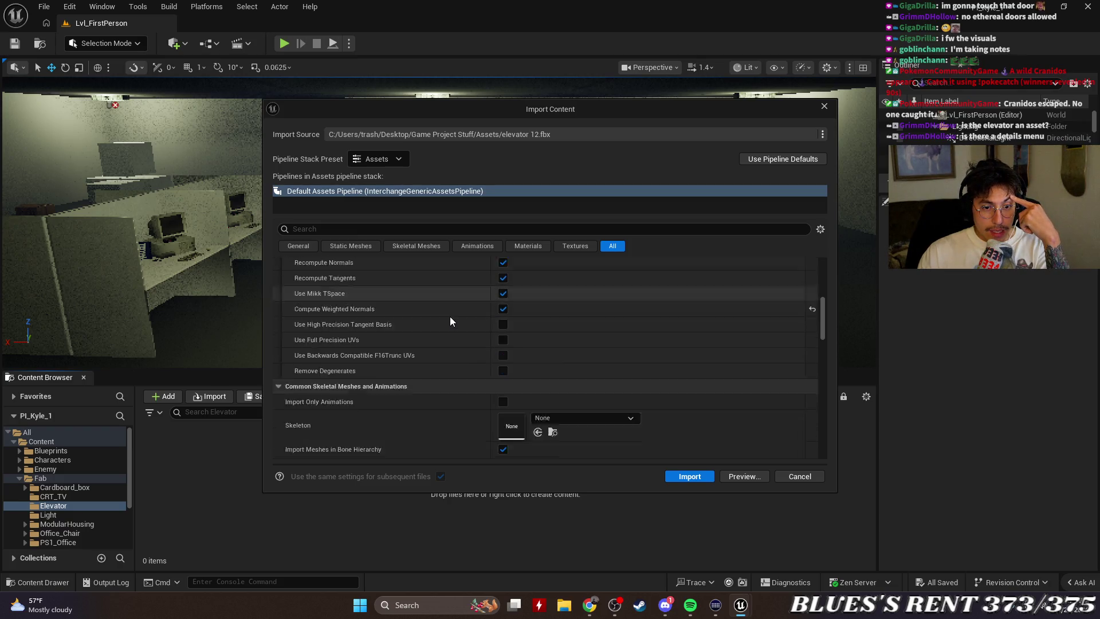
{"action": "scroll", "coordinate": [451, 321], "scroll_direction": "down", "scroll_amount": 10}
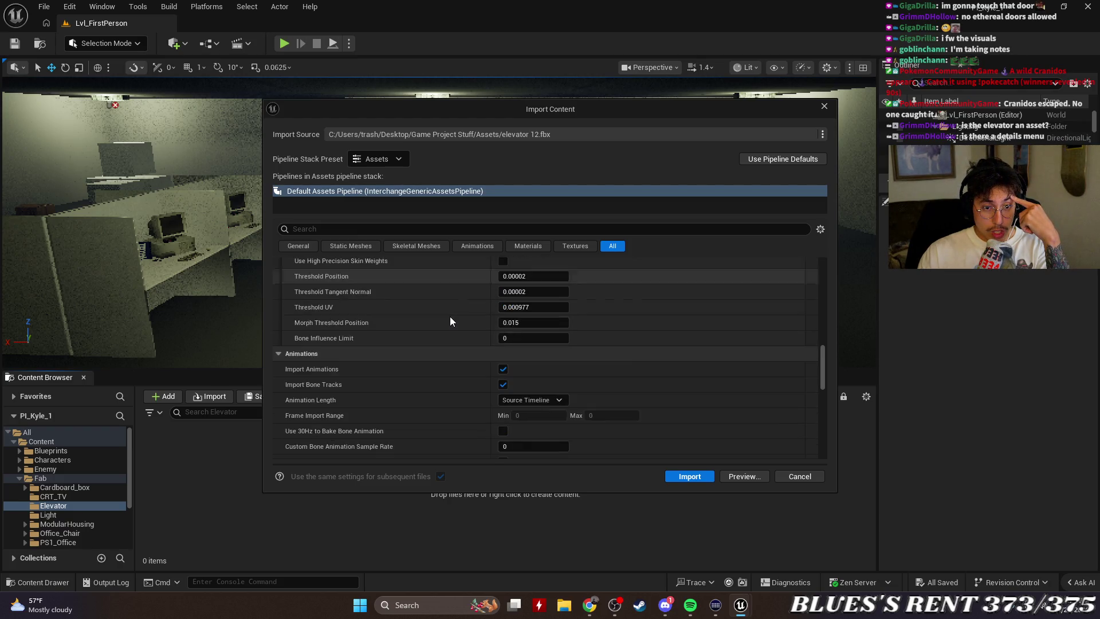
{"action": "scroll", "coordinate": [451, 320], "scroll_direction": "down", "scroll_amount": 10}
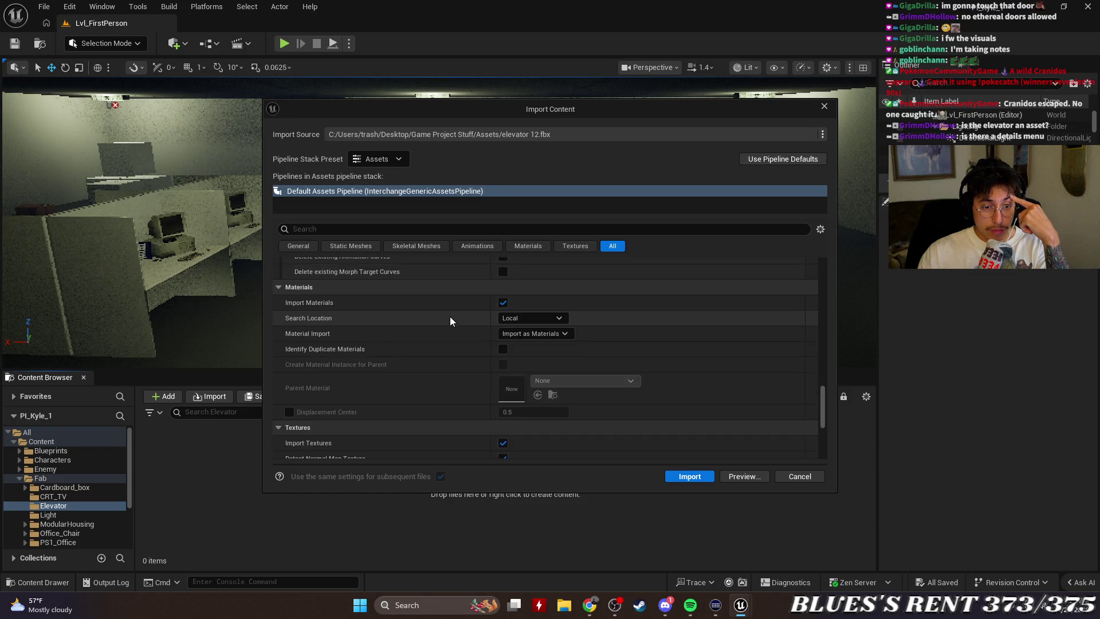
{"action": "left_click", "coordinate": [388, 228]}
{"action": "type", "text": "col"}
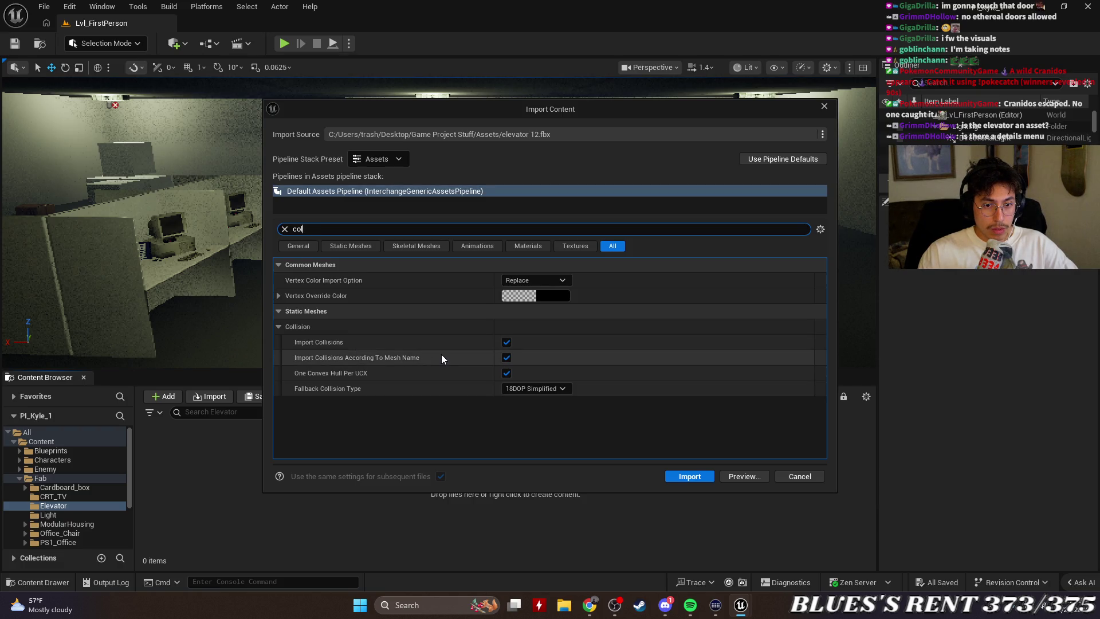
{"action": "left_click", "coordinate": [757, 162]}
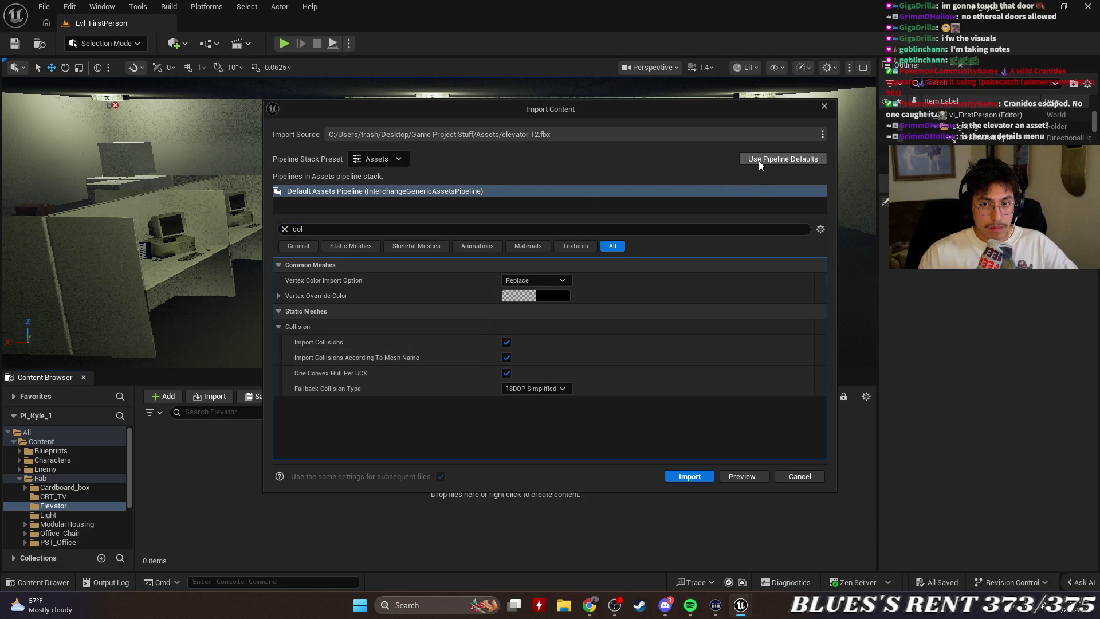
{"action": "left_click", "coordinate": [701, 474]}
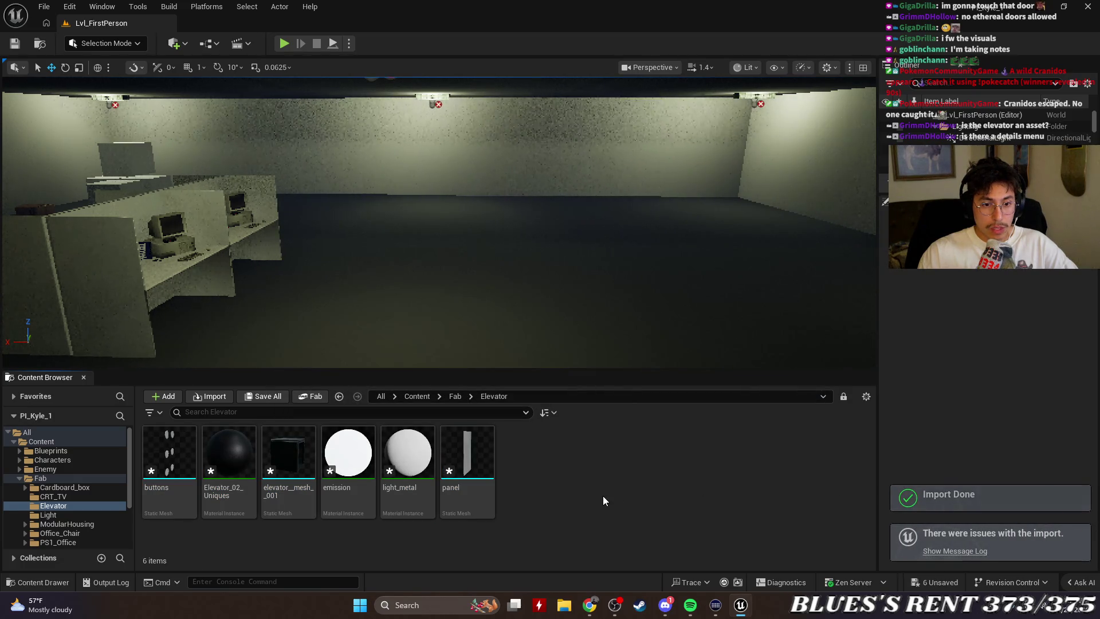
Place the elevator mesh from Fab > Elevator into the level, rotated 90°.
{"action": "left_click", "coordinate": [454, 397]}
{"action": "double_click", "coordinate": [274, 458]}
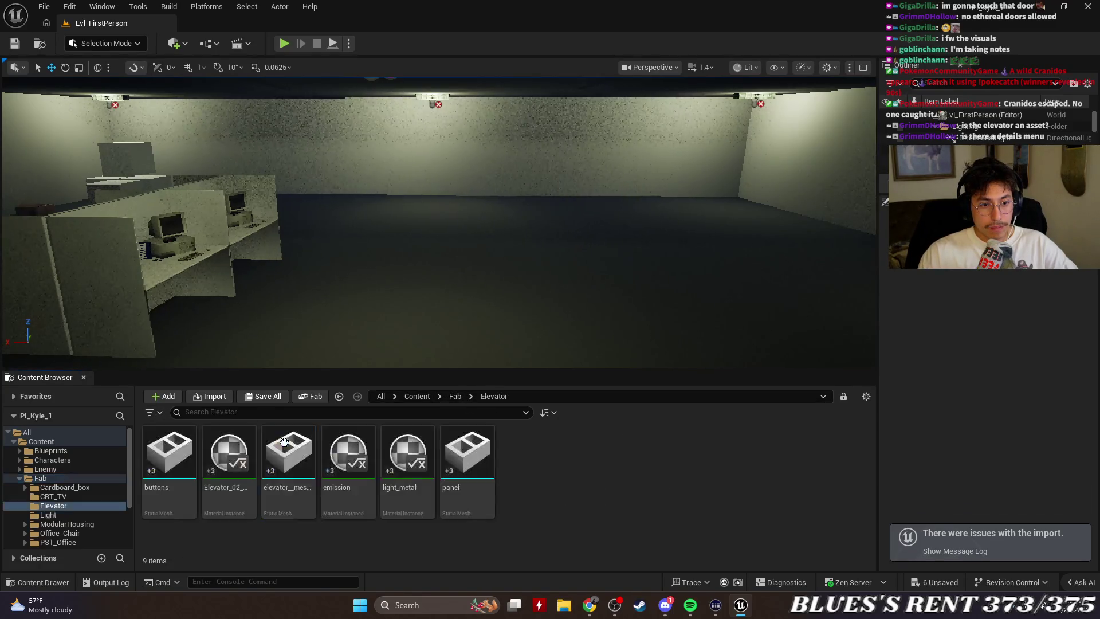
{"action": "mouse_move", "coordinate": [292, 456]}
{"action": "left_mouse_down"}
{"action": "mouse_move", "coordinate": [442, 262]}
{"action": "mouse_move", "coordinate": [530, 279]}
{"action": "left_mouse_up"}
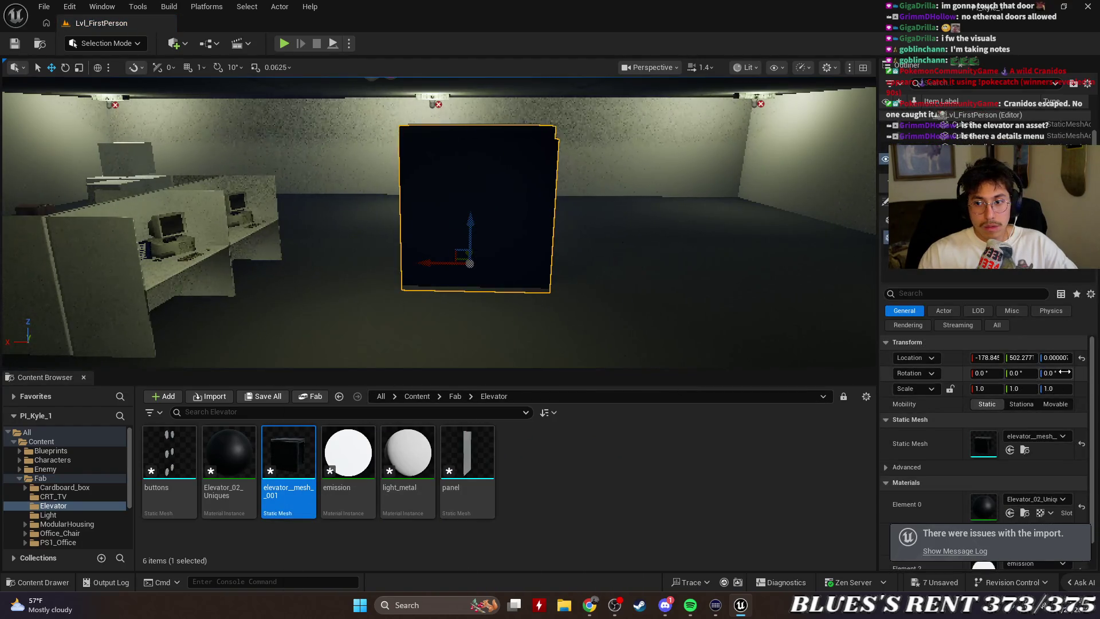
{"action": "type", "text": "90"}
{"action": "key", "text": "Return"}
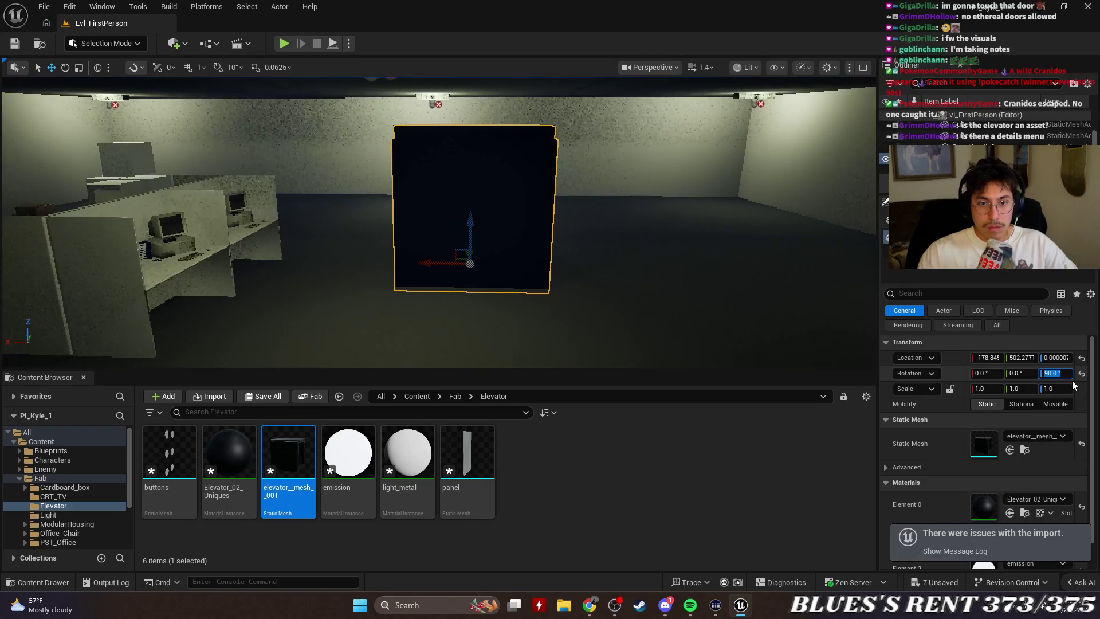
Try yaw values of 180 and 0 on the placed elevator mesh.
{"action": "left_click", "coordinate": [668, 263]}
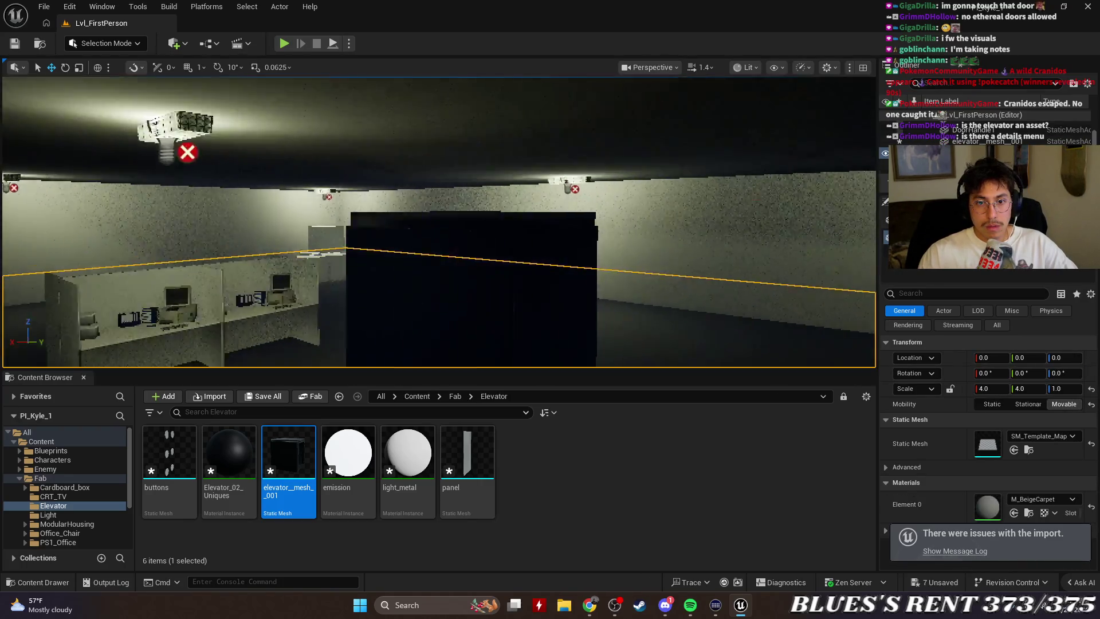
{"action": "mouse_move", "coordinate": [518, 280]}
{"action": "left_mouse_down"}
{"action": "mouse_move", "coordinate": [505, 270]}
{"action": "mouse_move", "coordinate": [539, 275]}
{"action": "mouse_move", "coordinate": [498, 287]}
{"action": "mouse_move", "coordinate": [518, 280]}
{"action": "left_mouse_up"}
{"action": "left_click", "coordinate": [507, 287]}
{"action": "left_click", "coordinate": [1055, 373]}
{"action": "type", "text": "180"}
{"action": "key", "text": "Return"}
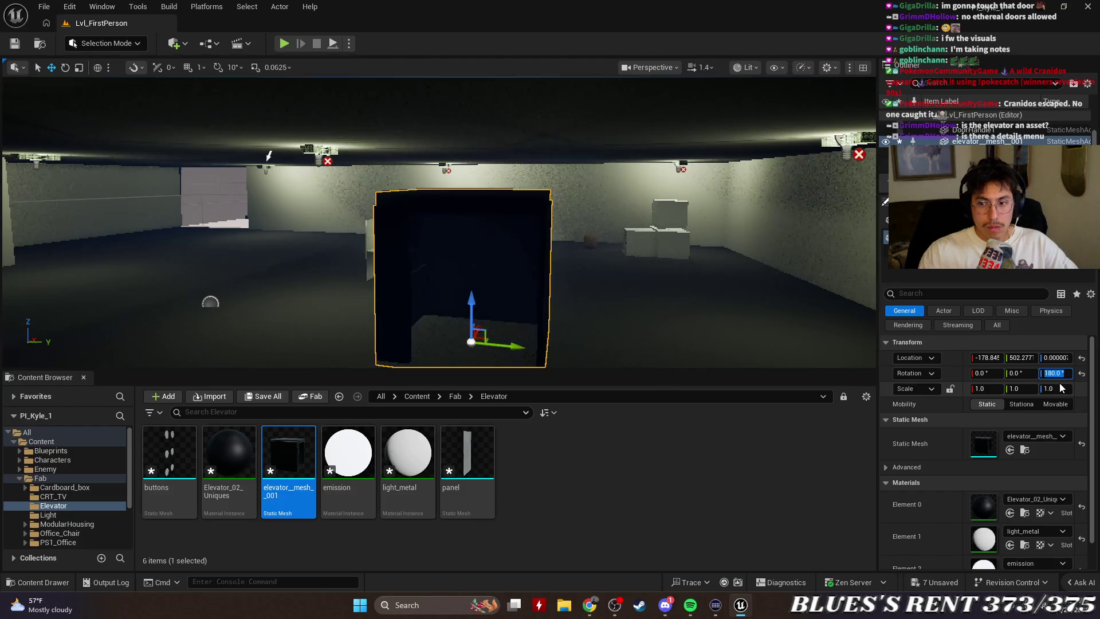
{"action": "left_click_drag", "start_coordinate": [735, 280], "coordinate": [717, 278]}
{"action": "left_click", "coordinate": [1069, 374]}
{"action": "type", "text": "0"}
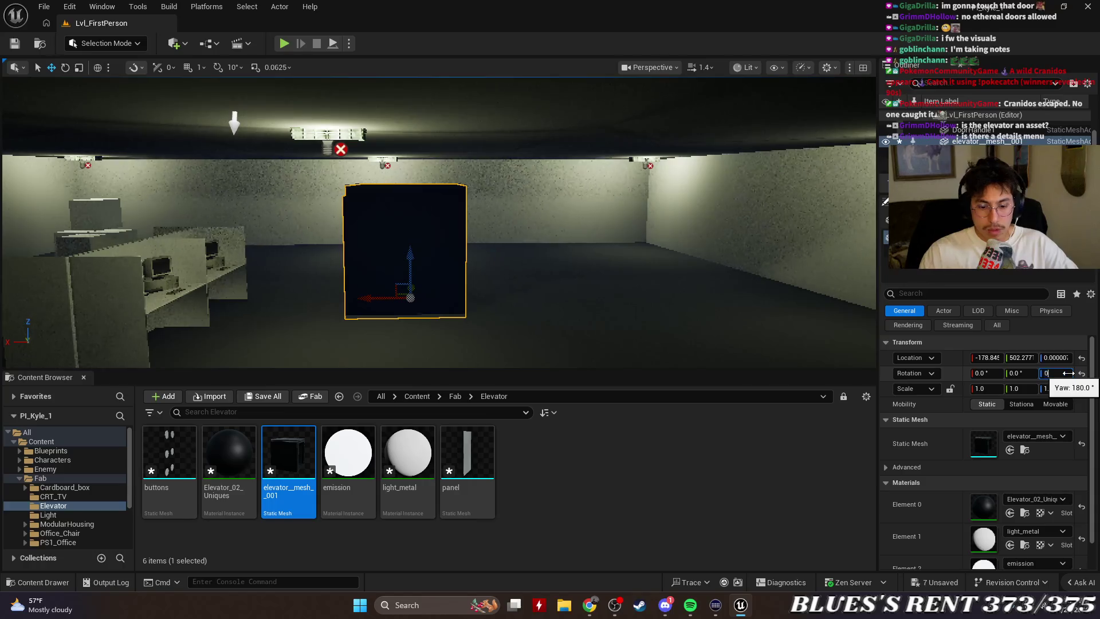
{"action": "key", "text": "Return"}
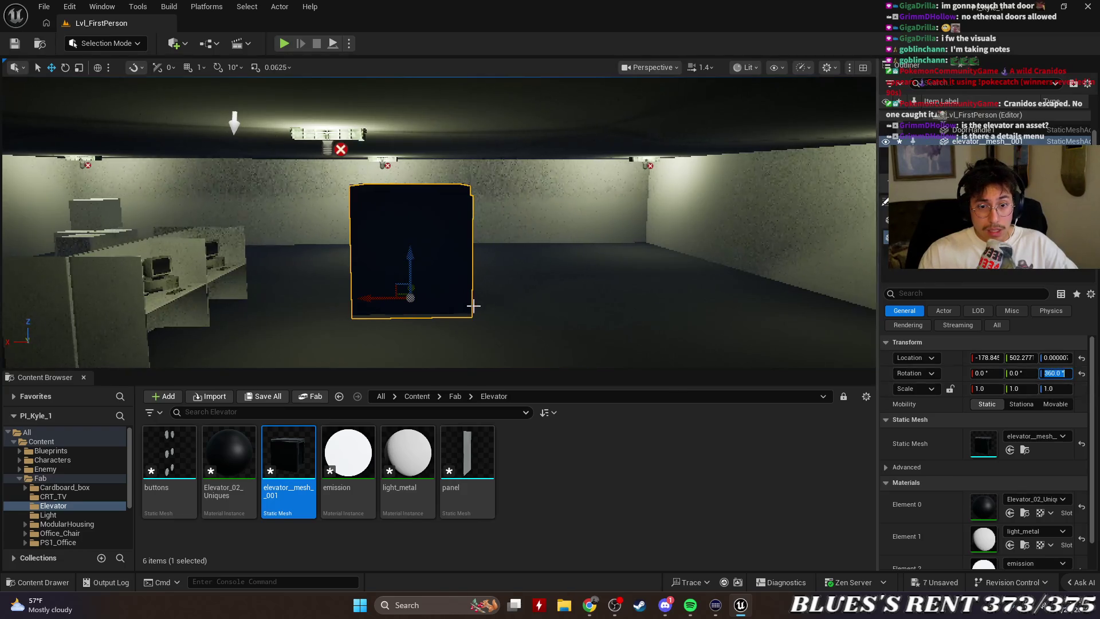
Frame the elevator and turn it around Z with the rotate gizmo.
{"action": "mouse_move", "coordinate": [745, 258]}
{"action": "left_mouse_down"}
{"action": "mouse_move", "coordinate": [630, 246]}
{"action": "mouse_move", "coordinate": [774, 252]}
{"action": "mouse_move", "coordinate": [846, 272]}
{"action": "left_mouse_up"}
{"action": "key", "text": "f"}
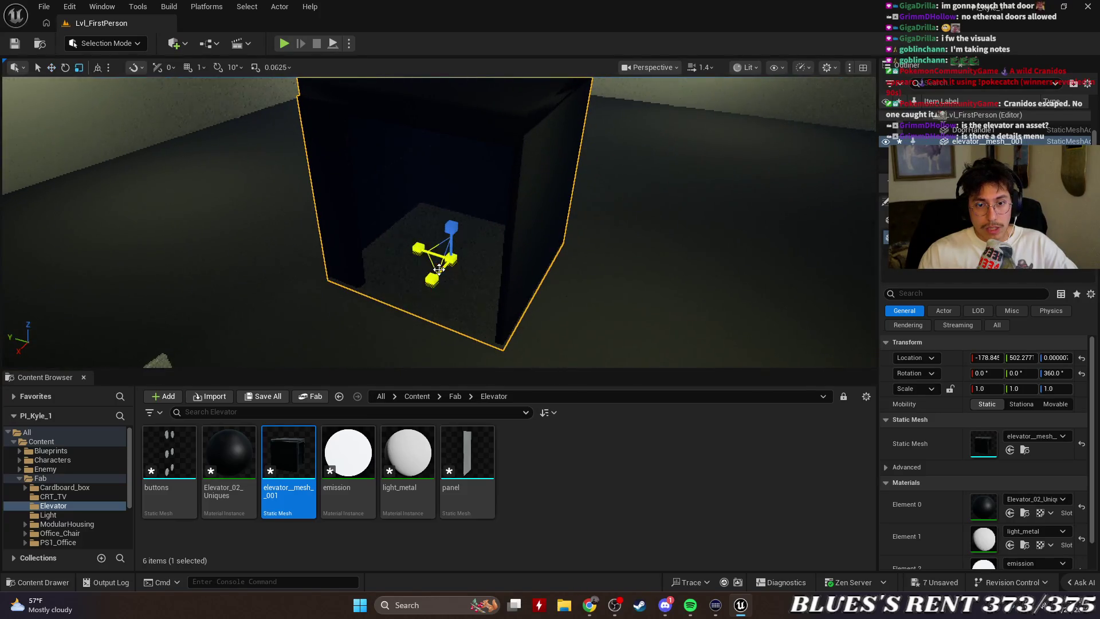
{"action": "key", "text": "e"}
{"action": "mouse_move", "coordinate": [459, 297]}
{"action": "left_mouse_down"}
{"action": "mouse_move", "coordinate": [516, 310]}
{"action": "mouse_move", "coordinate": [536, 273]}
{"action": "mouse_move", "coordinate": [514, 285]}
{"action": "mouse_move", "coordinate": [436, 269]}
{"action": "mouse_move", "coordinate": [493, 269]}
{"action": "mouse_move", "coordinate": [504, 275]}
{"action": "mouse_move", "coordinate": [367, 267]}
{"action": "left_mouse_up"}
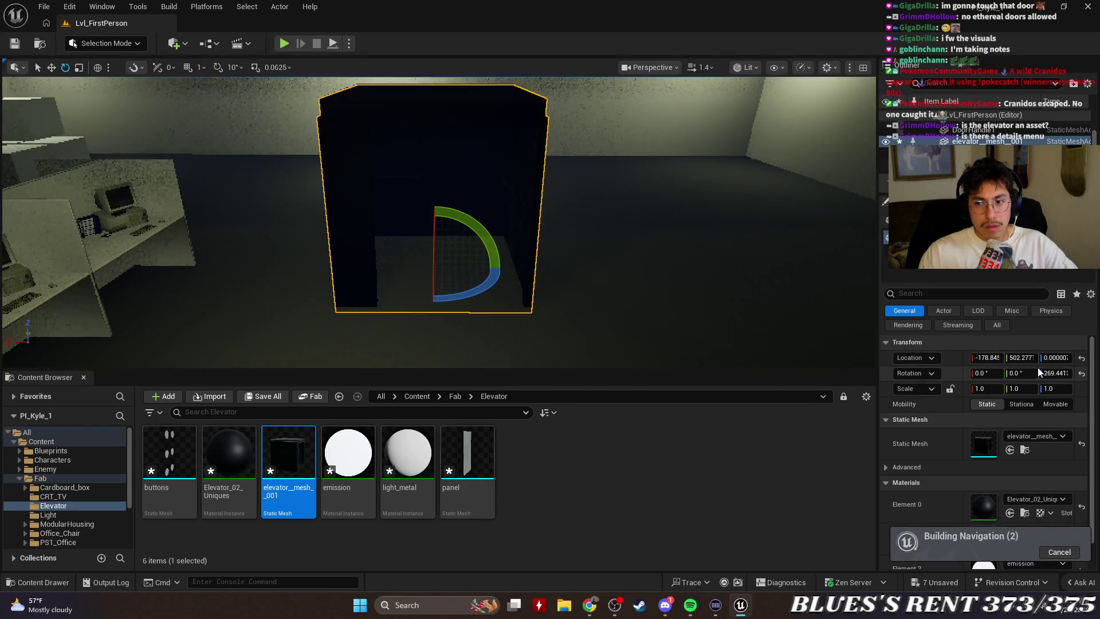
Try yaw values between 250 and 300, settling the elevator at 268°.
{"action": "left_click", "coordinate": [1059, 373]}
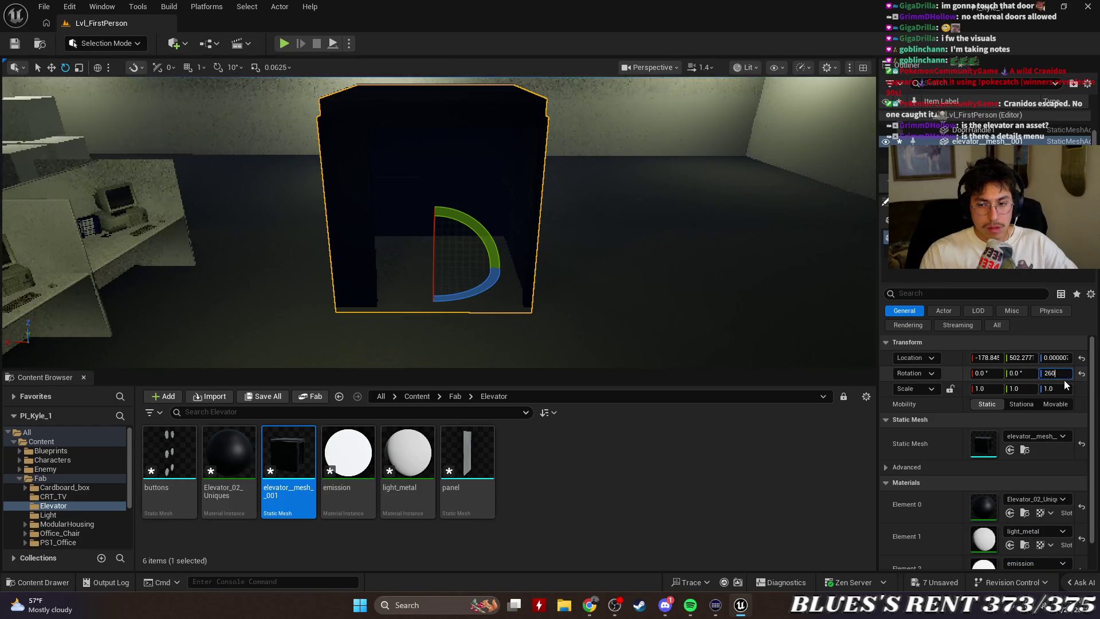
{"action": "key", "text": "Return"}
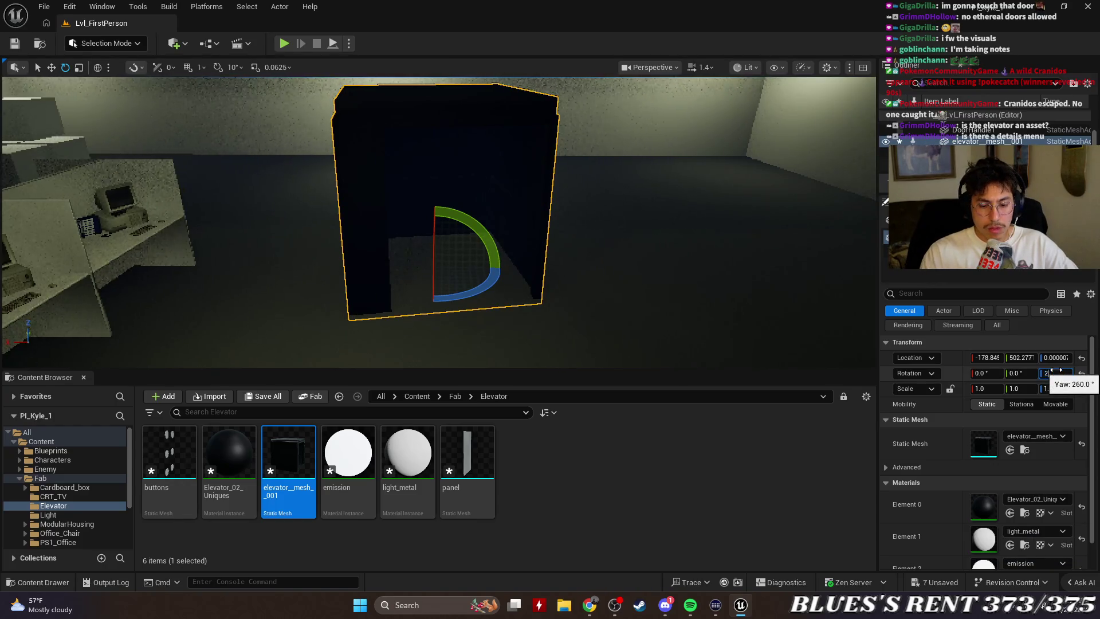
{"action": "type", "text": "250"}
{"action": "key", "text": "Return"}
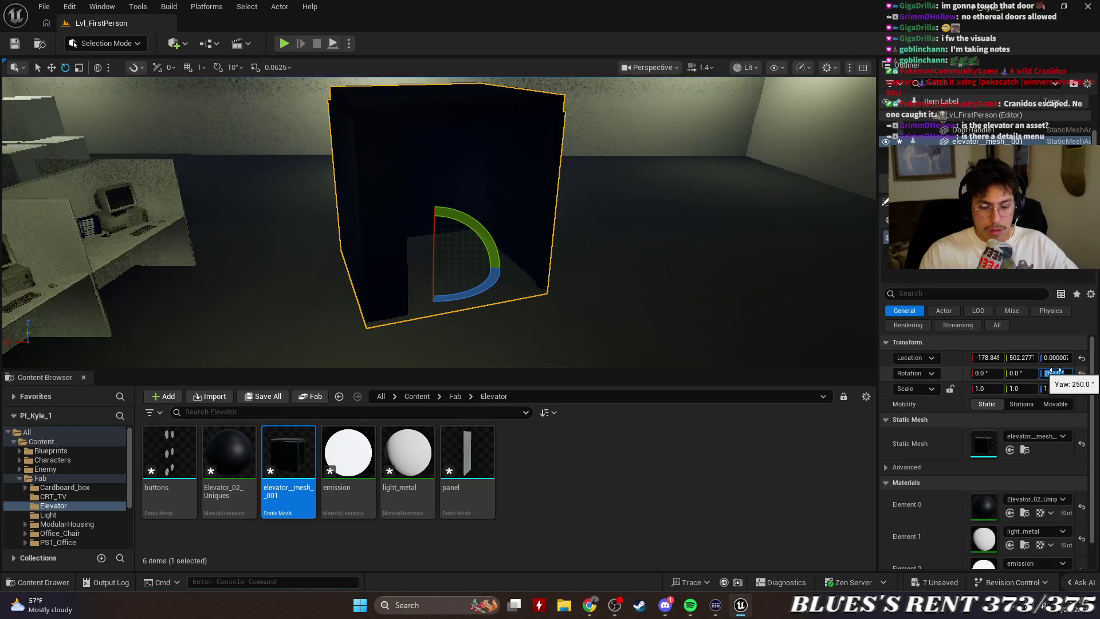
{"action": "key", "text": "Return"}
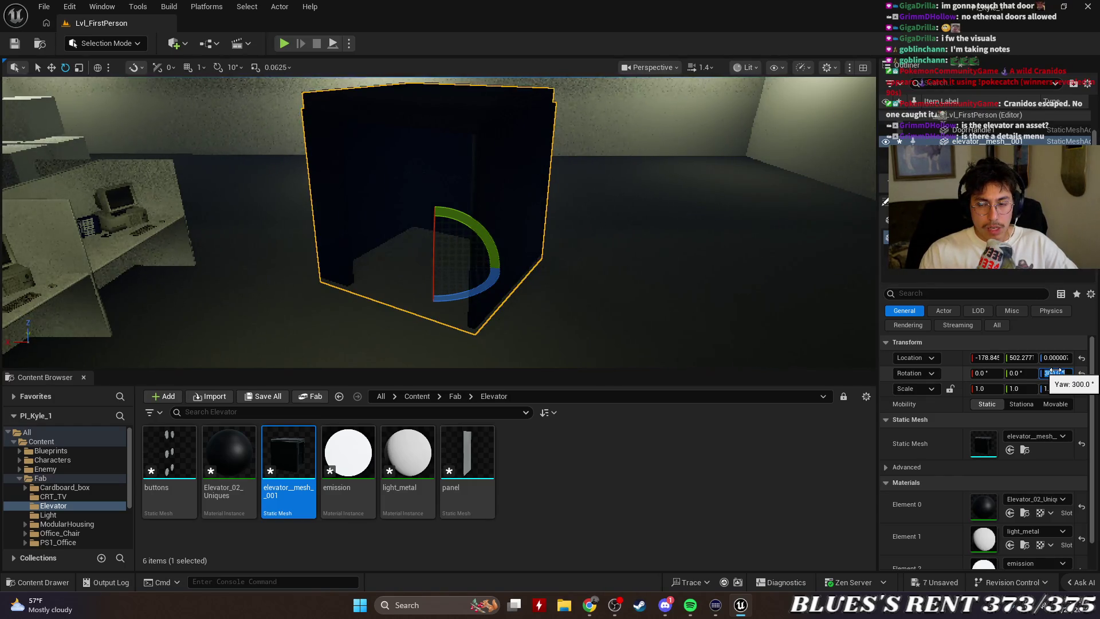
{"action": "key", "text": "Return"}
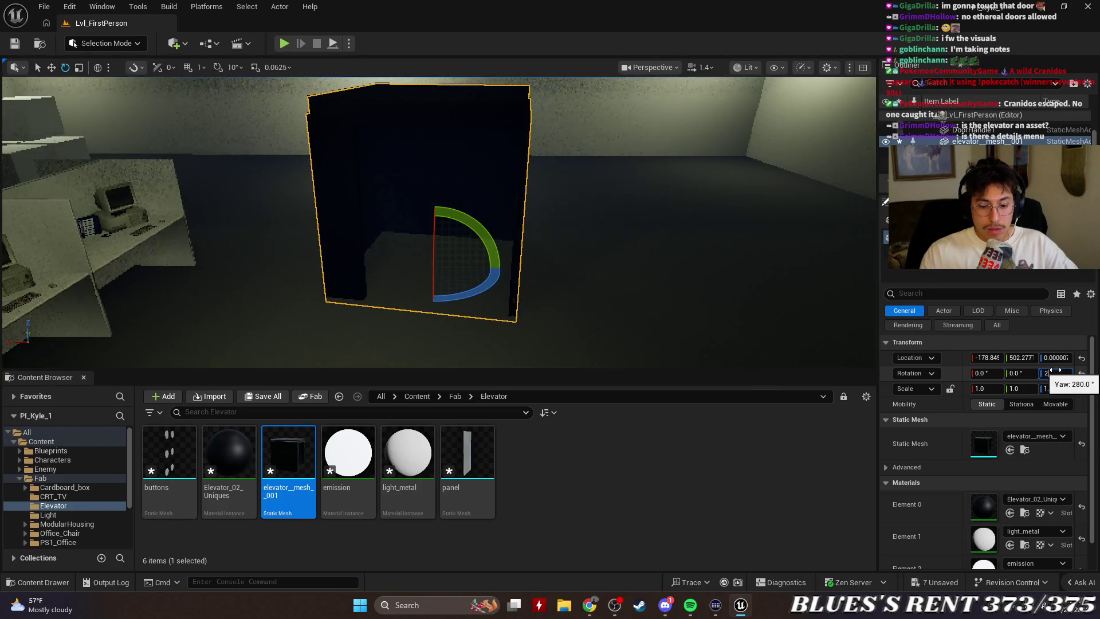
{"action": "key", "text": "Return"}
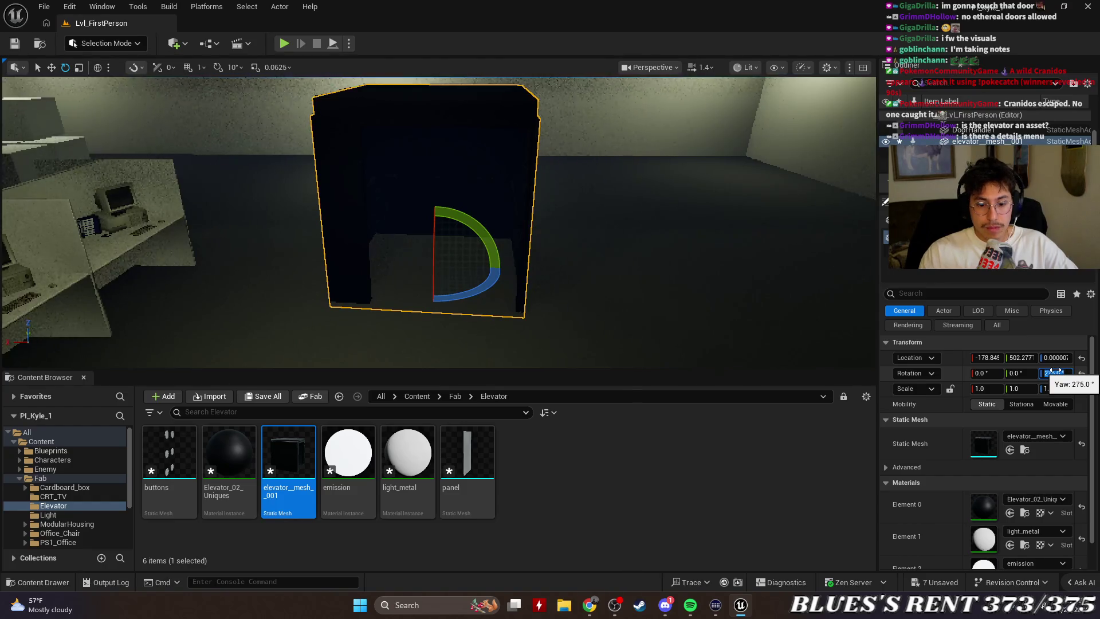
{"action": "type", "text": "270"}
{"action": "key", "text": "Return"}
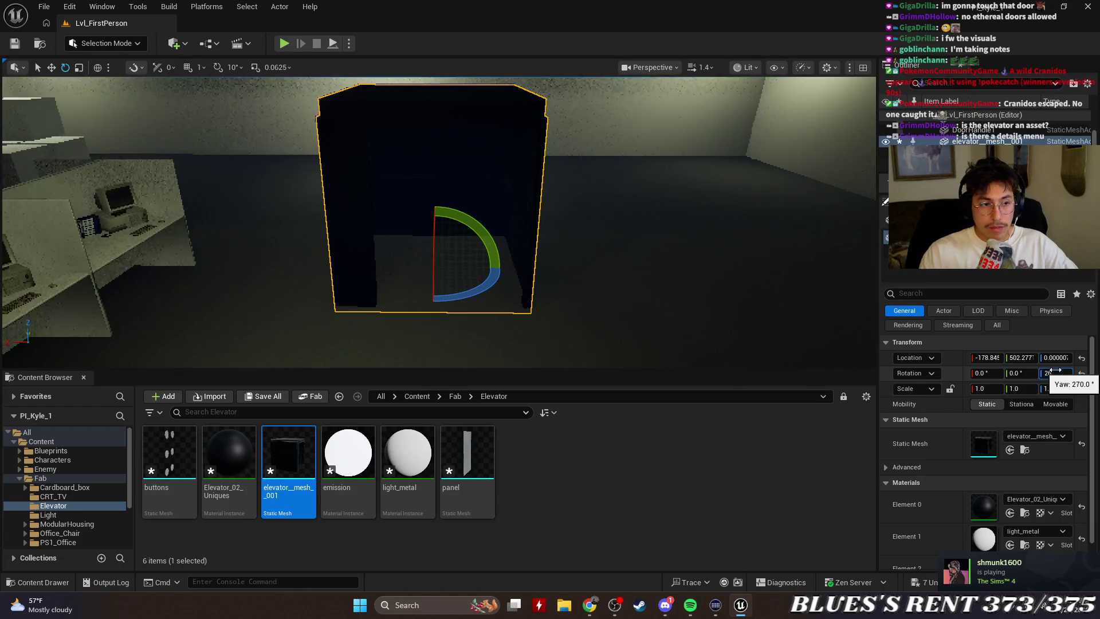
{"action": "type", "text": "265"}
{"action": "key", "text": "Return"}
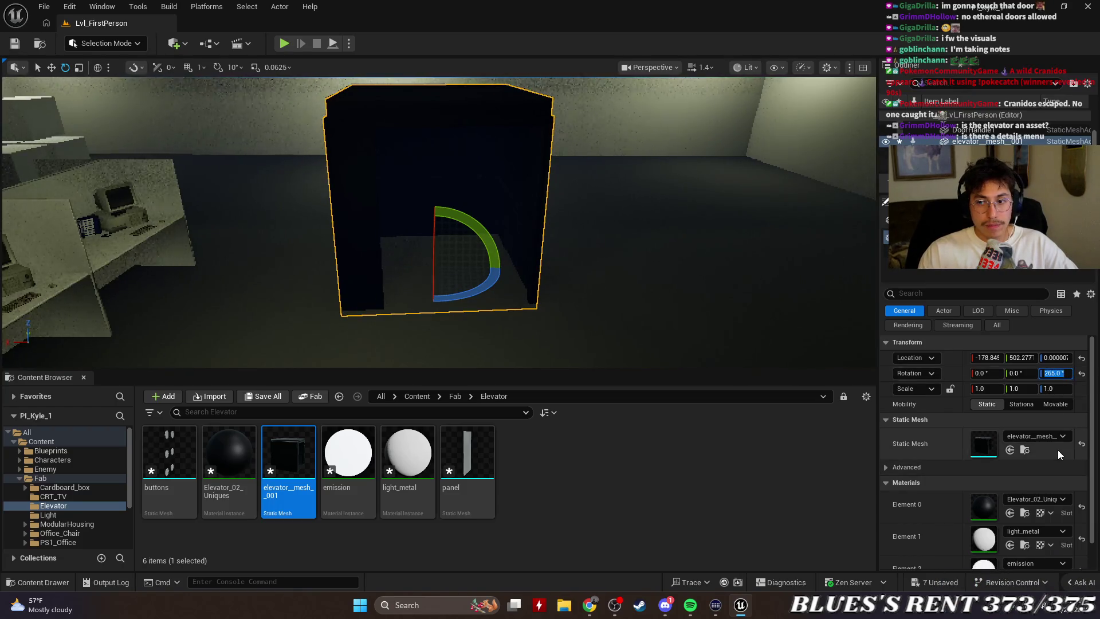
{"action": "left_click_drag", "start_coordinate": [1052, 373], "coordinate": [1063, 373]}
{"action": "mouse_move", "coordinate": [435, 230]}
{"action": "left_mouse_down"}
{"action": "mouse_move", "coordinate": [344, 230]}
{"action": "mouse_move", "coordinate": [412, 235]}
{"action": "mouse_move", "coordinate": [427, 160]}
{"action": "mouse_move", "coordinate": [436, 241]}
{"action": "mouse_move", "coordinate": [579, 283]}
{"action": "left_mouse_up"}
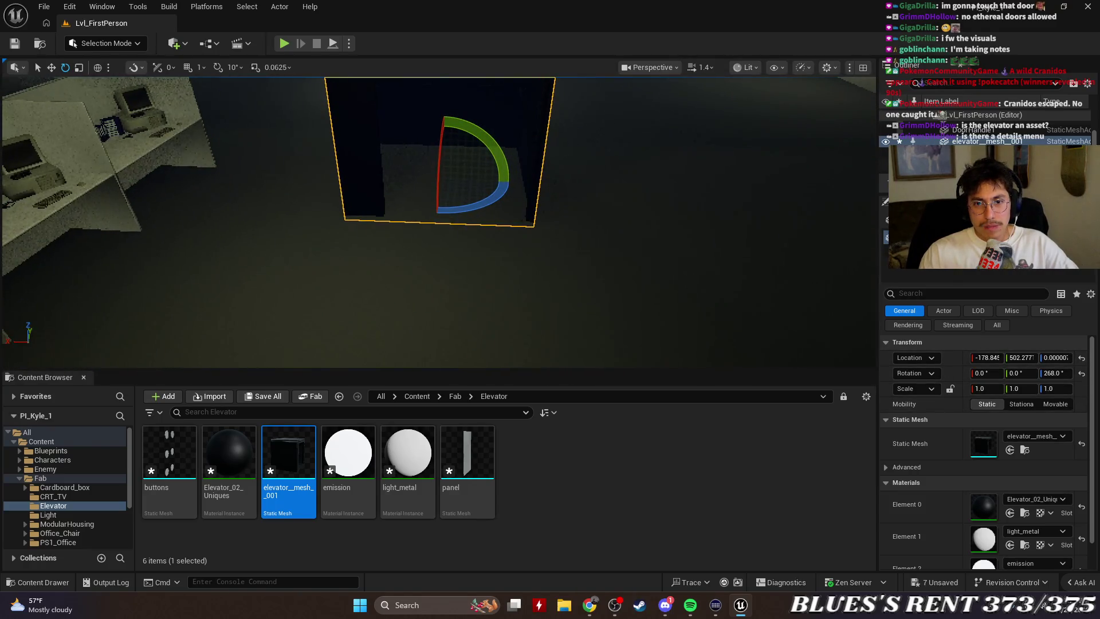
Move the elevator mesh along Y onto the open white floor.
{"action": "key", "text": "f"}
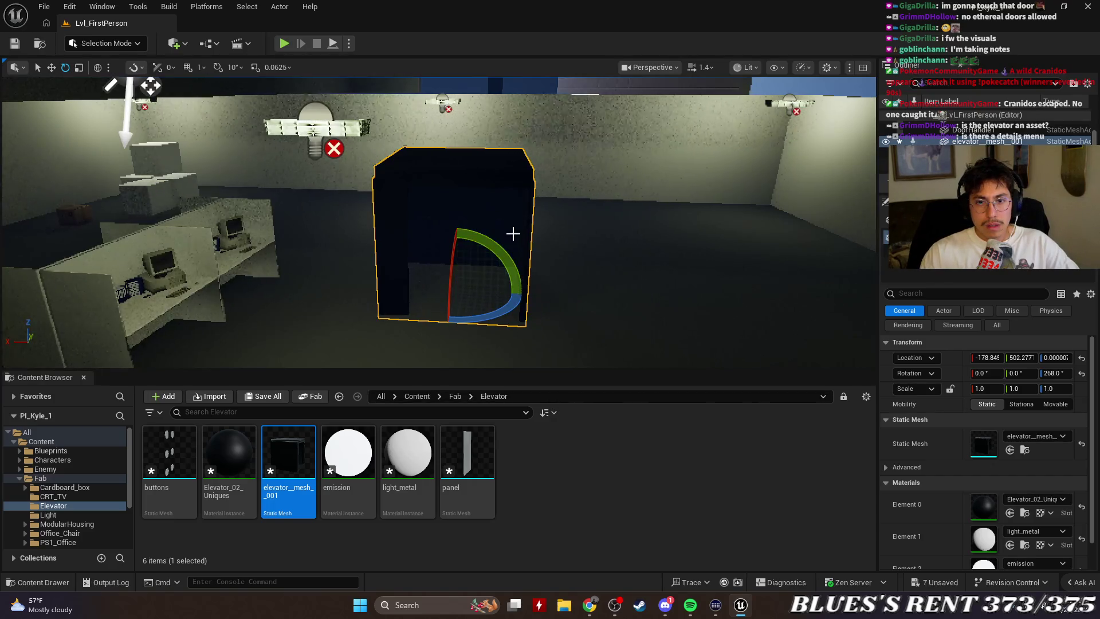
{"action": "mouse_move", "coordinate": [464, 278]}
{"action": "left_mouse_down"}
{"action": "mouse_move", "coordinate": [550, 109]}
{"action": "mouse_move", "coordinate": [549, 267]}
{"action": "mouse_move", "coordinate": [547, 224]}
{"action": "mouse_move", "coordinate": [557, 232]}
{"action": "left_mouse_up"}
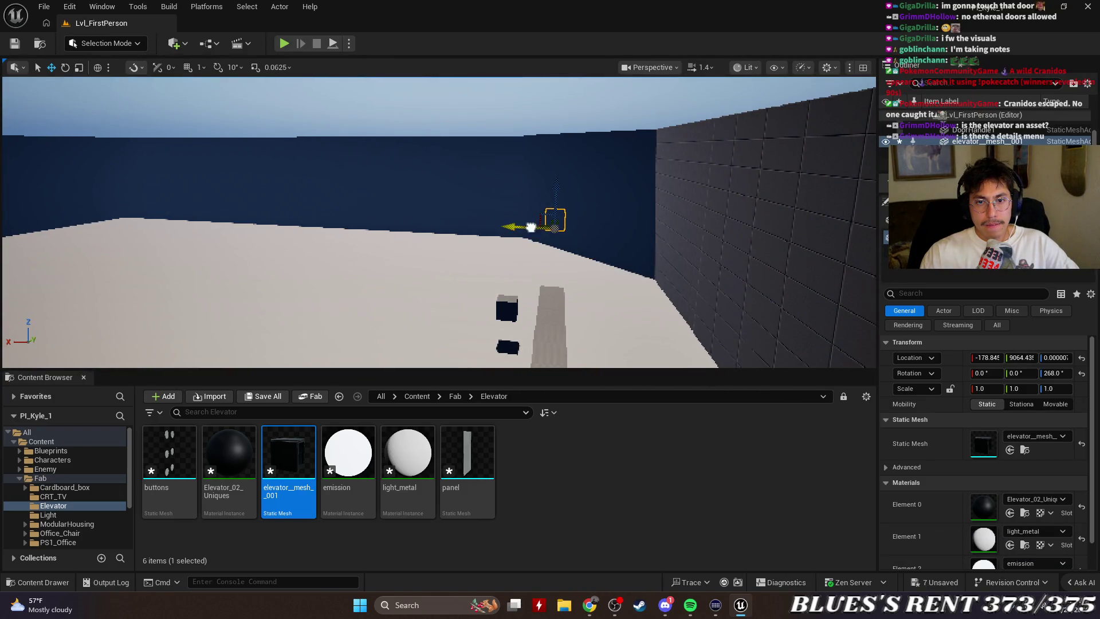
{"action": "left_click_drag", "start_coordinate": [417, 215], "coordinate": [269, 272]}
{"action": "key", "text": "f"}
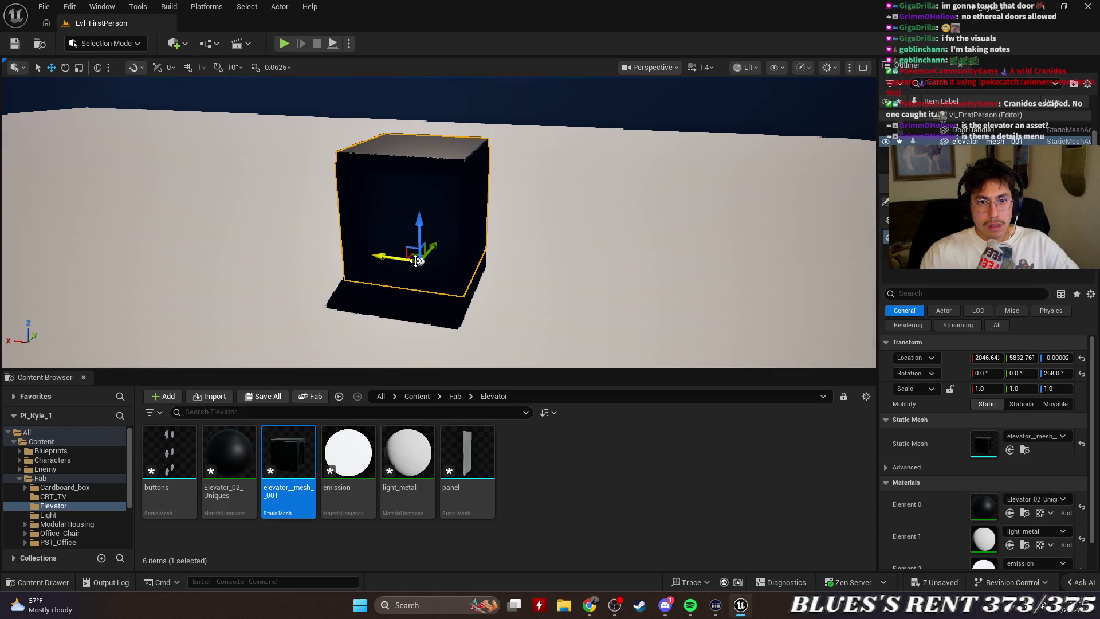
Rotate the elevator with the gizmo, committing yaws of -180 and then -260.
{"action": "left_click_drag", "start_coordinate": [552, 269], "coordinate": [499, 278]}
{"action": "left_click_drag", "start_coordinate": [475, 314], "coordinate": [516, 324]}
{"action": "mouse_move", "coordinate": [505, 261]}
{"action": "left_mouse_down"}
{"action": "mouse_move", "coordinate": [458, 307]}
{"action": "mouse_move", "coordinate": [526, 326]}
{"action": "mouse_move", "coordinate": [486, 311]}
{"action": "left_mouse_up"}
{"action": "type", "text": "-180"}
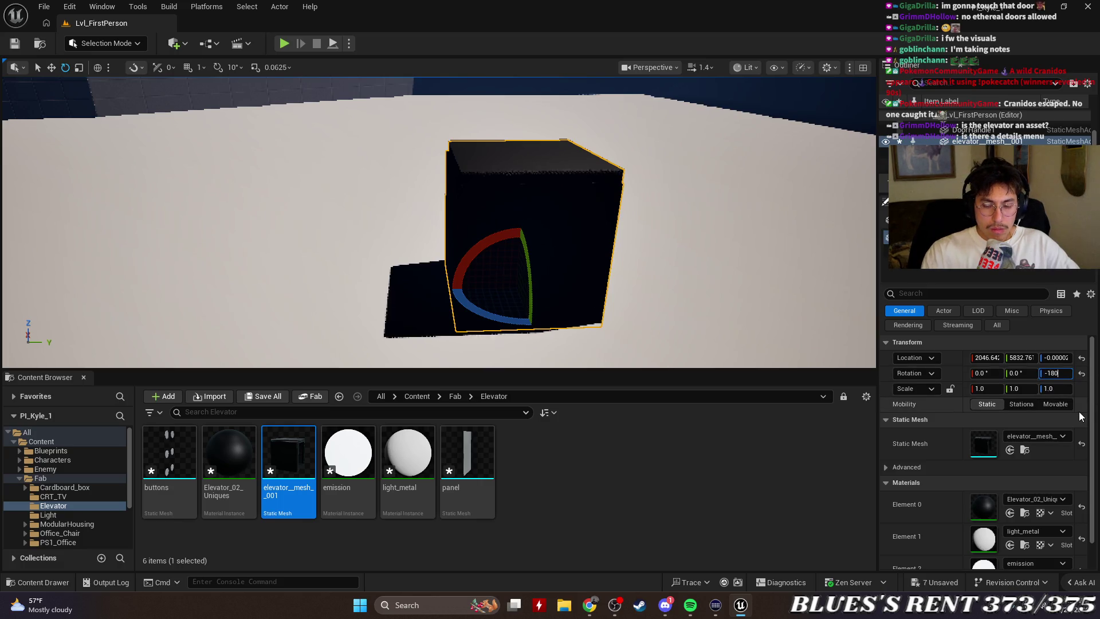
{"action": "key", "text": "Return"}
{"action": "left_click_drag", "start_coordinate": [722, 237], "coordinate": [498, 240]}
{"action": "mouse_move", "coordinate": [459, 299]}
{"action": "left_mouse_down"}
{"action": "mouse_move", "coordinate": [504, 295]}
{"action": "mouse_move", "coordinate": [439, 298]}
{"action": "left_mouse_up"}
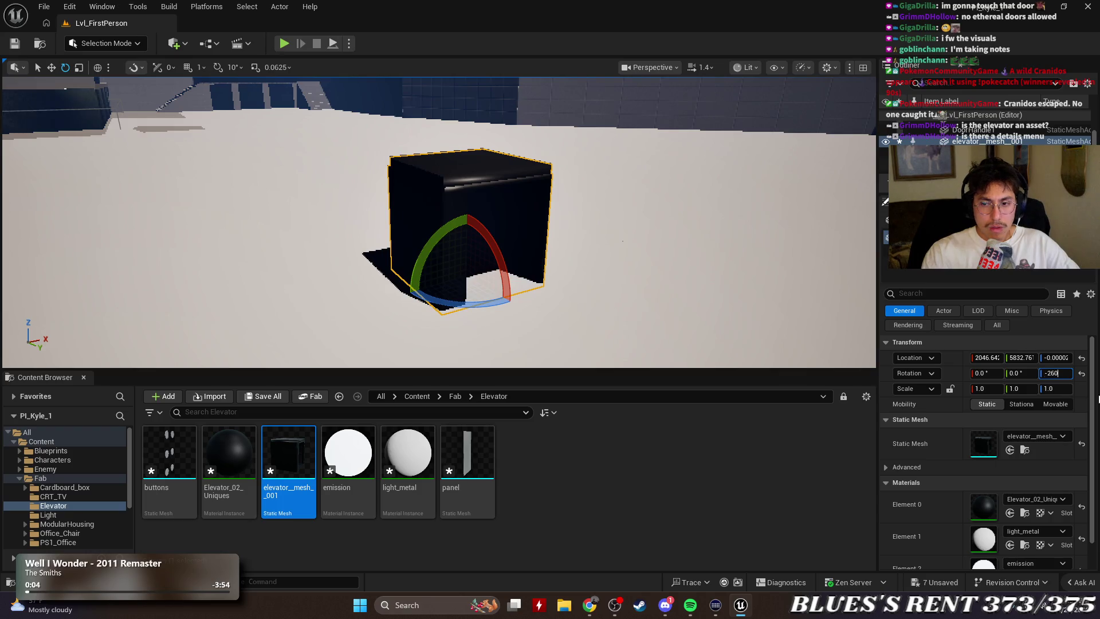
{"action": "key", "text": "Return"}
Turn the elevator a few more degrees to a yaw of about -272.
{"action": "left_click_drag", "start_coordinate": [630, 258], "coordinate": [516, 229]}
{"action": "mouse_move", "coordinate": [664, 321]}
{"action": "left_mouse_down"}
{"action": "mouse_move", "coordinate": [663, 344]}
{"action": "mouse_move", "coordinate": [663, 321]}
{"action": "left_mouse_up"}
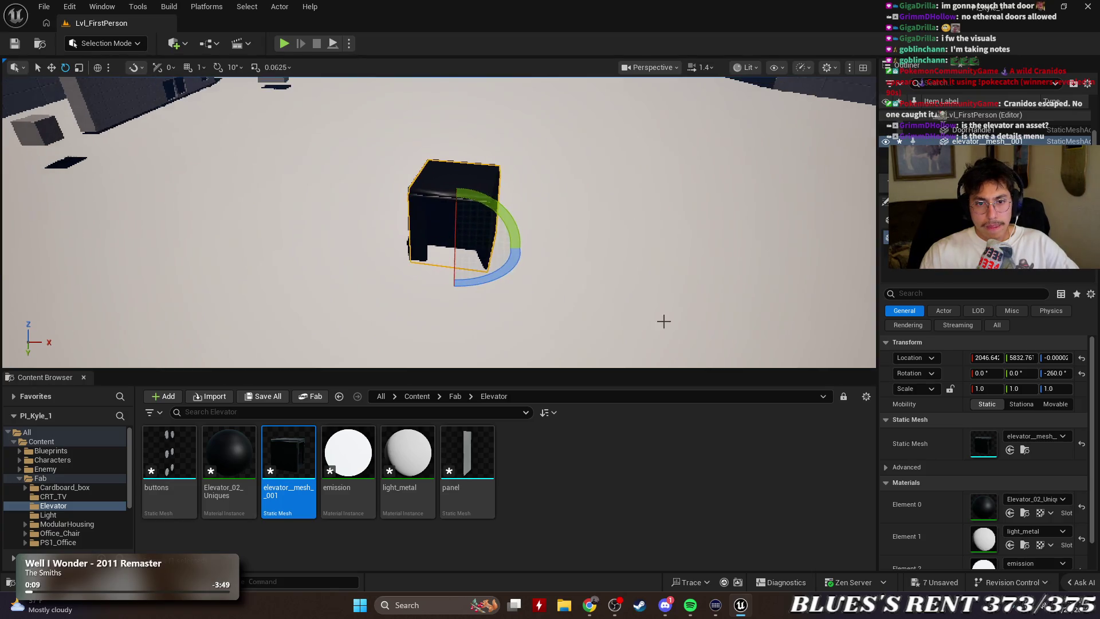
{"action": "left_click_drag", "start_coordinate": [465, 281], "coordinate": [523, 247]}
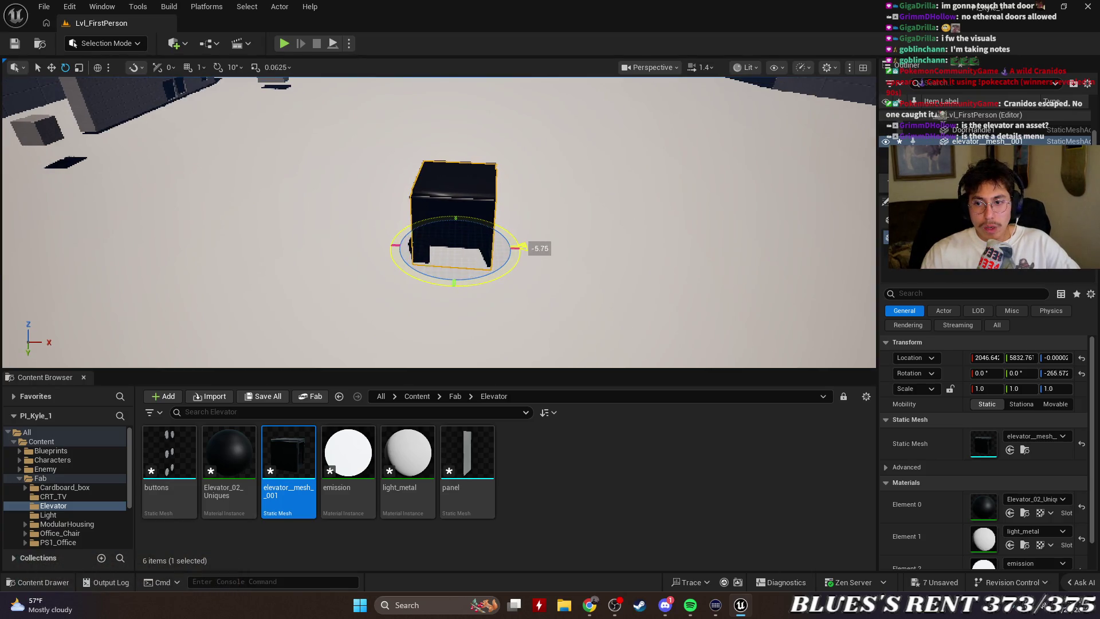
{"action": "mouse_move", "coordinate": [522, 244]}
{"action": "left_mouse_down"}
{"action": "mouse_move", "coordinate": [516, 218]}
{"action": "mouse_move", "coordinate": [516, 263]}
{"action": "mouse_move", "coordinate": [516, 229]}
{"action": "mouse_move", "coordinate": [544, 246]}
{"action": "mouse_move", "coordinate": [516, 240]}
{"action": "mouse_move", "coordinate": [505, 275]}
{"action": "mouse_move", "coordinate": [496, 257]}
{"action": "left_mouse_up"}
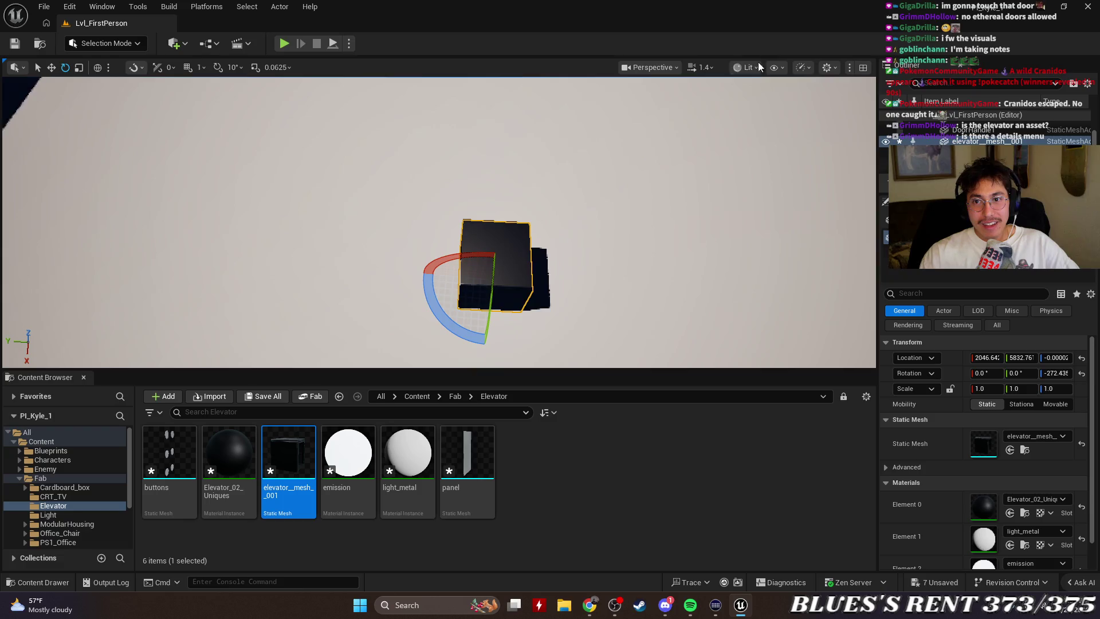
Switch the viewport to the Top view.
{"action": "left_click", "coordinate": [758, 66]}
{"action": "left_click", "coordinate": [775, 67]}
{"action": "mouse_move", "coordinate": [829, 124]}
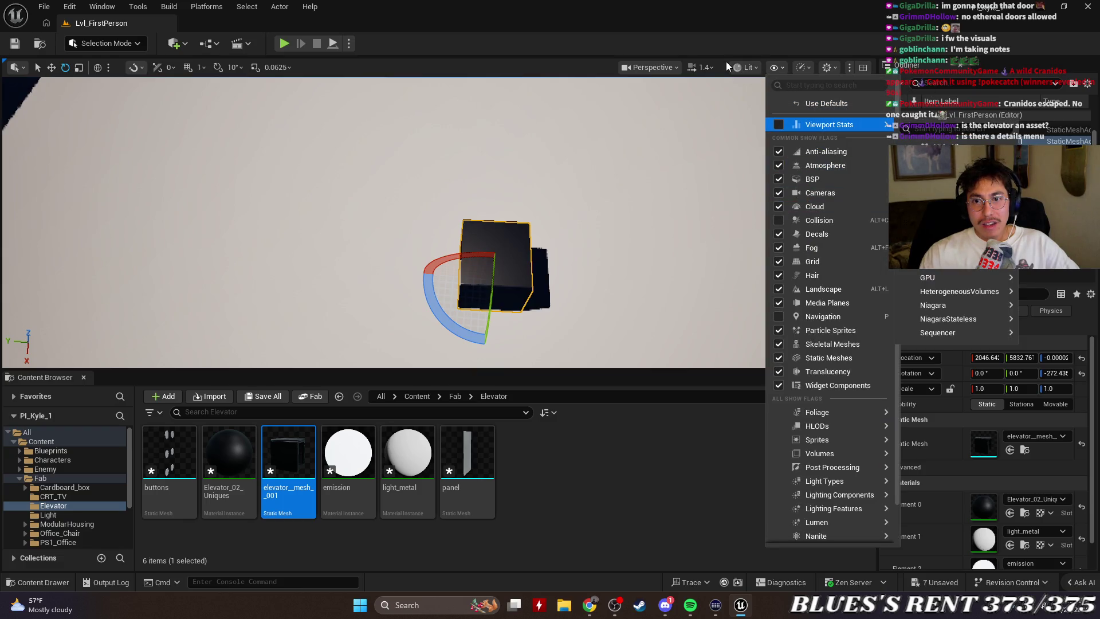
{"action": "left_click", "coordinate": [675, 67]}
{"action": "left_click", "coordinate": [677, 141]}
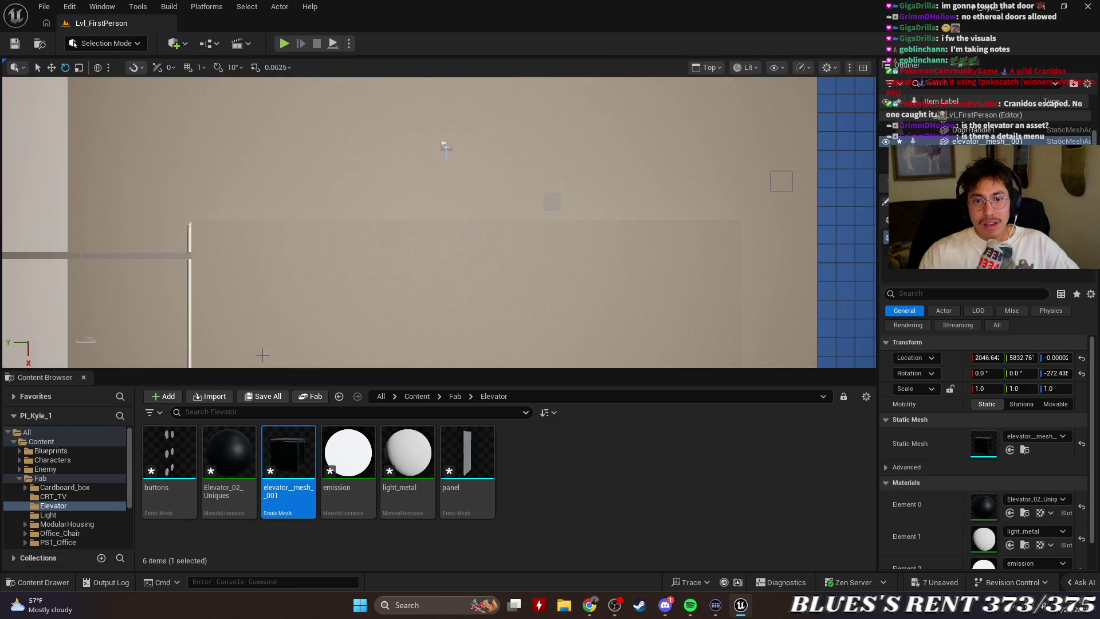
In Top view, rotate the elevator mesh's yaw from -272.435 to about -270.646 degrees.
{"action": "scroll", "coordinate": [555, 203], "scroll_direction": "up", "scroll_amount": 2}
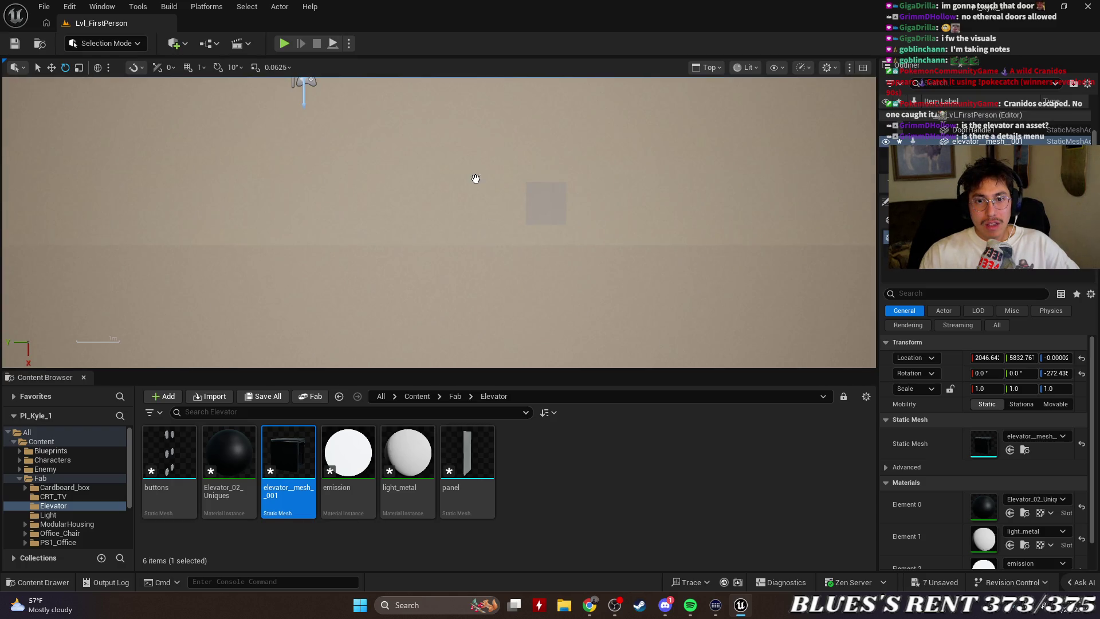
{"action": "left_click_drag", "start_coordinate": [473, 272], "coordinate": [751, 142]}
{"action": "scroll", "coordinate": [636, 152], "scroll_direction": "up", "scroll_amount": 2}
{"action": "scroll", "coordinate": [635, 152], "scroll_direction": "up", "scroll_amount": 1}
{"action": "mouse_move", "coordinate": [438, 191]}
{"action": "left_mouse_down"}
{"action": "mouse_move", "coordinate": [519, 248]}
{"action": "mouse_move", "coordinate": [517, 227]}
{"action": "left_mouse_up"}
{"action": "left_click_drag", "start_coordinate": [598, 238], "coordinate": [563, 242]}
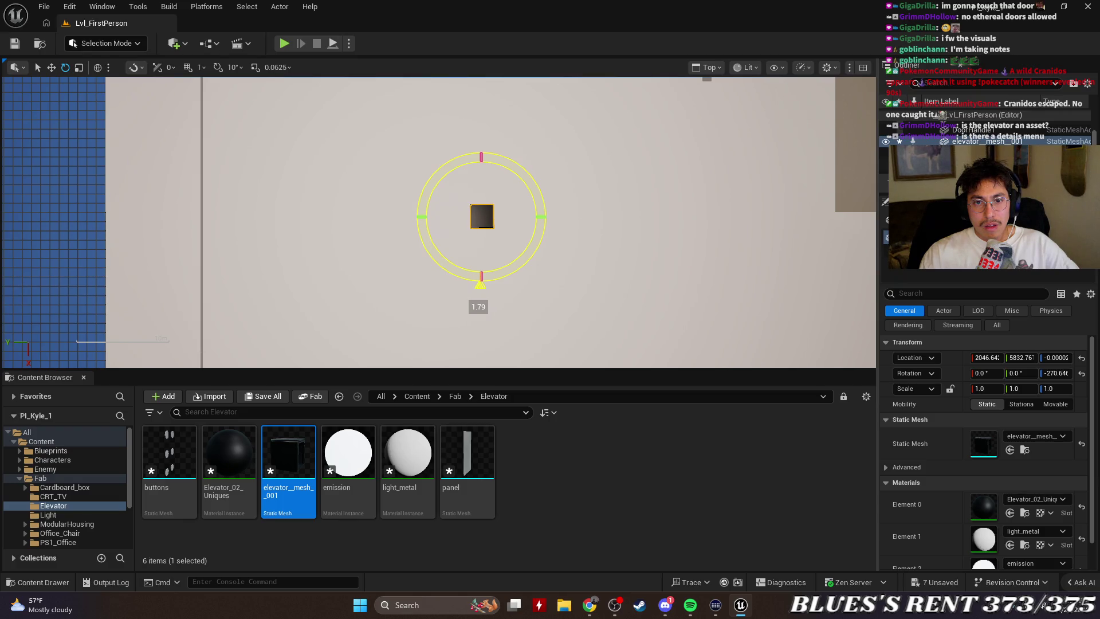
{"action": "scroll", "coordinate": [444, 239], "scroll_direction": "up", "scroll_amount": 5}
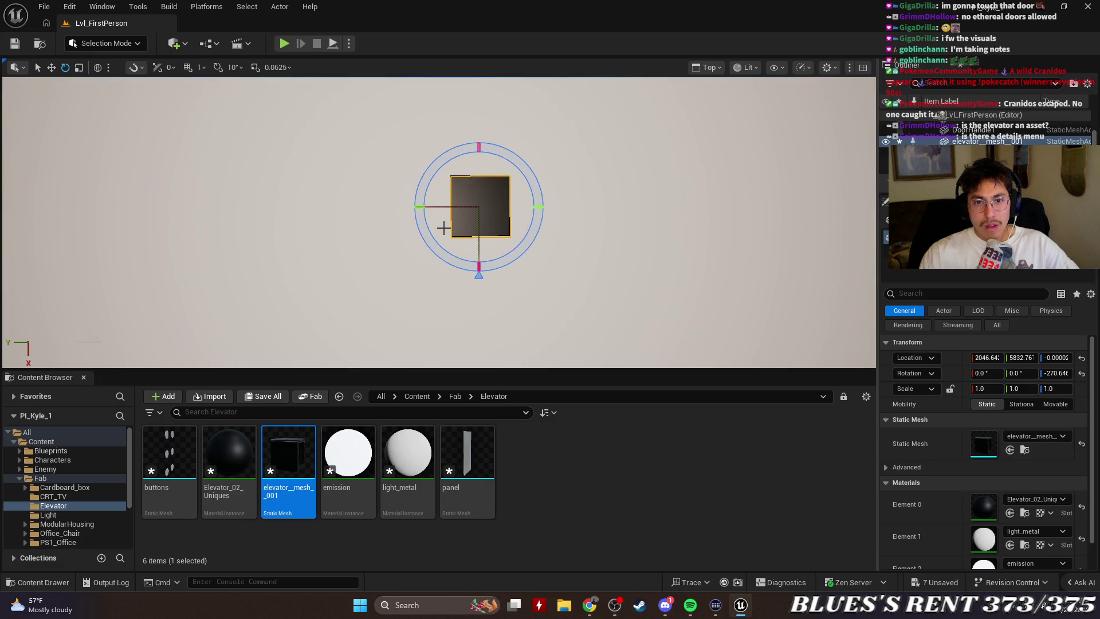
{"action": "scroll", "coordinate": [539, 227], "scroll_direction": "down", "scroll_amount": 5}
Switch the viewport back to Perspective and fly the camera across the level.
{"action": "left_click", "coordinate": [709, 67]}
{"action": "left_click", "coordinate": [742, 115]}
{"action": "mouse_move", "coordinate": [579, 214]}
{"action": "left_mouse_down"}
{"action": "mouse_move", "coordinate": [580, 172]}
{"action": "mouse_move", "coordinate": [580, 241]}
{"action": "mouse_move", "coordinate": [579, 172]}
{"action": "mouse_move", "coordinate": [599, 172]}
{"action": "left_mouse_up"}
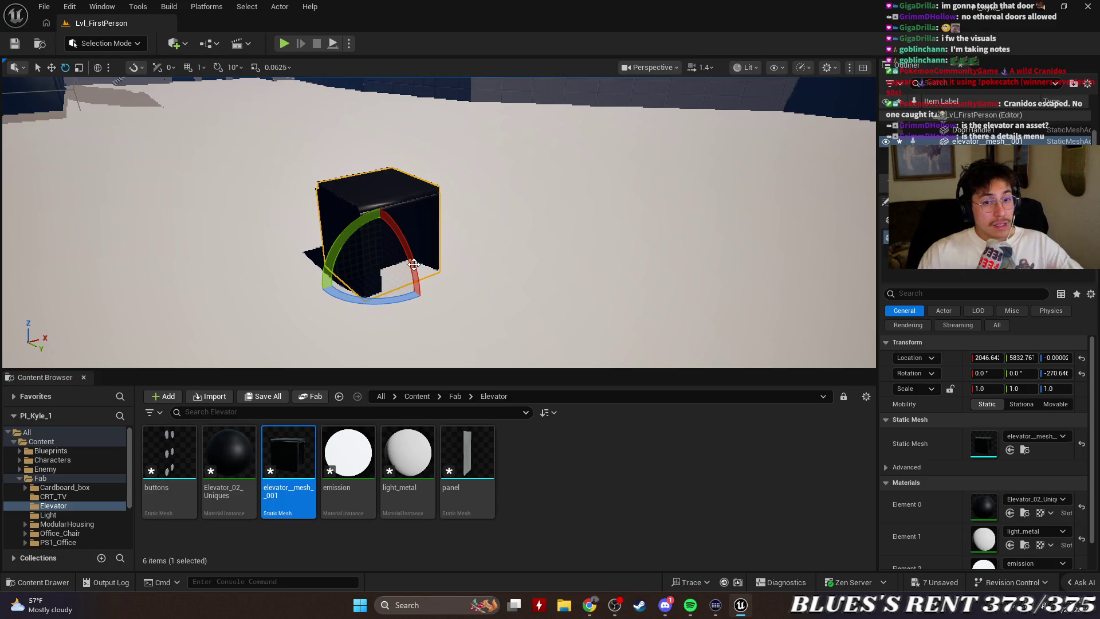
Raise the elevator mesh slightly above the floor, then fly the camera into and out of it.
{"action": "left_click", "coordinate": [520, 273]}
{"action": "left_click", "coordinate": [383, 210]}
{"action": "key", "text": "w"}
{"action": "left_click_drag", "start_coordinate": [382, 235], "coordinate": [380, 232]}
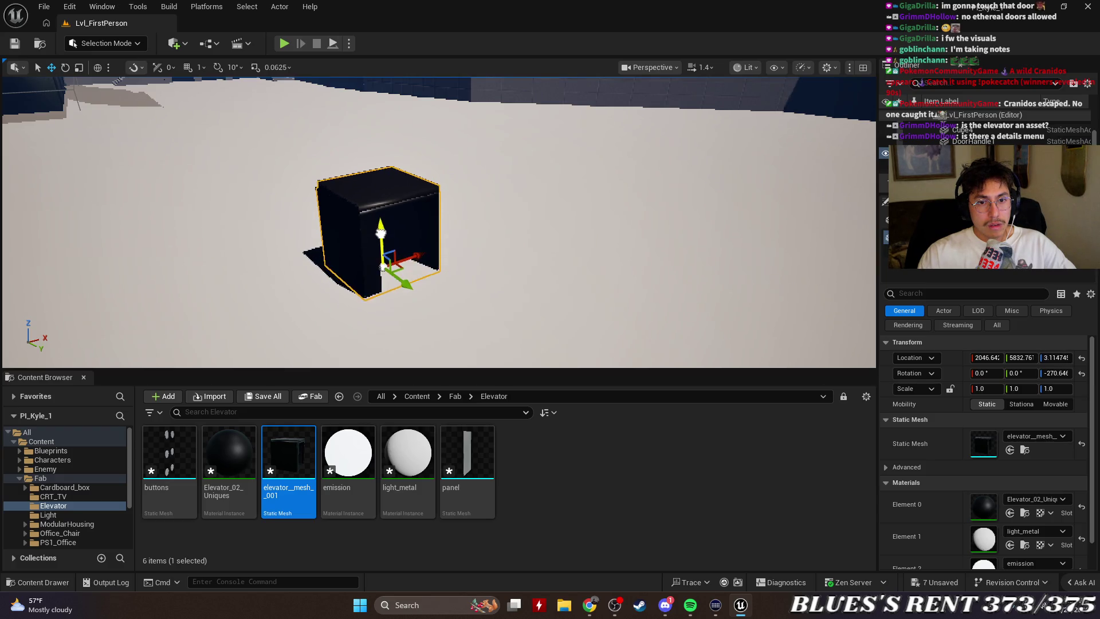
{"action": "key", "text": "w"}
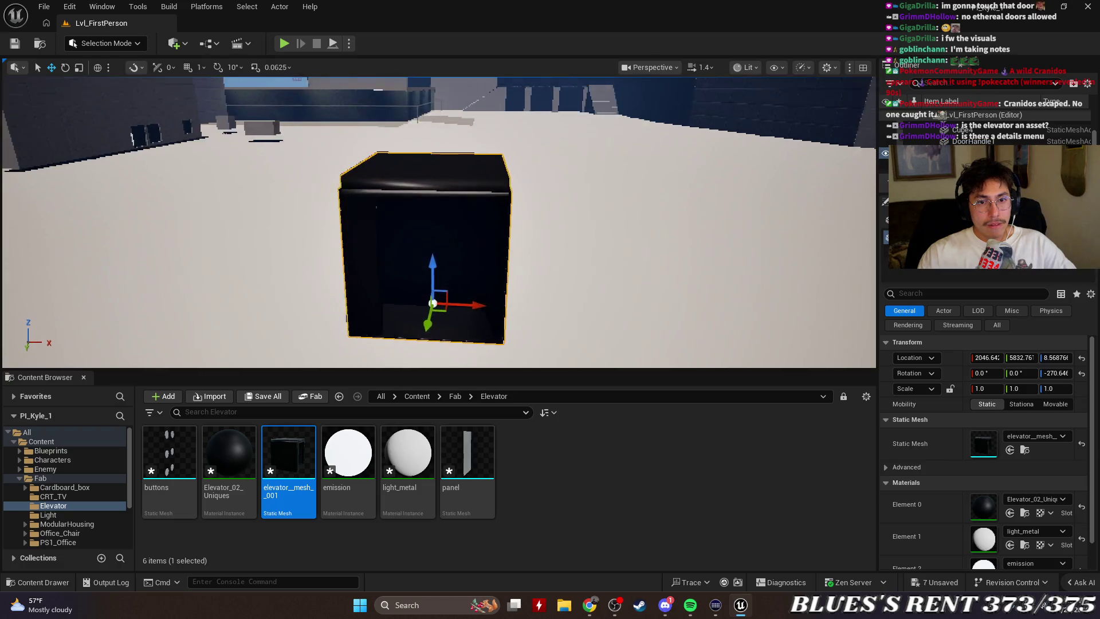
{"action": "key", "text": "s"}
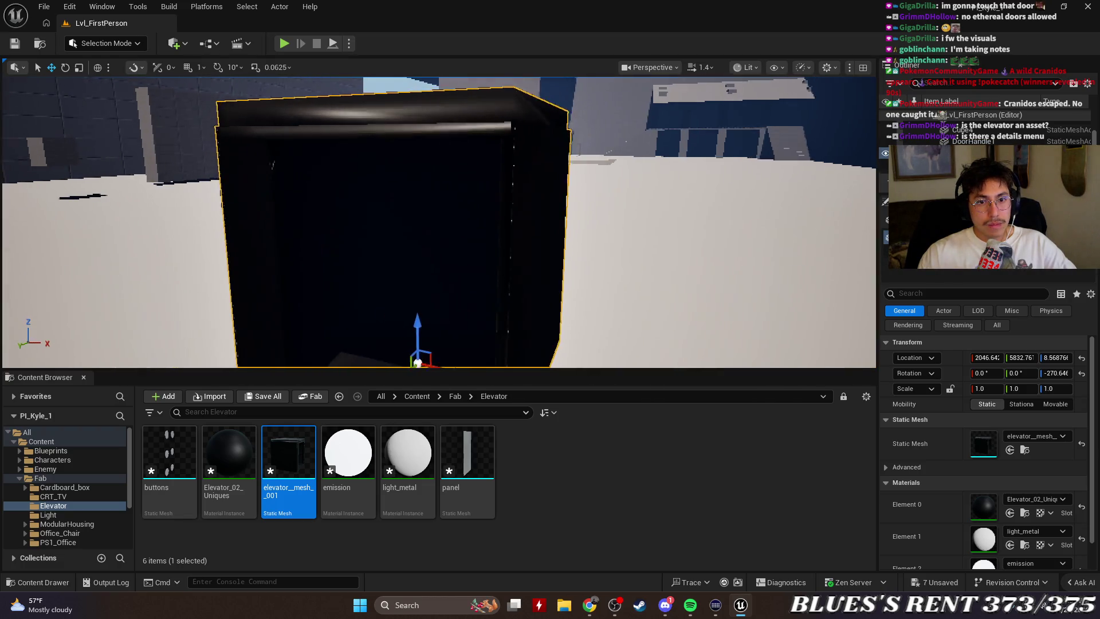
{"action": "key", "text": "s"}
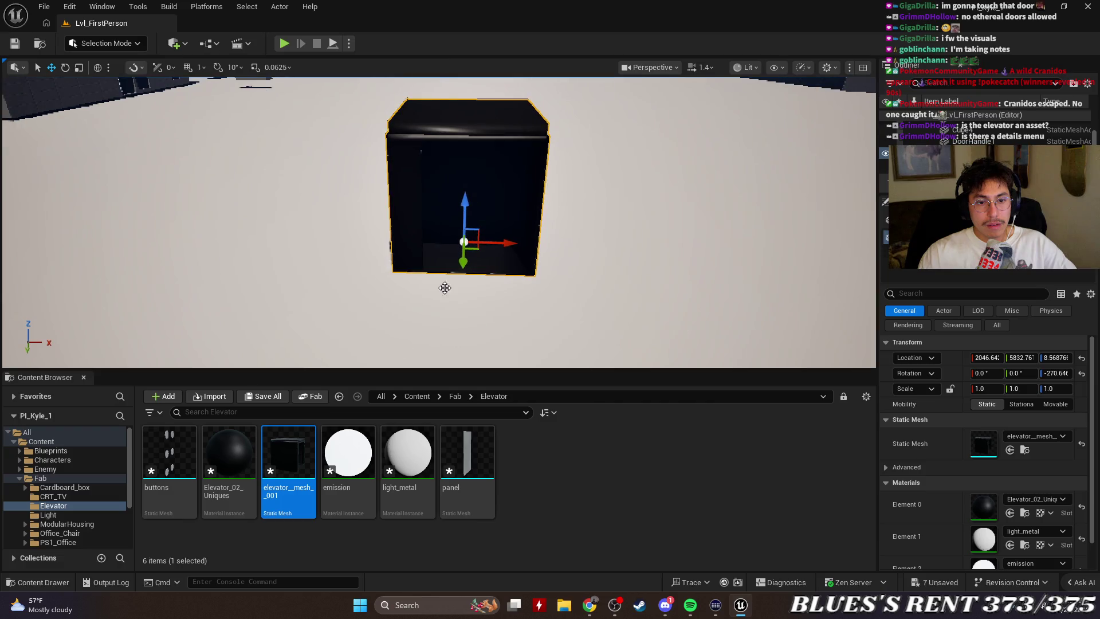
Try the light_metal and emission materials on the elevator, then undo the box's last move.
{"action": "mouse_move", "coordinate": [339, 462]}
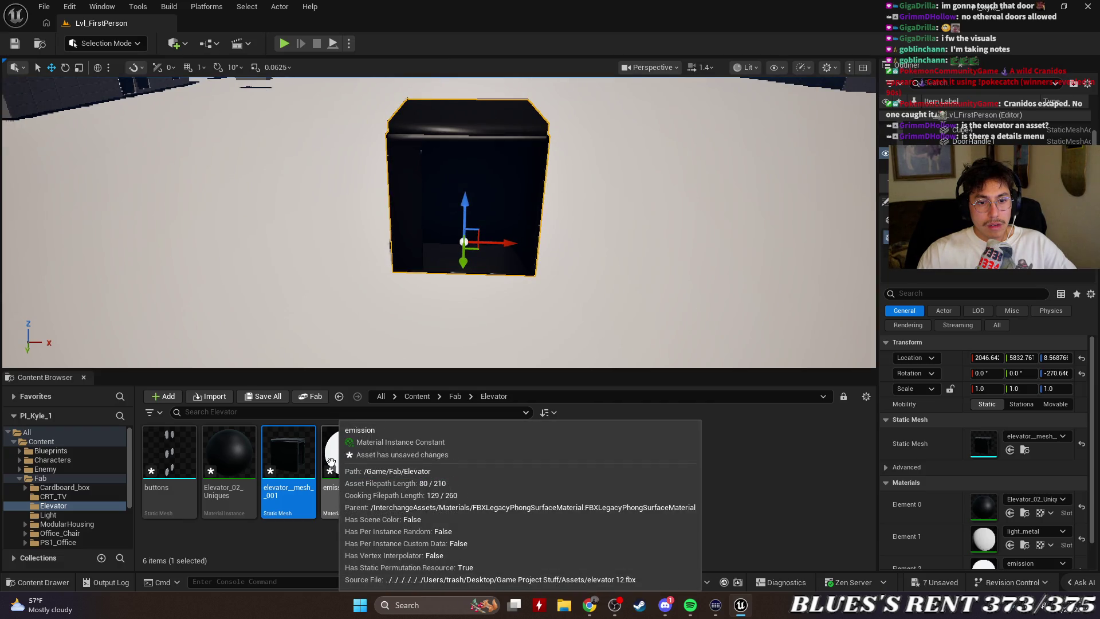
{"action": "mouse_move", "coordinate": [461, 446]}
{"action": "mouse_move", "coordinate": [408, 458]}
{"action": "left_mouse_down"}
{"action": "mouse_move", "coordinate": [455, 246]}
{"action": "mouse_move", "coordinate": [437, 143]}
{"action": "mouse_move", "coordinate": [453, 218]}
{"action": "left_mouse_up"}
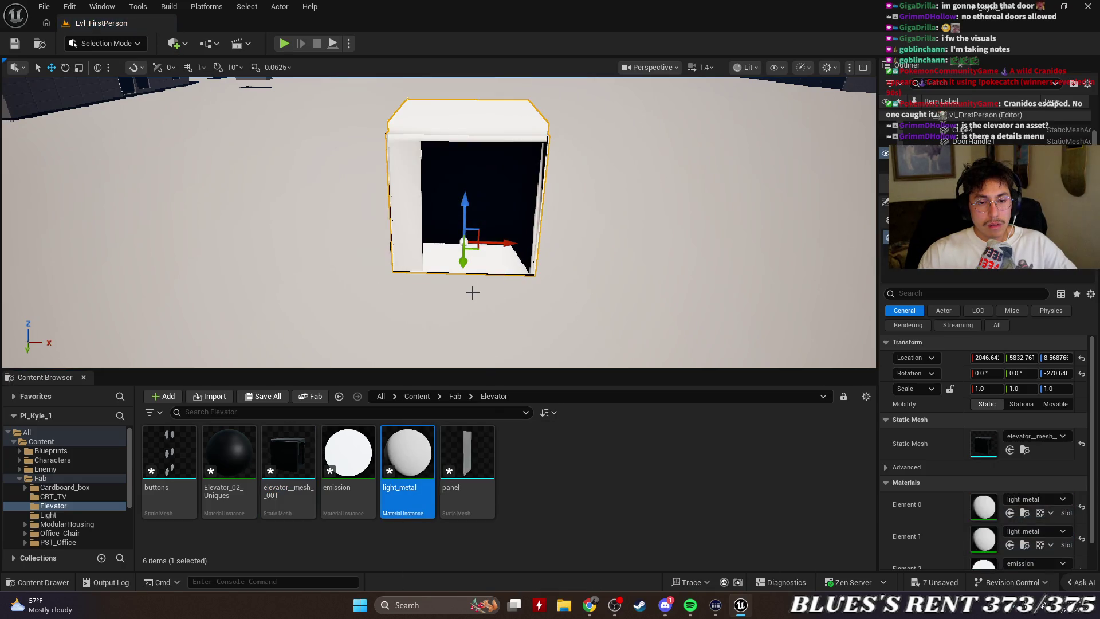
{"action": "key", "text": "ctrl+z"}
{"action": "mouse_move", "coordinate": [349, 453]}
{"action": "left_mouse_down"}
{"action": "mouse_move", "coordinate": [503, 208]}
{"action": "mouse_move", "coordinate": [516, 304]}
{"action": "mouse_move", "coordinate": [515, 246]}
{"action": "mouse_move", "coordinate": [503, 306]}
{"action": "left_mouse_up"}
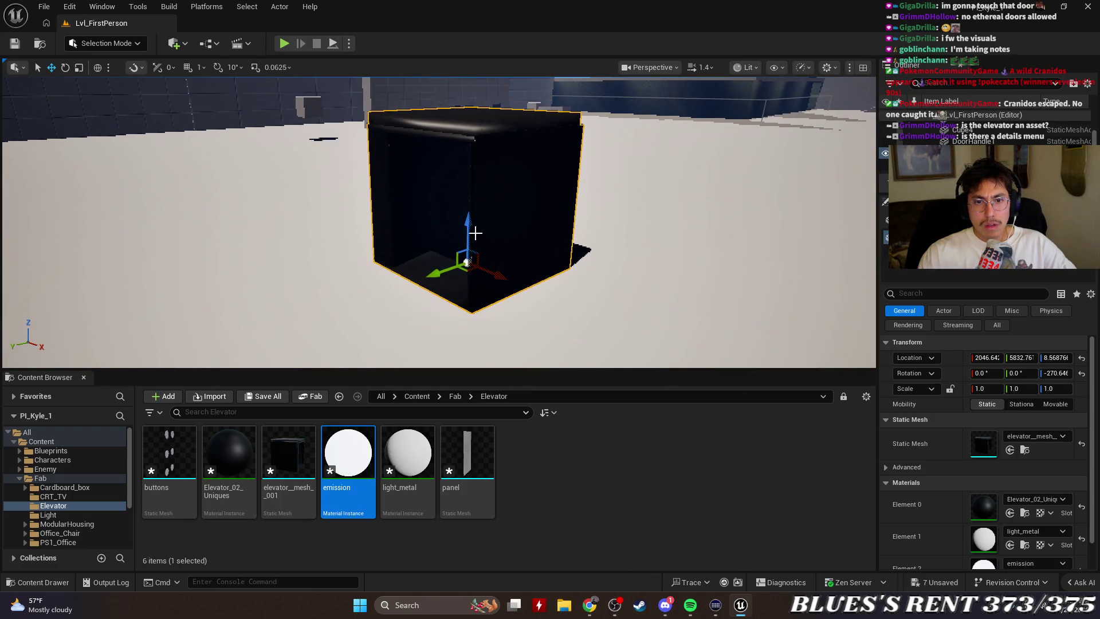
{"action": "mouse_move", "coordinate": [487, 181]}
{"action": "left_mouse_down"}
{"action": "mouse_move", "coordinate": [498, 221]}
{"action": "mouse_move", "coordinate": [482, 227]}
{"action": "left_mouse_up"}
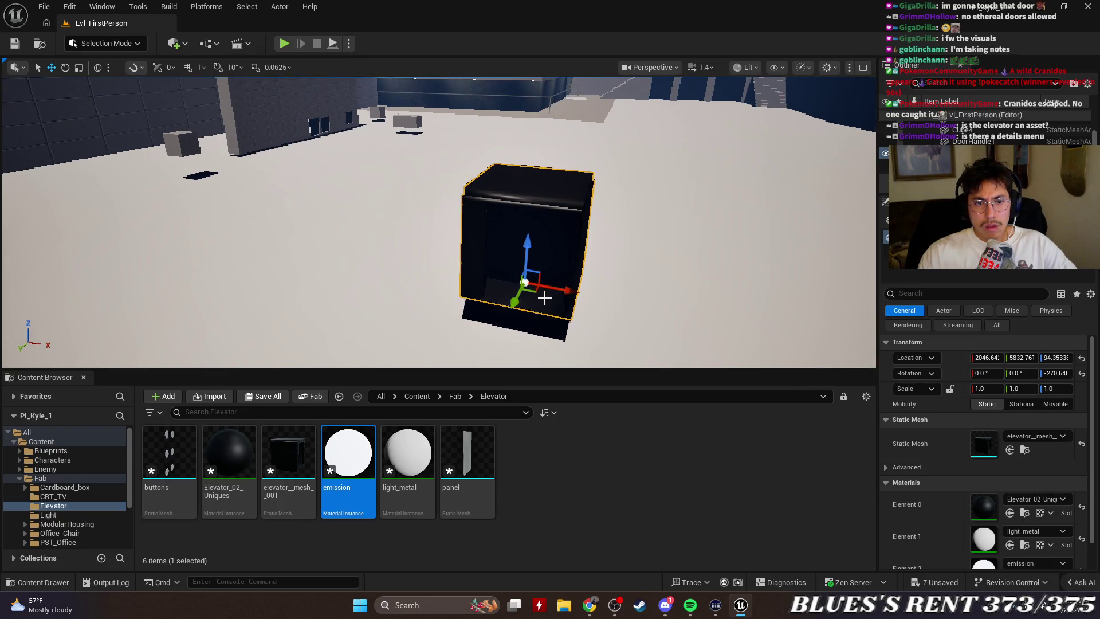
{"action": "key", "text": "ctrl+z"}
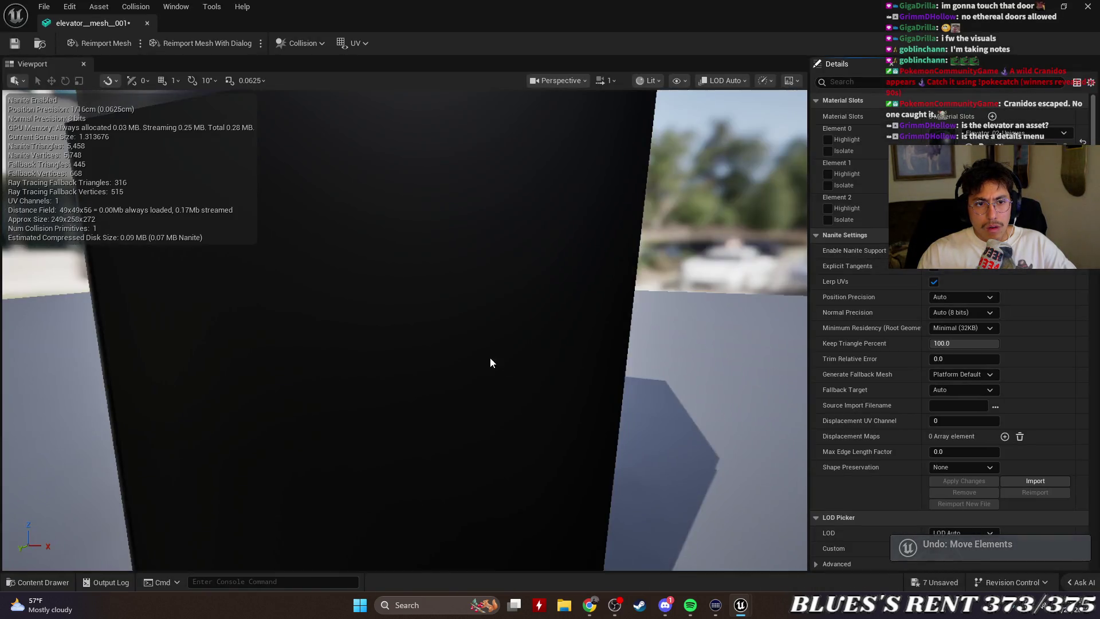
Inspect elevator_mesh_001 in its mesh editor, close it, and fly around the black box.
{"action": "mouse_move", "coordinate": [492, 364]}
{"action": "left_mouse_down"}
{"action": "mouse_move", "coordinate": [527, 380]}
{"action": "mouse_move", "coordinate": [533, 360]}
{"action": "left_mouse_up"}
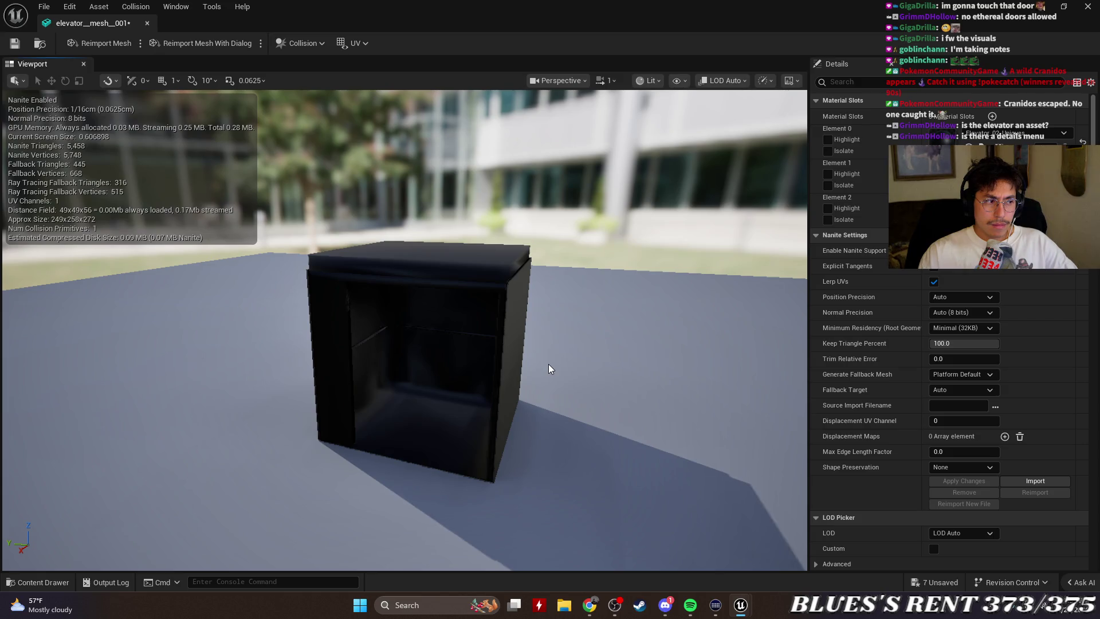
{"action": "left_click", "coordinate": [146, 23]}
{"action": "mouse_move", "coordinate": [439, 222]}
{"action": "left_mouse_down"}
{"action": "mouse_move", "coordinate": [443, 213]}
{"action": "mouse_move", "coordinate": [449, 224]}
{"action": "left_mouse_up"}
{"action": "left_click_drag", "start_coordinate": [403, 273], "coordinate": [402, 273]}
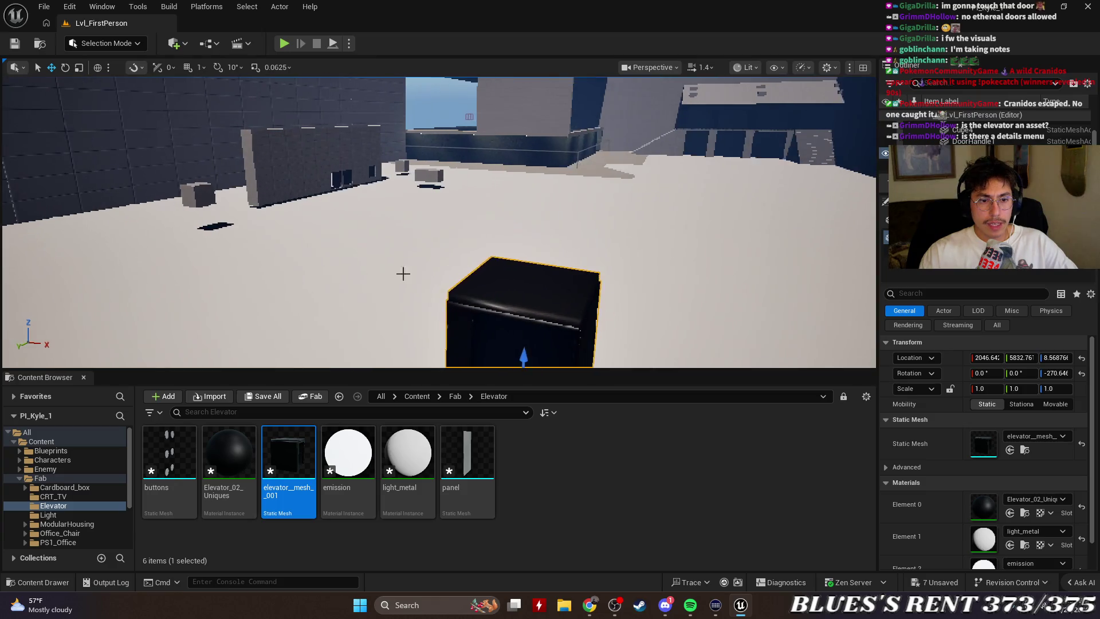
Bring the YouTube elevator tutorial back from the taskbar and resume playback.
{"action": "mouse_move", "coordinate": [590, 607]}
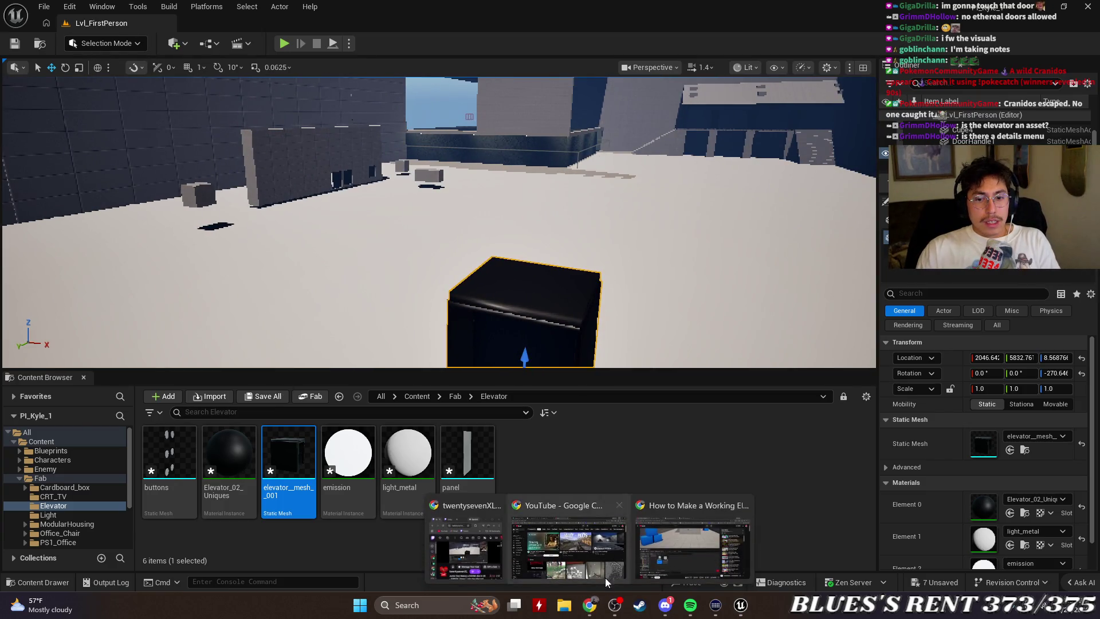
{"action": "left_click", "coordinate": [675, 551]}
{"action": "left_click", "coordinate": [394, 257]}
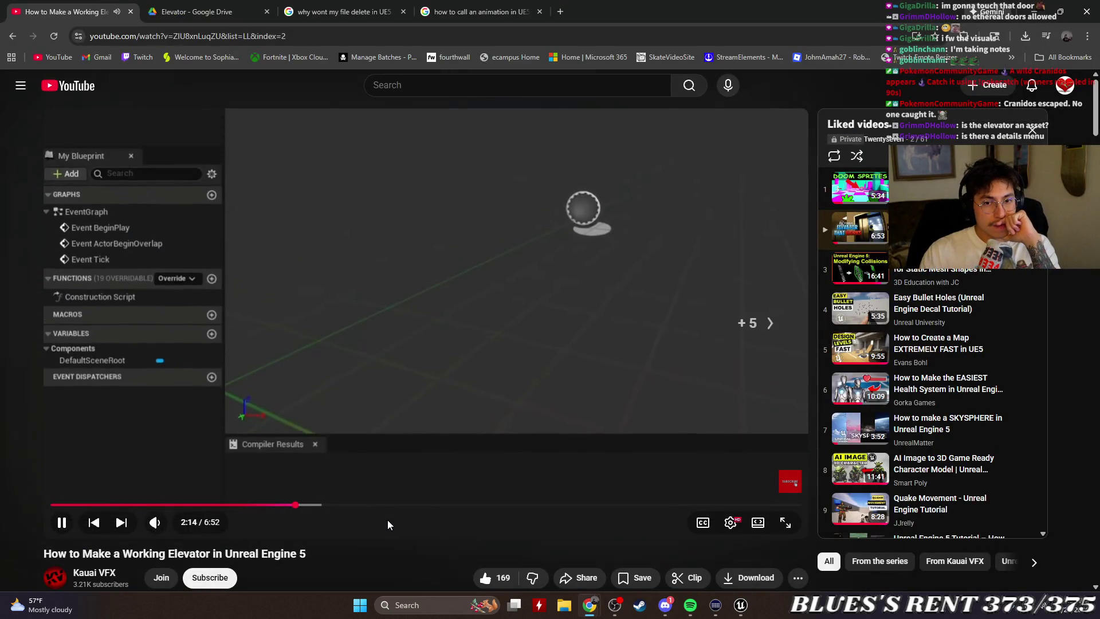
Skip the tutorial ahead to the sliding door part at 3:15, then seek back to about 0:53.
{"action": "key", "text": "Right"}
{"action": "key", "text": "Right"}
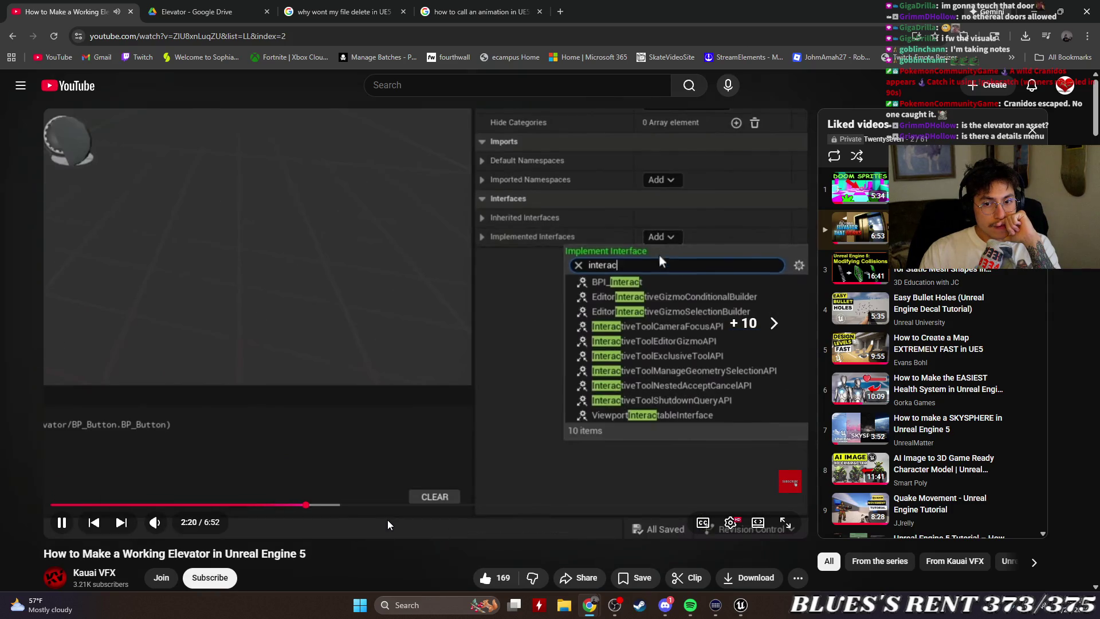
{"action": "key", "text": "Right"}
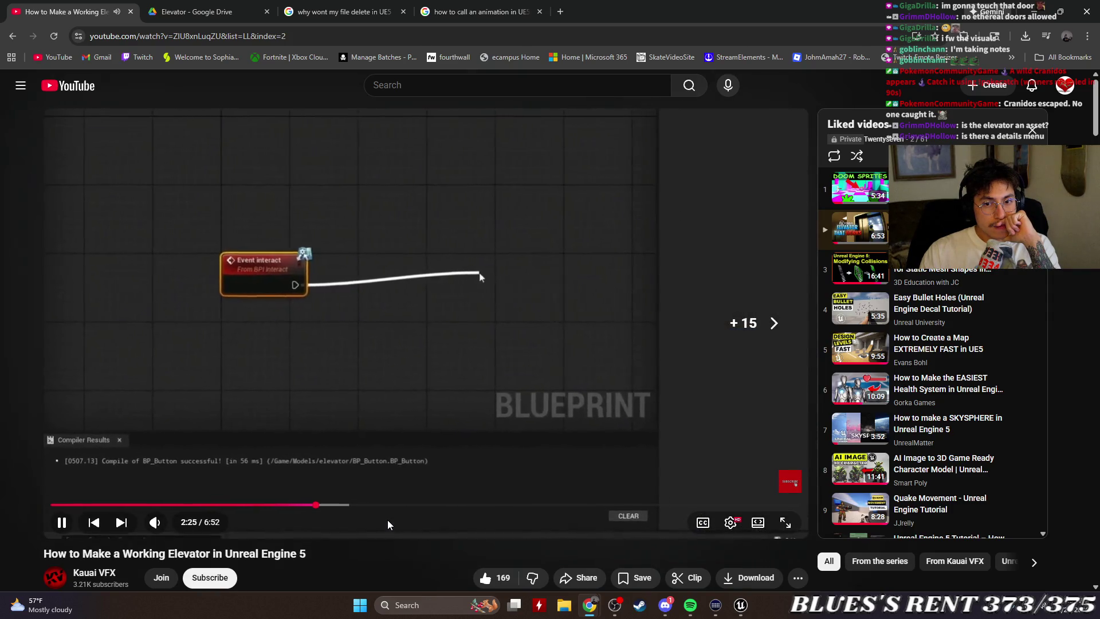
{"action": "key", "text": "Right"}
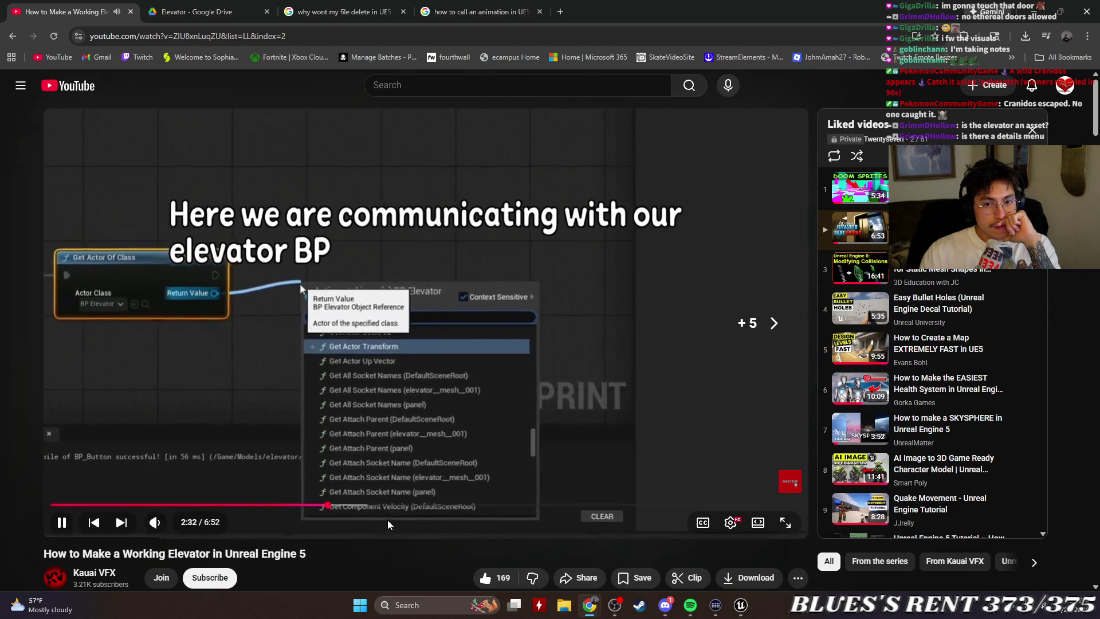
{"action": "key", "text": "Right"}
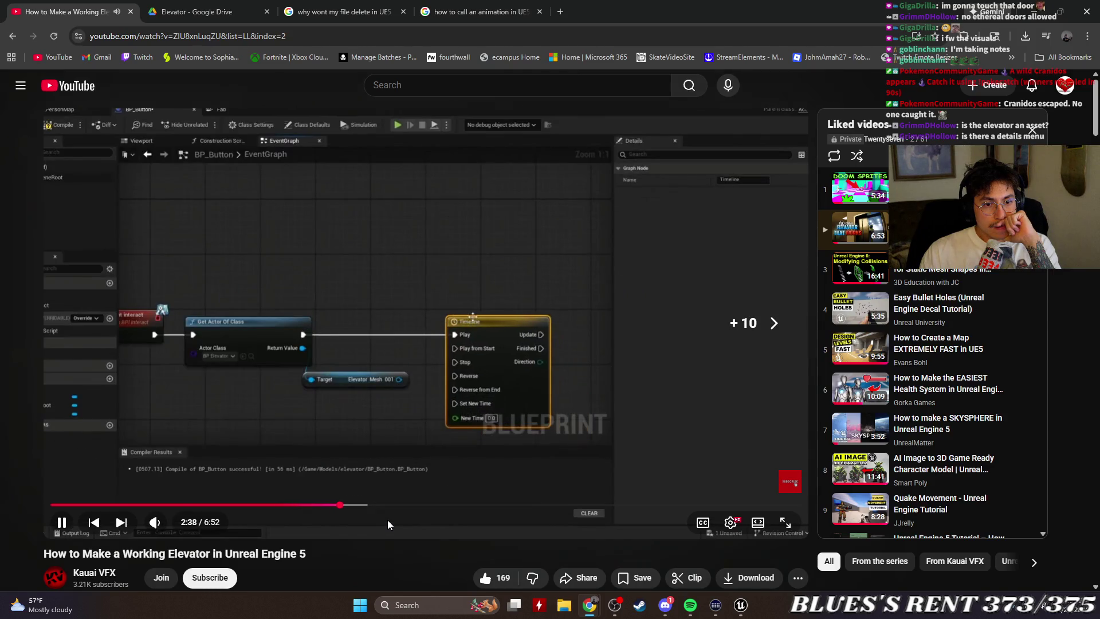
{"action": "key", "text": "Right"}
{"action": "key", "text": "Right"}
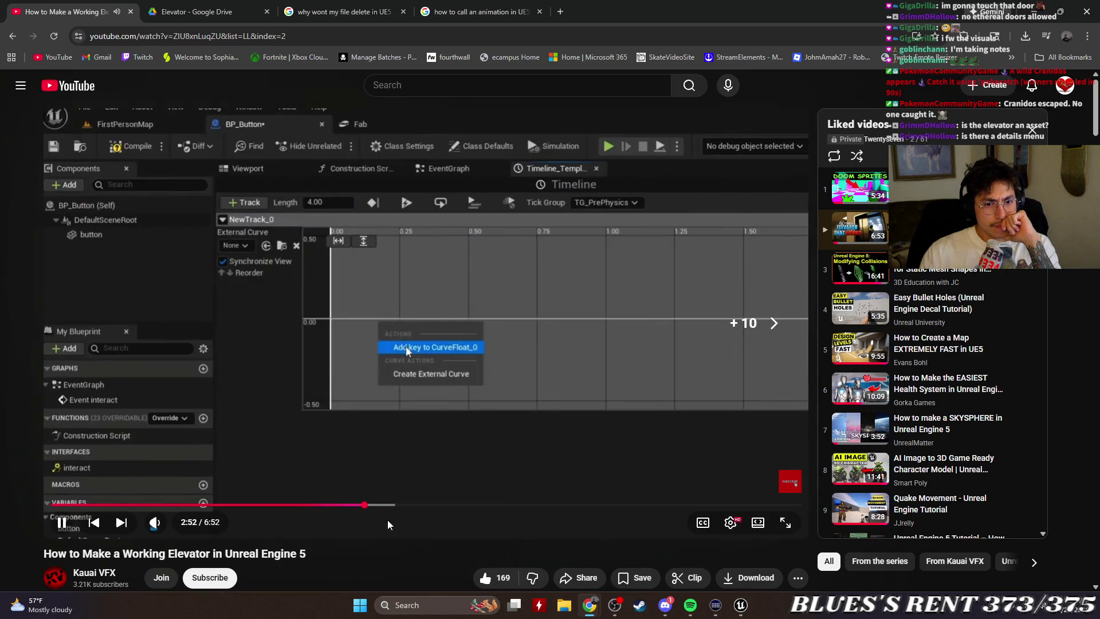
{"action": "mouse_move", "coordinate": [384, 506]}
{"action": "left_mouse_down"}
{"action": "mouse_move", "coordinate": [428, 508]}
{"action": "mouse_move", "coordinate": [403, 503]}
{"action": "left_mouse_up"}
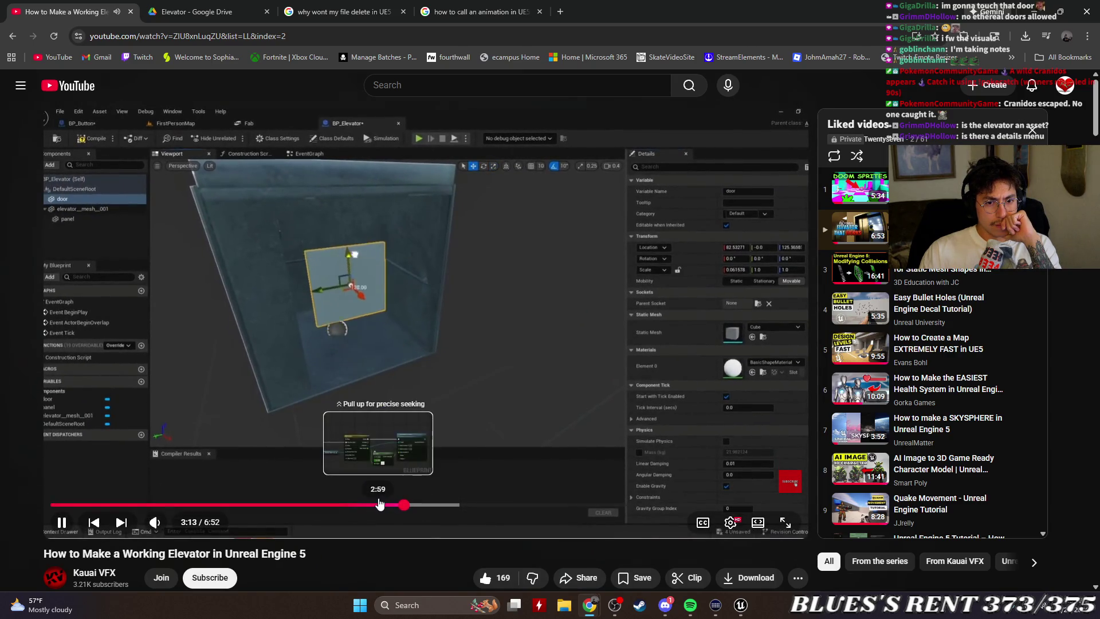
{"action": "left_click", "coordinate": [449, 494]}
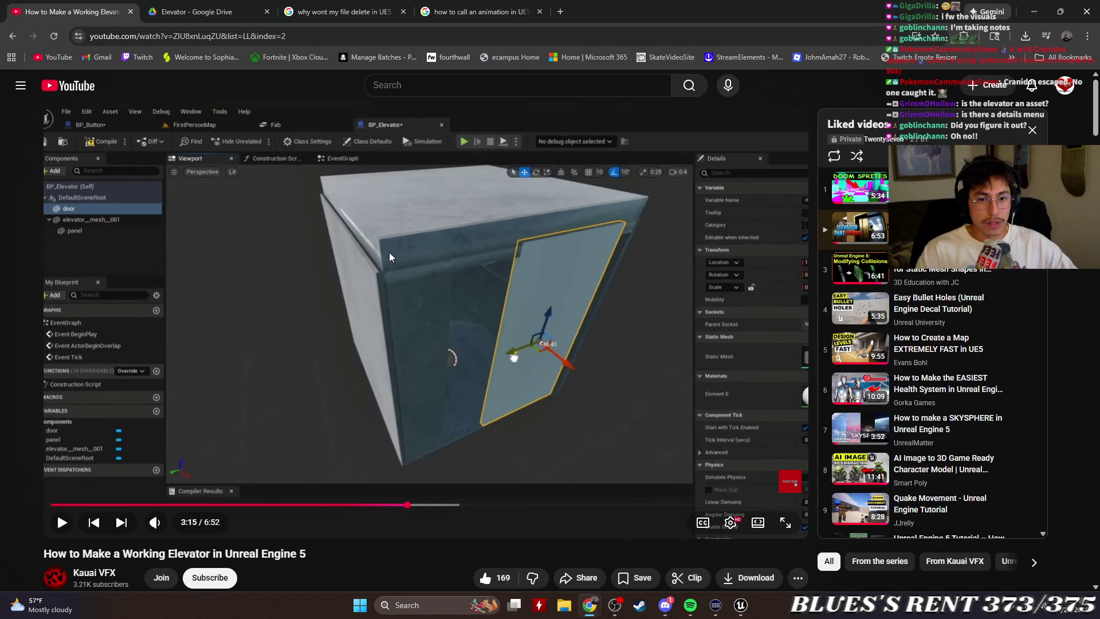
{"action": "left_click", "coordinate": [227, 505]}
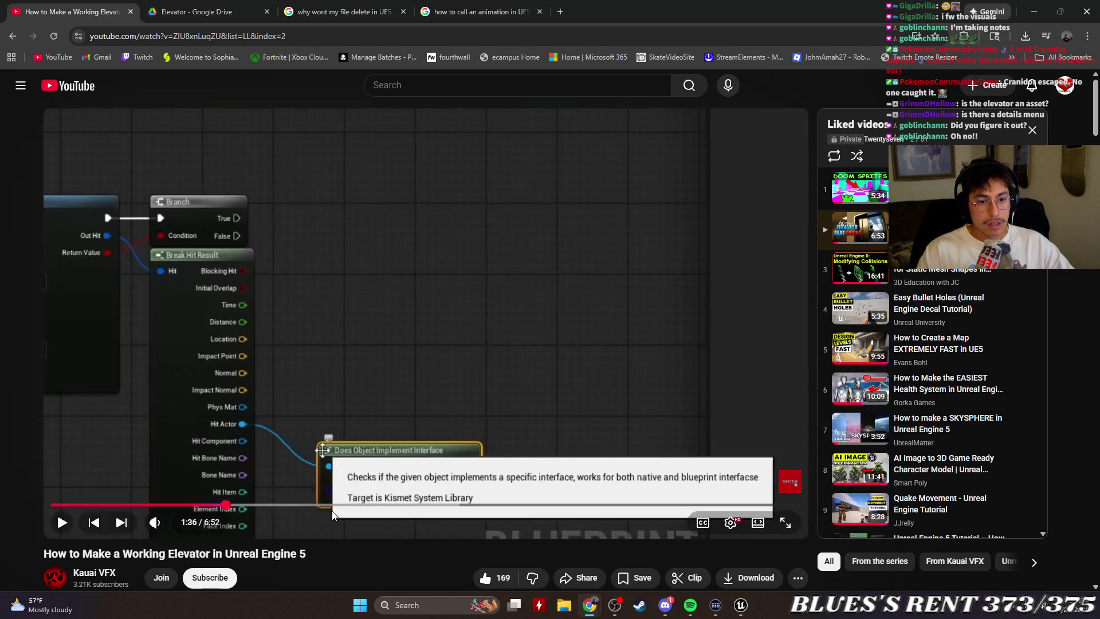
{"action": "left_click", "coordinate": [165, 505]}
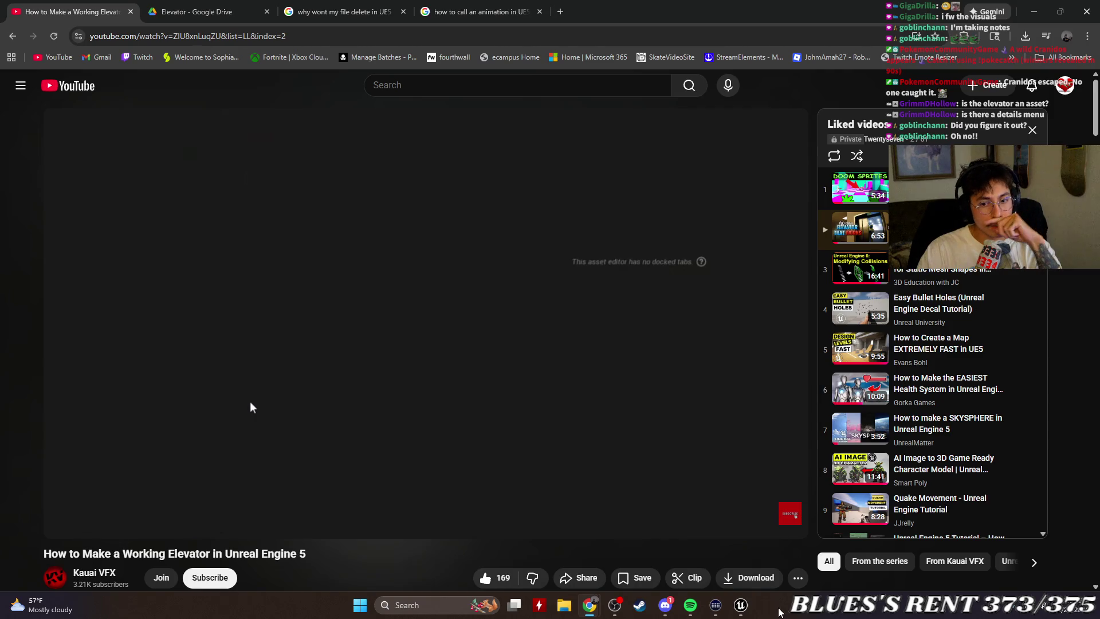
Fly in close around the elevator box in Unreal, then return to the browser tutorial.
{"action": "left_click", "coordinate": [744, 607]}
{"action": "mouse_move", "coordinate": [579, 361]}
{"action": "left_mouse_down"}
{"action": "mouse_move", "coordinate": [539, 333]}
{"action": "mouse_move", "coordinate": [493, 340]}
{"action": "mouse_move", "coordinate": [493, 304]}
{"action": "mouse_move", "coordinate": [499, 344]}
{"action": "mouse_move", "coordinate": [505, 332]}
{"action": "mouse_move", "coordinate": [413, 348]}
{"action": "left_mouse_up"}
{"action": "left_click_drag", "start_coordinate": [434, 203], "coordinate": [434, 204]}
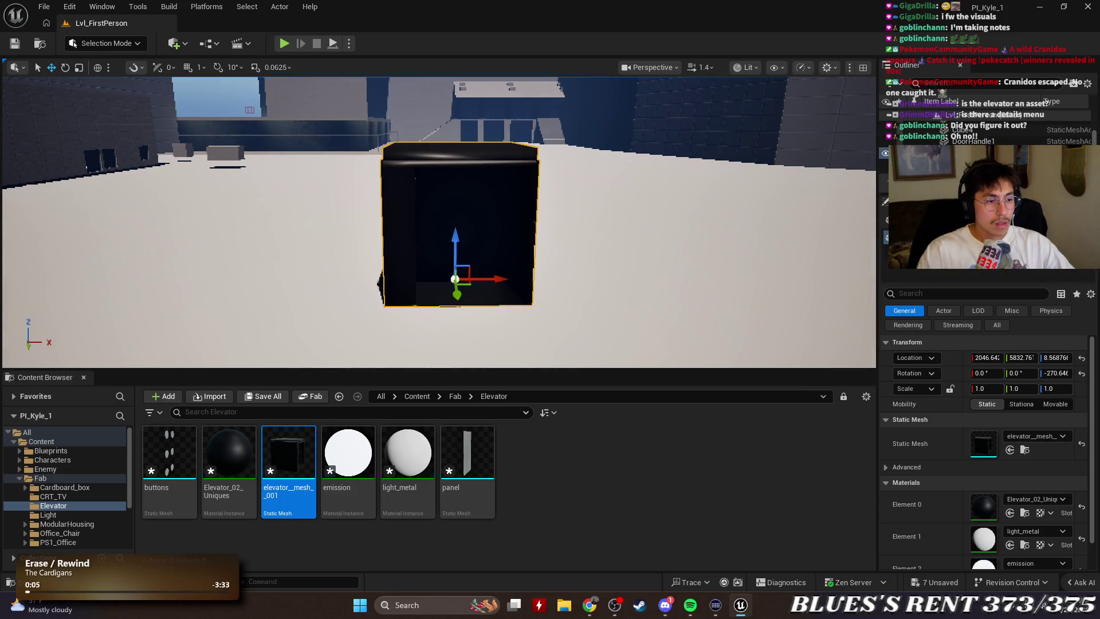
{"action": "key", "text": "alt+Tab"}
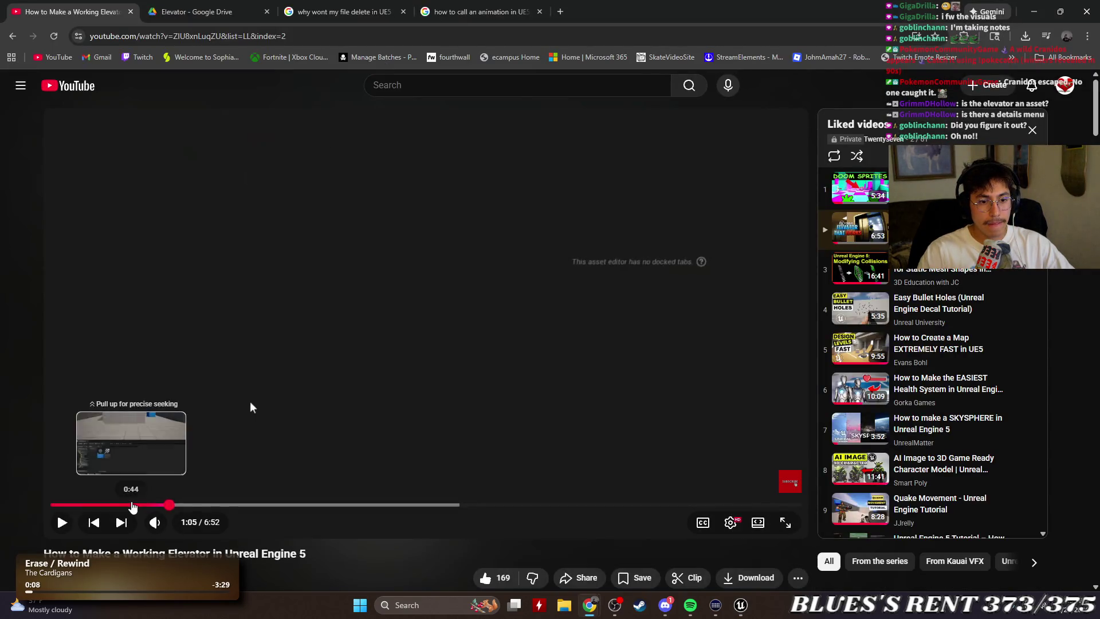
Replay the tutorial from 0:44, skip to the line trace section at 1:25, pause, and return to Unreal.
{"action": "left_click", "coordinate": [131, 505]}
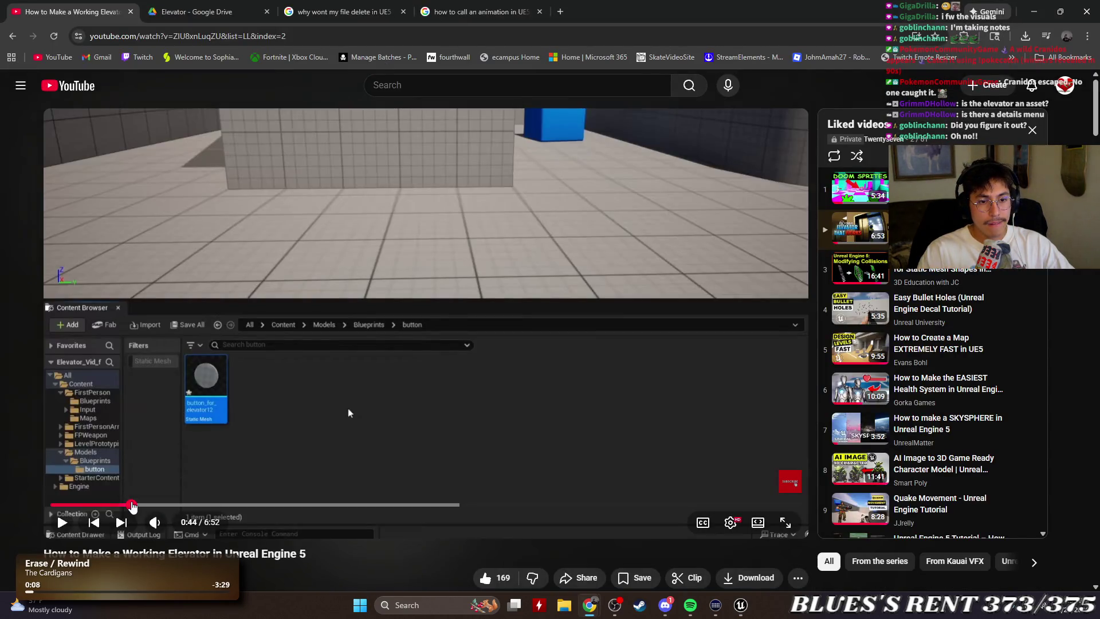
{"action": "left_click", "coordinate": [596, 376]}
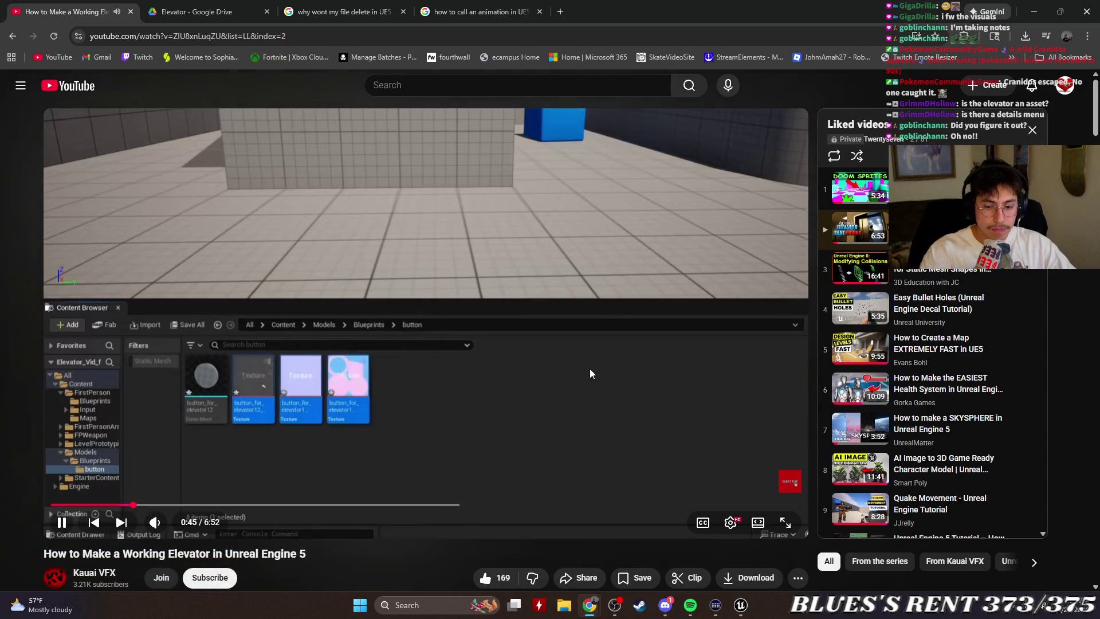
{"action": "key", "text": "l"}
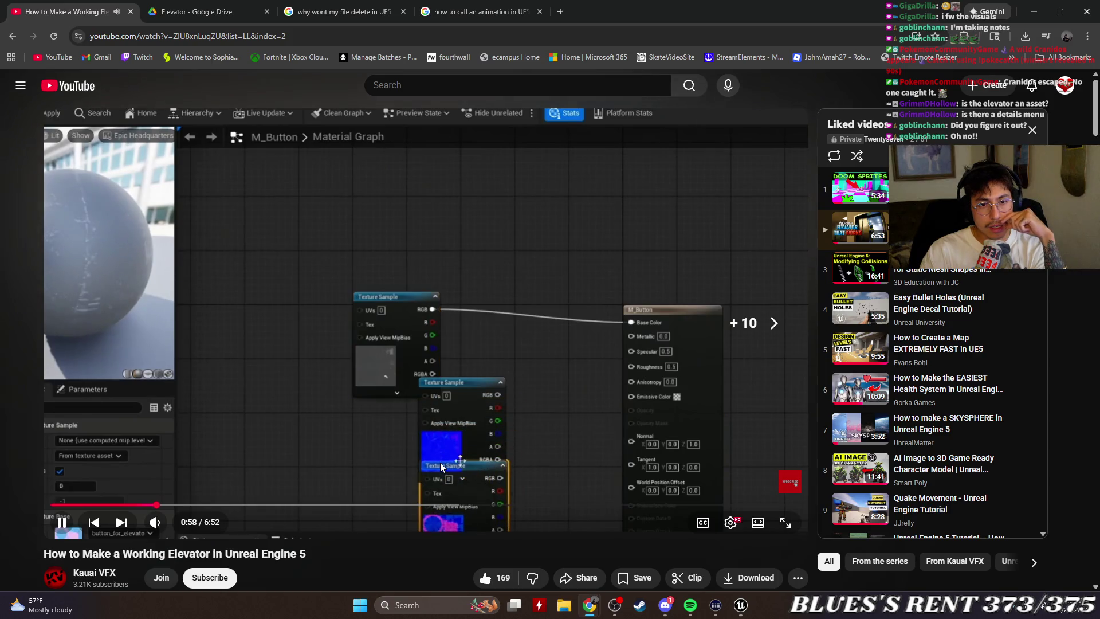
{"action": "key", "text": "Right"}
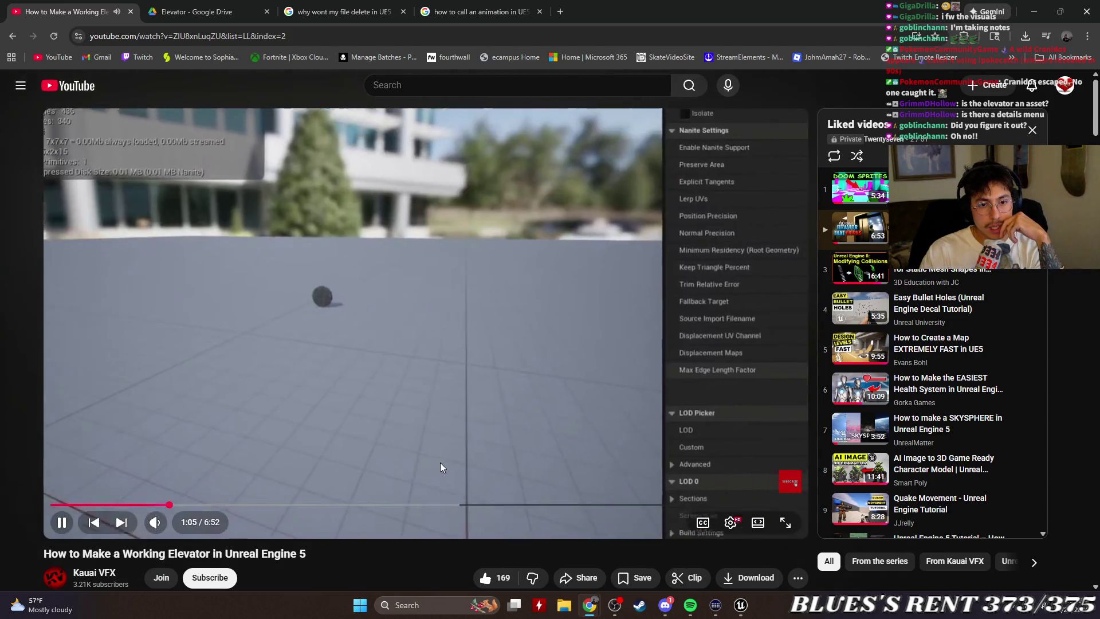
{"action": "key", "text": "l"}
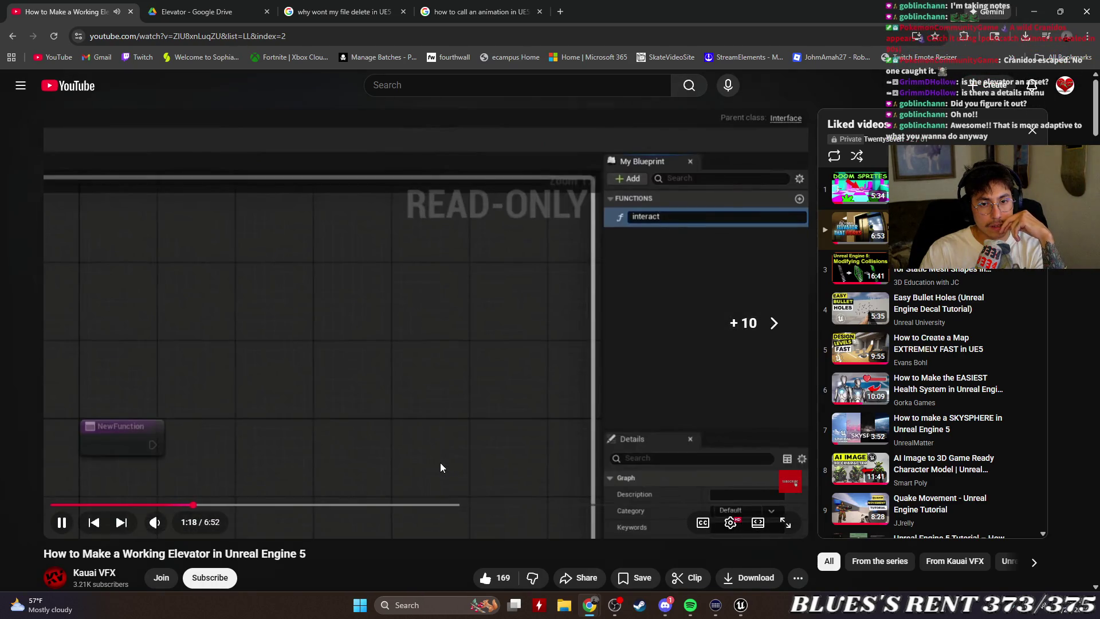
{"action": "key", "text": "Right"}
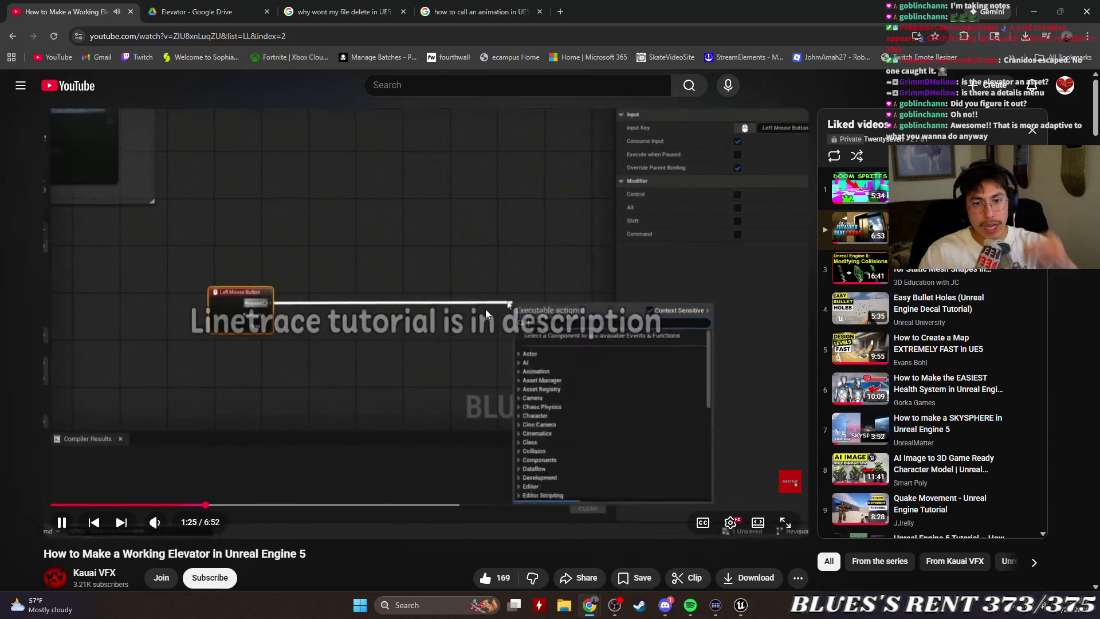
{"action": "left_click", "coordinate": [486, 308]}
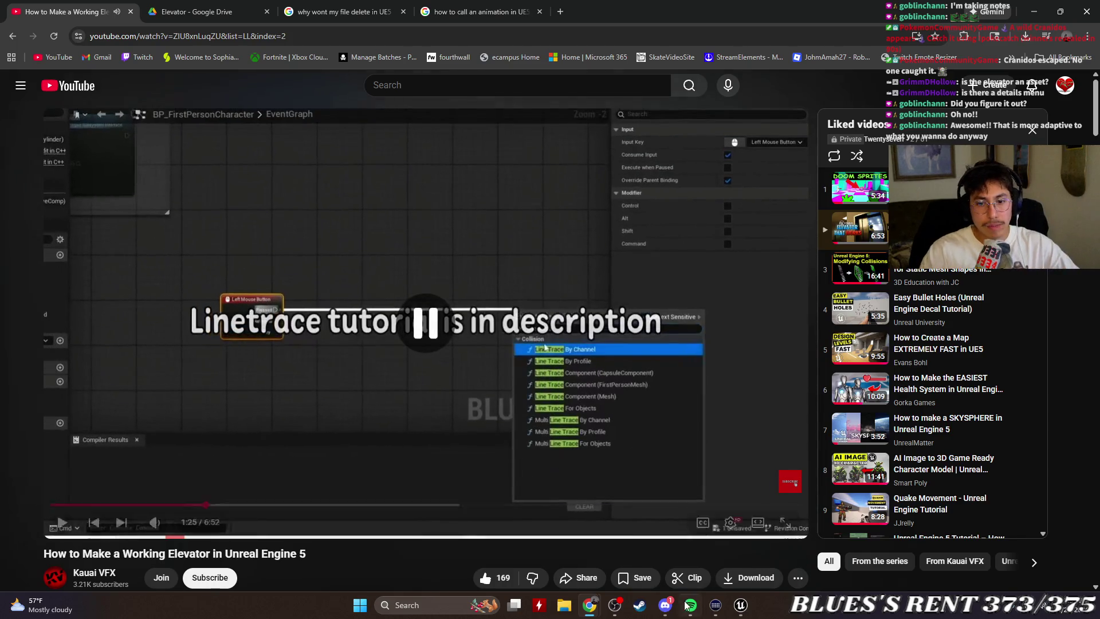
{"action": "key", "text": "alt+Tab"}
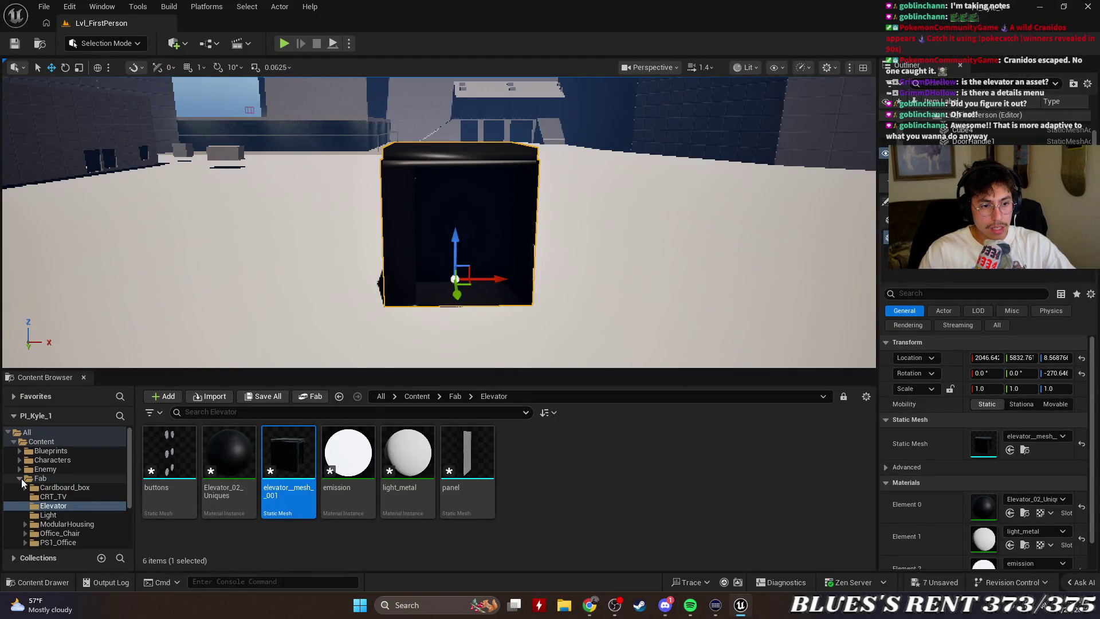
Collapse Fab, browse to Content > FirstPerson > Blueprints, and open BP_FirstPersonCharacter.
{"action": "double_click", "coordinate": [40, 478]}
{"action": "left_click", "coordinate": [60, 451]}
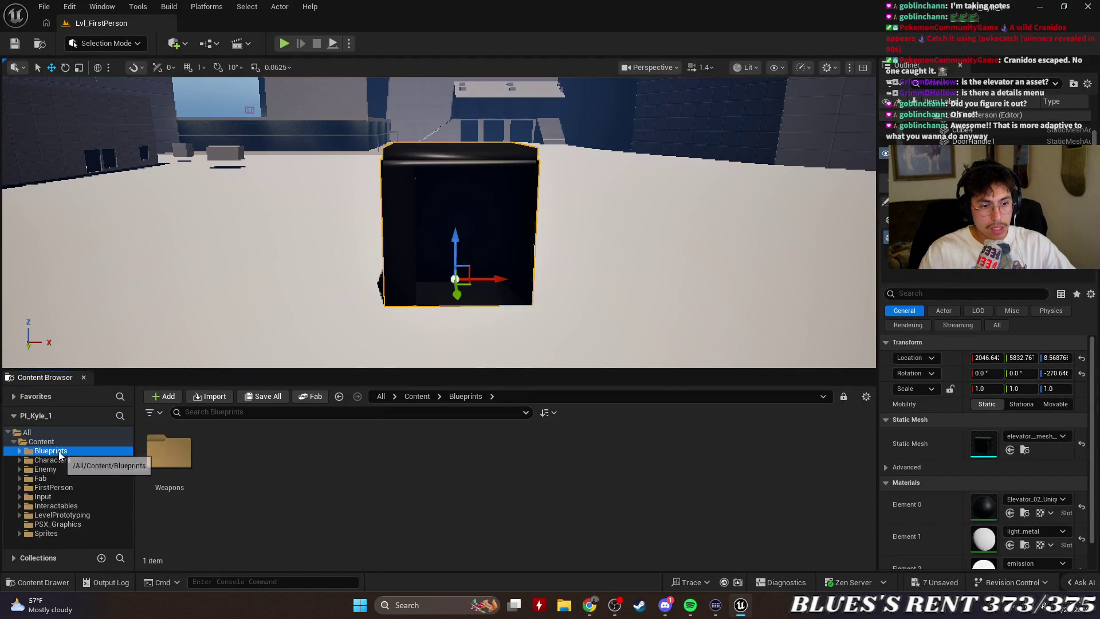
{"action": "left_click", "coordinate": [59, 489]}
{"action": "double_click", "coordinate": [288, 453]}
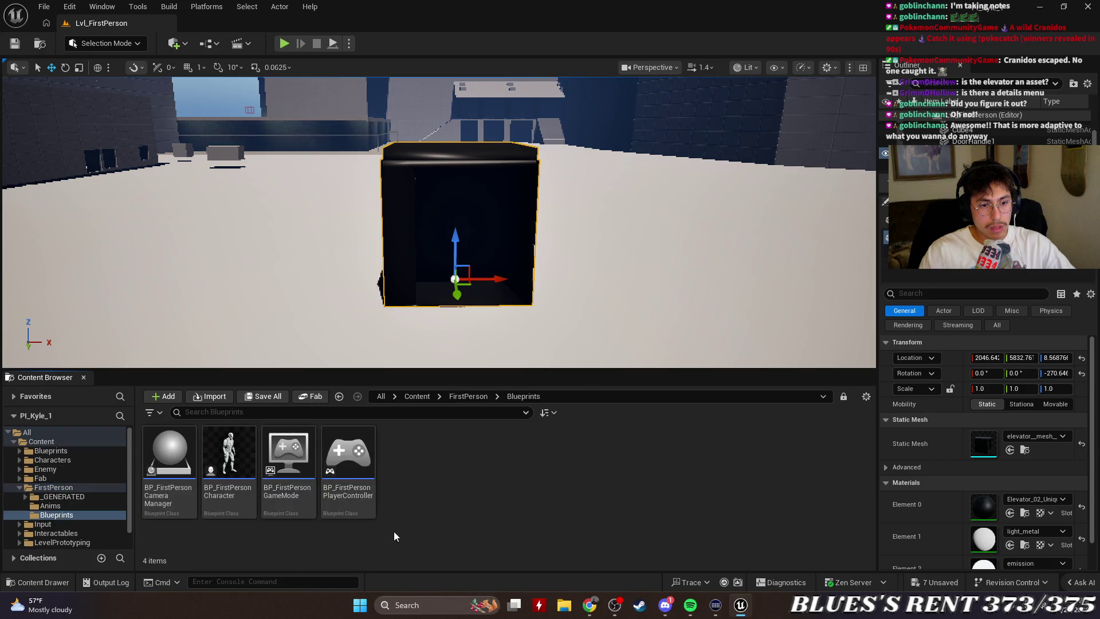
{"action": "left_click", "coordinate": [229, 451]}
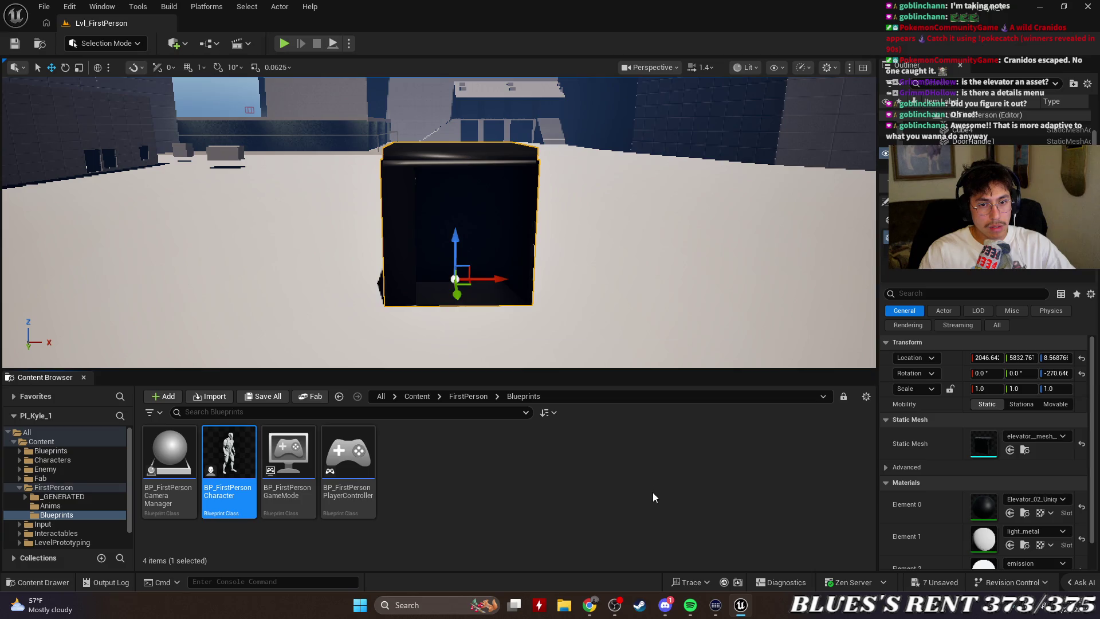
{"action": "scroll", "coordinate": [549, 281], "scroll_direction": "down", "scroll_amount": 5}
{"action": "scroll", "coordinate": [547, 292], "scroll_direction": "up", "scroll_amount": 5}
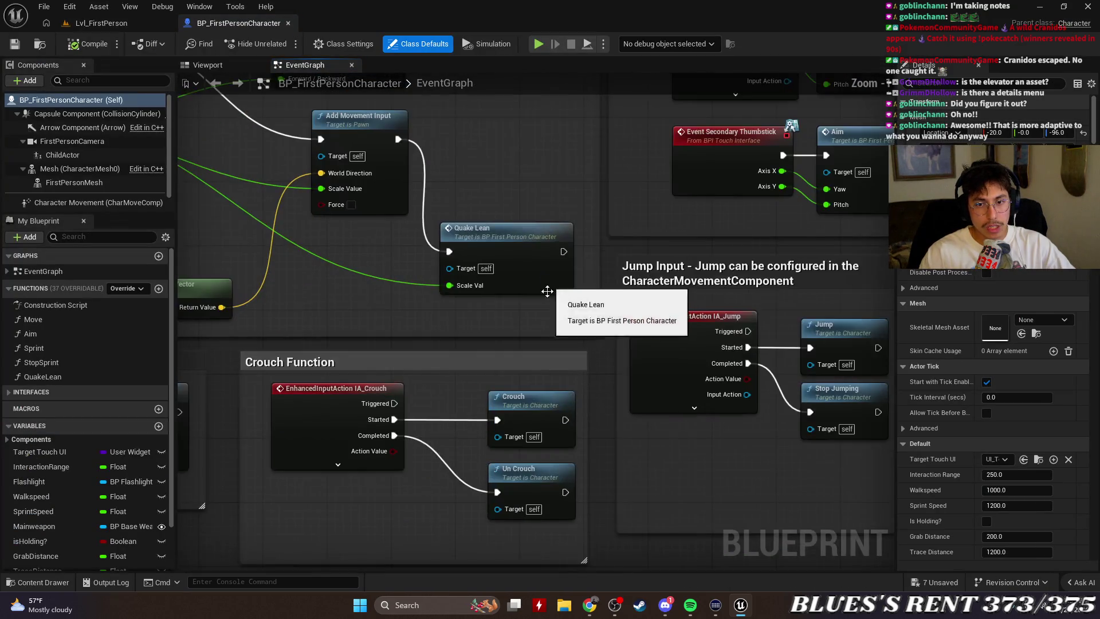
Pan the Event Graph to the Interact Code Line Trace By Channel section, then bring up the YouTube tutorial.
{"action": "scroll", "coordinate": [548, 291], "scroll_direction": "down", "scroll_amount": 4}
{"action": "scroll", "coordinate": [433, 215], "scroll_direction": "up", "scroll_amount": 4}
{"action": "mouse_move", "coordinate": [433, 220]}
{"action": "left_mouse_down"}
{"action": "mouse_move", "coordinate": [288, 225]}
{"action": "mouse_move", "coordinate": [430, 261]}
{"action": "mouse_move", "coordinate": [712, 277]}
{"action": "mouse_move", "coordinate": [492, 283]}
{"action": "mouse_move", "coordinate": [683, 300]}
{"action": "left_mouse_up"}
{"action": "mouse_move", "coordinate": [376, 304]}
{"action": "left_mouse_down"}
{"action": "mouse_move", "coordinate": [771, 295]}
{"action": "mouse_move", "coordinate": [653, 303]}
{"action": "left_mouse_up"}
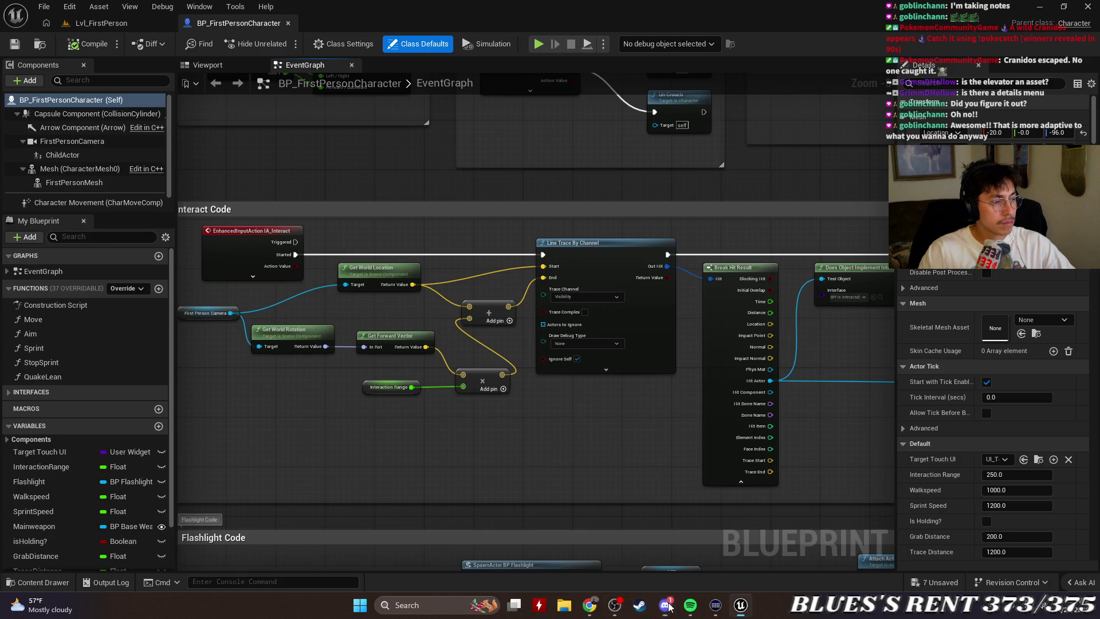
{"action": "mouse_move", "coordinate": [589, 605]}
{"action": "left_click", "coordinate": [707, 556]}
Play the tutorial past the line trace section, then pause it.
{"action": "left_click", "coordinate": [393, 471]}
{"action": "key", "text": "Right"}
{"action": "key", "text": "Right"}
{"action": "key", "text": "Right"}
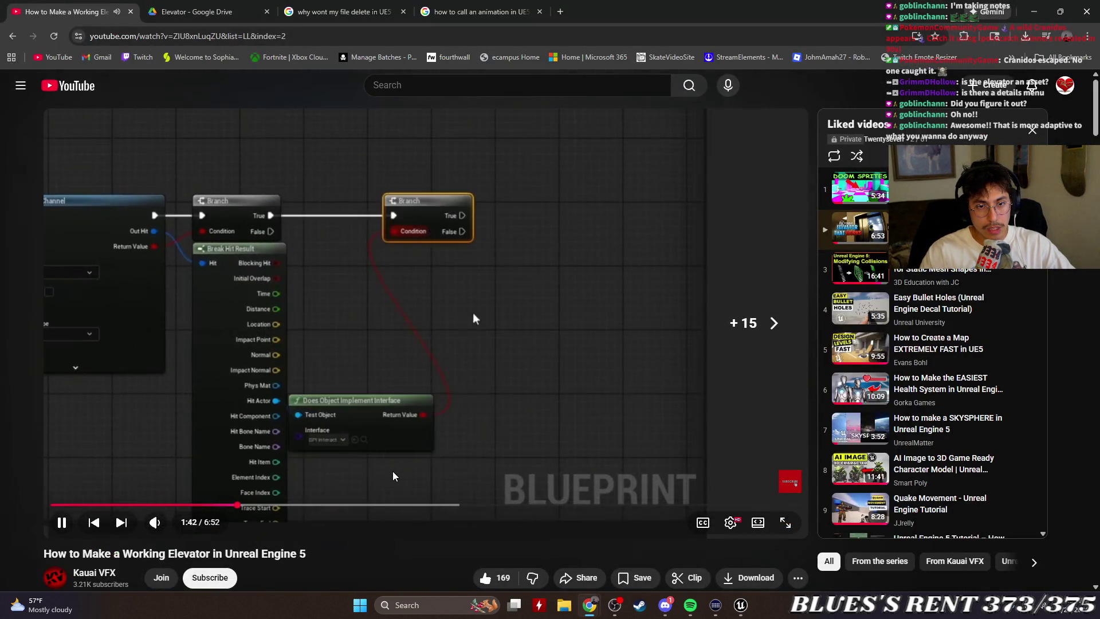
{"action": "key", "text": "Right"}
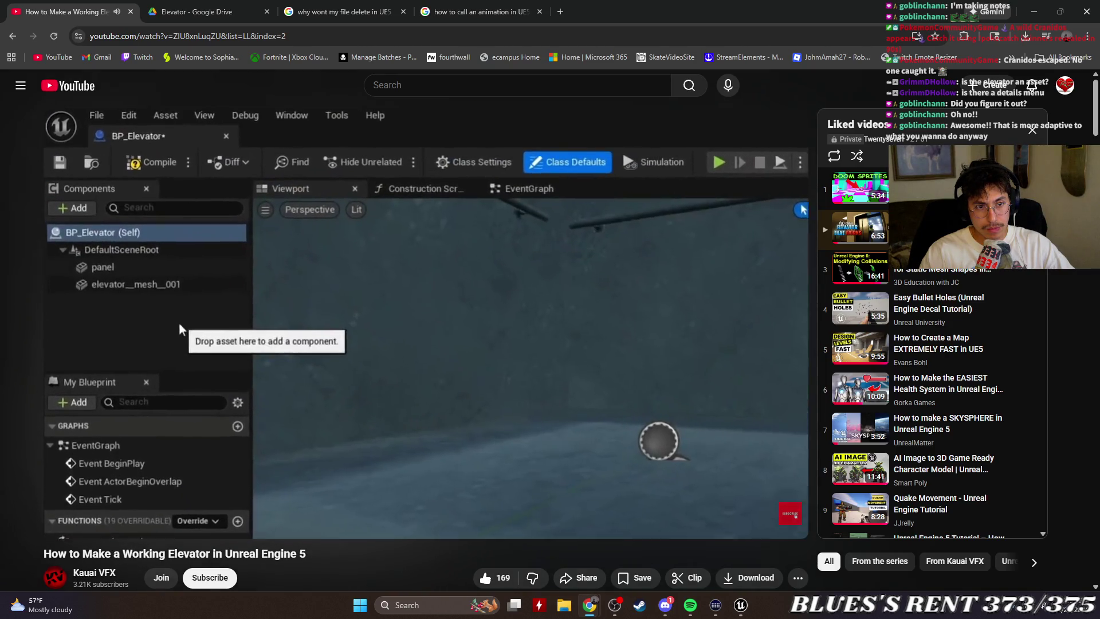
{"action": "left_click", "coordinate": [565, 377]}
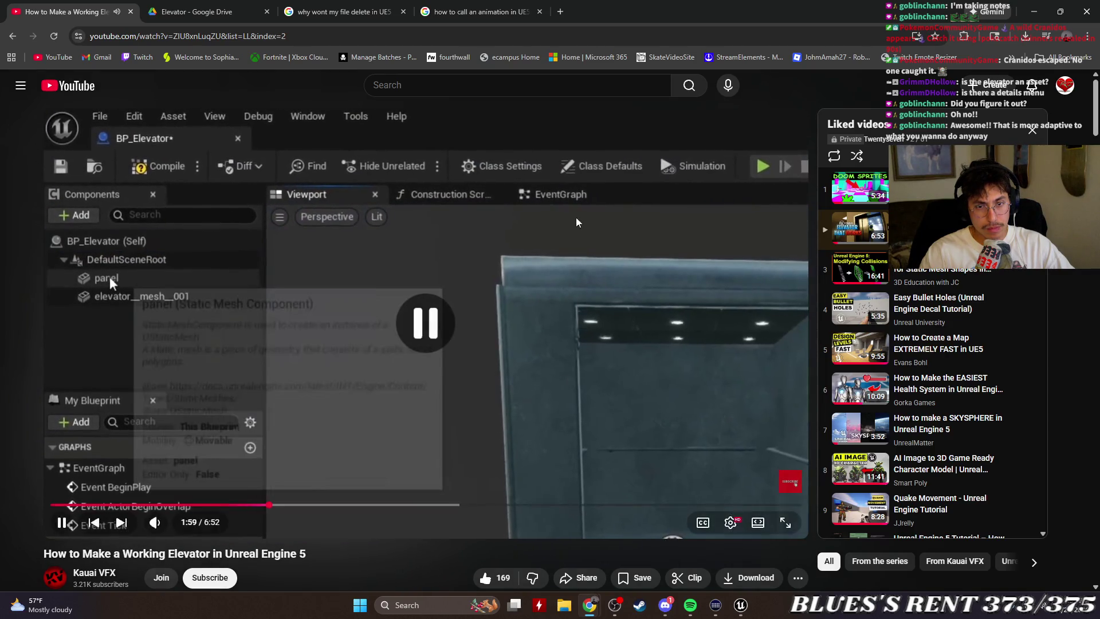
Close the YouTube tab, flip to the 'why wont my file delete in UE5' results, and minimize Chrome.
{"action": "left_click", "coordinate": [131, 11]}
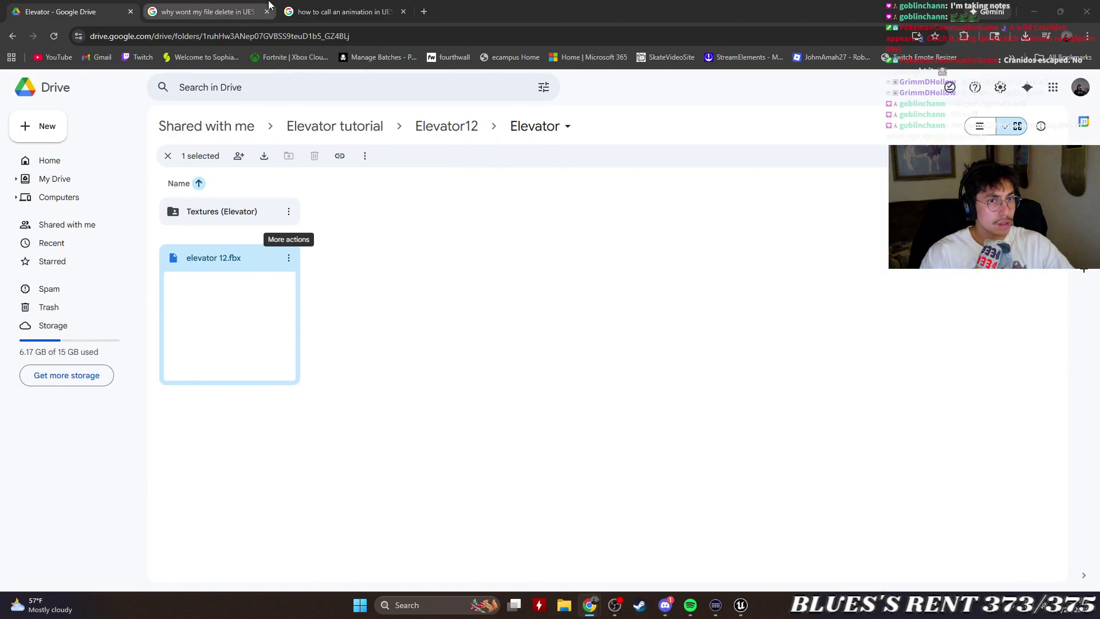
{"action": "left_click", "coordinate": [341, 13]}
{"action": "left_click", "coordinate": [206, 12]}
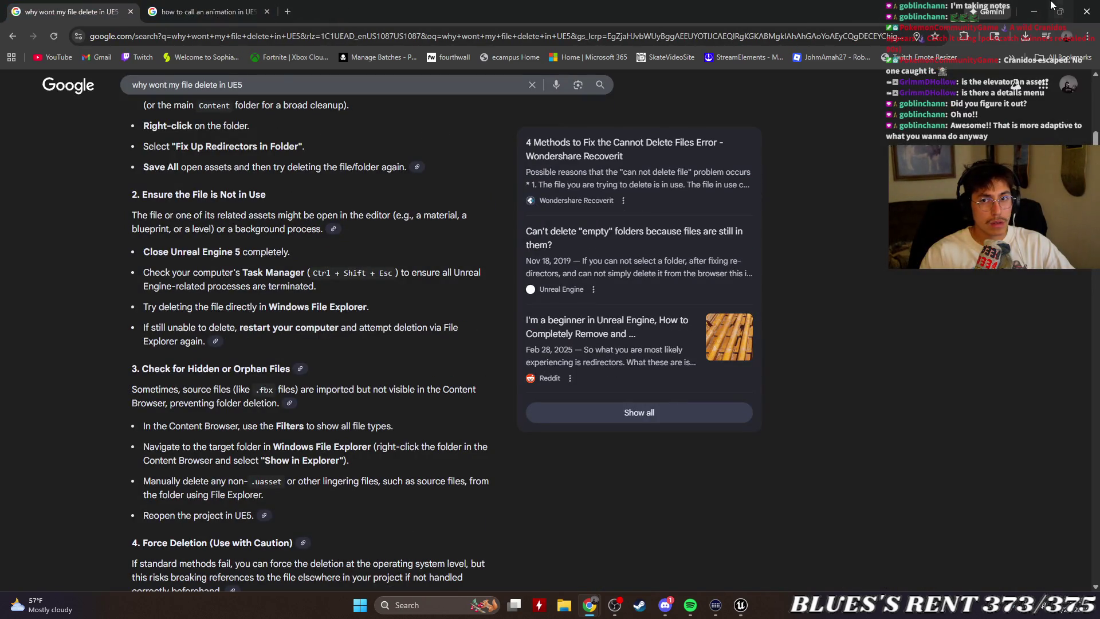
{"action": "left_click", "coordinate": [1034, 12]}
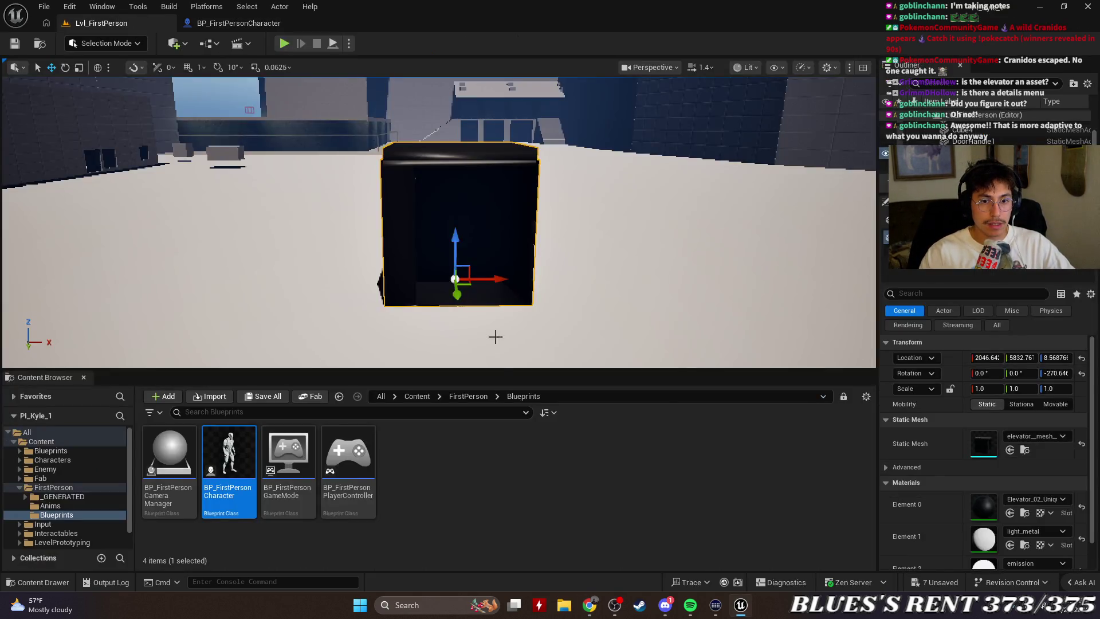
Return to the Lvl_FirstPerson editor and browse the Content Browser to Fab > Elevator.
{"action": "left_click", "coordinate": [101, 23]}
{"action": "double_click", "coordinate": [53, 487]}
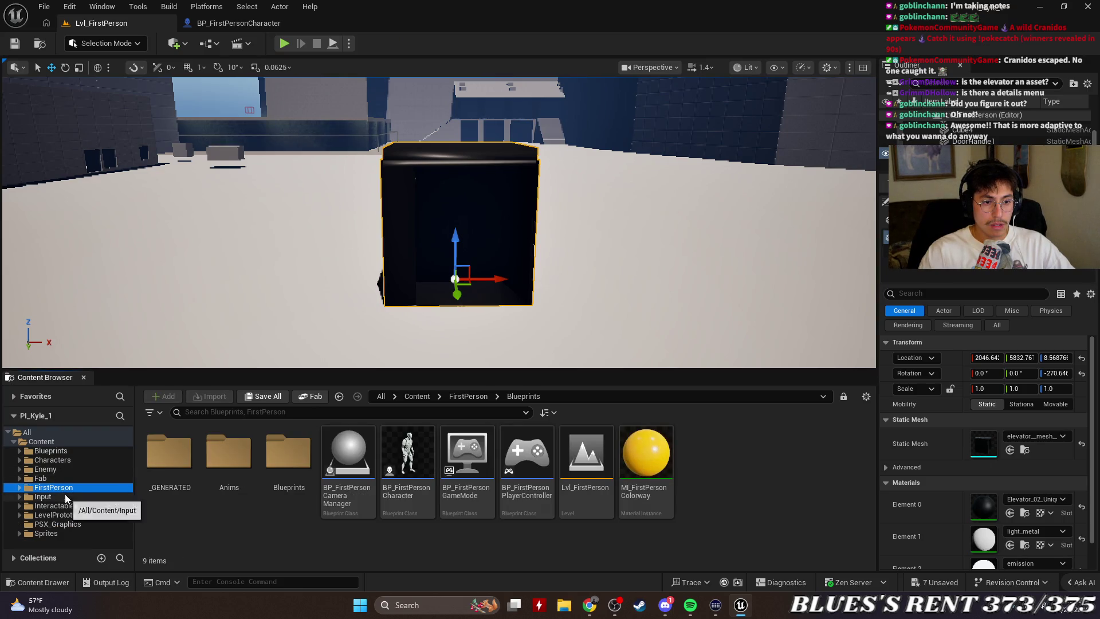
{"action": "left_click", "coordinate": [57, 470]}
{"action": "left_click", "coordinate": [57, 479]}
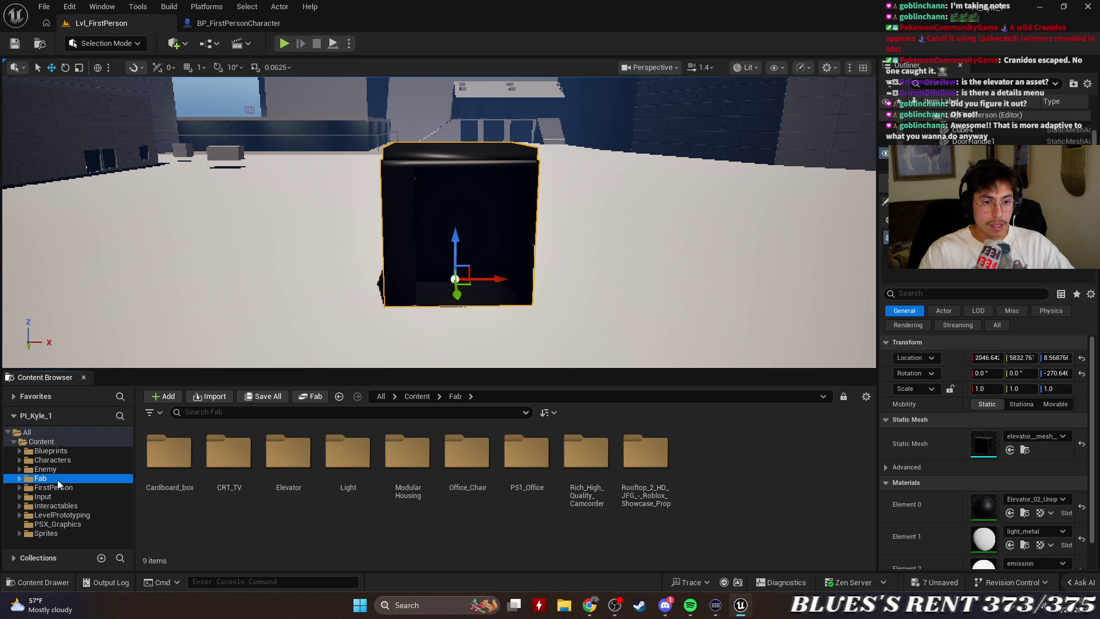
{"action": "double_click", "coordinate": [288, 453]}
{"action": "mouse_move", "coordinate": [297, 455]}
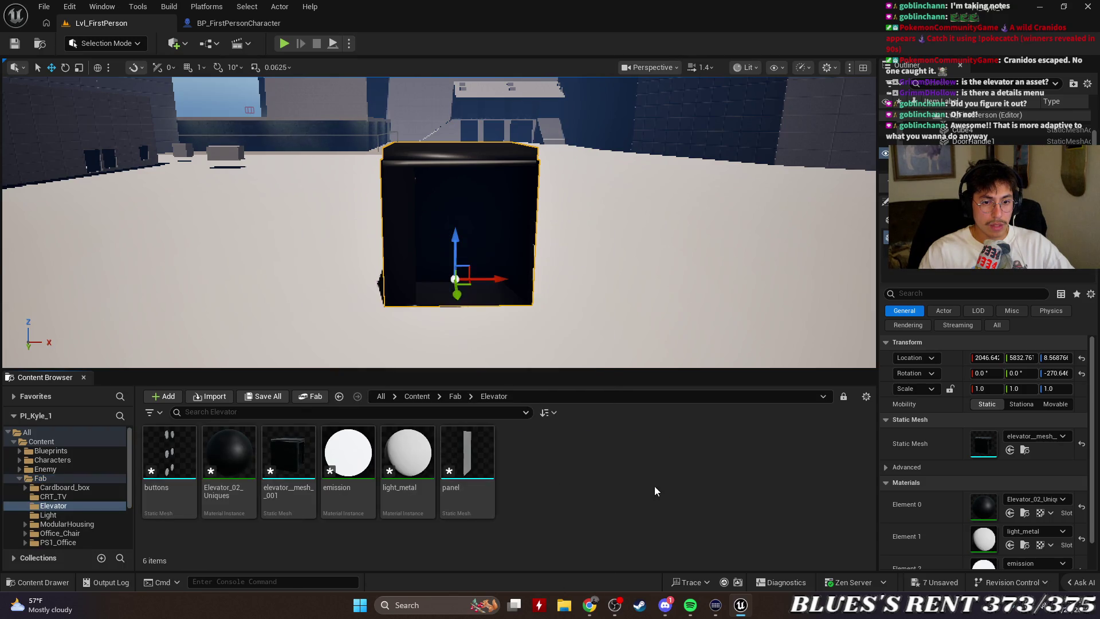
{"action": "key", "text": "alt+Tab"}
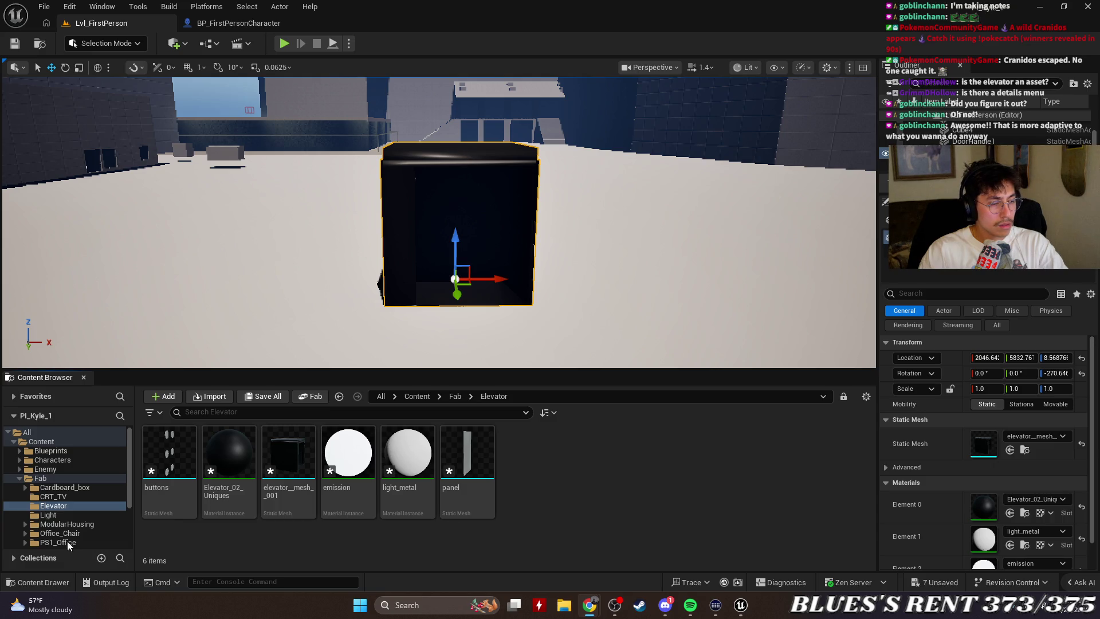
Create a new Actor Blueprint class there named BP_Elevator.
{"action": "right_click", "coordinate": [588, 469]}
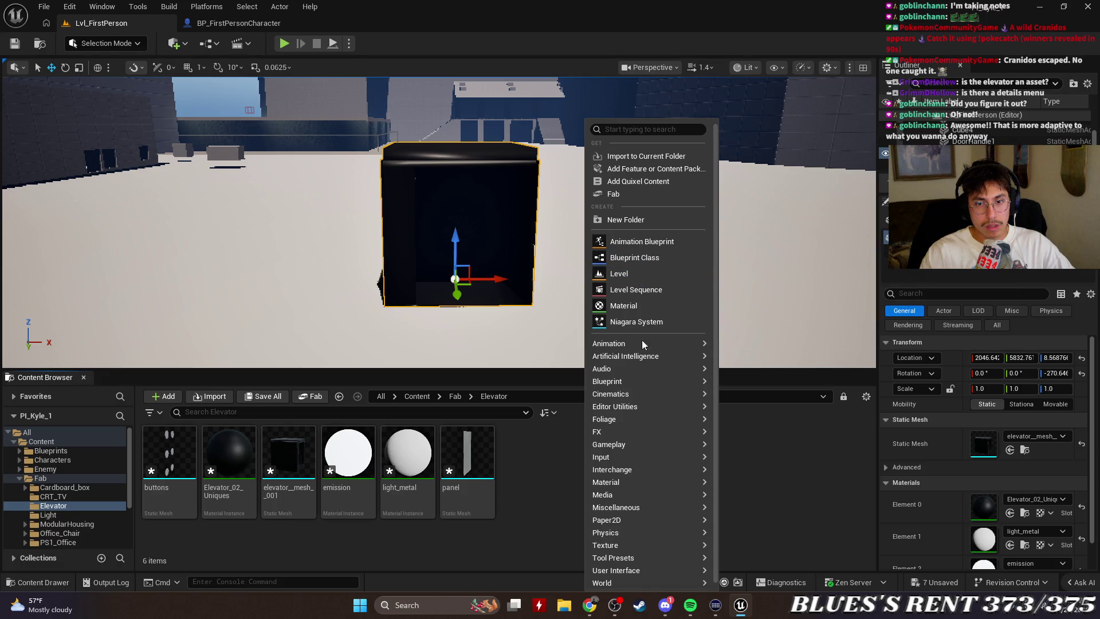
{"action": "mouse_move", "coordinate": [646, 384]}
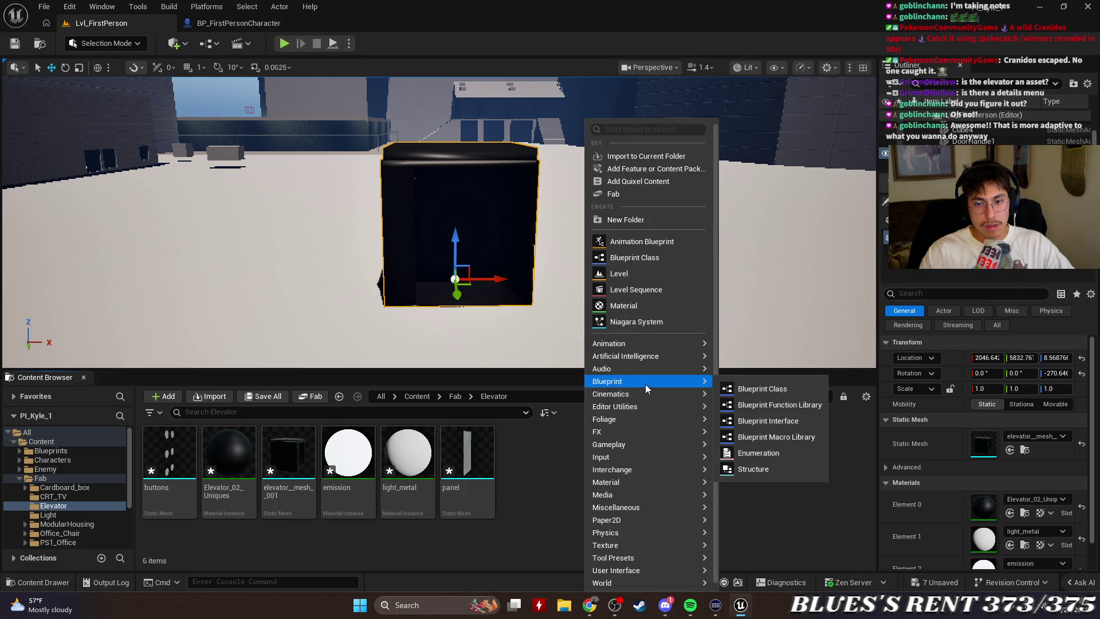
{"action": "left_click", "coordinate": [638, 256]}
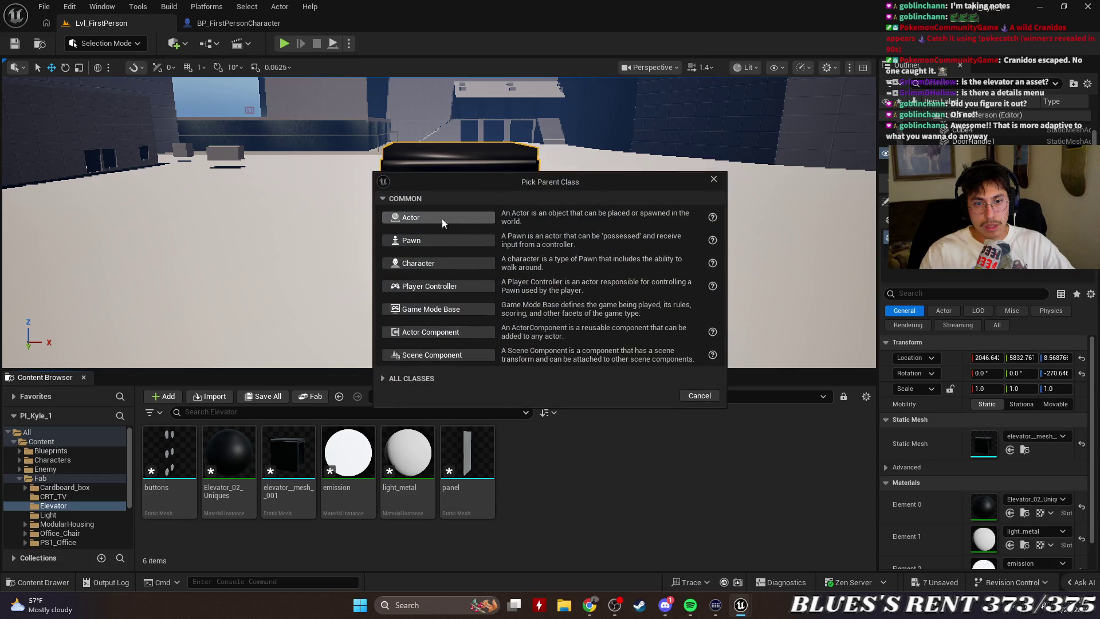
{"action": "left_click", "coordinate": [441, 218]}
{"action": "type", "text": "BP_Elevator"}
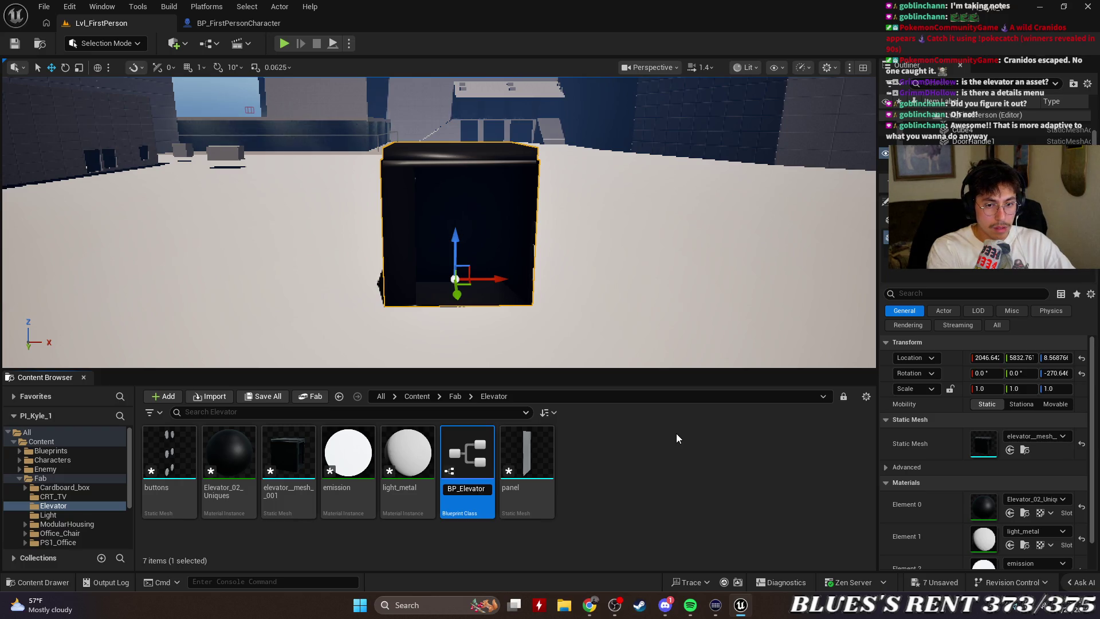
{"action": "left_click", "coordinate": [676, 438]}
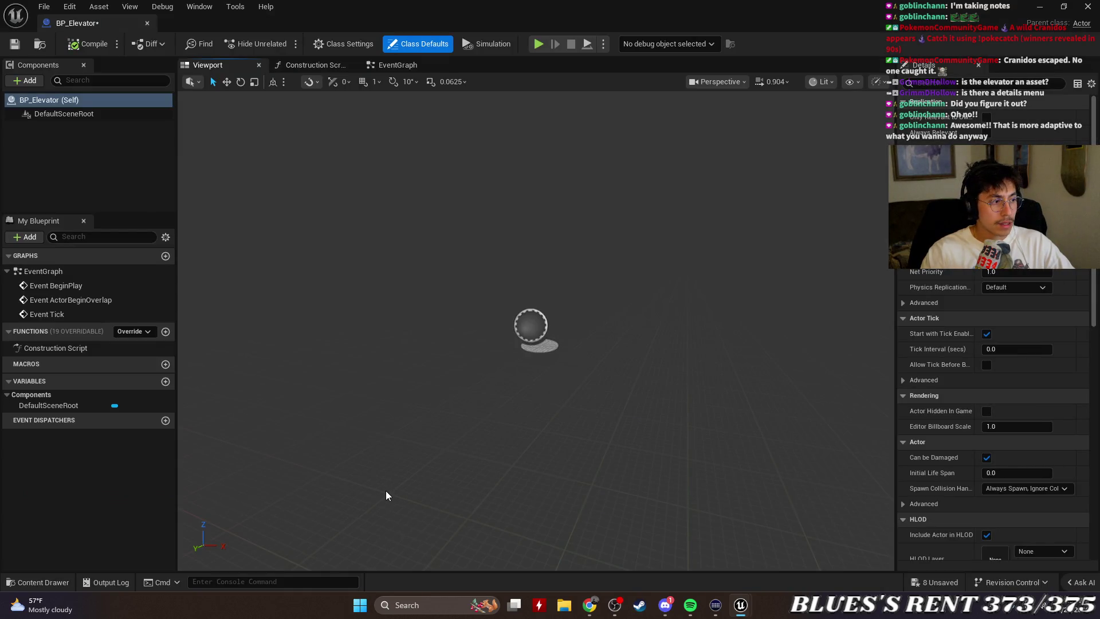
In the Content Drawer, open Fab > Elevator and select the elevator mesh and panel assets.
{"action": "left_click", "coordinate": [40, 583]}
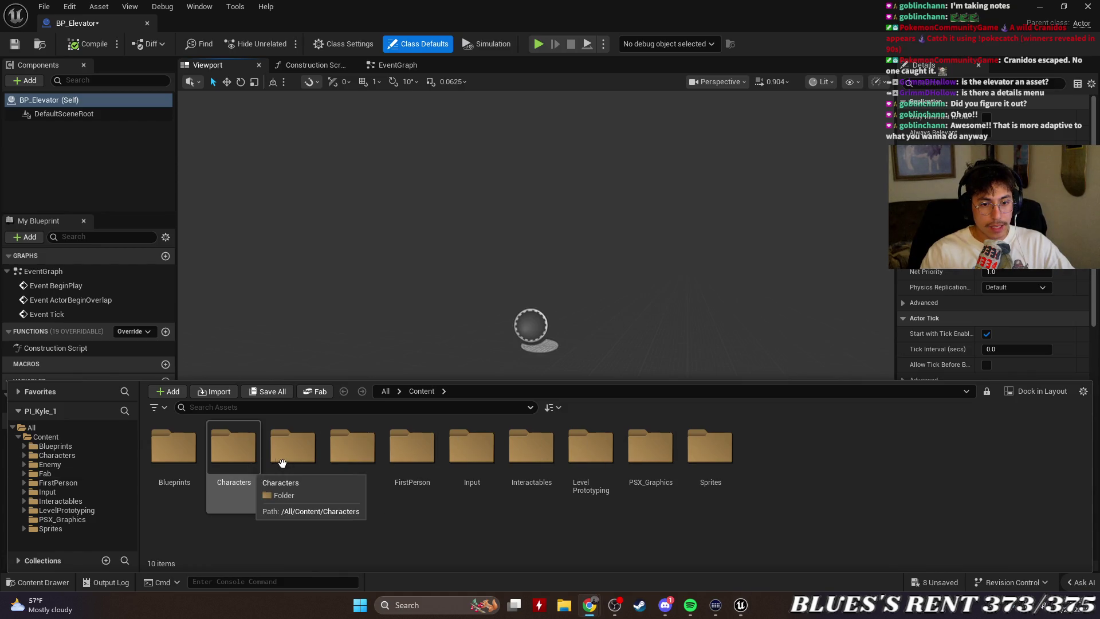
{"action": "double_click", "coordinate": [342, 452]}
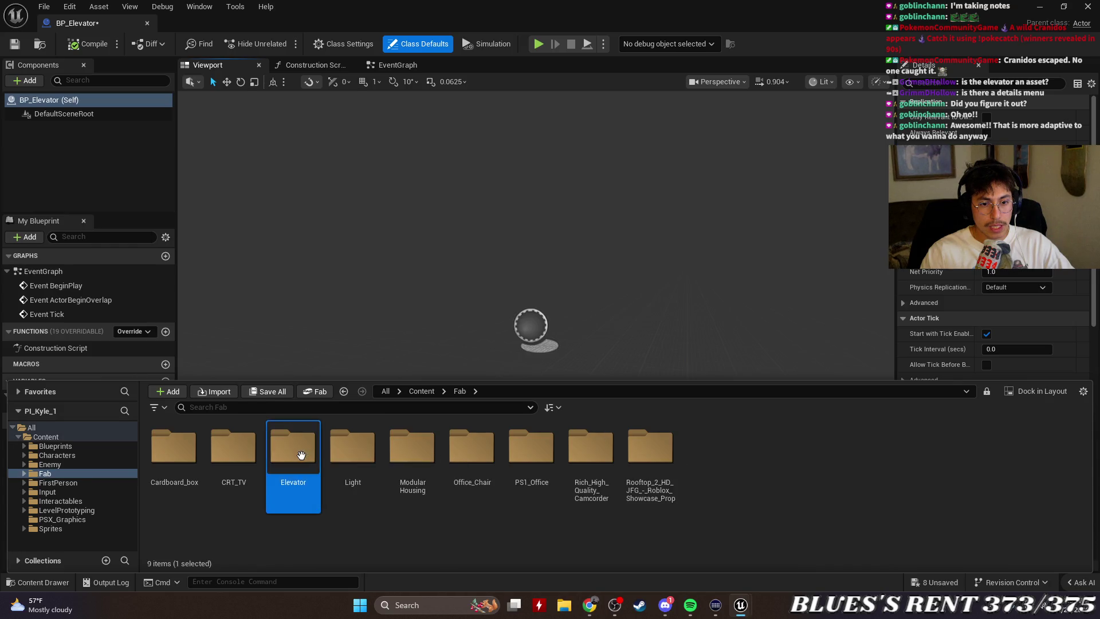
{"action": "double_click", "coordinate": [293, 447]}
{"action": "left_click", "coordinate": [356, 449]}
{"action": "left_click", "coordinate": [532, 453], "text": "ctrl"}
Add them as BP_Elevator components with panel under elevator__mesh__001, then compile and close.
{"action": "mouse_move", "coordinate": [532, 453]}
{"action": "left_mouse_down"}
{"action": "mouse_move", "coordinate": [473, 434]}
{"action": "mouse_move", "coordinate": [367, 285]}
{"action": "mouse_move", "coordinate": [61, 161]}
{"action": "left_mouse_up"}
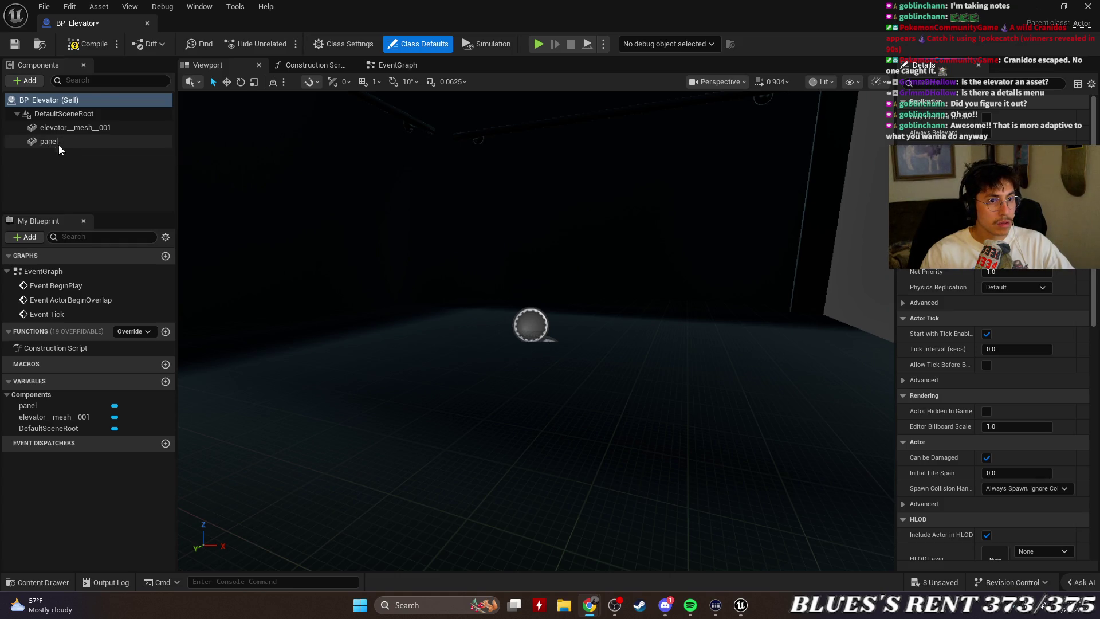
{"action": "left_click_drag", "start_coordinate": [59, 141], "coordinate": [65, 127]}
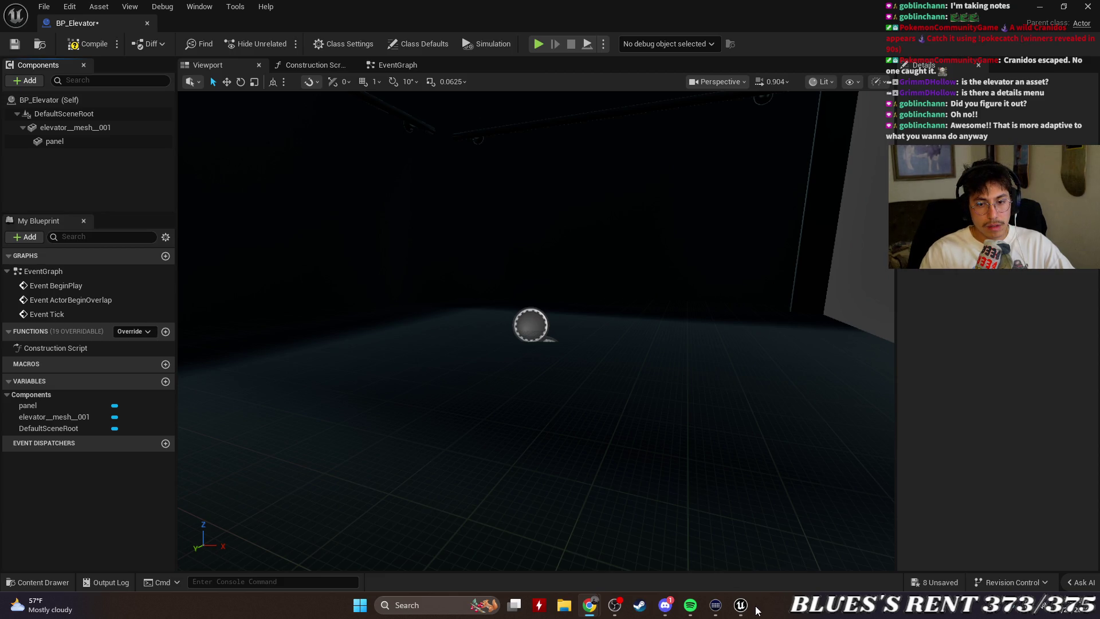
{"action": "left_click", "coordinate": [81, 46]}
{"action": "left_click", "coordinate": [147, 24]}
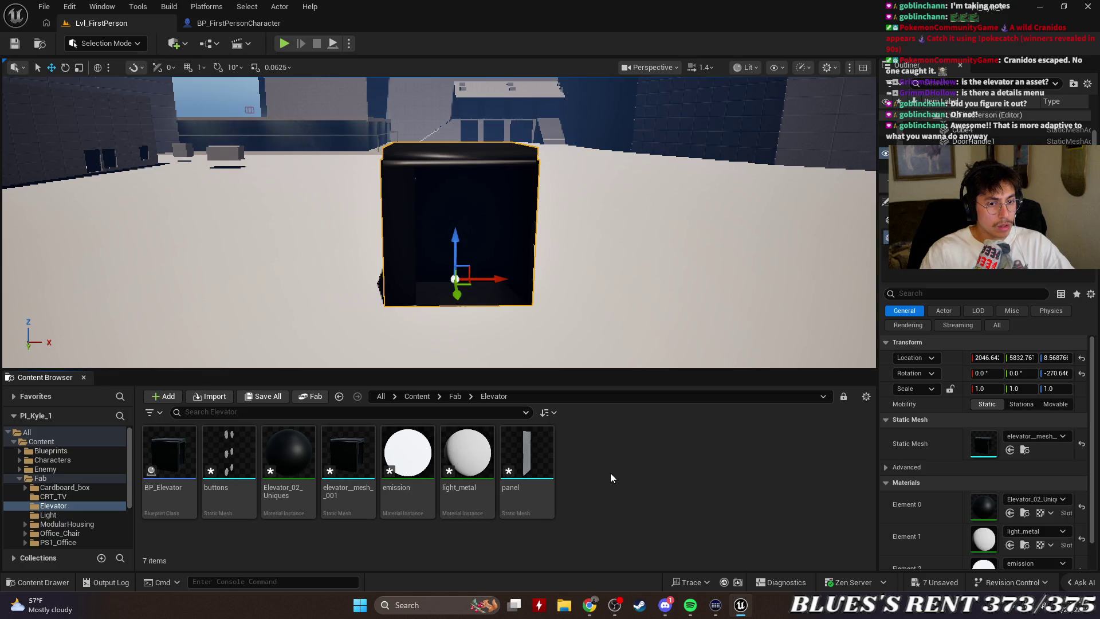
Add a new Actor Blueprint Class, rename it BP_Button, and open it in the Blueprint editor.
{"action": "right_click", "coordinate": [593, 462]}
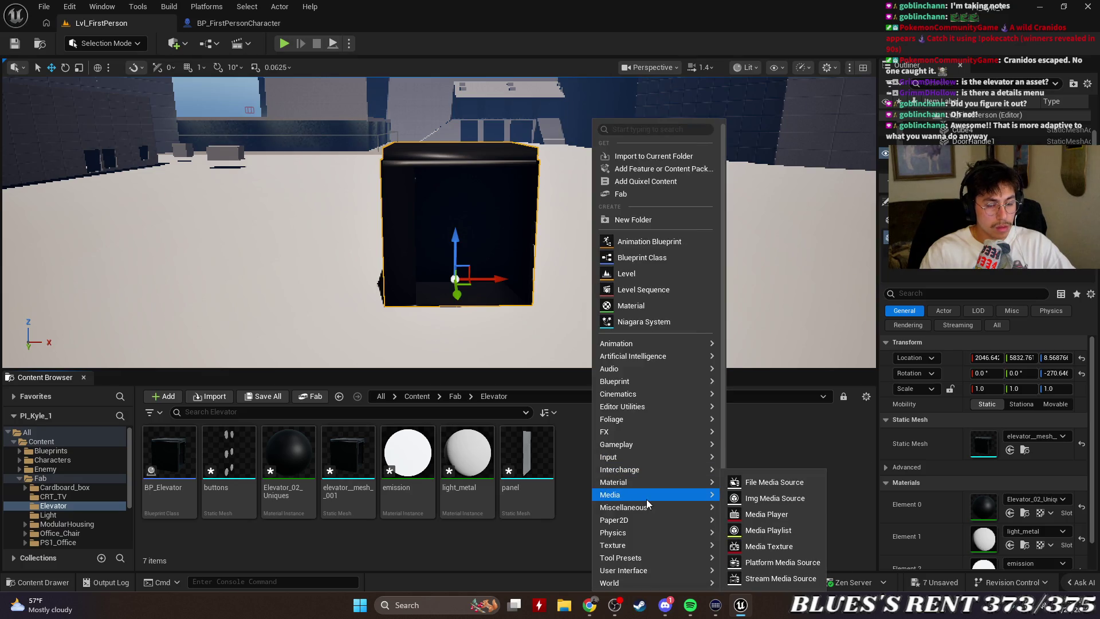
{"action": "left_click", "coordinate": [637, 260]}
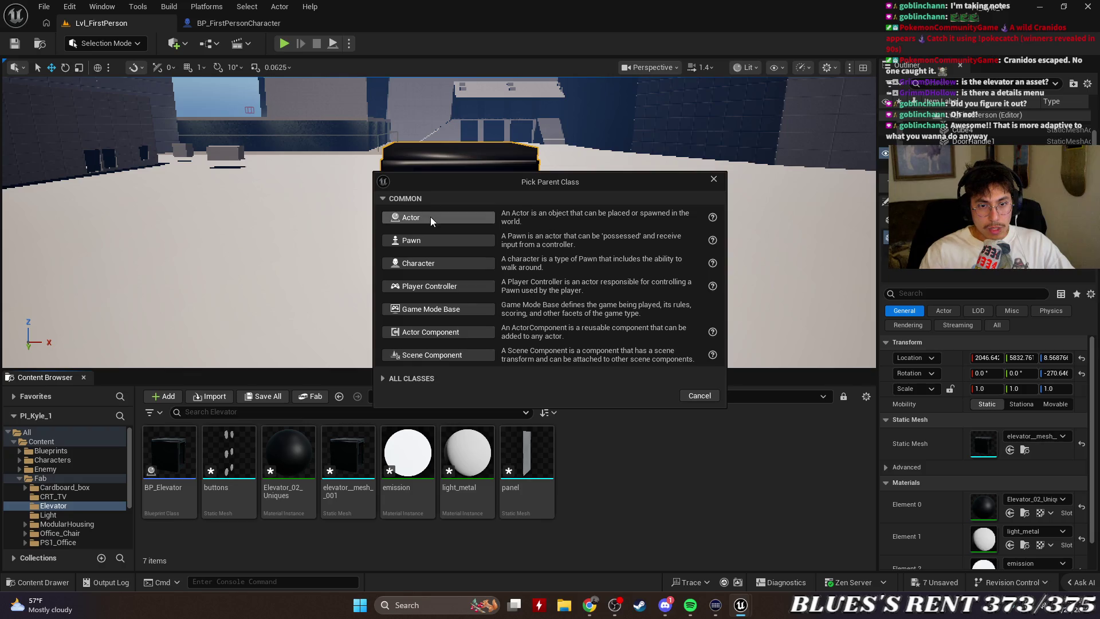
{"action": "left_click", "coordinate": [431, 216]}
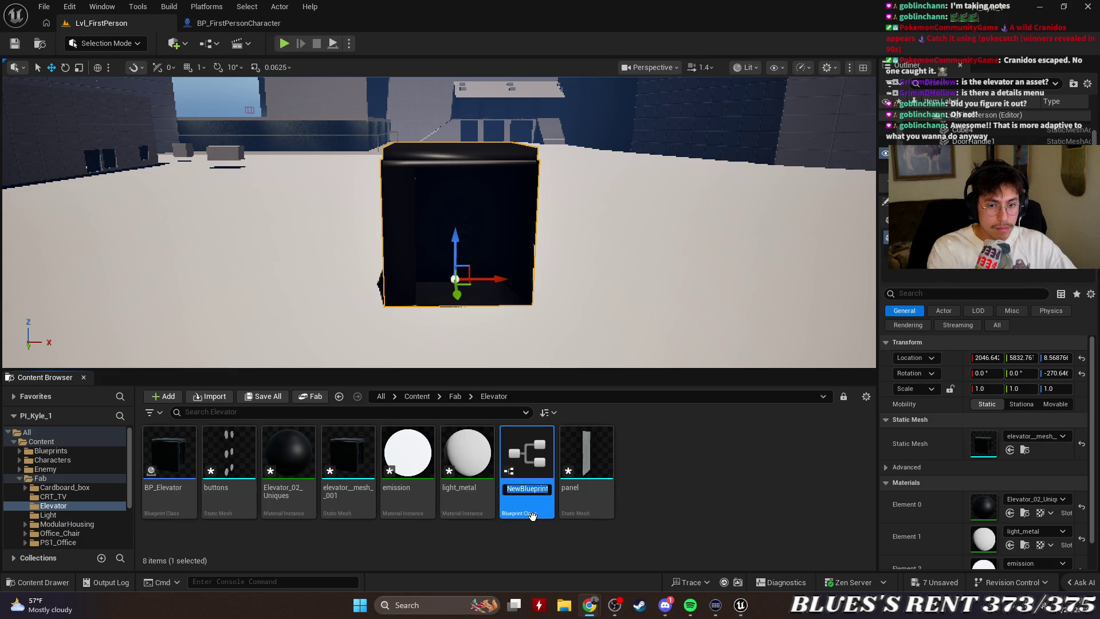
{"action": "right_click", "coordinate": [532, 493]}
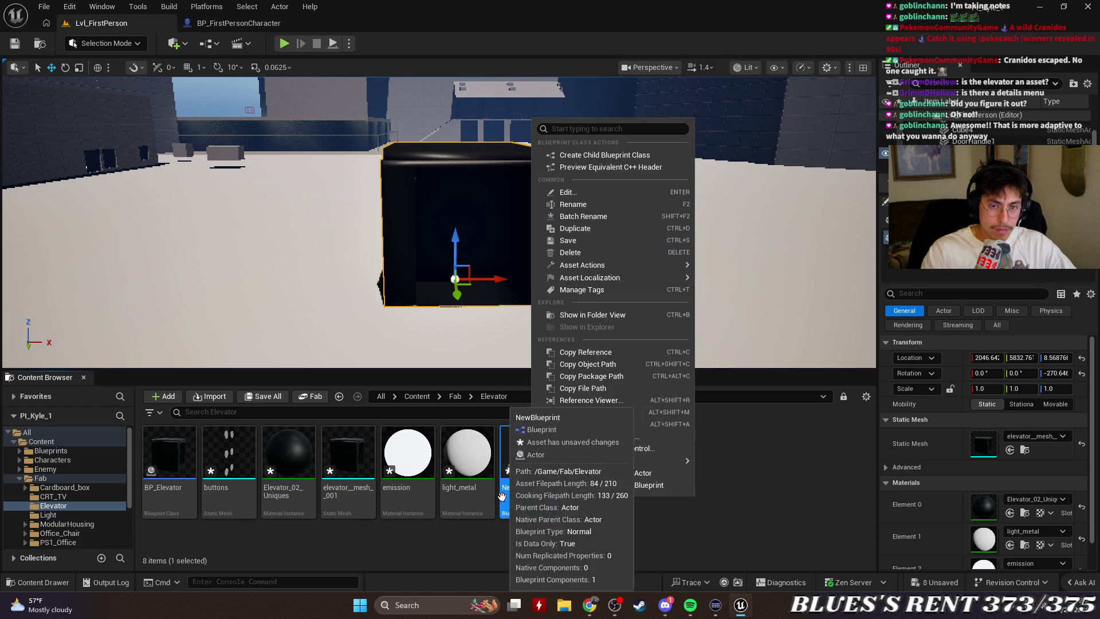
{"action": "left_click", "coordinate": [571, 206]}
{"action": "type", "text": "BP_Butto"}
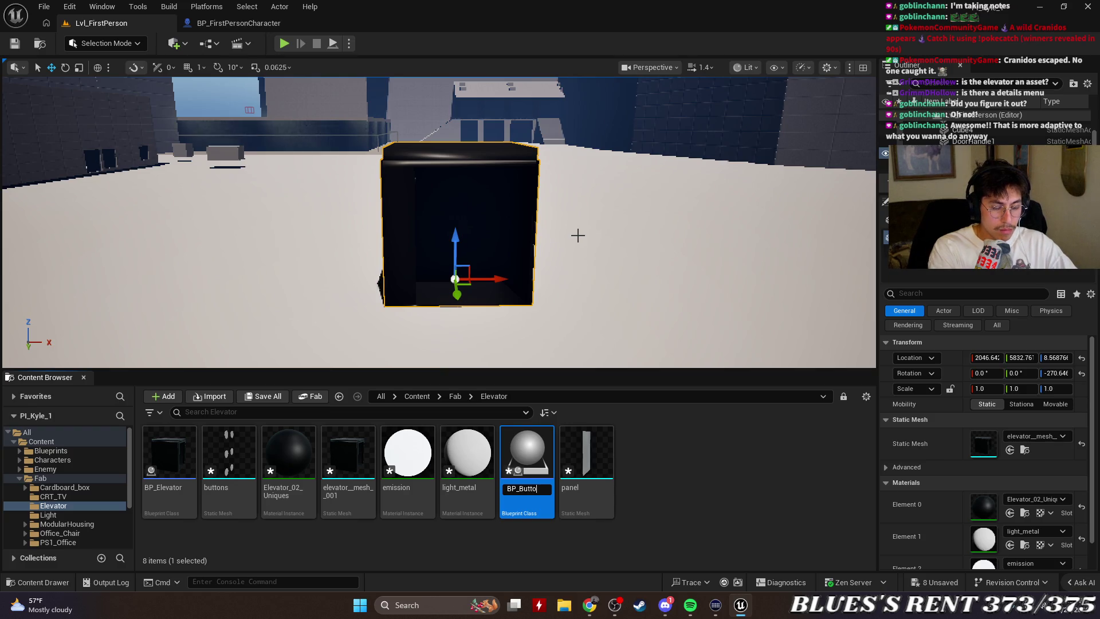
{"action": "type", "text": "n"}
{"action": "key", "text": "Return"}
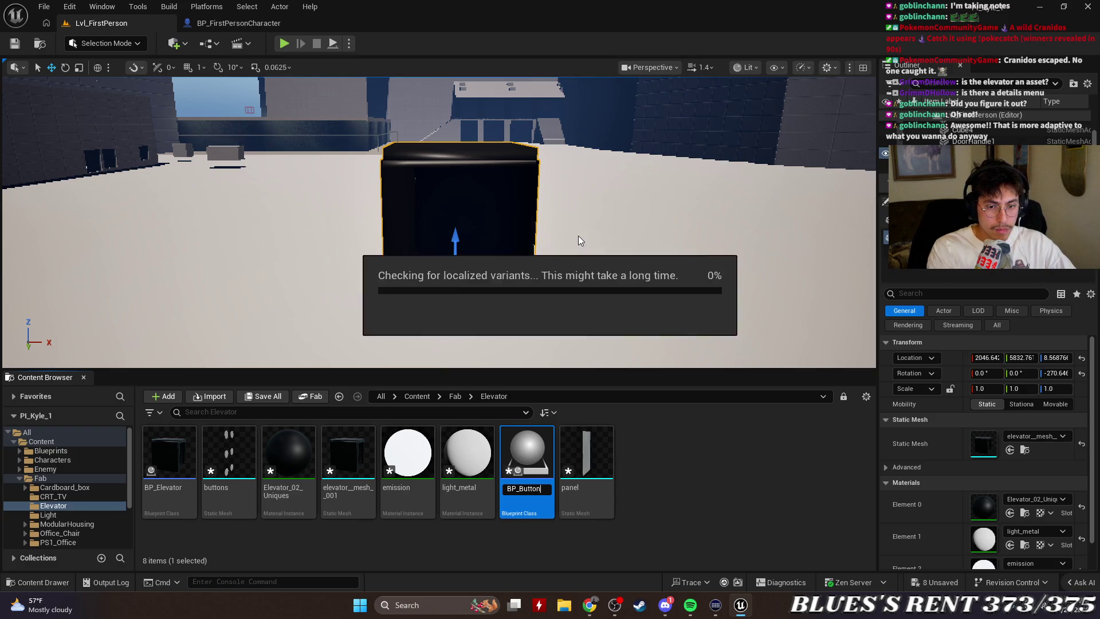
{"action": "left_click", "coordinate": [648, 456]}
{"action": "double_click", "coordinate": [148, 453]}
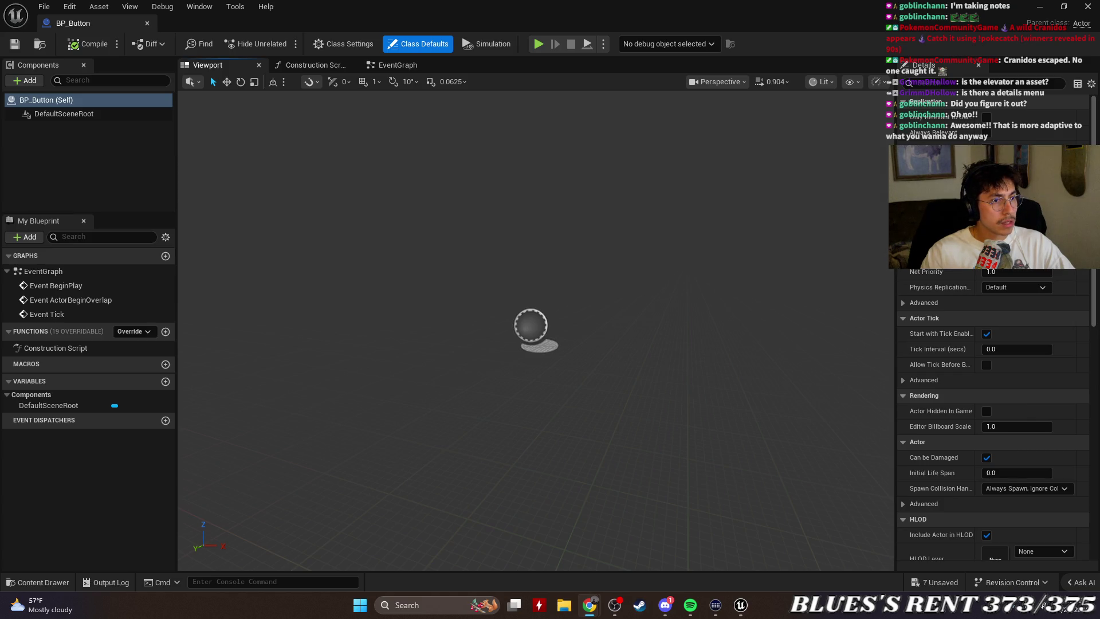
Add a Static Mesh component named Button using the buttons mesh, then close BP_Button.
{"action": "left_click", "coordinate": [25, 80]}
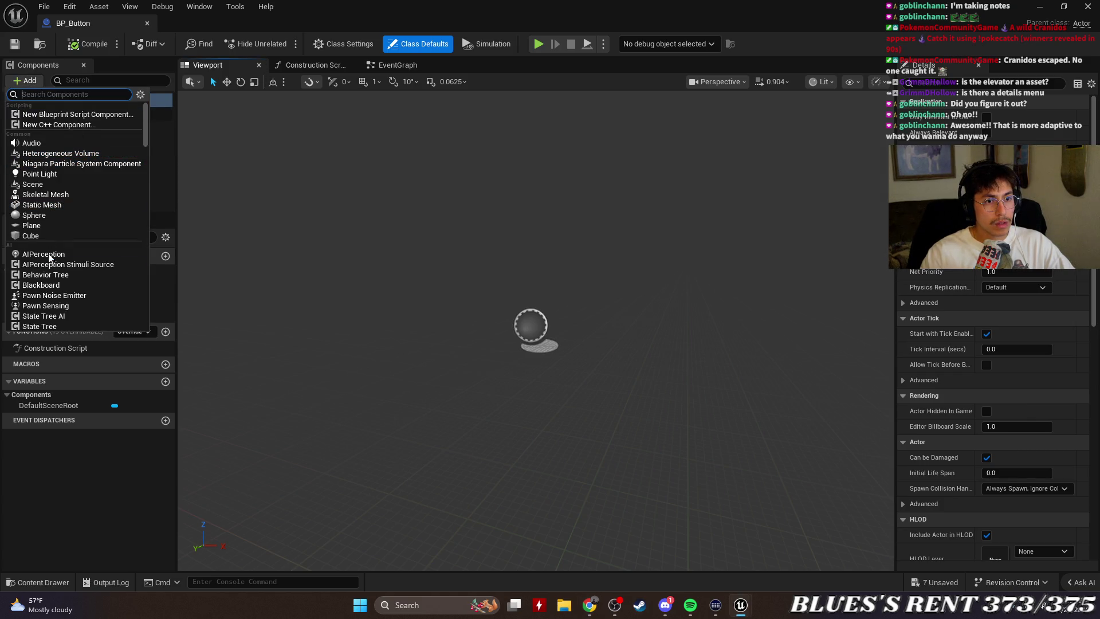
{"action": "type", "text": "stat"}
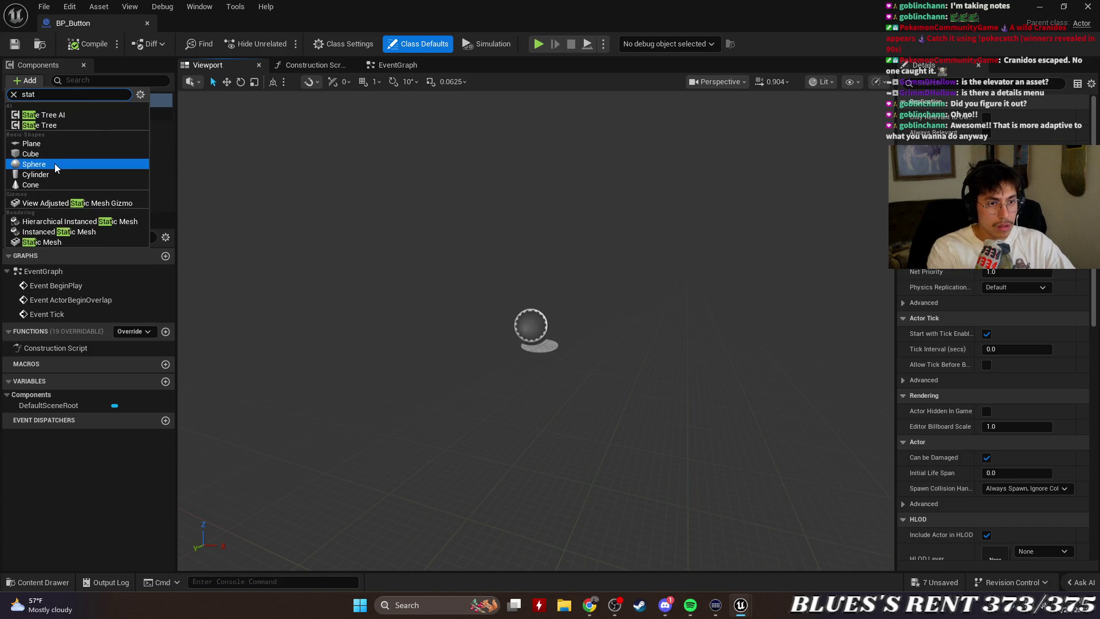
{"action": "left_click", "coordinate": [45, 241]}
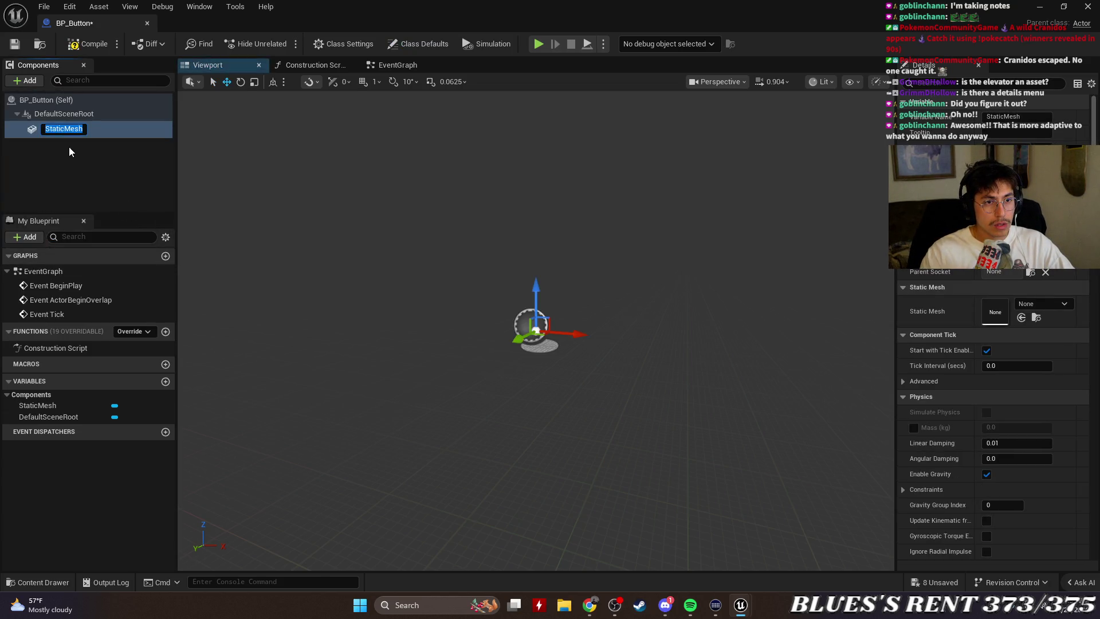
{"action": "type", "text": "Button"}
{"action": "key", "text": "Return"}
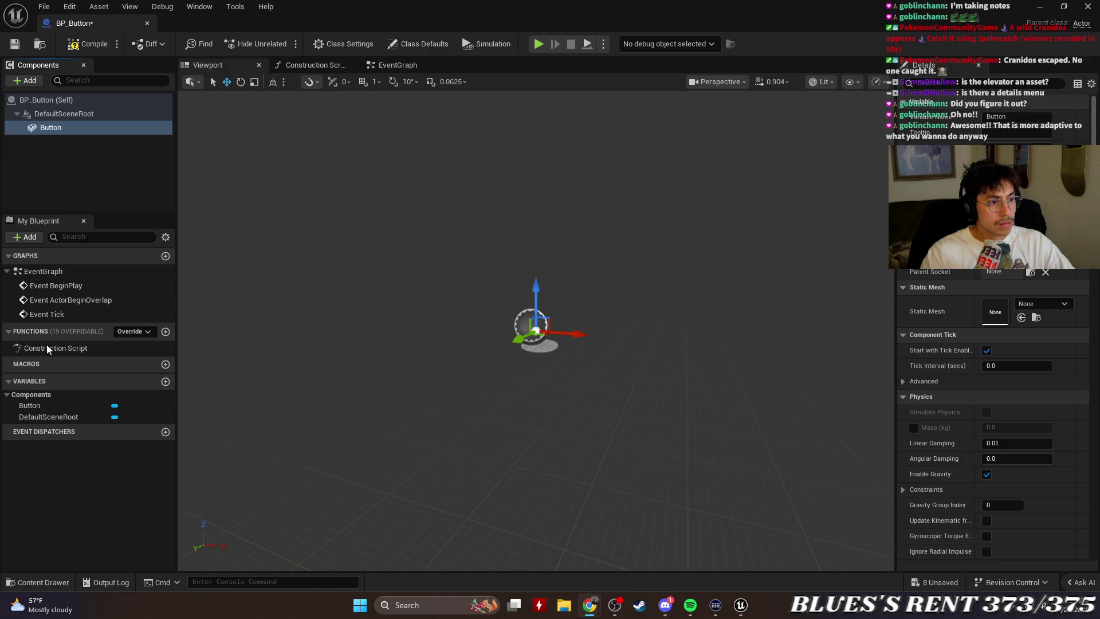
{"action": "left_click", "coordinate": [1063, 306]}
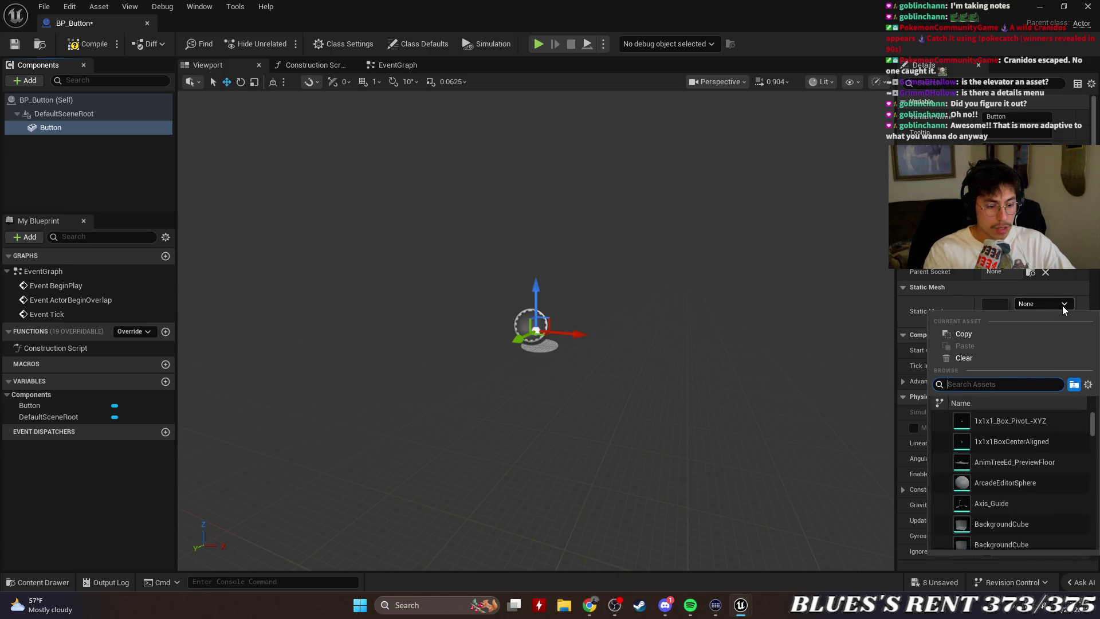
{"action": "type", "text": "butt"}
{"action": "left_click", "coordinate": [1004, 421]}
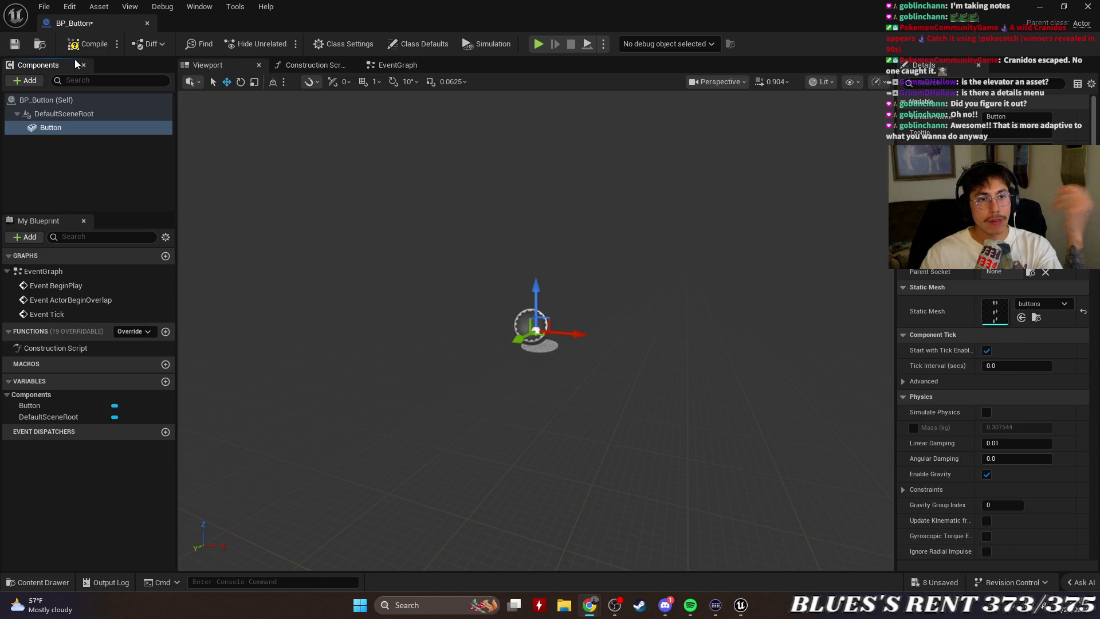
{"action": "left_click", "coordinate": [148, 24]}
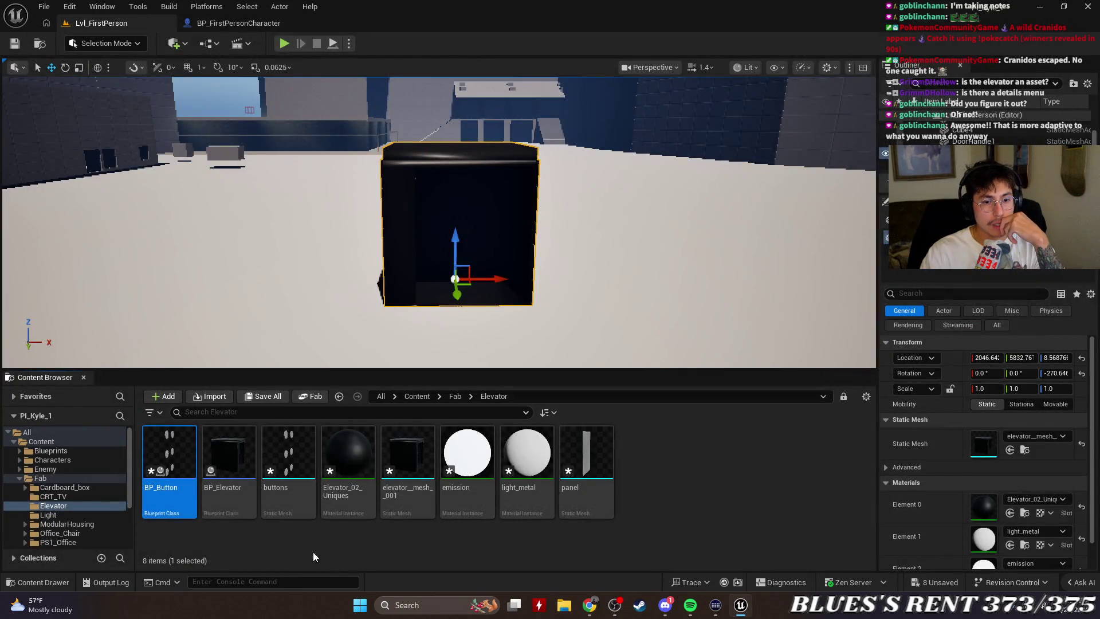
Force delete BP_Button from the Elevator folder and switch to the YouTube search results.
{"action": "right_click", "coordinate": [181, 446]}
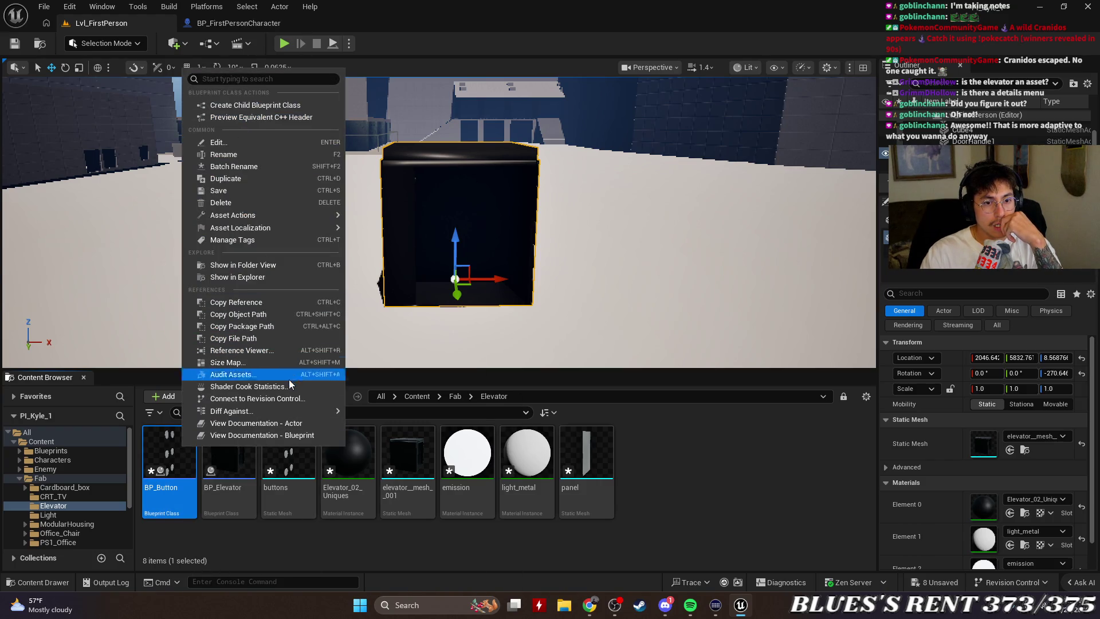
{"action": "mouse_move", "coordinate": [298, 410]}
{"action": "left_click", "coordinate": [250, 202]}
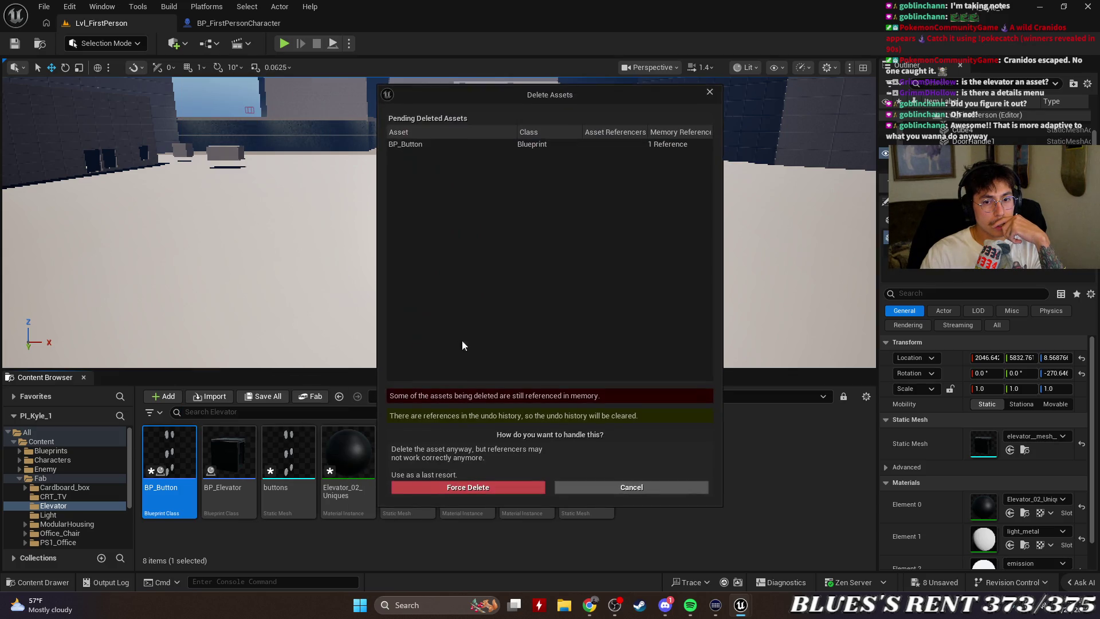
{"action": "left_click", "coordinate": [490, 489]}
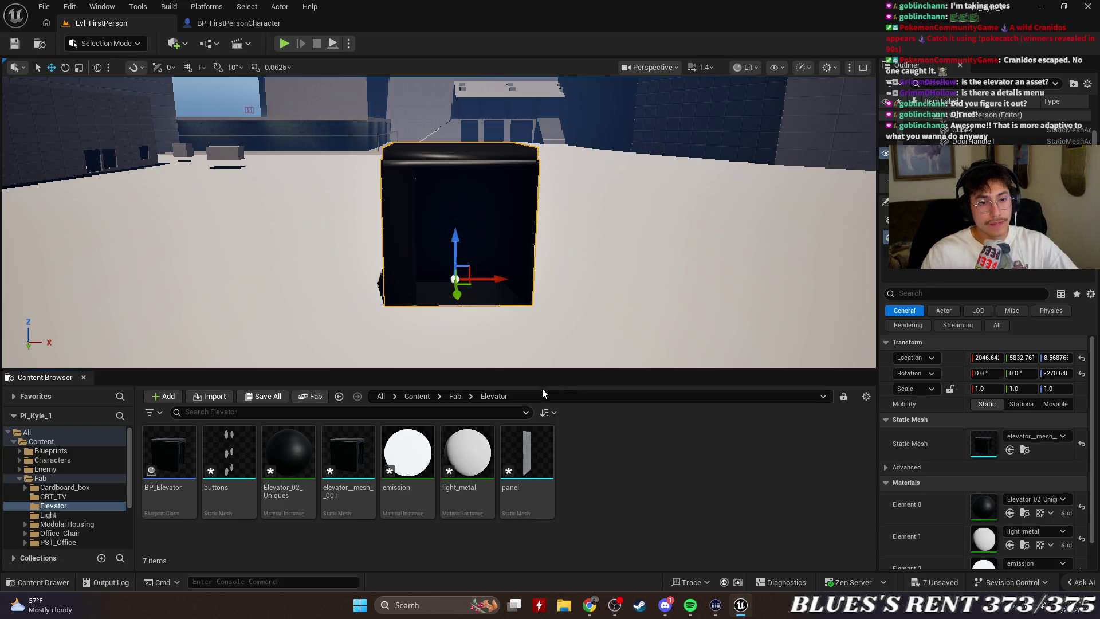
{"action": "key", "text": "alt+Tab"}
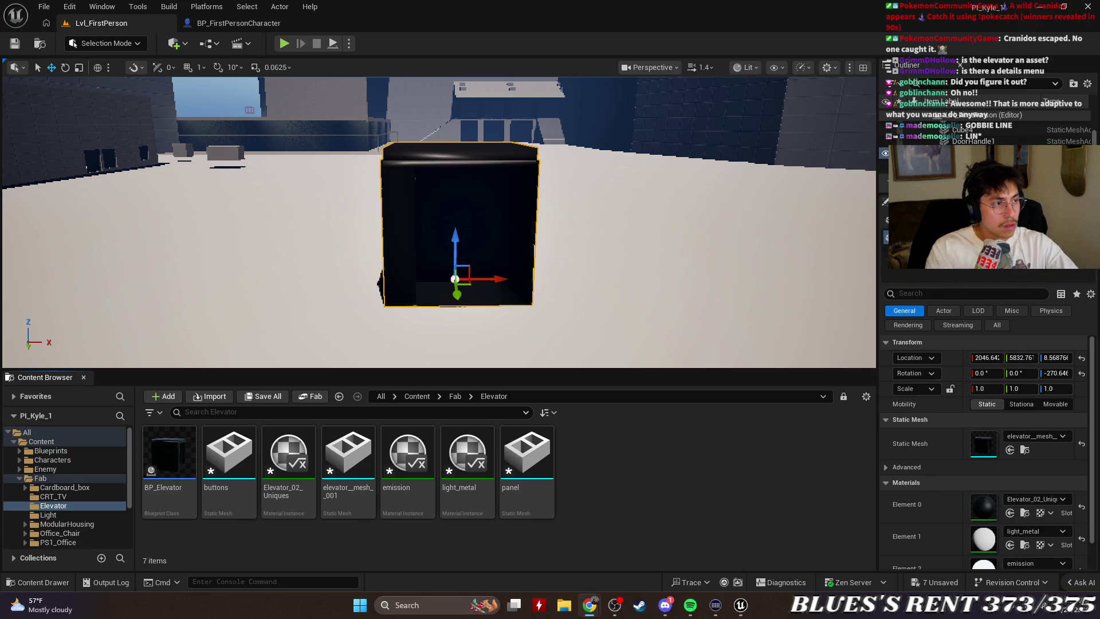
{"action": "key", "text": "alt+Tab"}
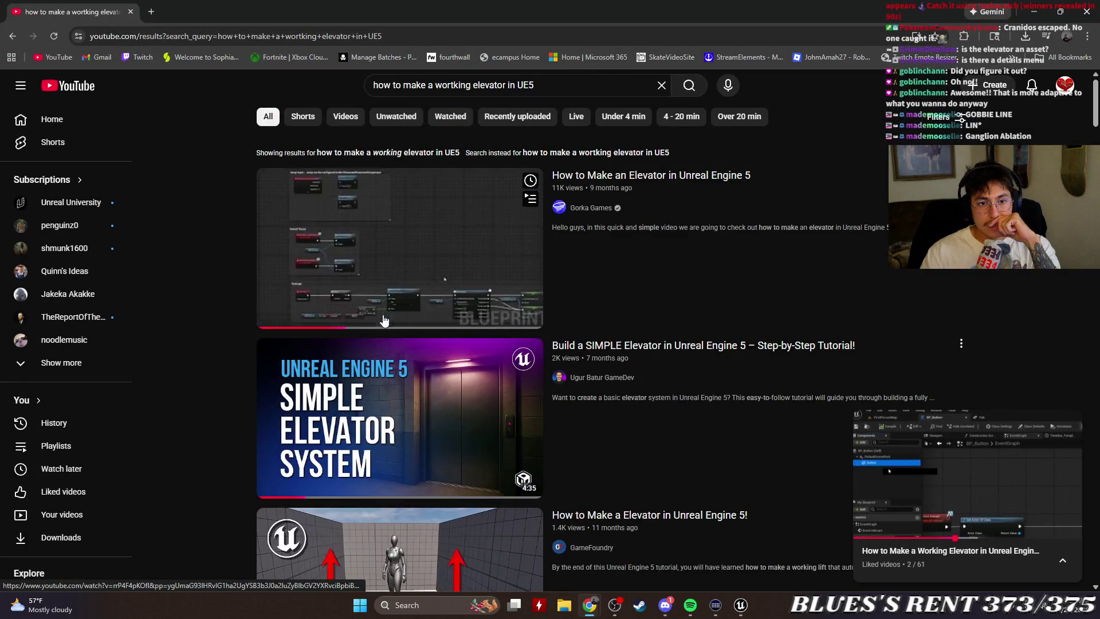
Open the elevator tutorial, scrub ahead to about 2:48, and subscribe to the channel.
{"action": "key", "text": "alt+Left"}
{"action": "mouse_move", "coordinate": [246, 505]}
{"action": "left_mouse_down"}
{"action": "mouse_move", "coordinate": [242, 491]}
{"action": "mouse_move", "coordinate": [297, 507]}
{"action": "mouse_move", "coordinate": [465, 511]}
{"action": "mouse_move", "coordinate": [379, 509]}
{"action": "left_mouse_up"}
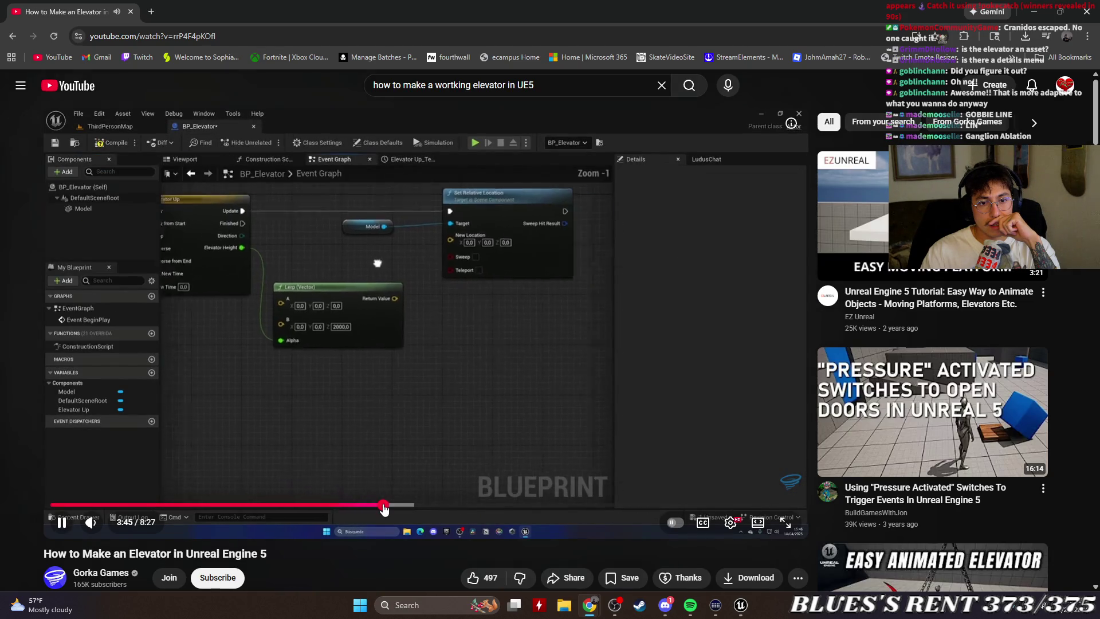
{"action": "left_click", "coordinate": [218, 578]}
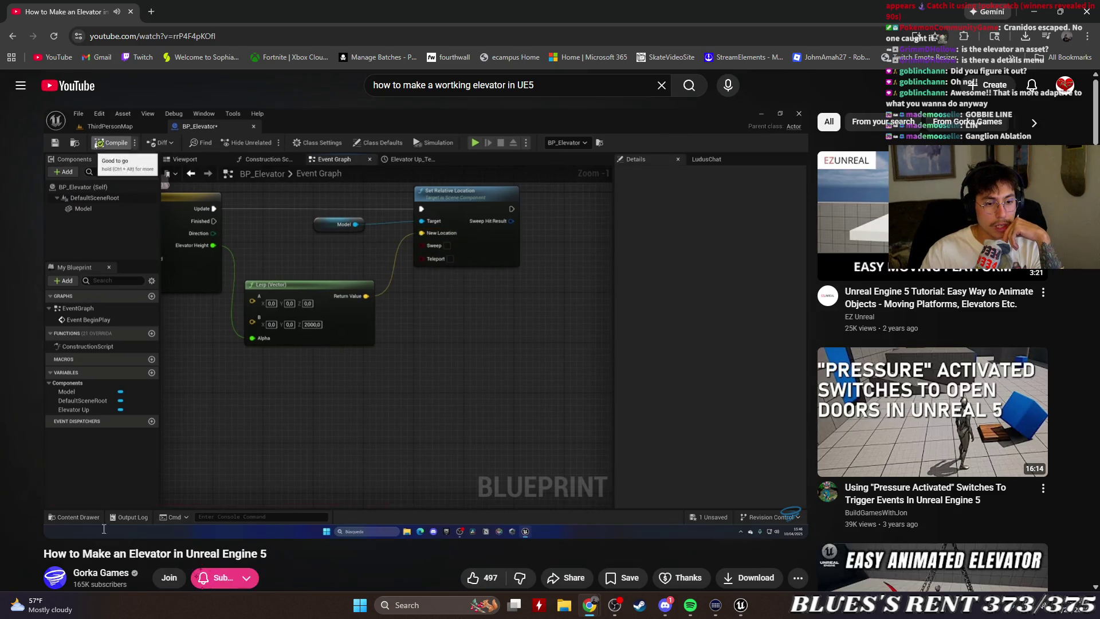
Restart the tutorial, skip past its intro, pause it, and move the browser to the left half.
{"action": "left_click", "coordinate": [65, 507]}
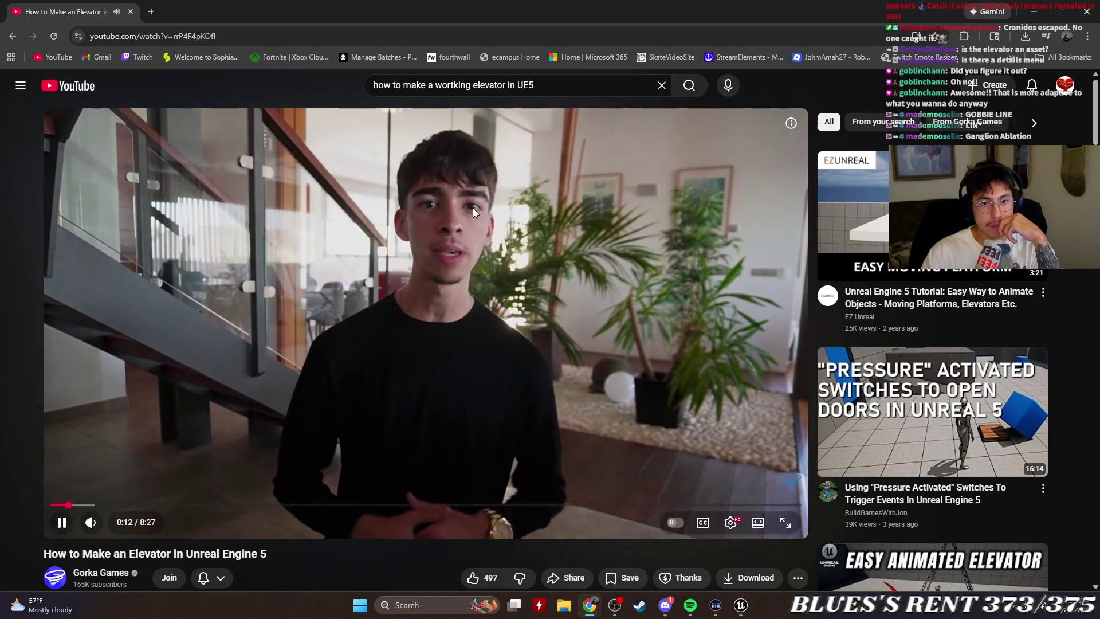
{"action": "key", "text": "Right"}
{"action": "key", "text": "Right"}
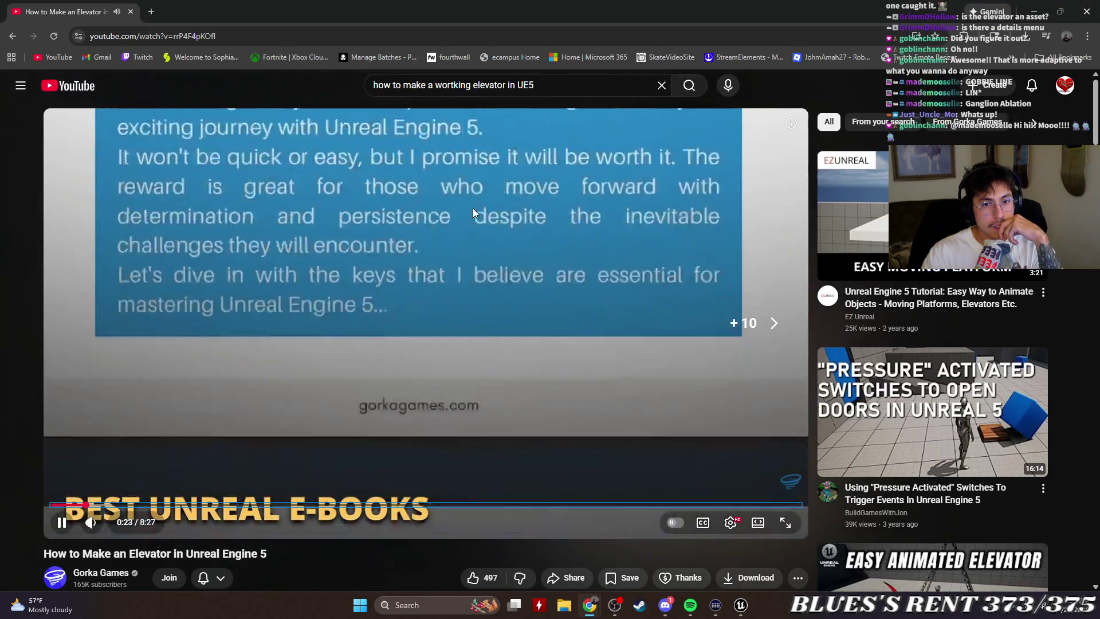
{"action": "key", "text": "Right"}
{"action": "key", "text": "Right"}
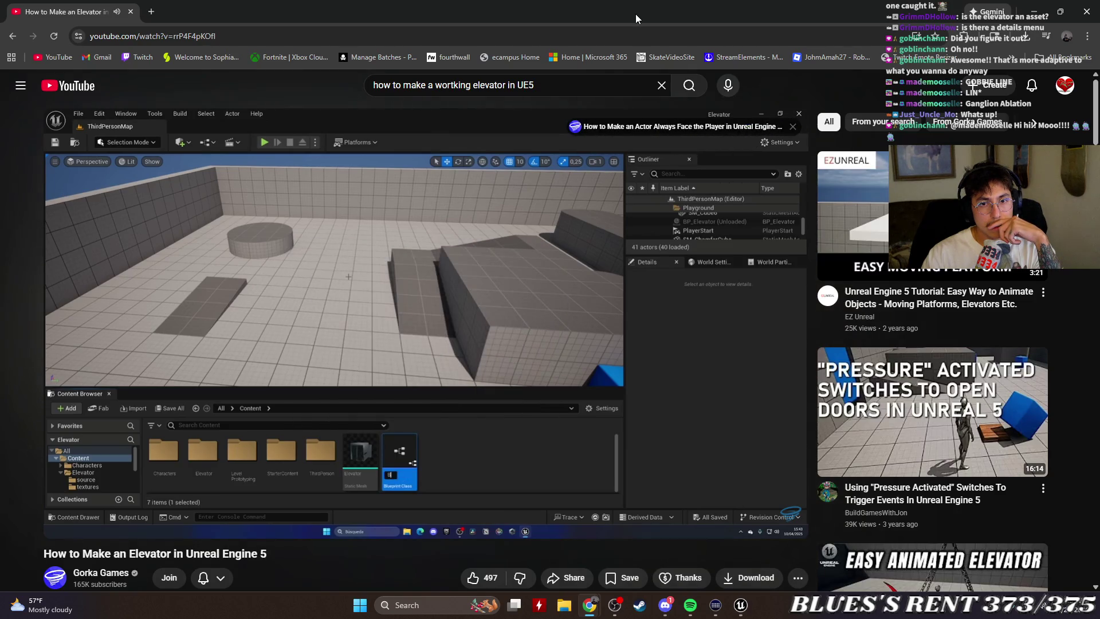
{"action": "left_click", "coordinate": [492, 283]}
{"action": "mouse_move", "coordinate": [492, 11]}
{"action": "left_mouse_down"}
{"action": "mouse_move", "coordinate": [94, 200]}
{"action": "mouse_move", "coordinate": [0, 172]}
{"action": "left_mouse_up"}
Snap Unreal Editor to the right half, resume the tutorial, and open BP_Elevator.
{"action": "left_click", "coordinate": [728, 155]}
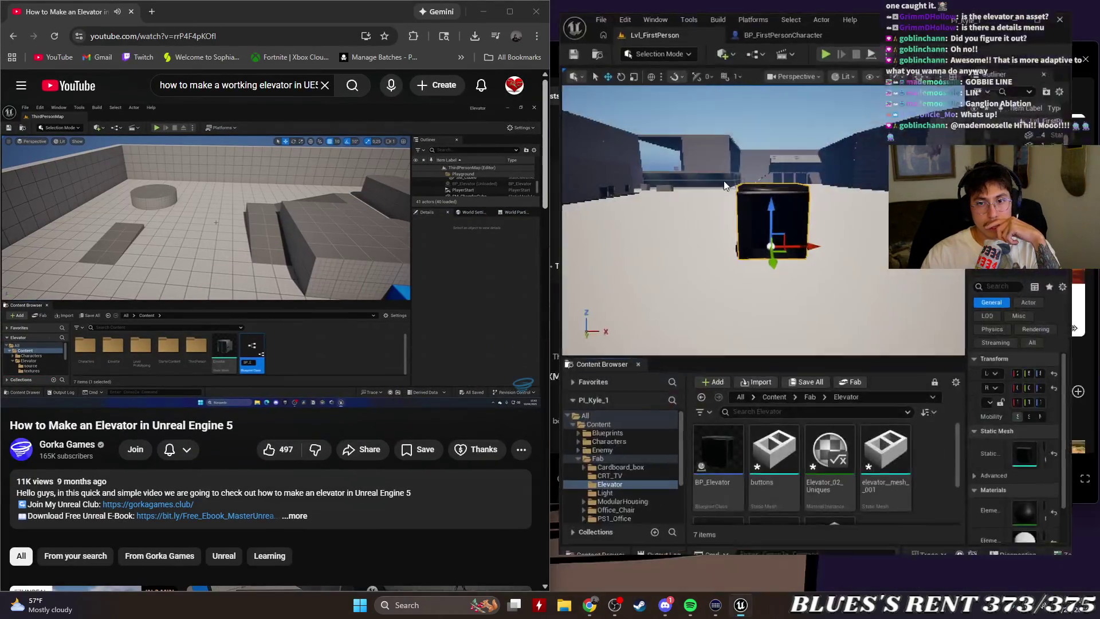
{"action": "left_click", "coordinate": [236, 243]}
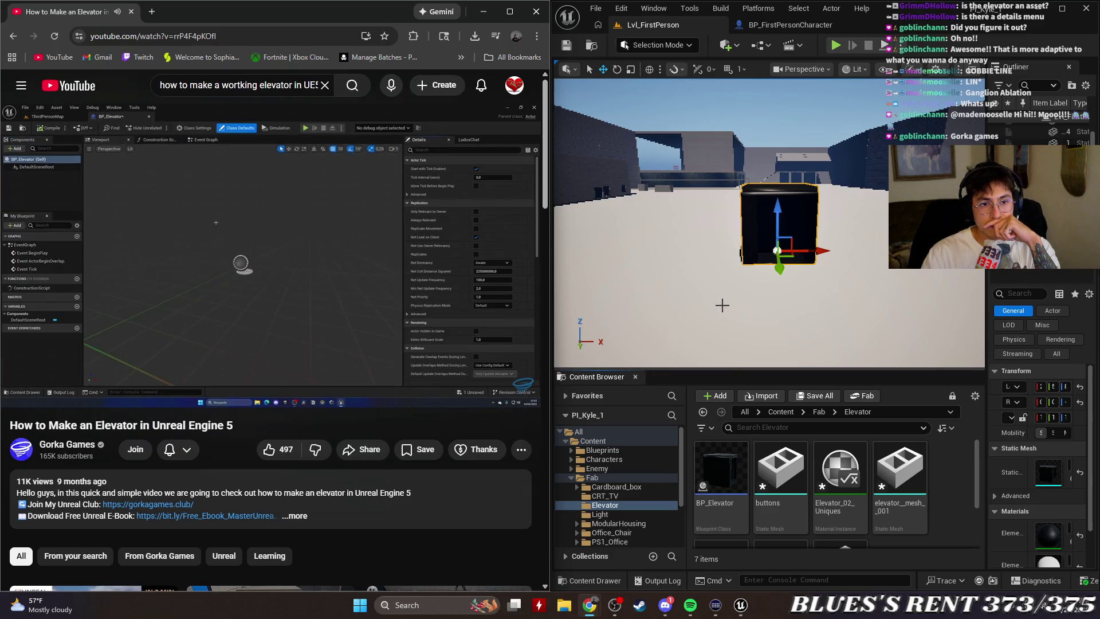
{"action": "left_click", "coordinate": [715, 462]}
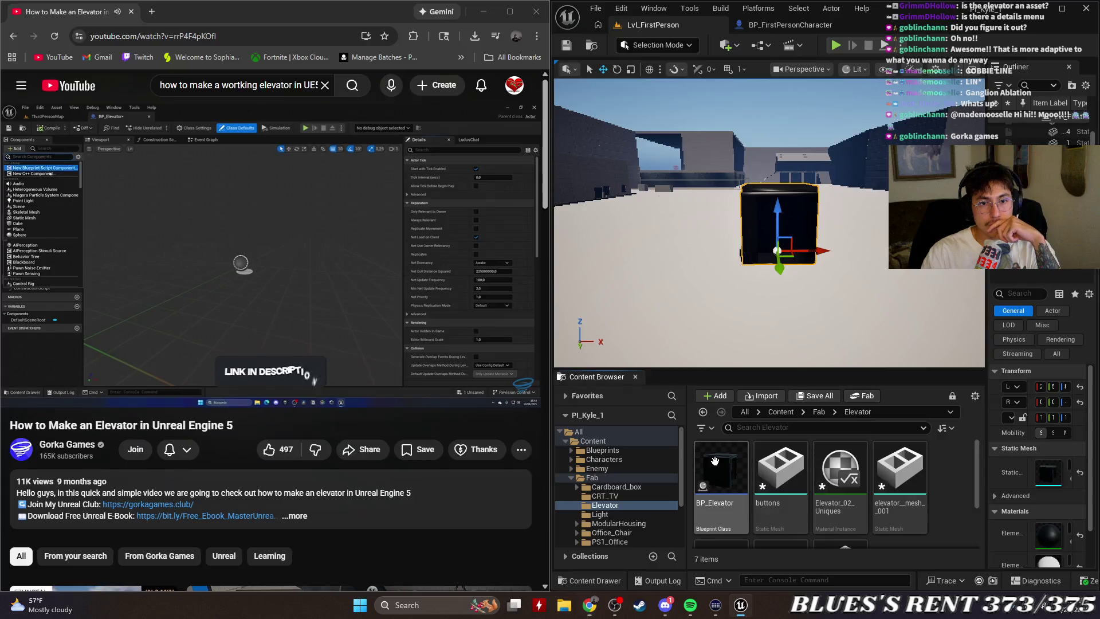
{"action": "double_click", "coordinate": [715, 461]}
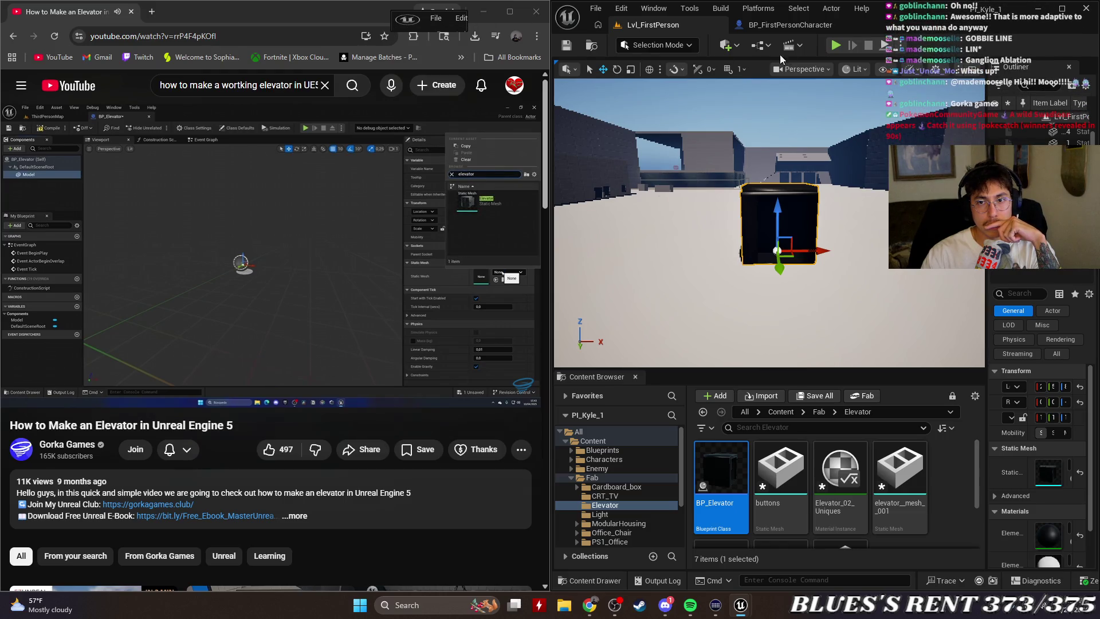
Enlarge and dock the BP_Elevator editor inside Unreal, then bring the tutorial window back.
{"action": "left_click", "coordinate": [483, 12]}
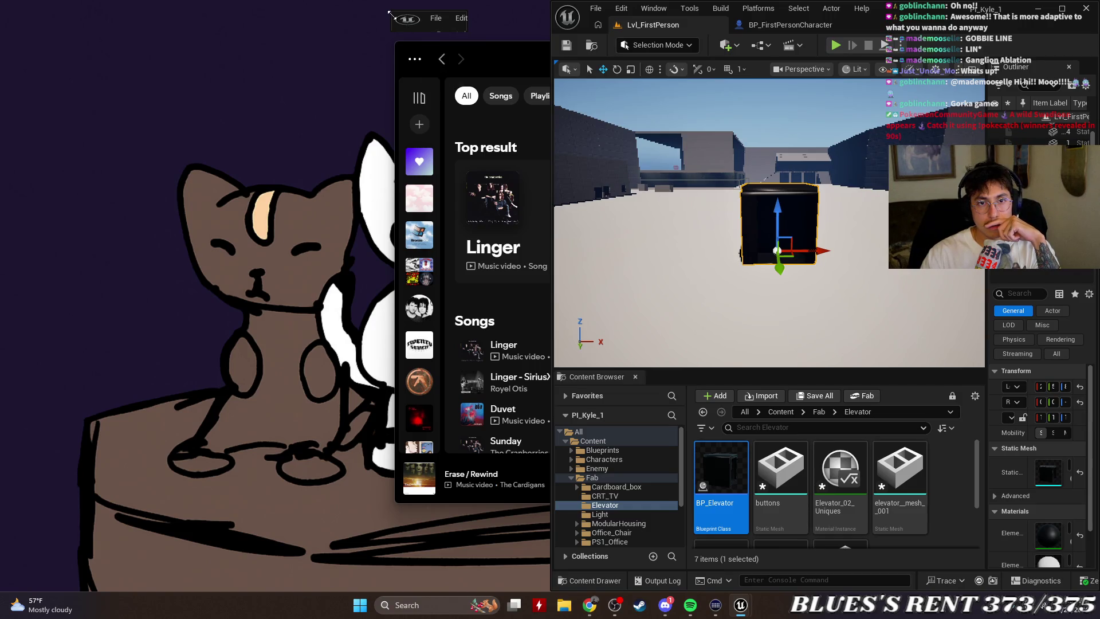
{"action": "left_click_drag", "start_coordinate": [464, 32], "coordinate": [847, 453]}
{"action": "left_click_drag", "start_coordinate": [815, 86], "coordinate": [815, 86]}
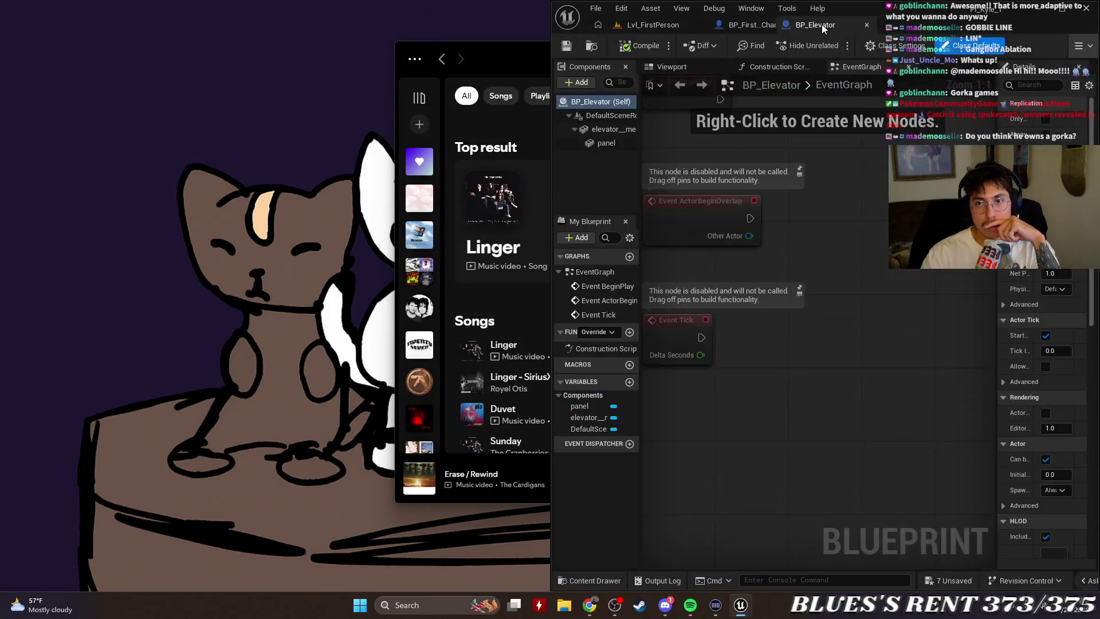
{"action": "mouse_move", "coordinate": [580, 606]}
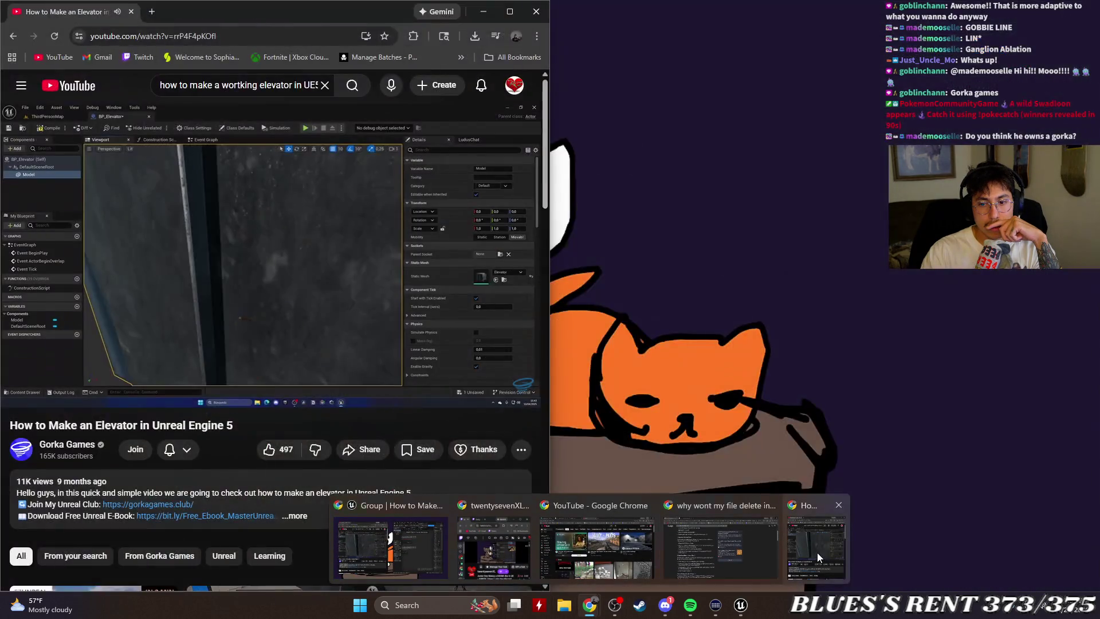
{"action": "left_click", "coordinate": [818, 555]}
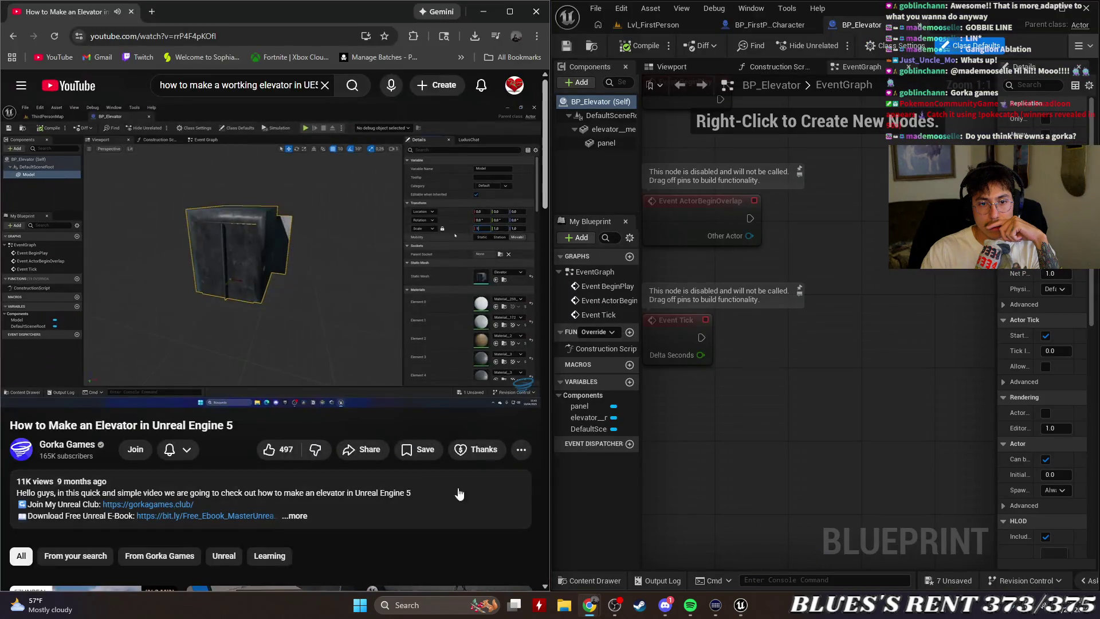
Rewind the tutorial to the elevator scene and pan BP_Elevator's graph to Event BeginPlay.
{"action": "key", "text": "Left"}
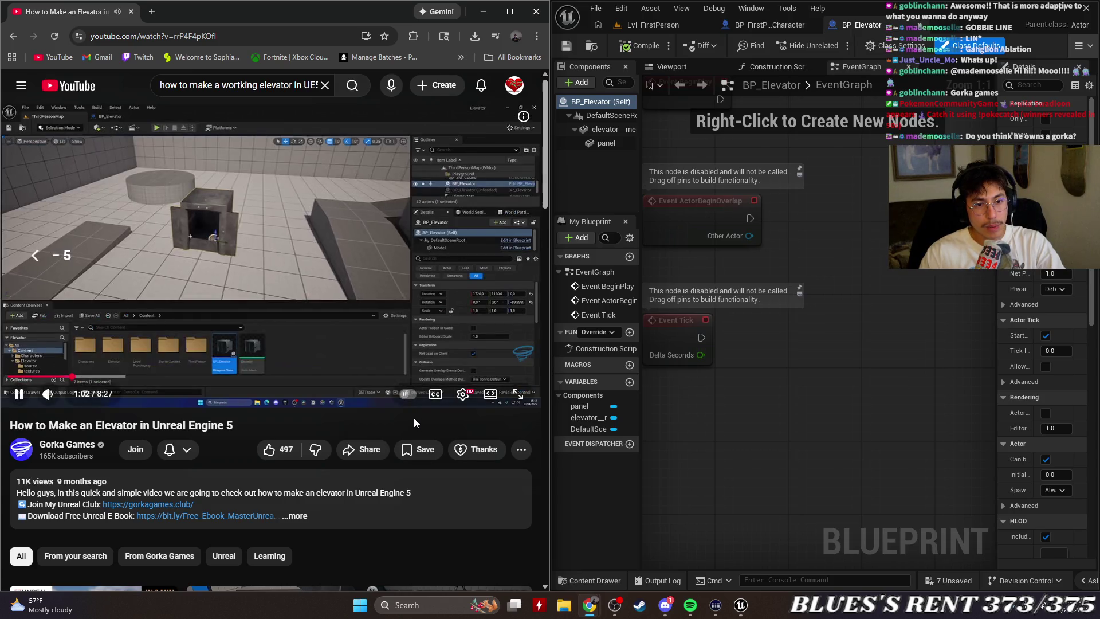
{"action": "key", "text": "Left"}
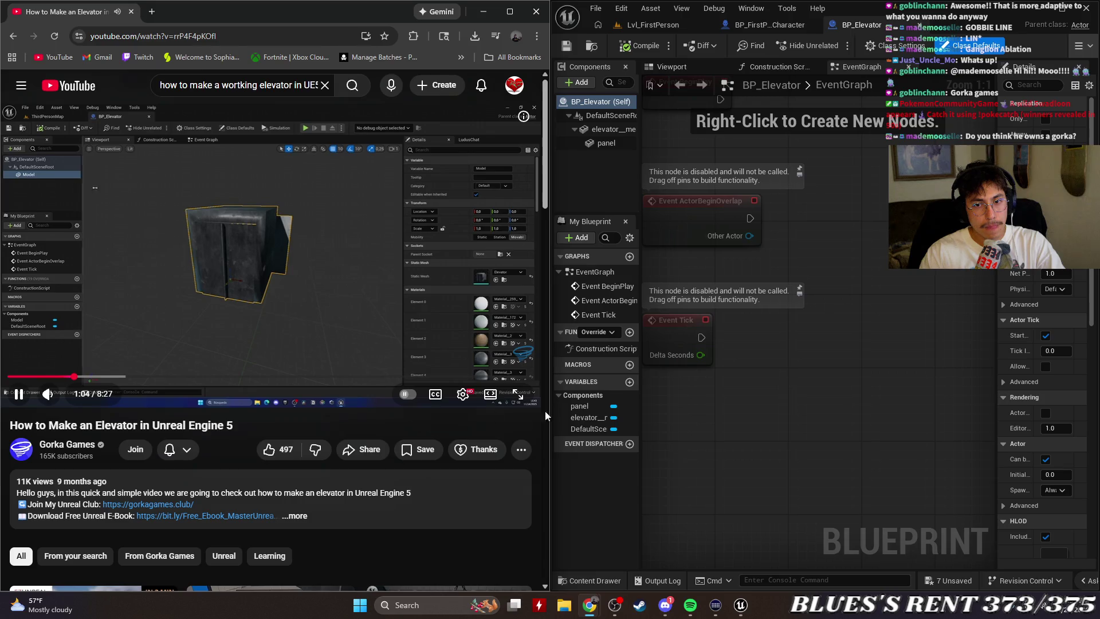
{"action": "mouse_move", "coordinate": [838, 393]}
{"action": "left_mouse_down"}
{"action": "mouse_move", "coordinate": [791, 398]}
{"action": "mouse_move", "coordinate": [949, 484]}
{"action": "left_mouse_up"}
{"action": "scroll", "coordinate": [850, 449], "scroll_direction": "down", "scroll_amount": 2}
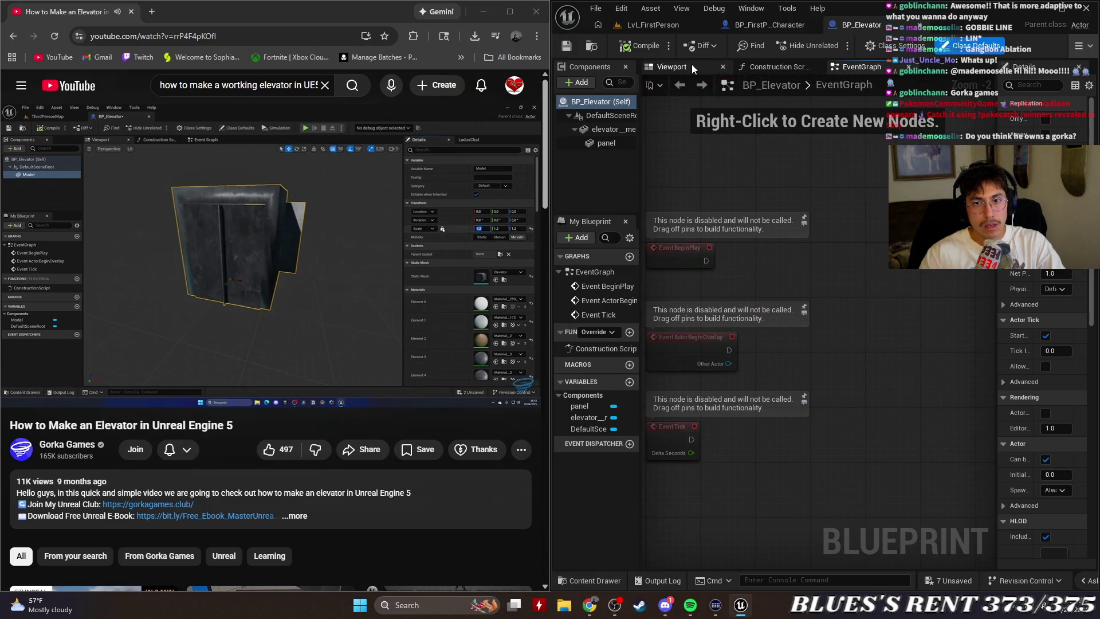
Close the BP_FirstPersonCharacter Blueprint tab.
{"action": "left_click", "coordinate": [766, 25]}
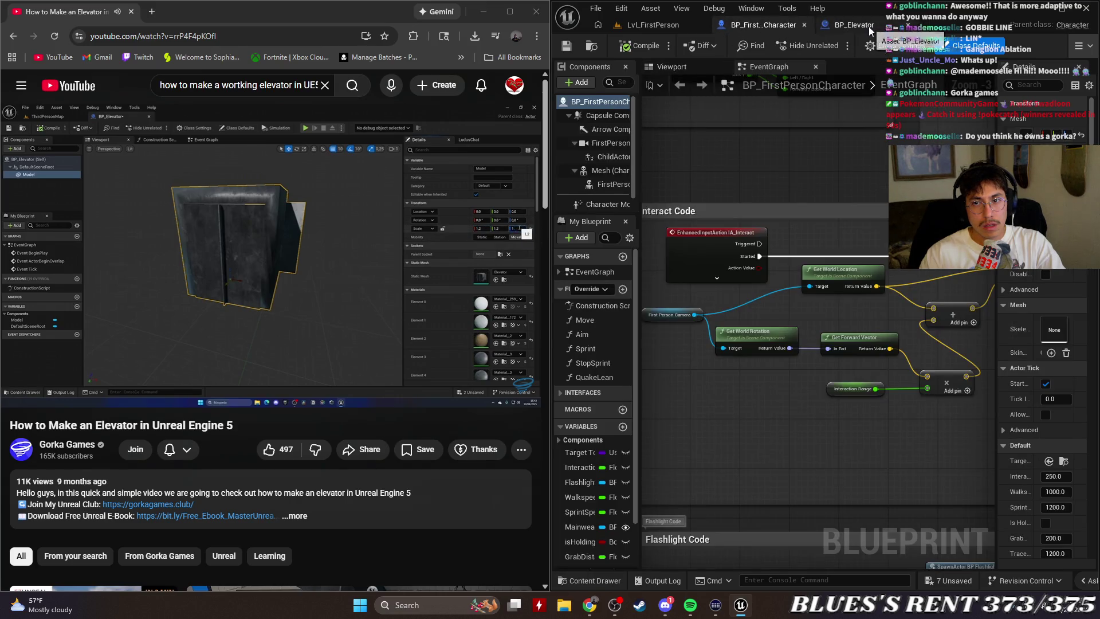
{"action": "left_click", "coordinate": [866, 26]}
{"action": "left_click", "coordinate": [756, 26]}
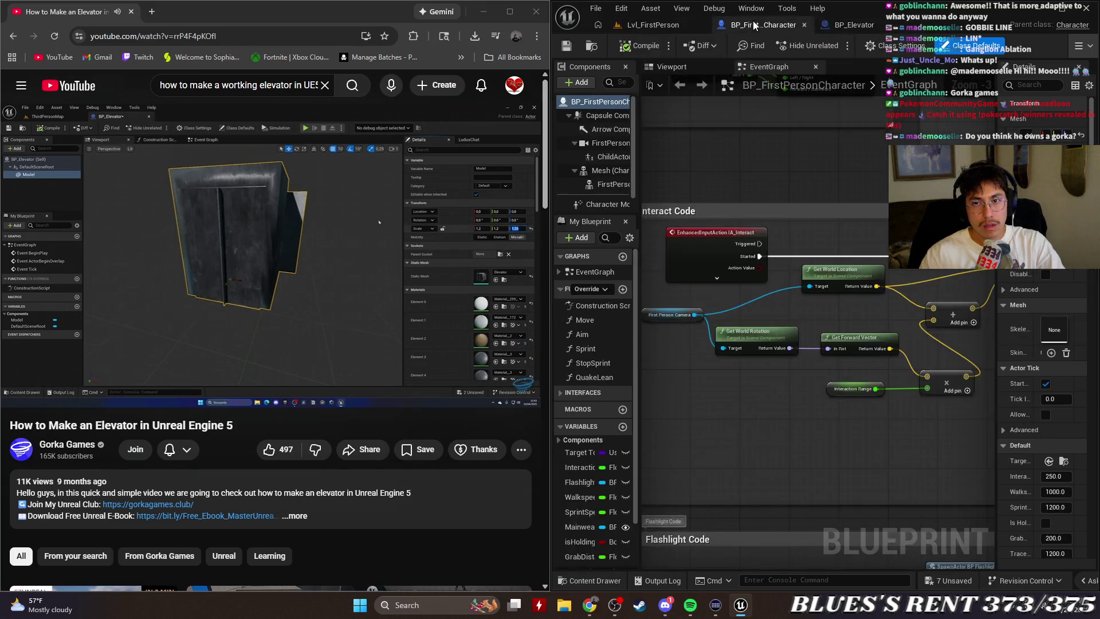
{"action": "left_click", "coordinate": [803, 25]}
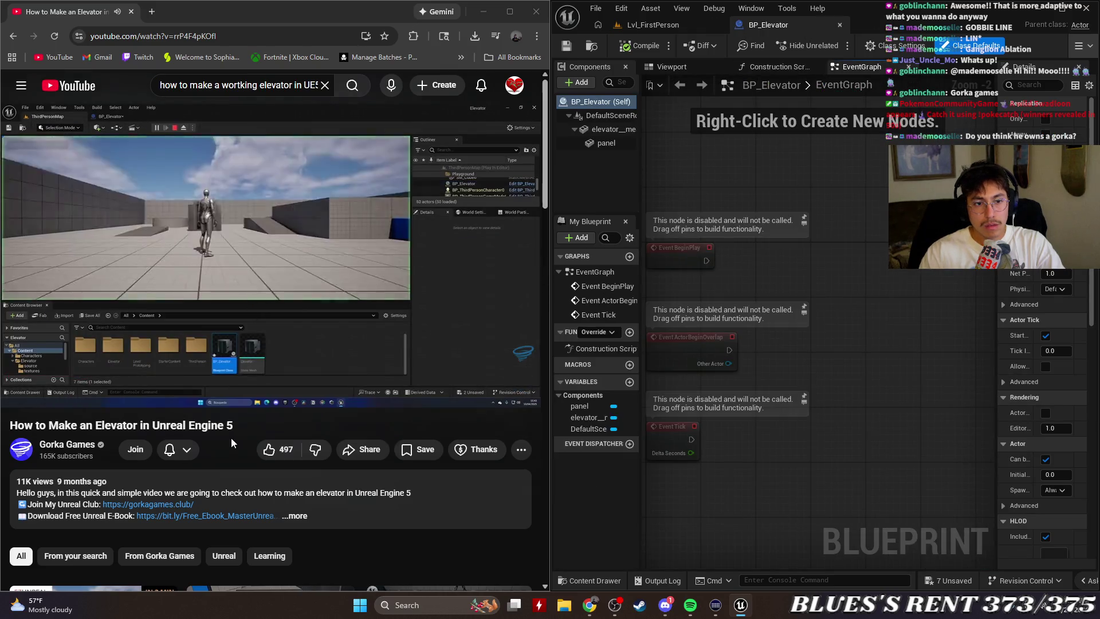
Show BP_Elevator's Viewport and orbit around the elevator box.
{"action": "key", "text": "Left"}
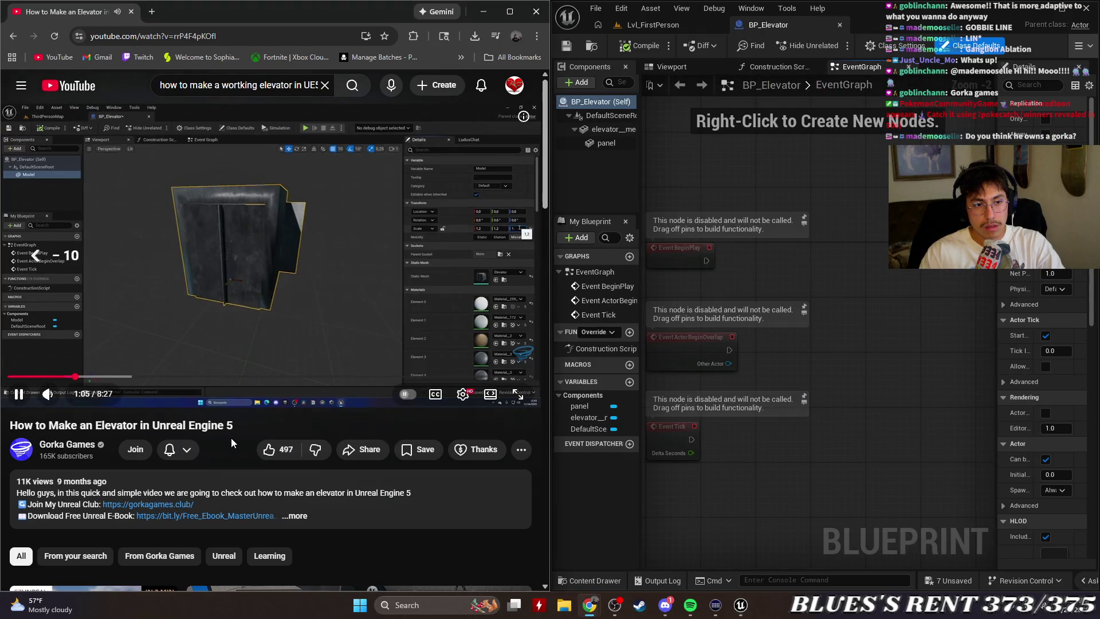
{"action": "key", "text": "Left"}
{"action": "key", "text": "Left"}
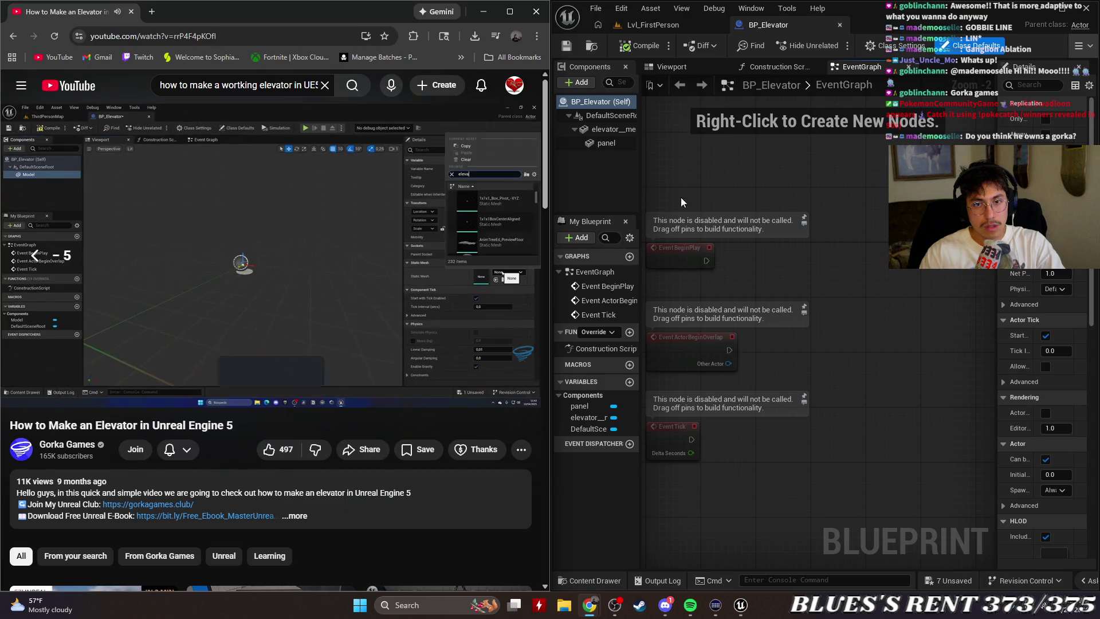
{"action": "left_click", "coordinate": [672, 67]}
{"action": "left_click_drag", "start_coordinate": [833, 373], "coordinate": [733, 373]}
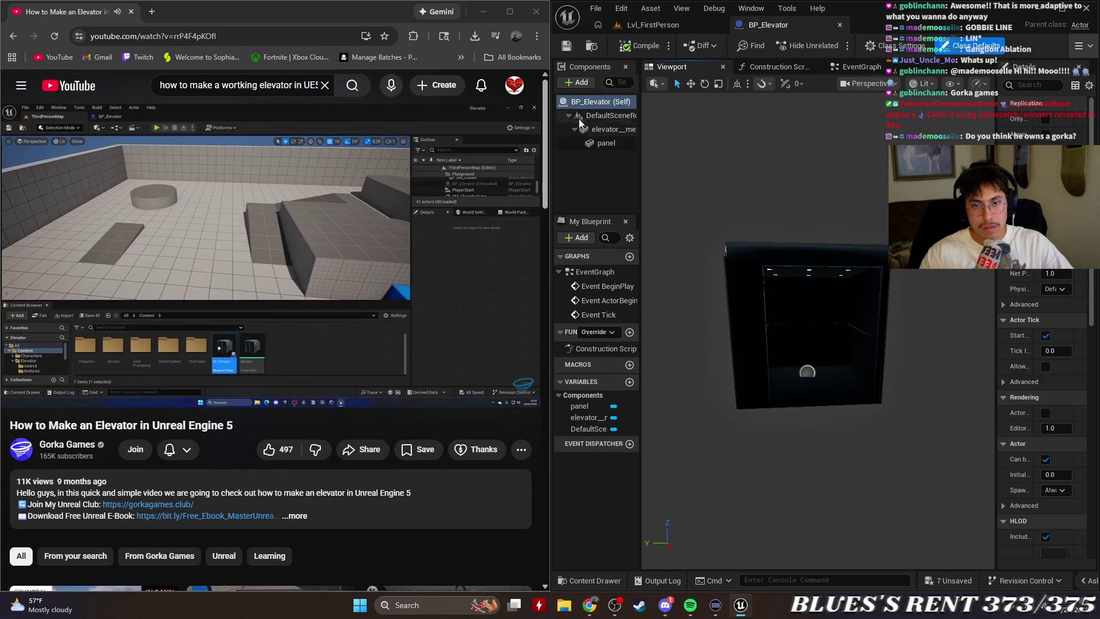
Try sliding the panel component along Y, undo the move, and pause the tutorial.
{"action": "left_click", "coordinate": [606, 143]}
{"action": "left_click_drag", "start_coordinate": [808, 386], "coordinate": [823, 379]}
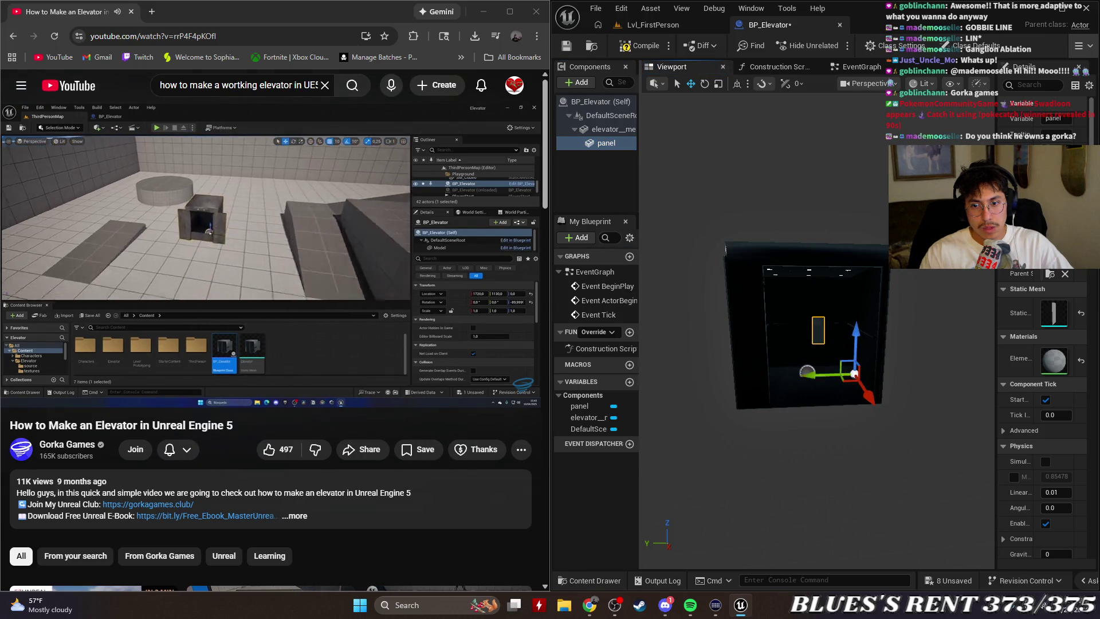
{"action": "scroll", "coordinate": [824, 379], "scroll_direction": "up", "scroll_amount": 5}
{"action": "scroll", "coordinate": [928, 381], "scroll_direction": "down", "scroll_amount": 5}
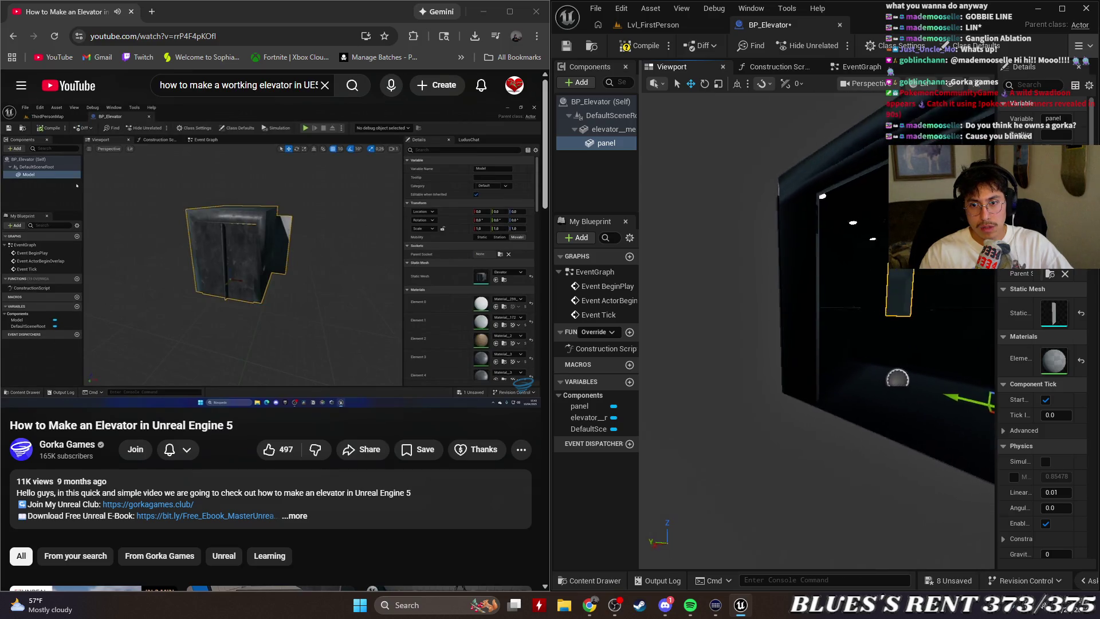
{"action": "key", "text": "ctrl+z"}
{"action": "left_click_drag", "start_coordinate": [927, 360], "coordinate": [857, 363]}
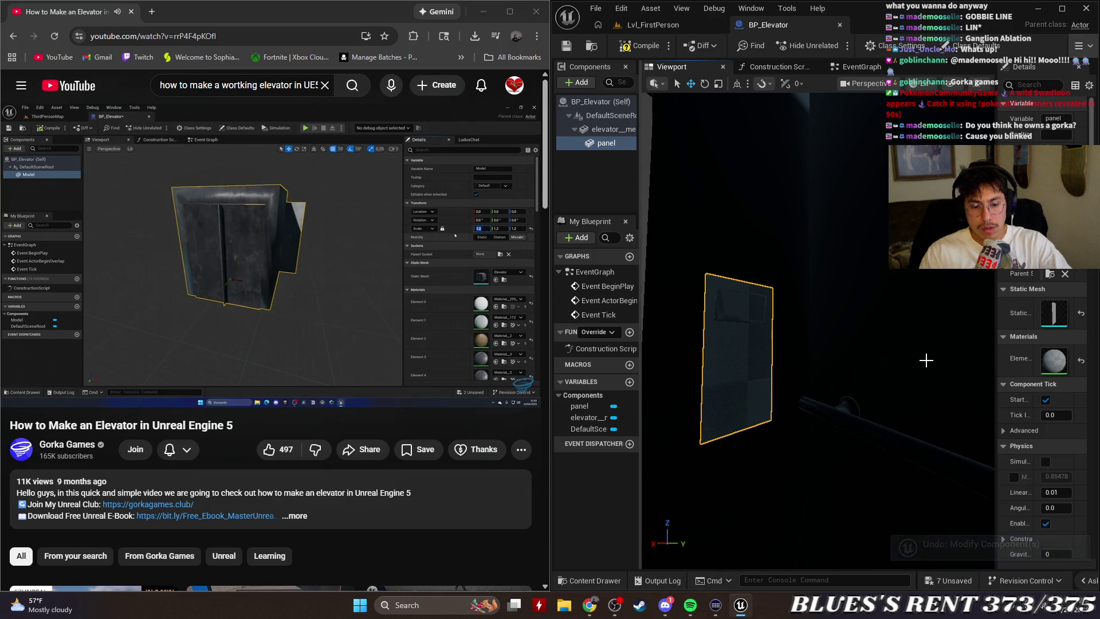
{"action": "scroll", "coordinate": [899, 363], "scroll_direction": "down", "scroll_amount": 5}
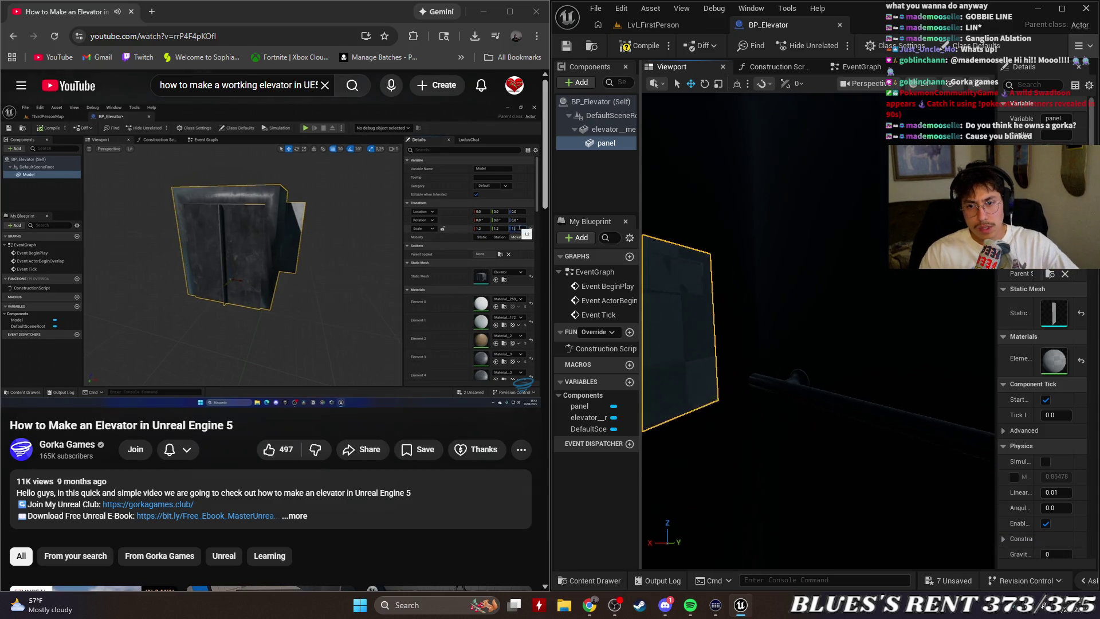
{"action": "left_click", "coordinate": [295, 292]}
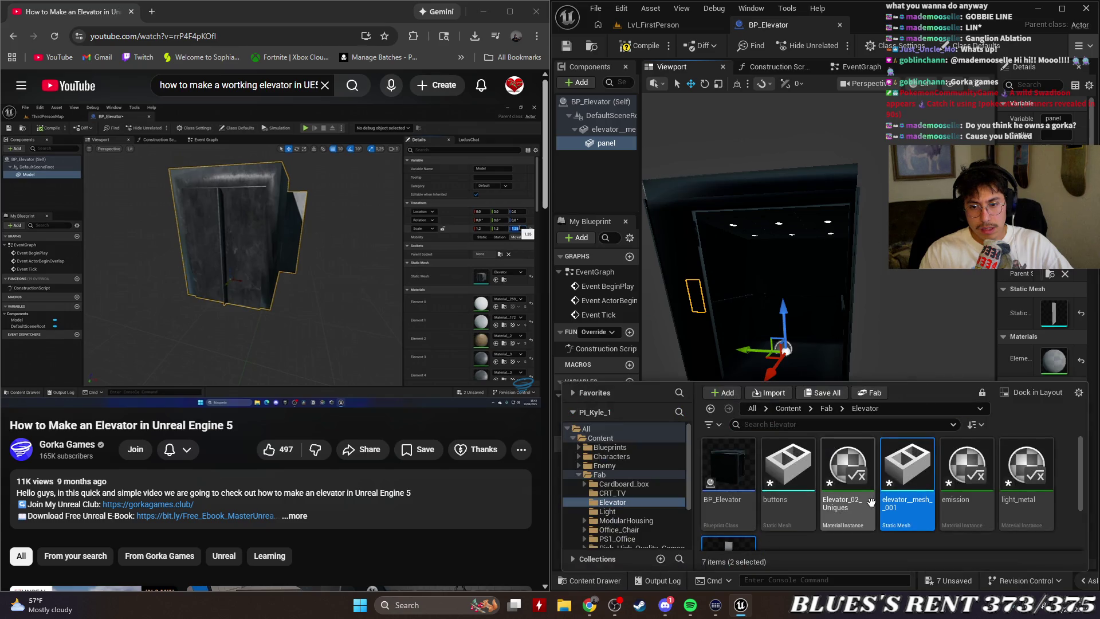
{"action": "scroll", "coordinate": [996, 514], "scroll_direction": "down", "scroll_amount": 2}
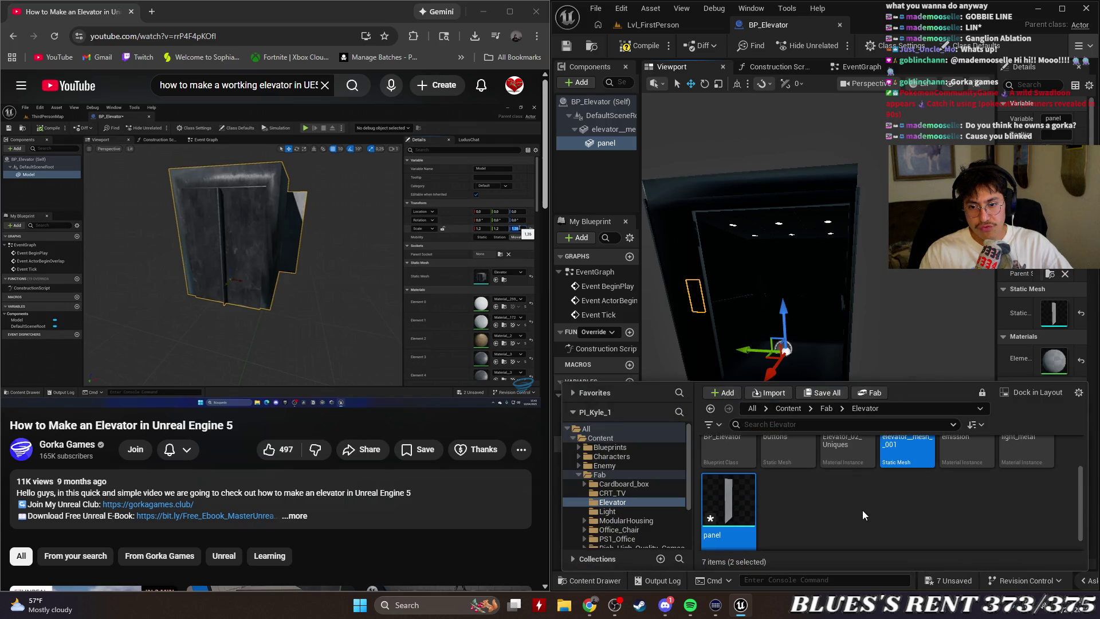
{"action": "scroll", "coordinate": [862, 510], "scroll_direction": "up", "scroll_amount": 2}
Drag the panel mesh in as panel1, test moving it, and undo the changes.
{"action": "left_click", "coordinate": [1074, 514]}
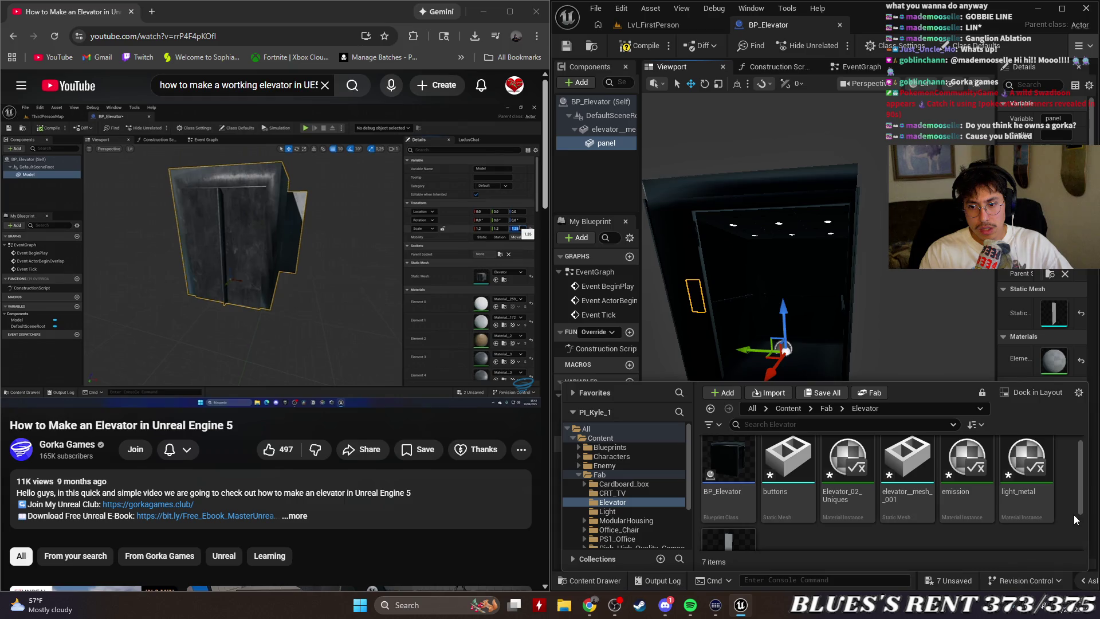
{"action": "scroll", "coordinate": [1074, 515], "scroll_direction": "down", "scroll_amount": 2}
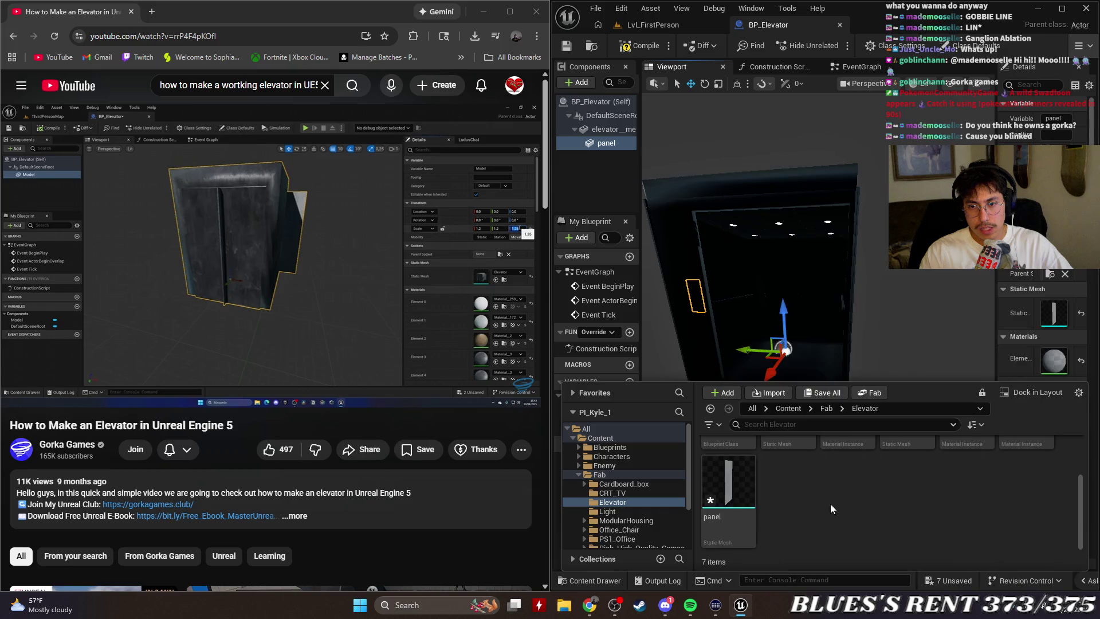
{"action": "mouse_move", "coordinate": [728, 481]}
{"action": "left_mouse_down"}
{"action": "mouse_move", "coordinate": [733, 273]}
{"action": "mouse_move", "coordinate": [684, 199]}
{"action": "mouse_move", "coordinate": [602, 143]}
{"action": "left_mouse_up"}
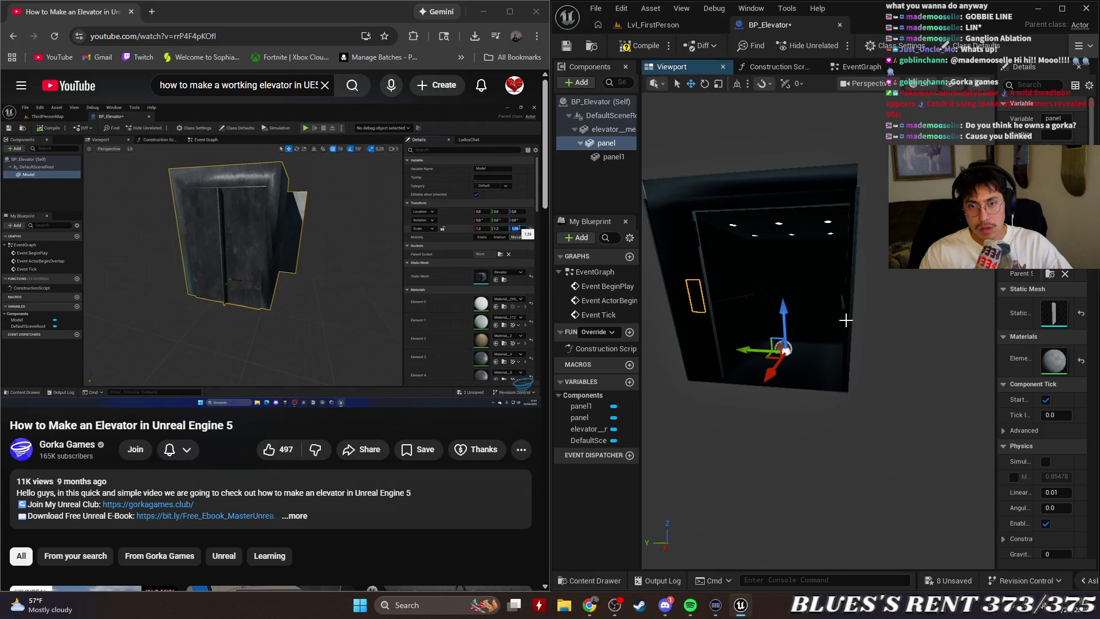
{"action": "left_click", "coordinate": [615, 158]}
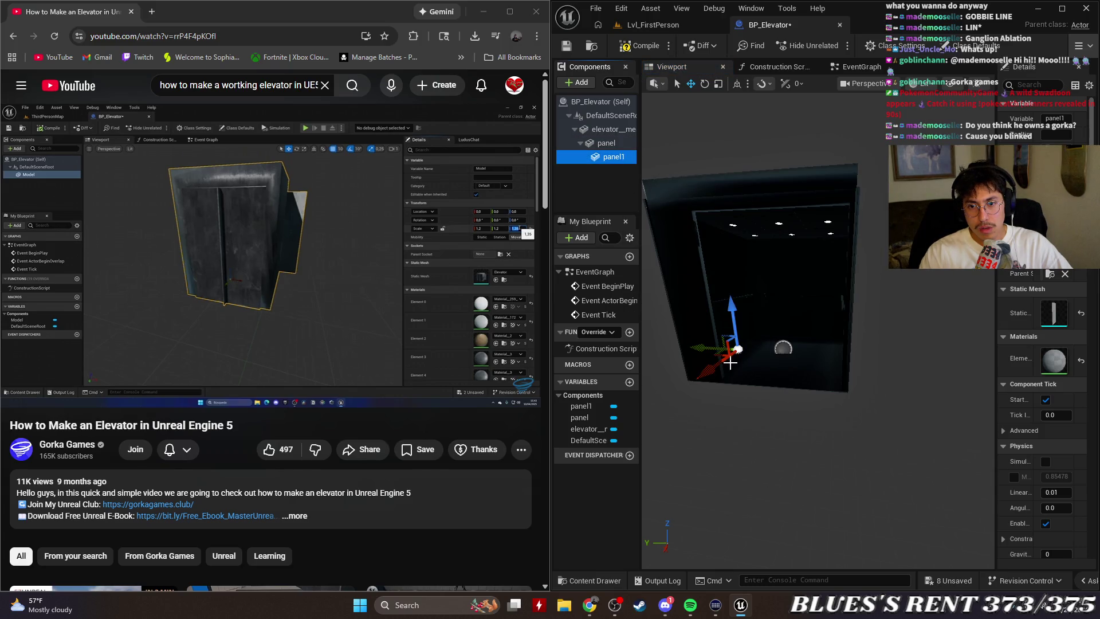
{"action": "left_click_drag", "start_coordinate": [710, 348], "coordinate": [845, 366]}
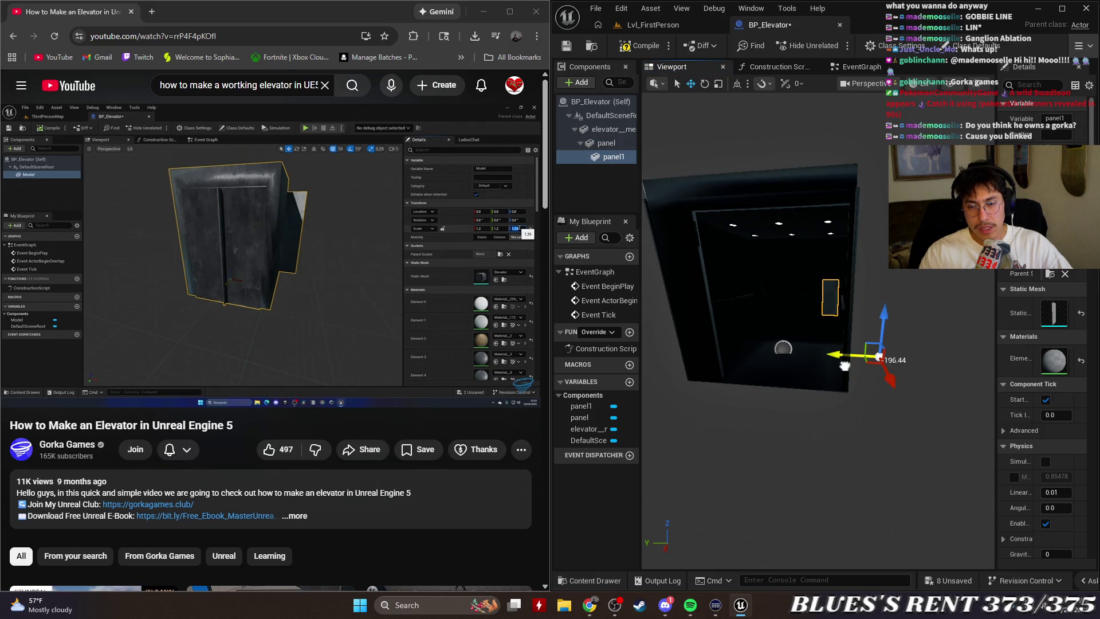
{"action": "key", "text": "ctrl+z"}
{"action": "key", "text": "ctrl+z"}
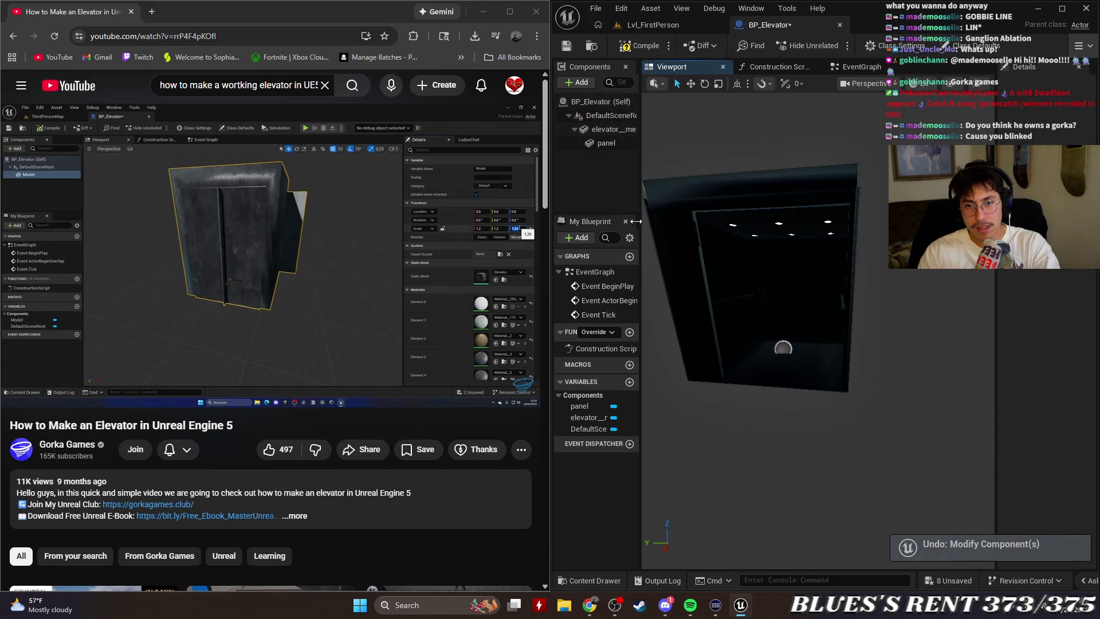
Delete the panel component, leaving only the elevator mesh, and face the elevator again.
{"action": "left_click", "coordinate": [600, 143]}
{"action": "mouse_move", "coordinate": [842, 372]}
{"action": "left_mouse_down"}
{"action": "mouse_move", "coordinate": [791, 350]}
{"action": "mouse_move", "coordinate": [891, 463]}
{"action": "mouse_move", "coordinate": [751, 533]}
{"action": "mouse_move", "coordinate": [696, 488]}
{"action": "left_mouse_up"}
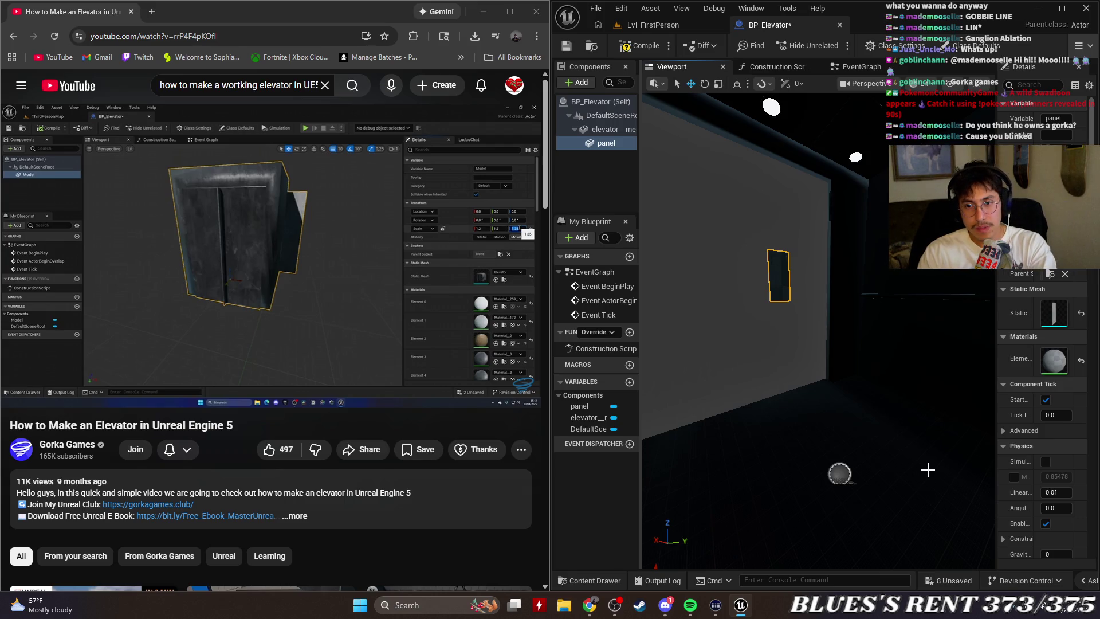
{"action": "key", "text": "Delete"}
{"action": "left_click_drag", "start_coordinate": [927, 470], "coordinate": [871, 436]}
{"action": "mouse_move", "coordinate": [754, 360]}
{"action": "left_mouse_down"}
{"action": "mouse_move", "coordinate": [740, 344]}
{"action": "mouse_move", "coordinate": [753, 360]}
{"action": "left_mouse_up"}
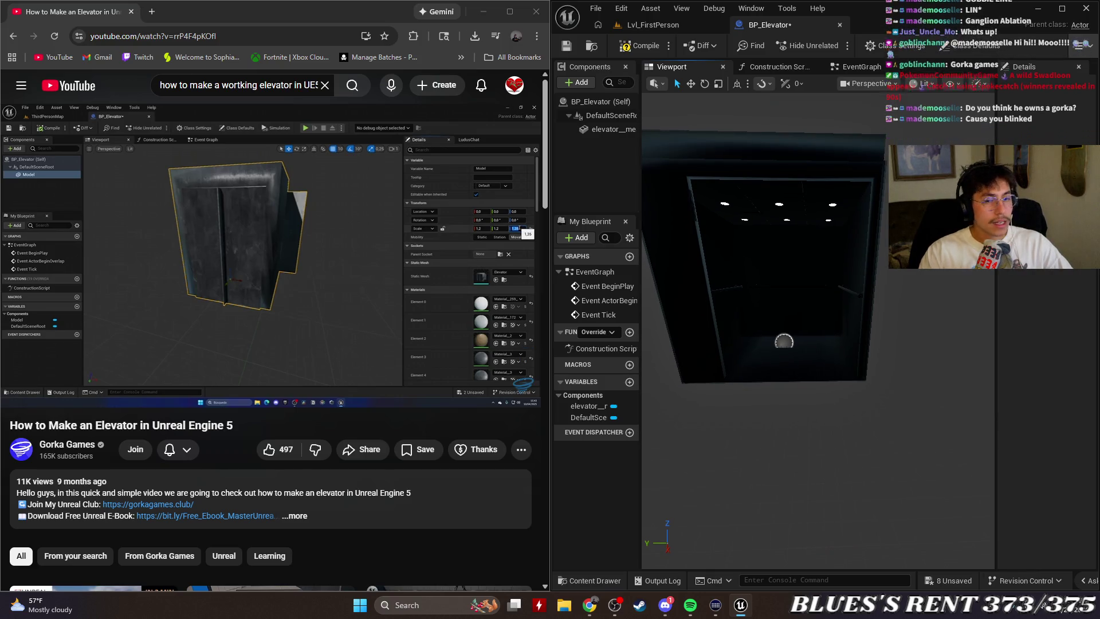
Expand the elevator tutorial's full video description.
{"action": "scroll", "coordinate": [302, 333], "scroll_direction": "down", "scroll_amount": 3}
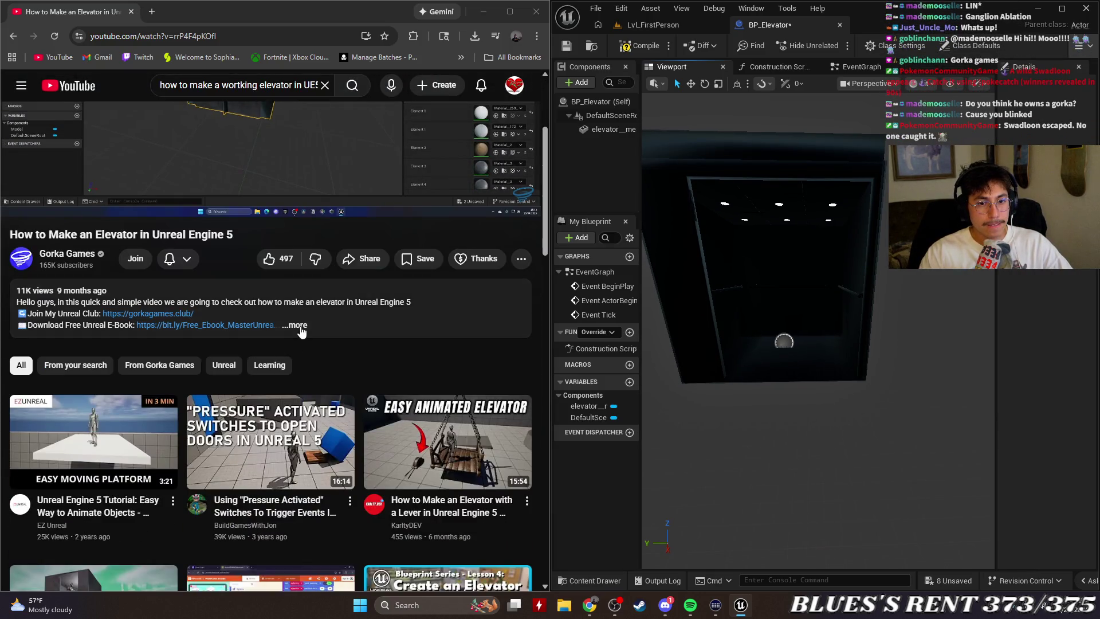
{"action": "left_click", "coordinate": [298, 326]}
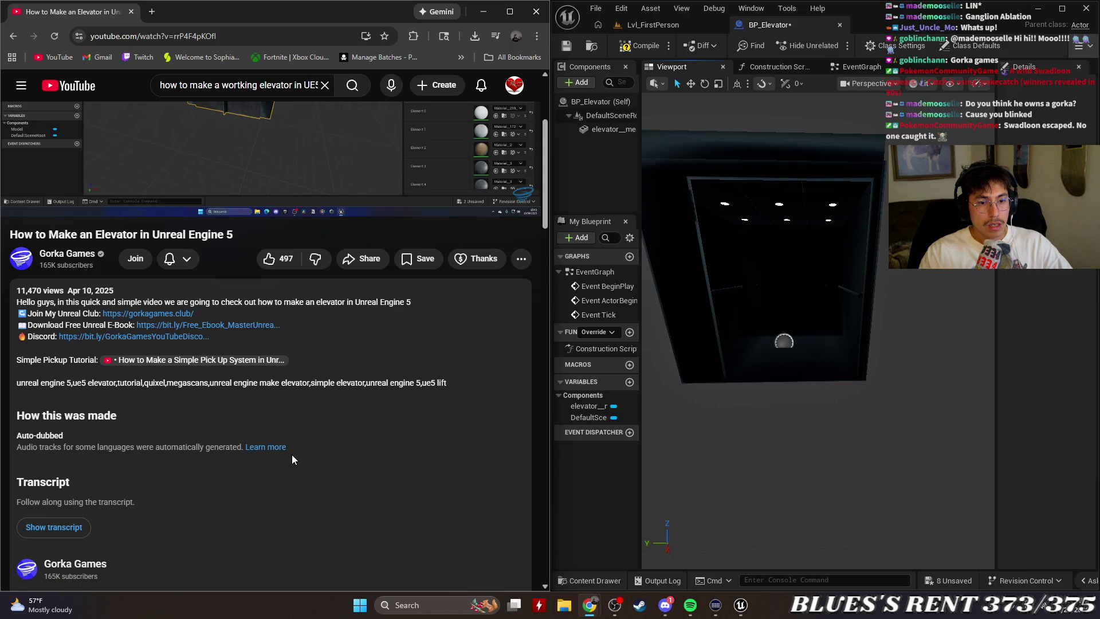
{"action": "scroll", "coordinate": [394, 464], "scroll_direction": "down", "scroll_amount": 7}
{"action": "scroll", "coordinate": [393, 464], "scroll_direction": "up", "scroll_amount": 10}
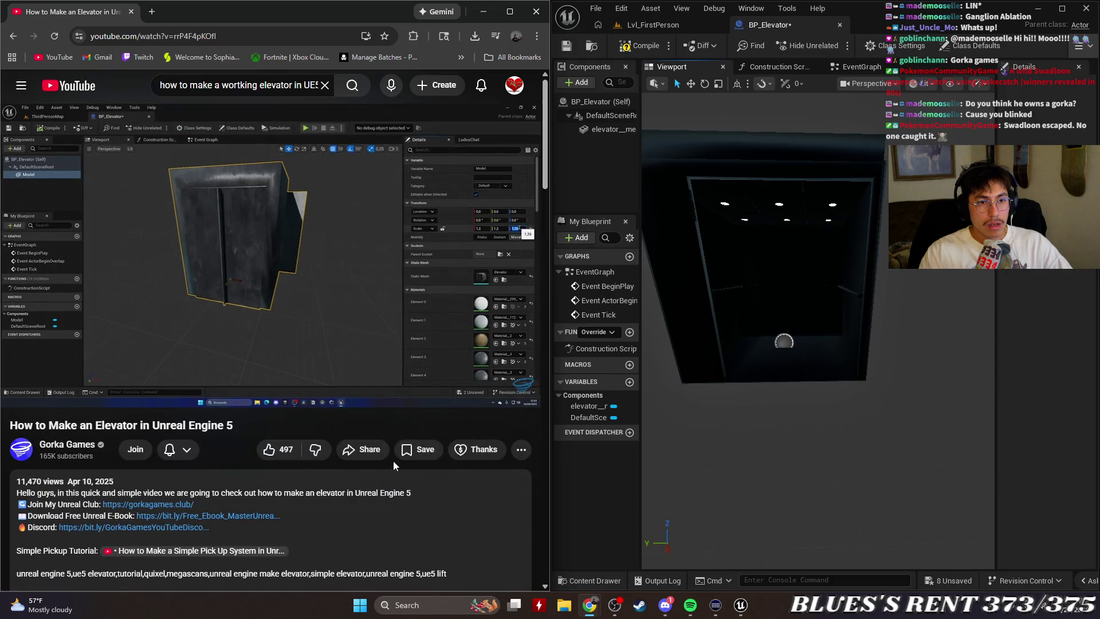
{"action": "left_click_drag", "start_coordinate": [729, 380], "coordinate": [729, 381]}
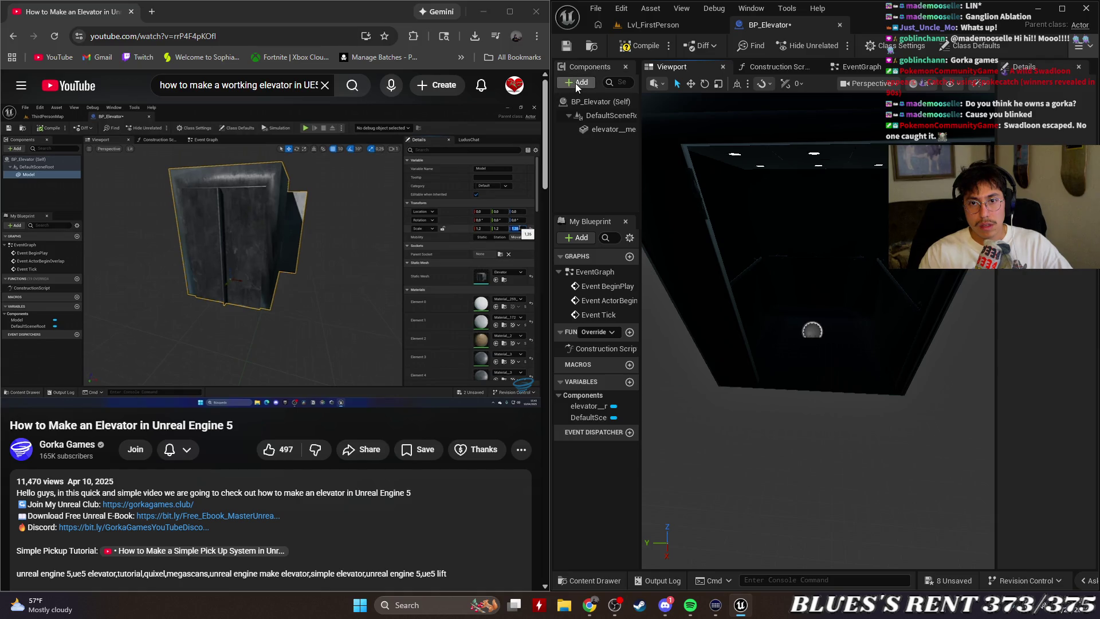
Maximize the Unreal editor window and select the elevator__mesh__001 component.
{"action": "left_click", "coordinate": [658, 84]}
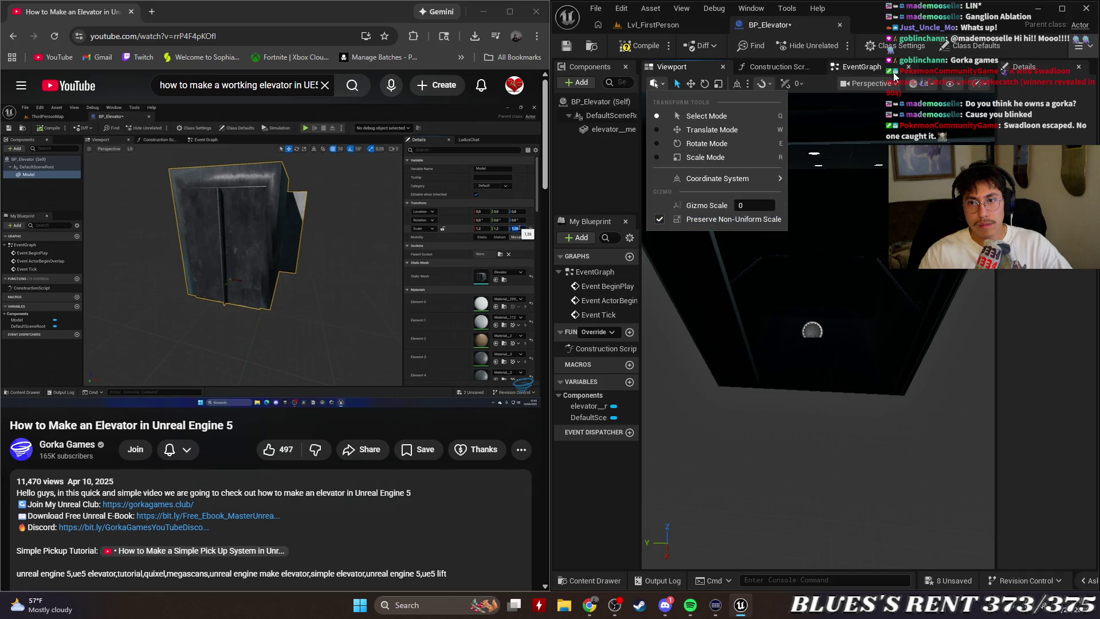
{"action": "left_click", "coordinate": [945, 72]}
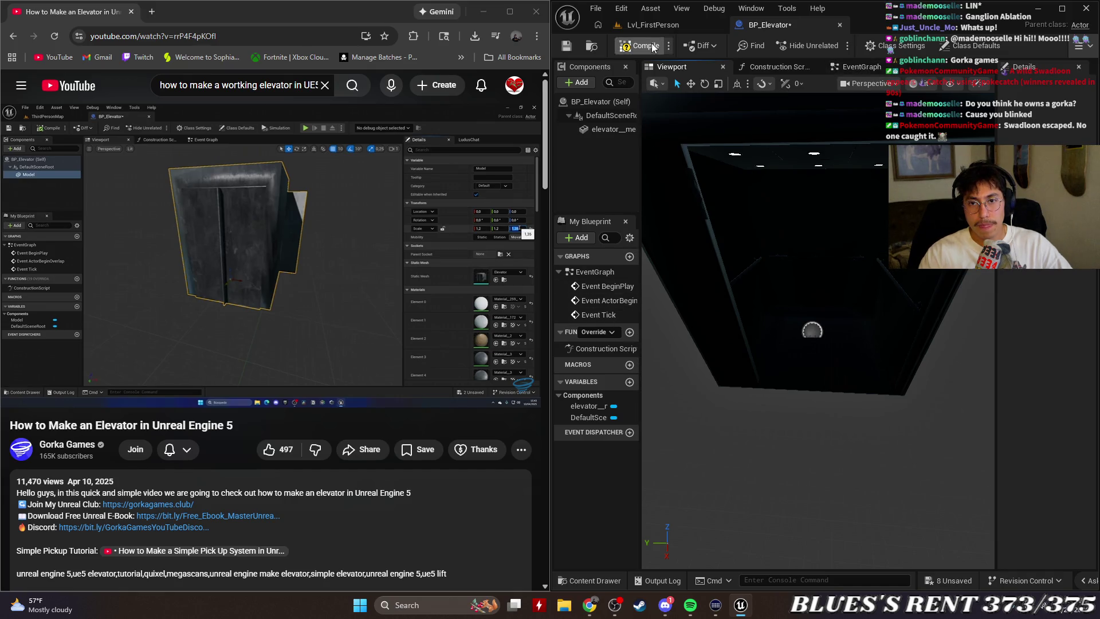
{"action": "left_click", "coordinate": [1060, 10]}
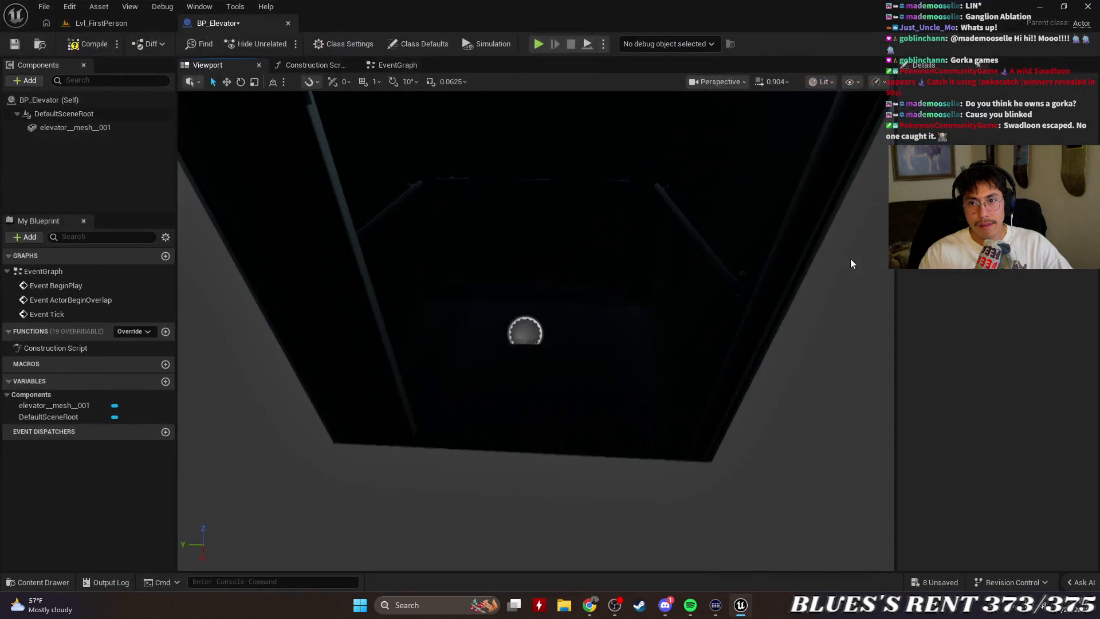
{"action": "left_click", "coordinate": [92, 128]}
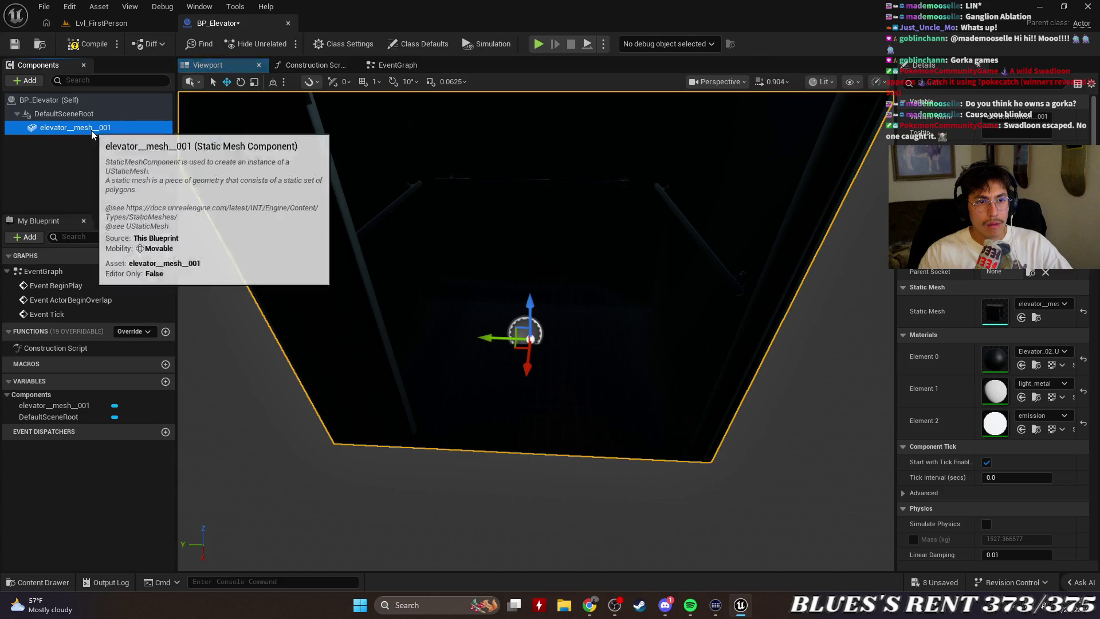
Frame the elevator mesh and add the panel mesh to BP_Elevator from the content browser.
{"action": "key", "text": "f"}
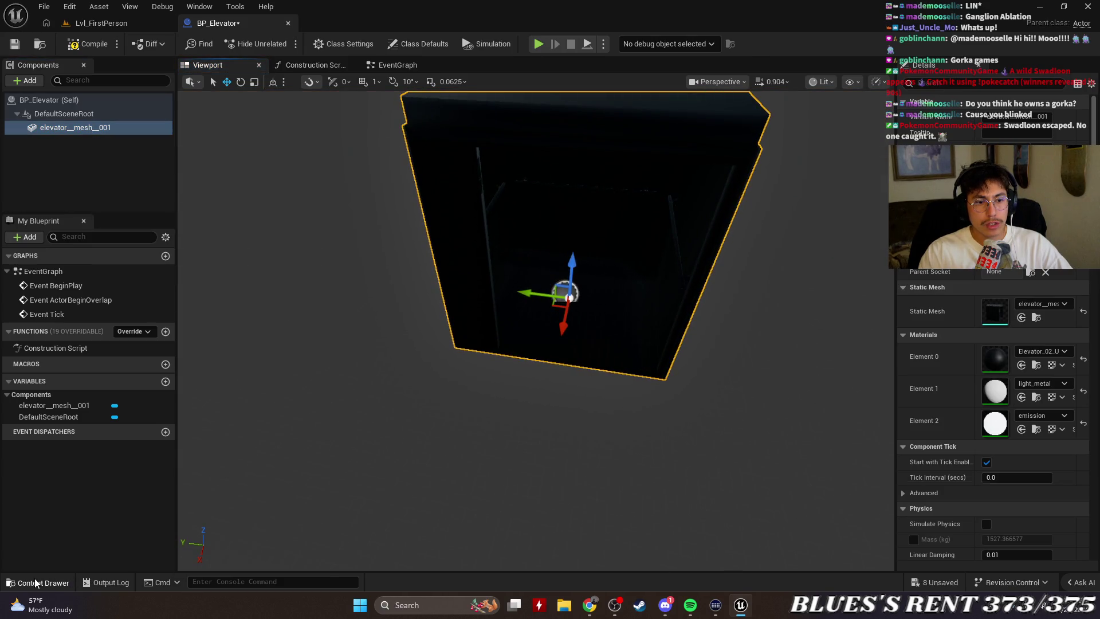
{"action": "left_click", "coordinate": [38, 583]}
{"action": "left_click_drag", "start_coordinate": [535, 464], "coordinate": [567, 347]}
{"action": "left_click", "coordinate": [692, 356]}
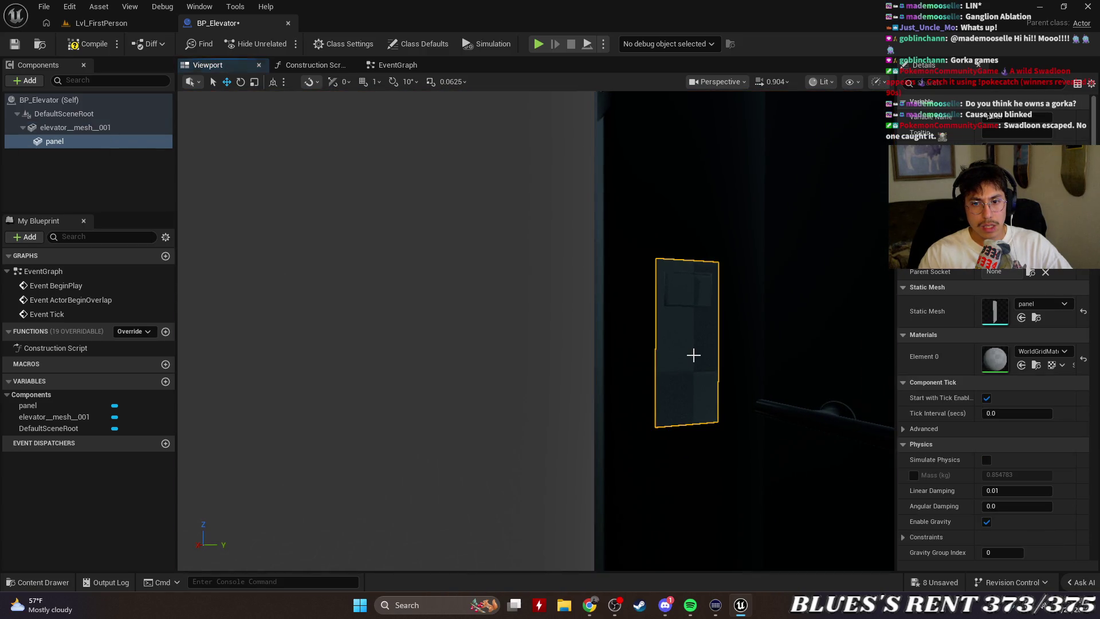
Browse the panel's Element 0 material list without changing it, then return to the tutorial.
{"action": "left_click", "coordinate": [1035, 354]}
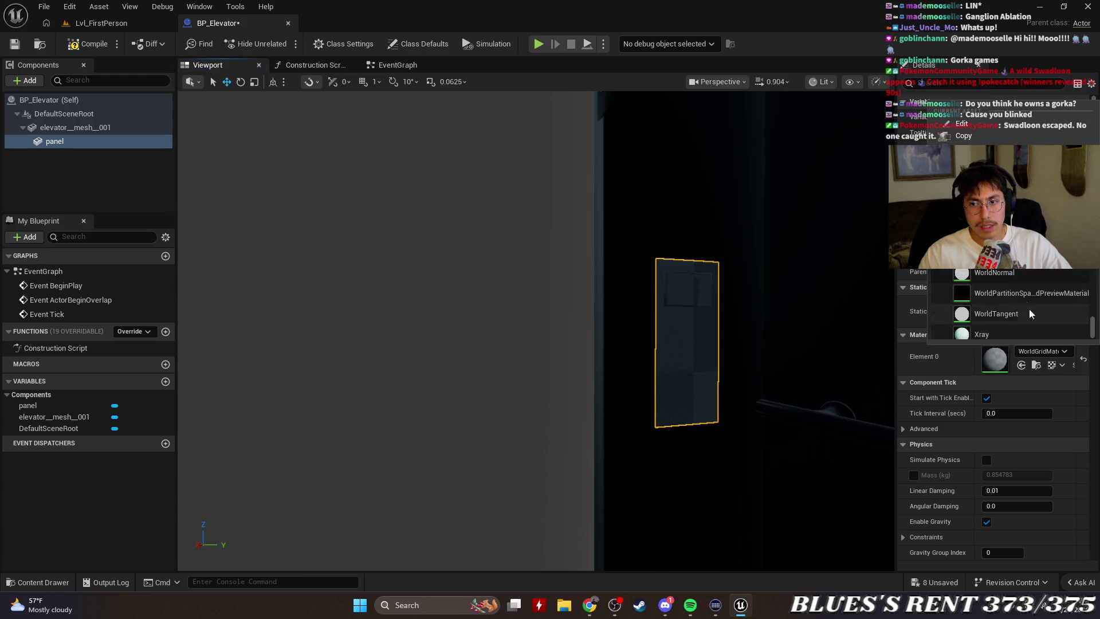
{"action": "scroll", "coordinate": [1024, 280], "scroll_direction": "up", "scroll_amount": 2}
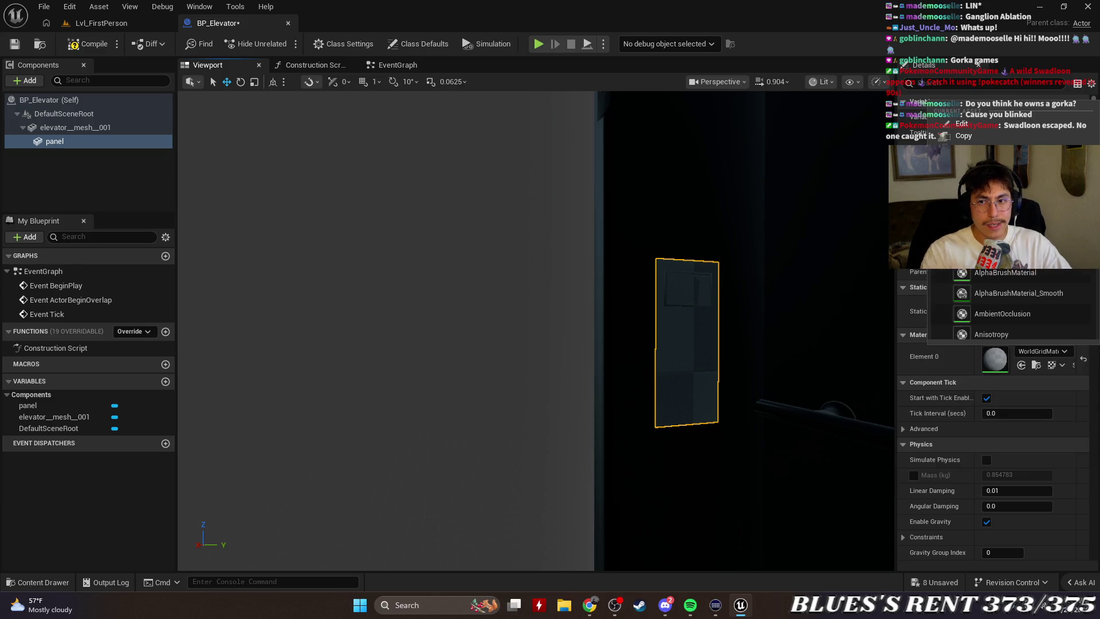
{"action": "left_click", "coordinate": [368, 321]}
{"action": "mouse_move", "coordinate": [368, 321]}
{"action": "left_mouse_down"}
{"action": "mouse_move", "coordinate": [343, 355]}
{"action": "mouse_move", "coordinate": [367, 319]}
{"action": "mouse_move", "coordinate": [390, 313]}
{"action": "mouse_move", "coordinate": [372, 318]}
{"action": "mouse_move", "coordinate": [364, 344]}
{"action": "mouse_move", "coordinate": [372, 327]}
{"action": "mouse_move", "coordinate": [333, 342]}
{"action": "left_mouse_up"}
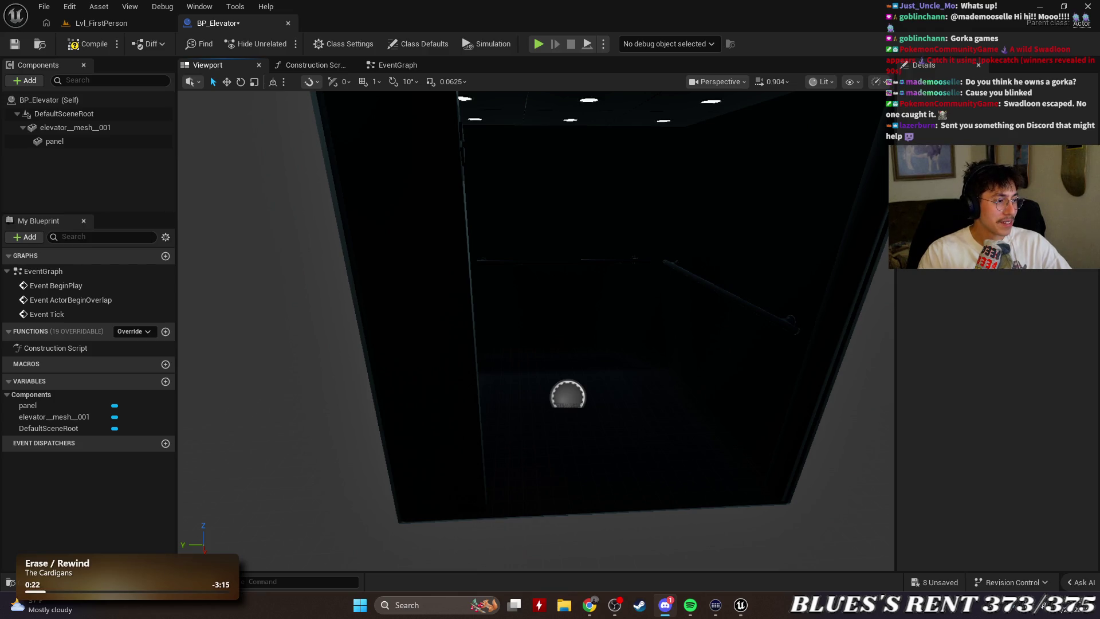
{"action": "key", "text": "alt+Tab"}
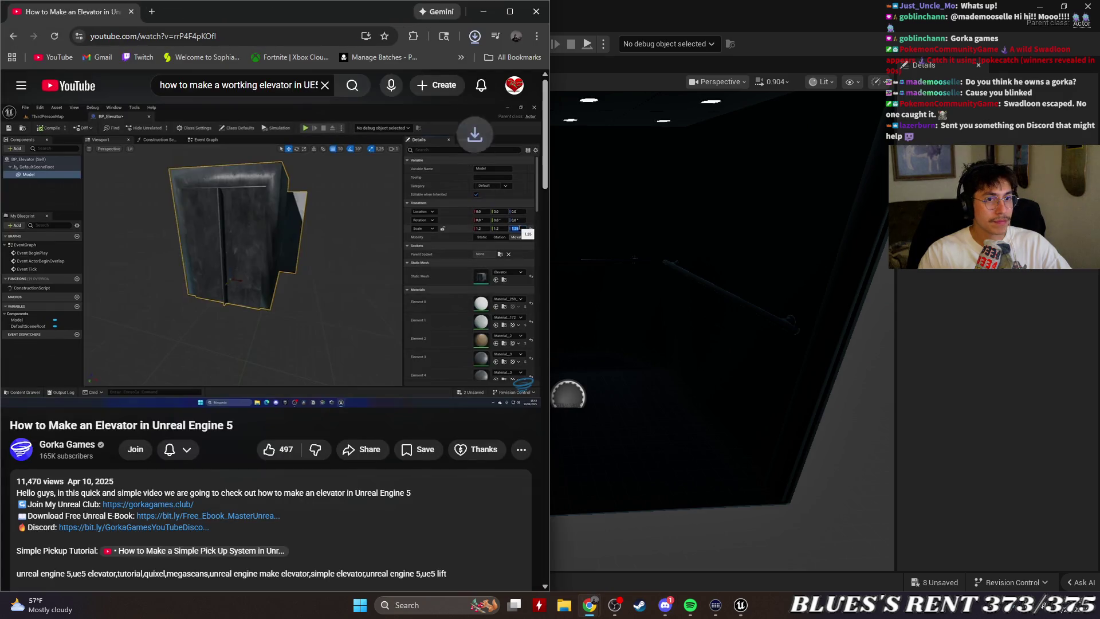
Open the downloaded lazer_elevator archive from the browser's downloads list.
{"action": "left_click", "coordinate": [475, 36]}
{"action": "left_click", "coordinate": [444, 86]}
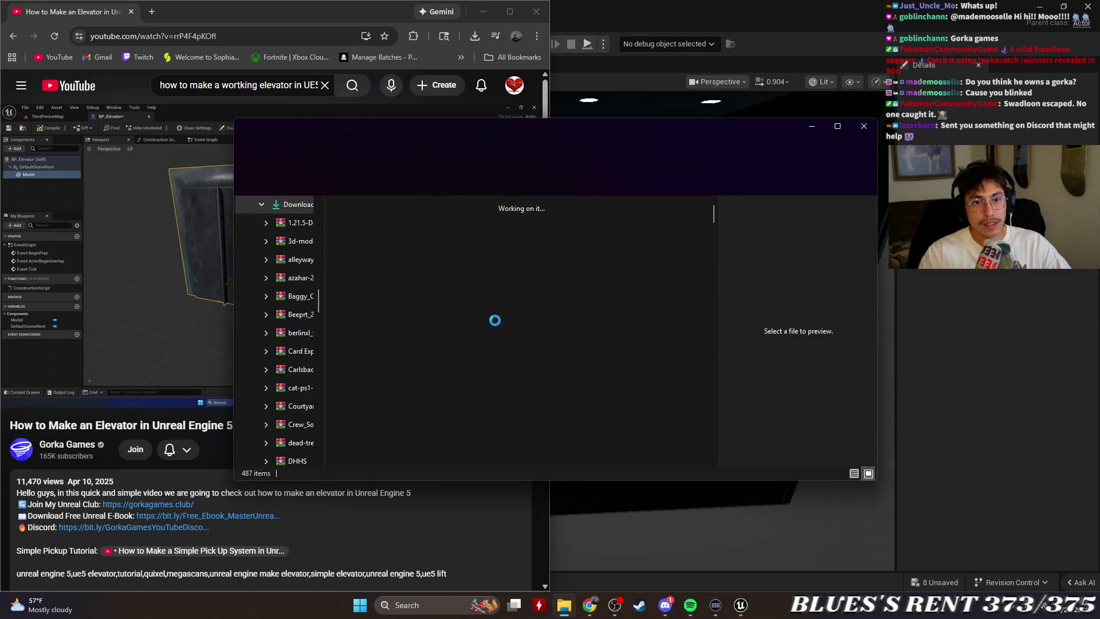
{"action": "double_click", "coordinate": [384, 235]}
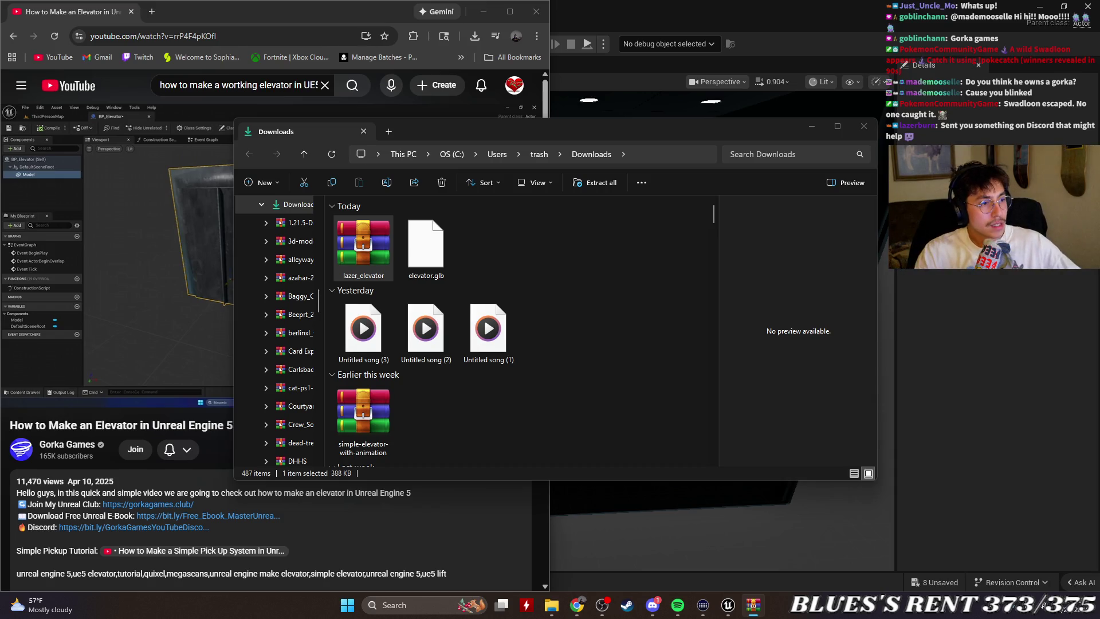
{"action": "left_click", "coordinate": [864, 126]}
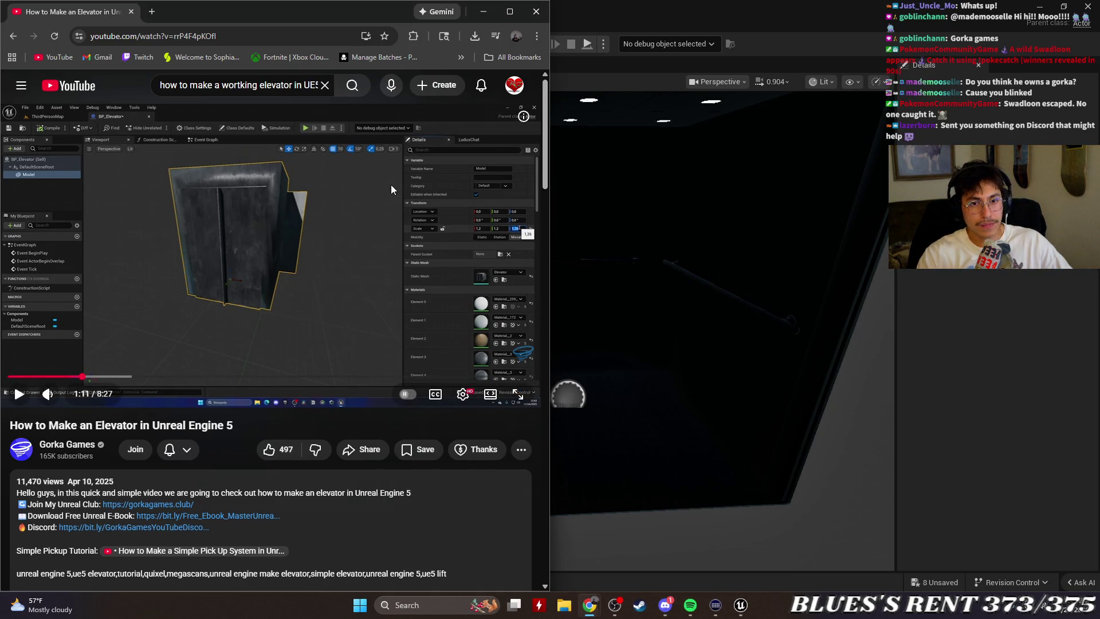
Open File Explorer on Downloads and split the Desktop folder into its own window.
{"action": "left_click", "coordinate": [564, 604]}
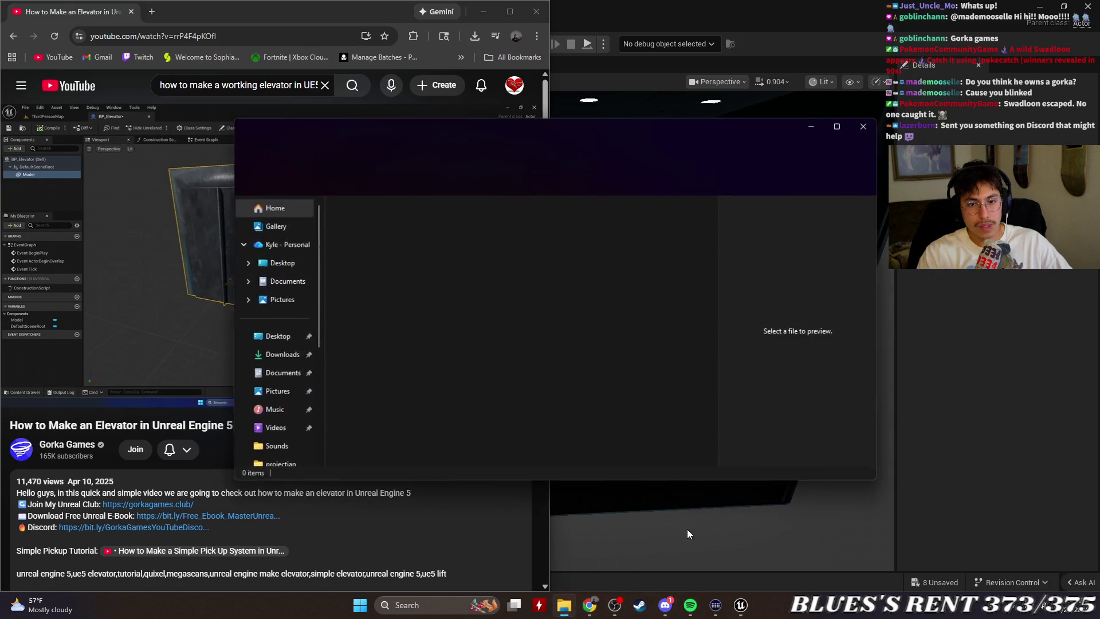
{"action": "left_click", "coordinate": [275, 355]}
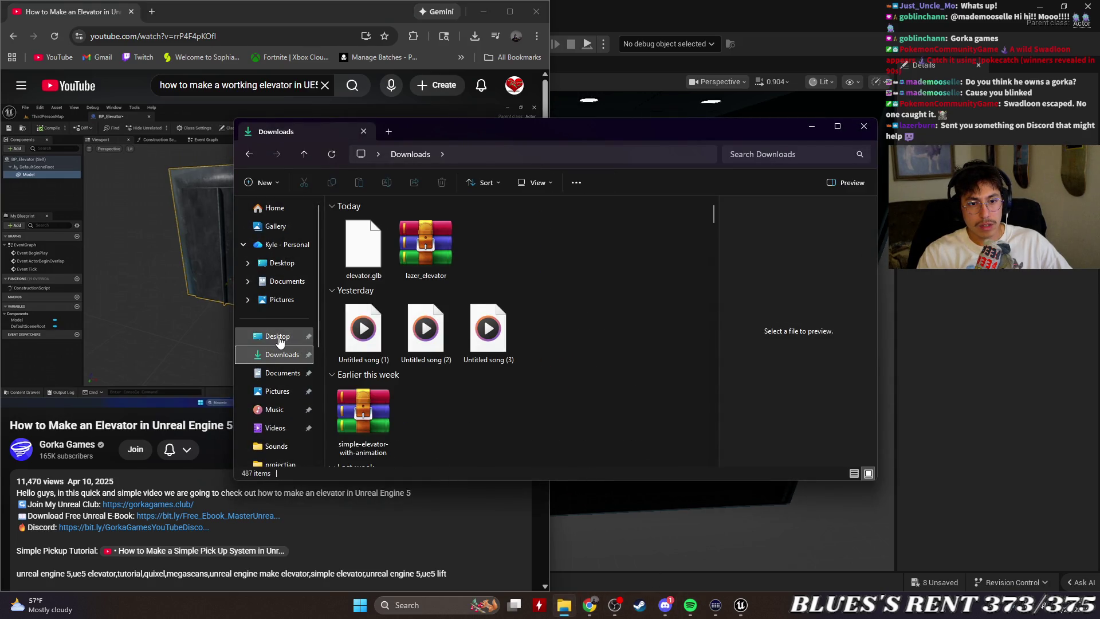
{"action": "right_click", "coordinate": [279, 338]}
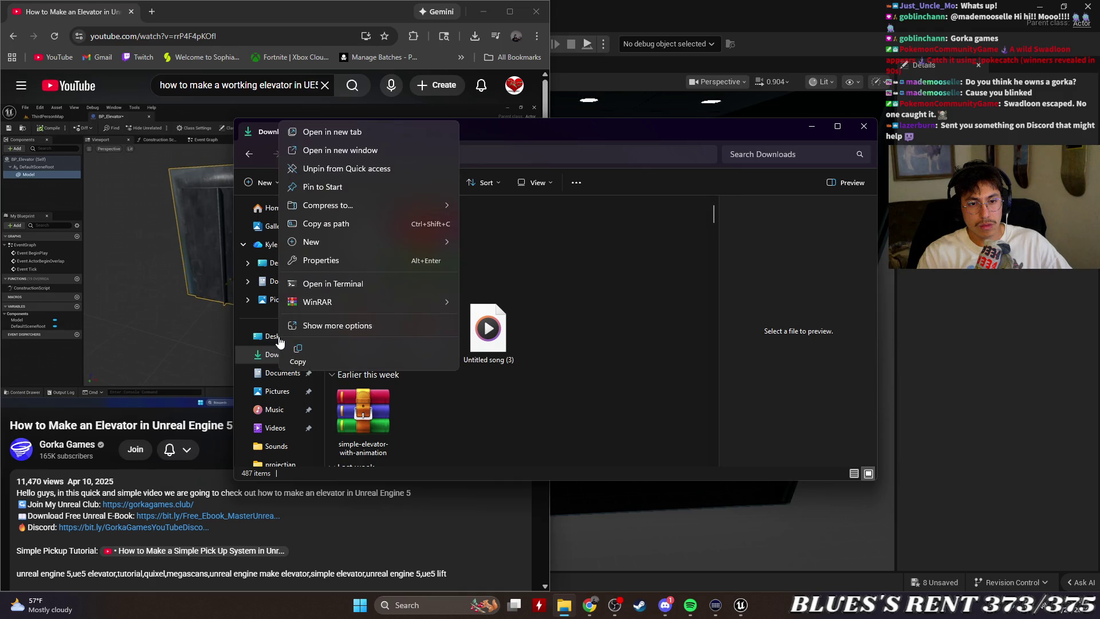
{"action": "left_click", "coordinate": [719, 361]}
{"action": "middle_click", "coordinate": [270, 341]}
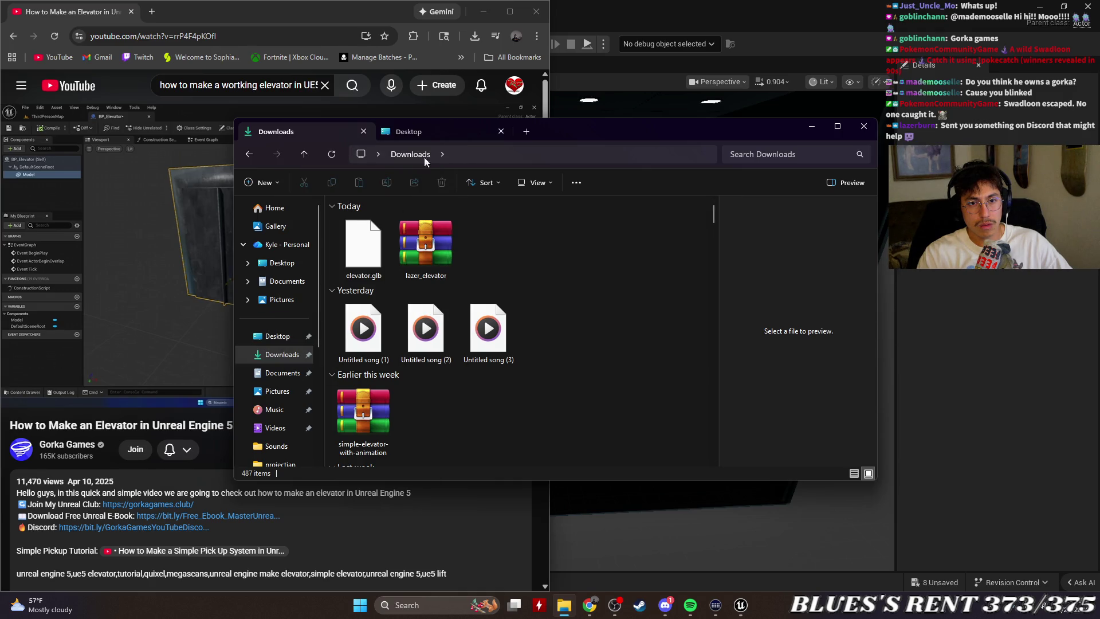
{"action": "mouse_move", "coordinate": [437, 135]}
{"action": "left_mouse_down"}
{"action": "mouse_move", "coordinate": [698, 254]}
{"action": "mouse_move", "coordinate": [783, 240]}
{"action": "left_mouse_up"}
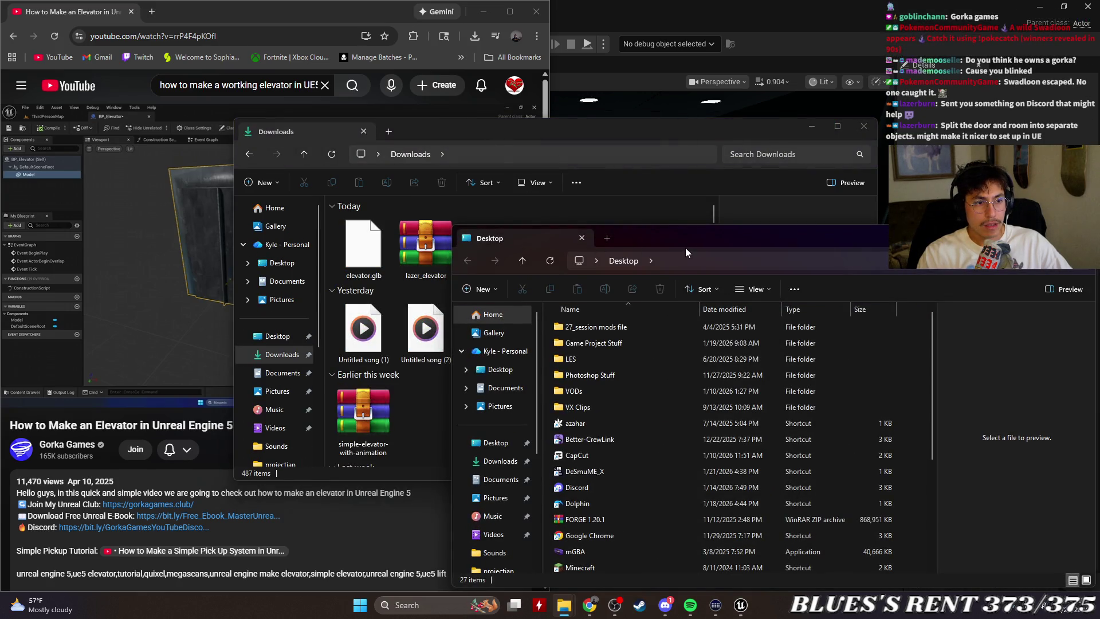
{"action": "left_click_drag", "start_coordinate": [685, 247], "coordinate": [690, 215]}
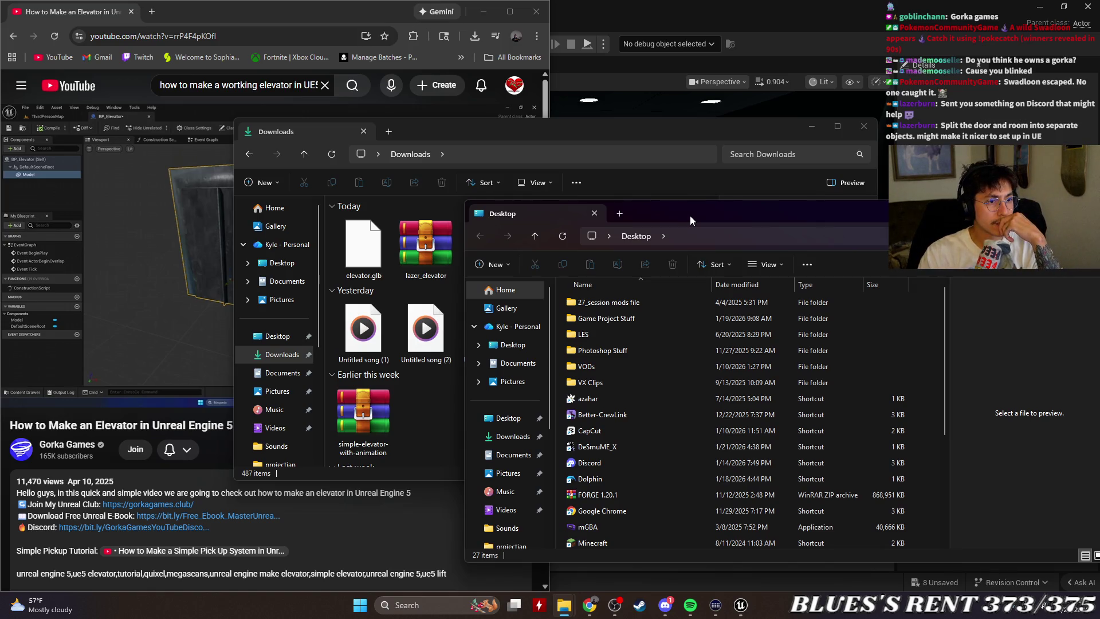
Open the Game Project Stuff folder in the Desktop window.
{"action": "left_click", "coordinate": [847, 114]}
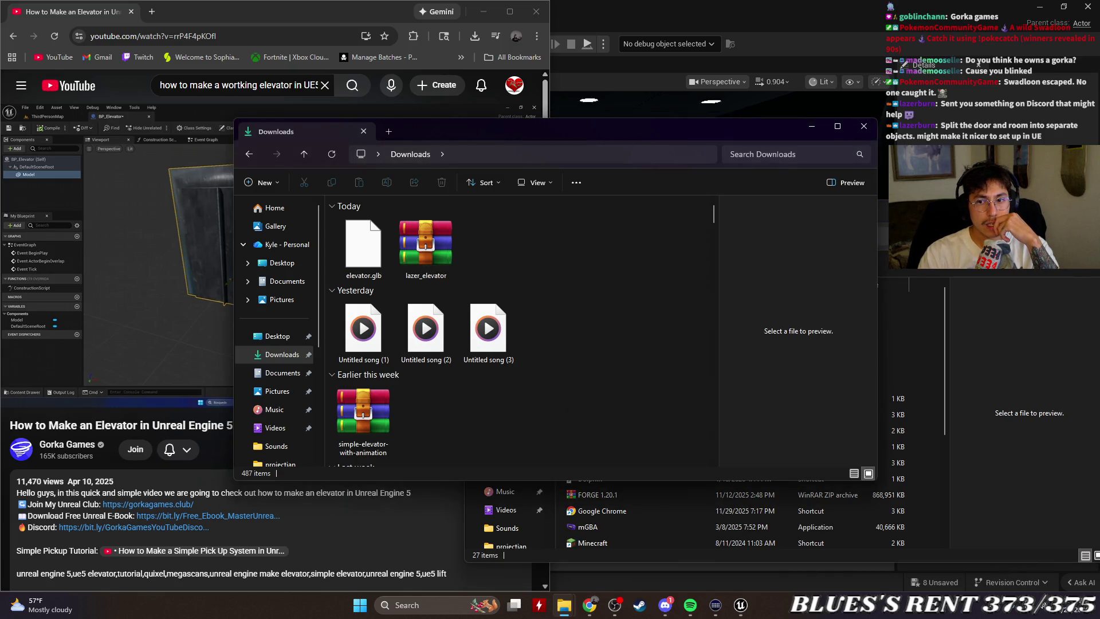
{"action": "key", "text": "alt+Tab"}
{"action": "double_click", "coordinate": [610, 319]}
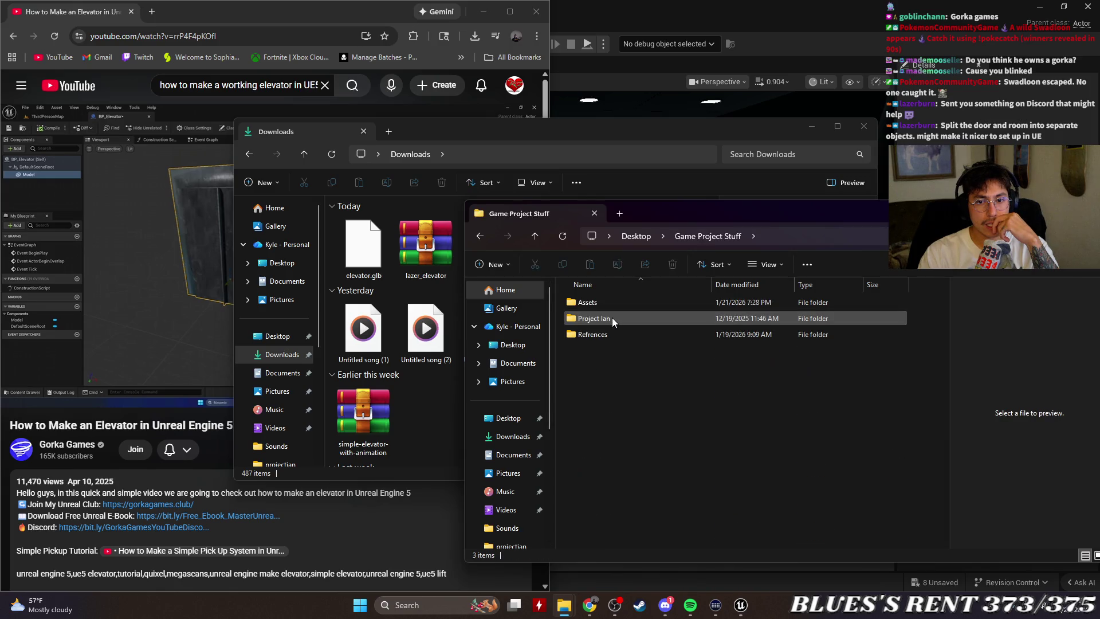
Open the Assets folder and move the lazer_elevator archive from Downloads into it.
{"action": "left_click", "coordinate": [607, 305]}
{"action": "double_click", "coordinate": [608, 305]}
{"action": "mouse_move", "coordinate": [426, 246]}
{"action": "left_mouse_down"}
{"action": "mouse_move", "coordinate": [616, 516]}
{"action": "mouse_move", "coordinate": [692, 516]}
{"action": "left_mouse_up"}
Extract lazer_elevator with WinRAR into its own folder, then close the Explorer windows.
{"action": "right_click", "coordinate": [624, 481]}
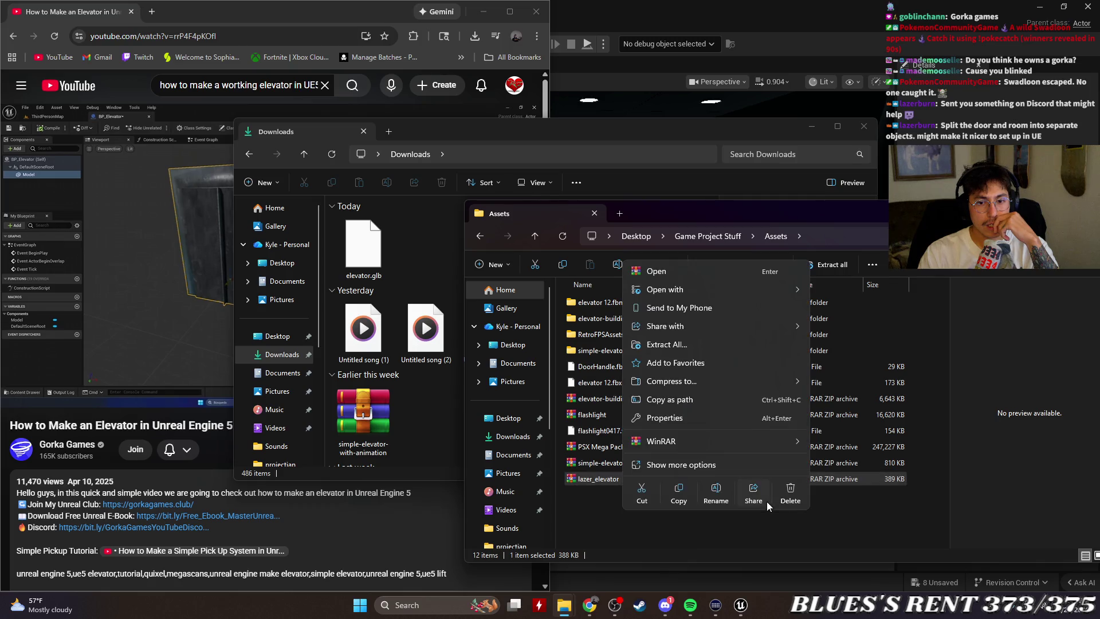
{"action": "mouse_move", "coordinate": [676, 291]}
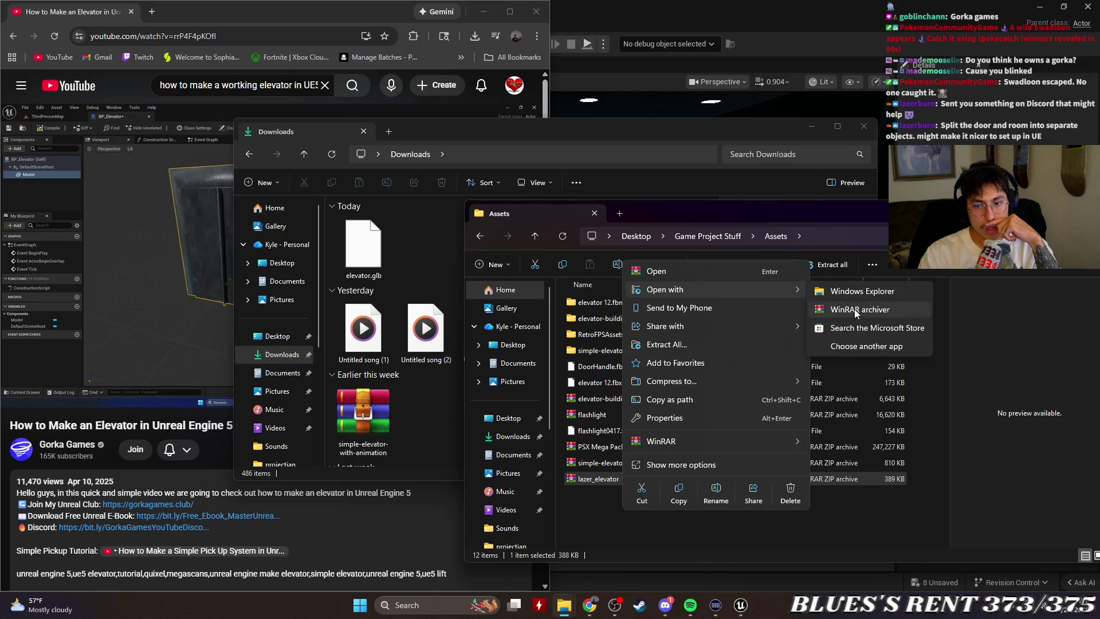
{"action": "left_click", "coordinate": [831, 309]}
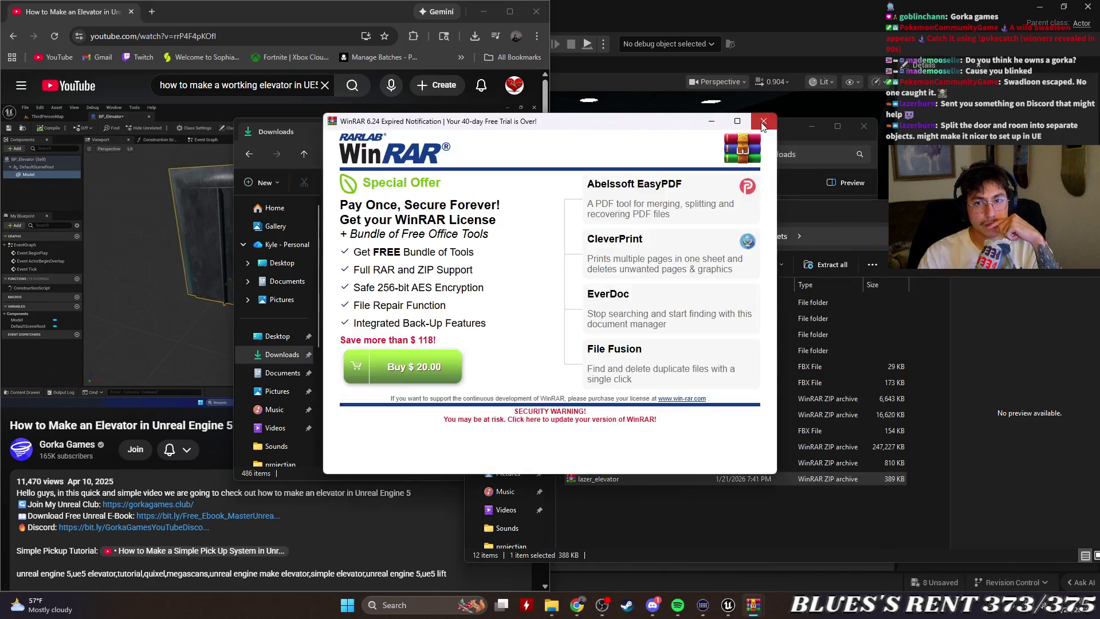
{"action": "key", "text": "Escape"}
{"action": "key", "text": "Escape"}
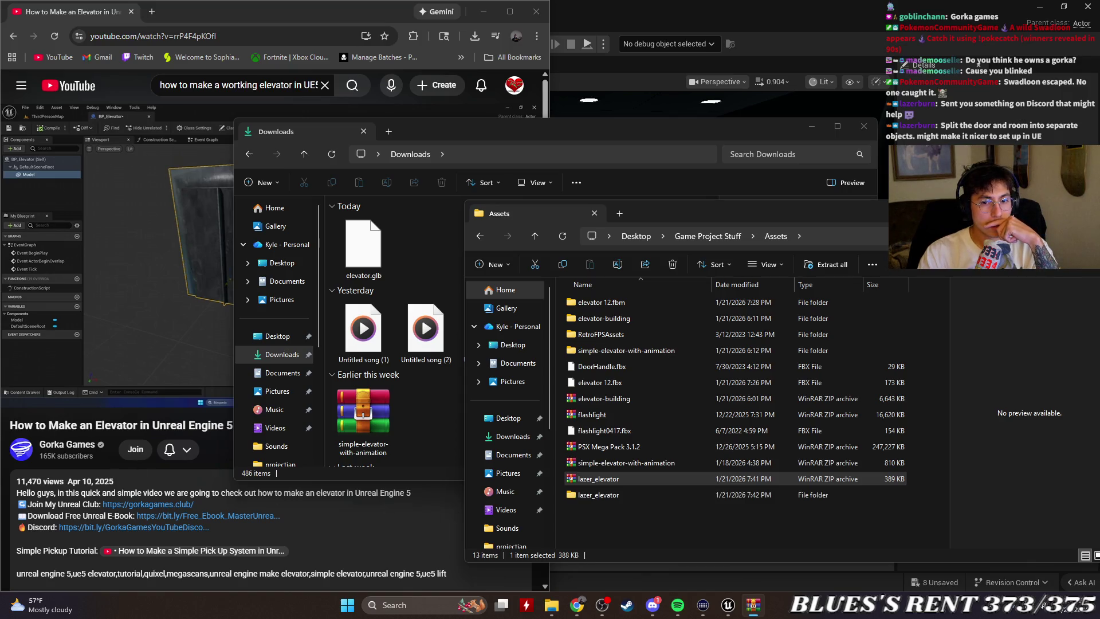
{"action": "left_click", "coordinate": [746, 522]}
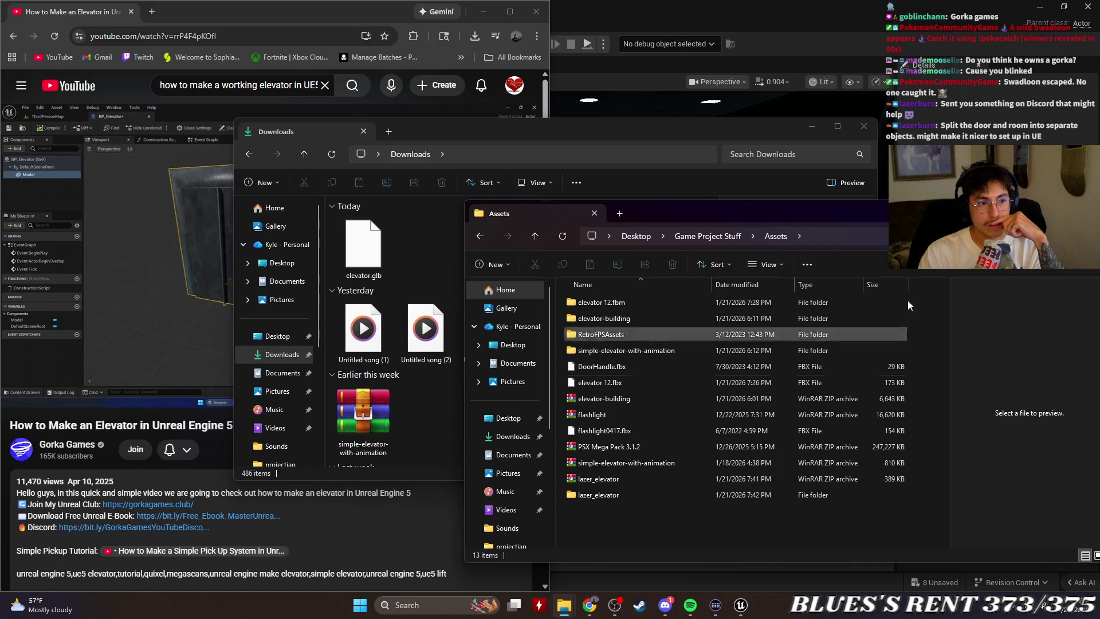
{"action": "left_click", "coordinate": [864, 125]}
{"action": "left_click", "coordinate": [484, 11]}
Close the BP_Elevator Blueprint editor and browse the project content to the Fab folder.
{"action": "mouse_move", "coordinate": [614, 209]}
{"action": "left_mouse_down"}
{"action": "mouse_move", "coordinate": [426, 185]}
{"action": "mouse_move", "coordinate": [419, 199]}
{"action": "left_mouse_up"}
{"action": "left_click", "coordinate": [287, 23]}
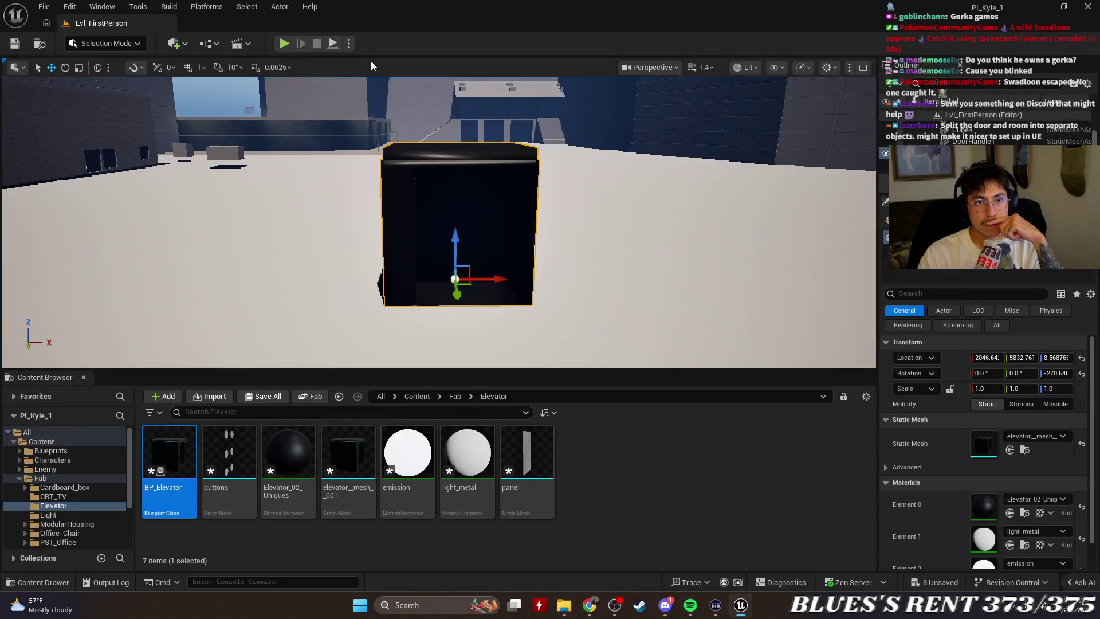
{"action": "left_click", "coordinate": [54, 506]}
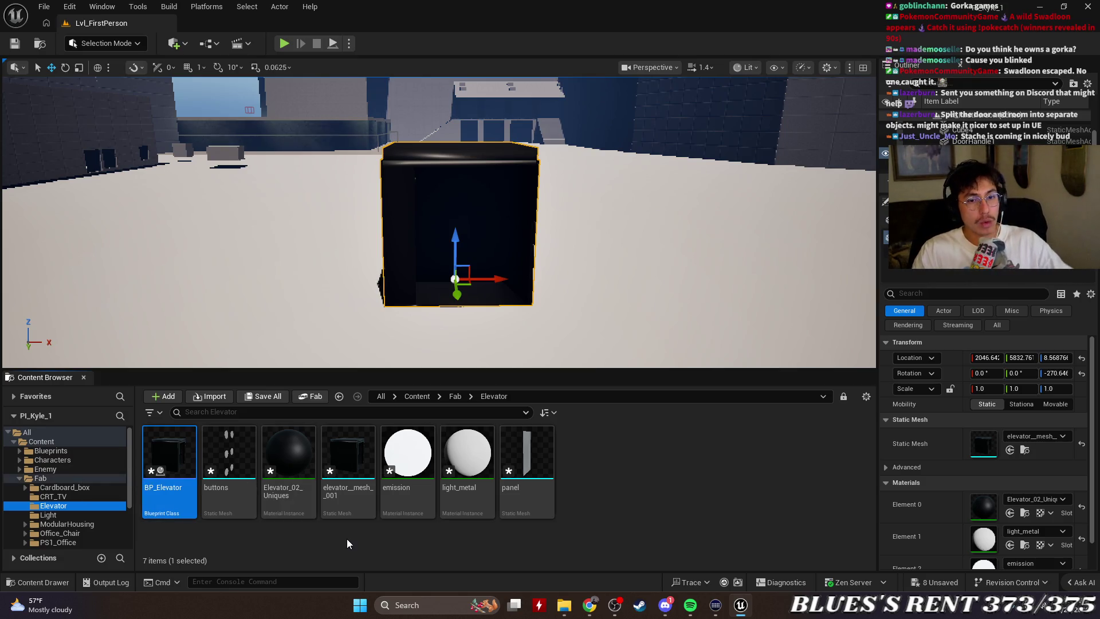
{"action": "left_click", "coordinate": [40, 478]}
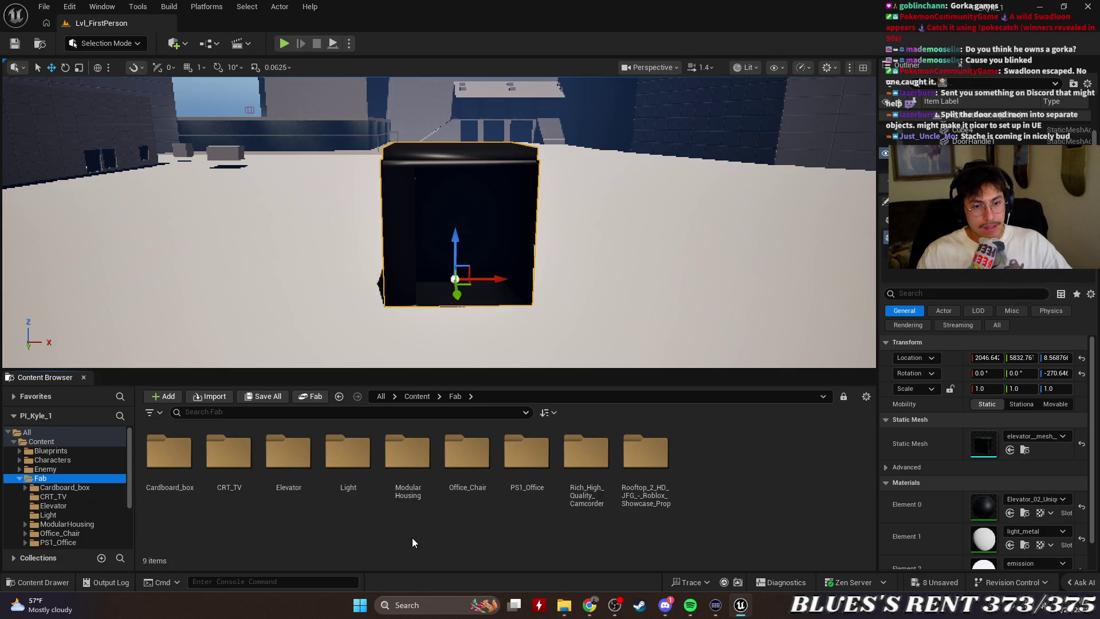
{"action": "double_click", "coordinate": [303, 505]}
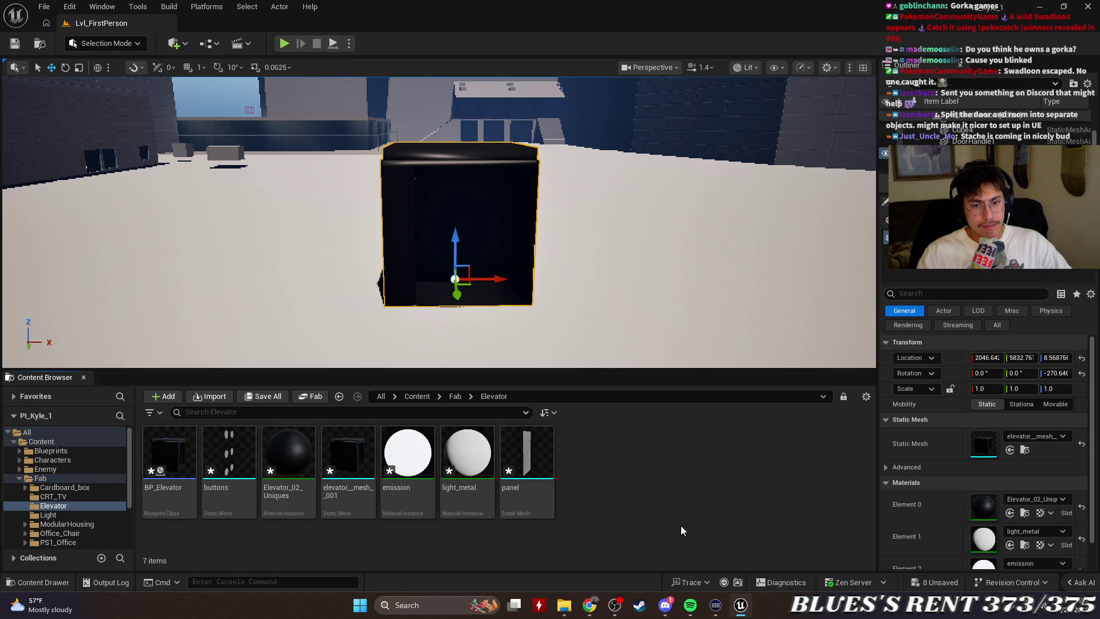
{"action": "left_click", "coordinate": [46, 479]}
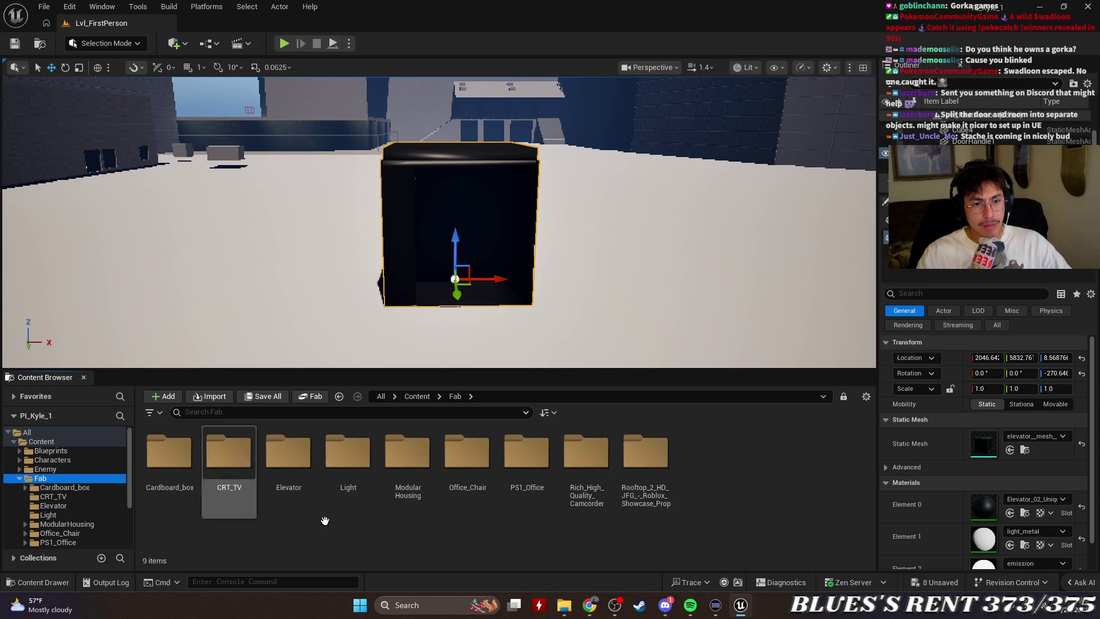
Create a new folder named LazerElevator inside Fab.
{"action": "right_click", "coordinate": [718, 485]}
{"action": "left_click", "coordinate": [760, 114]}
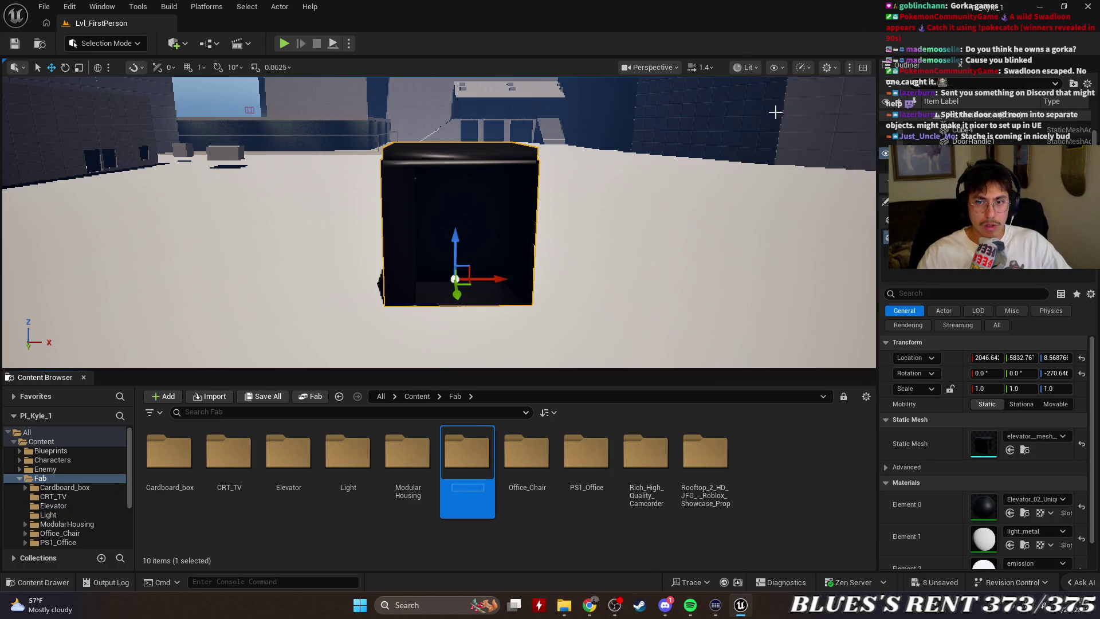
{"action": "type", "text": "La"}
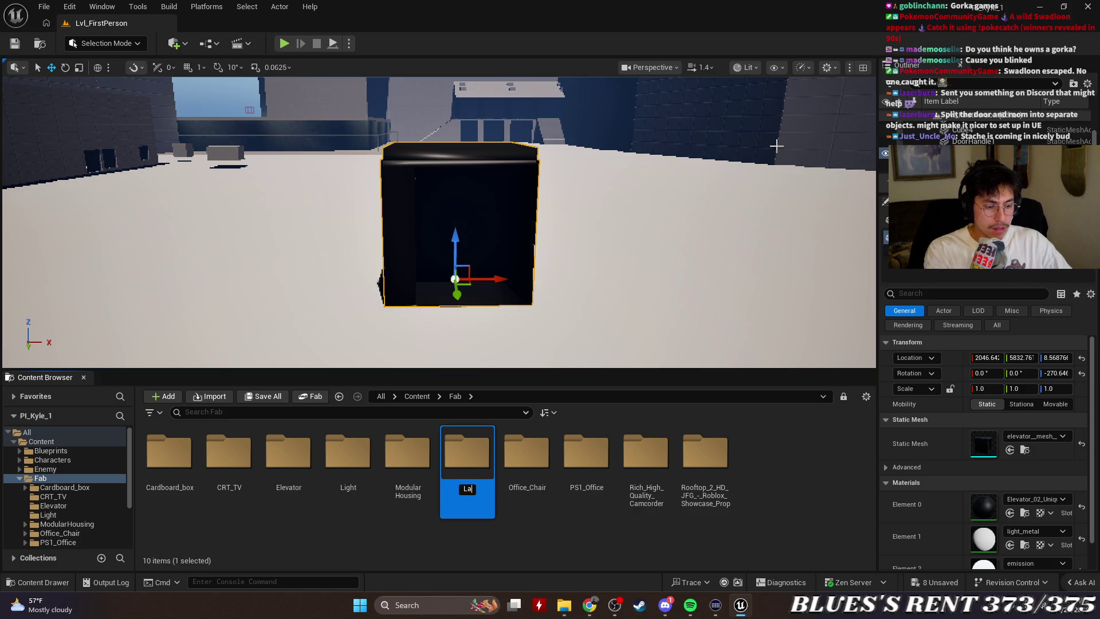
{"action": "type", "text": "zer"}
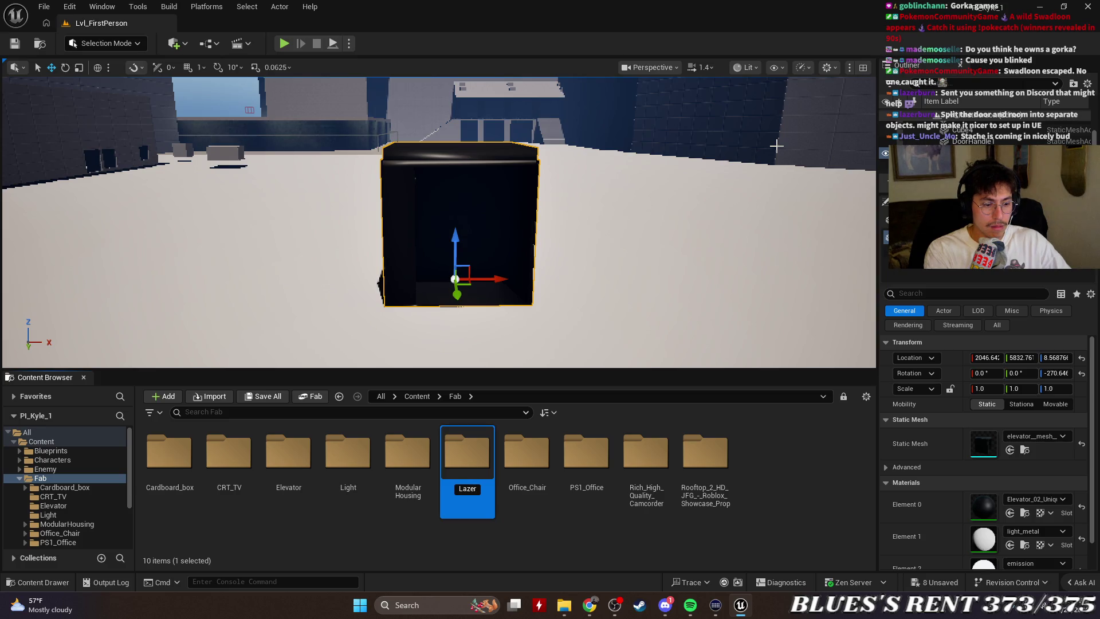
{"action": "type", "text": "Elevator"}
{"action": "key", "text": "Return"}
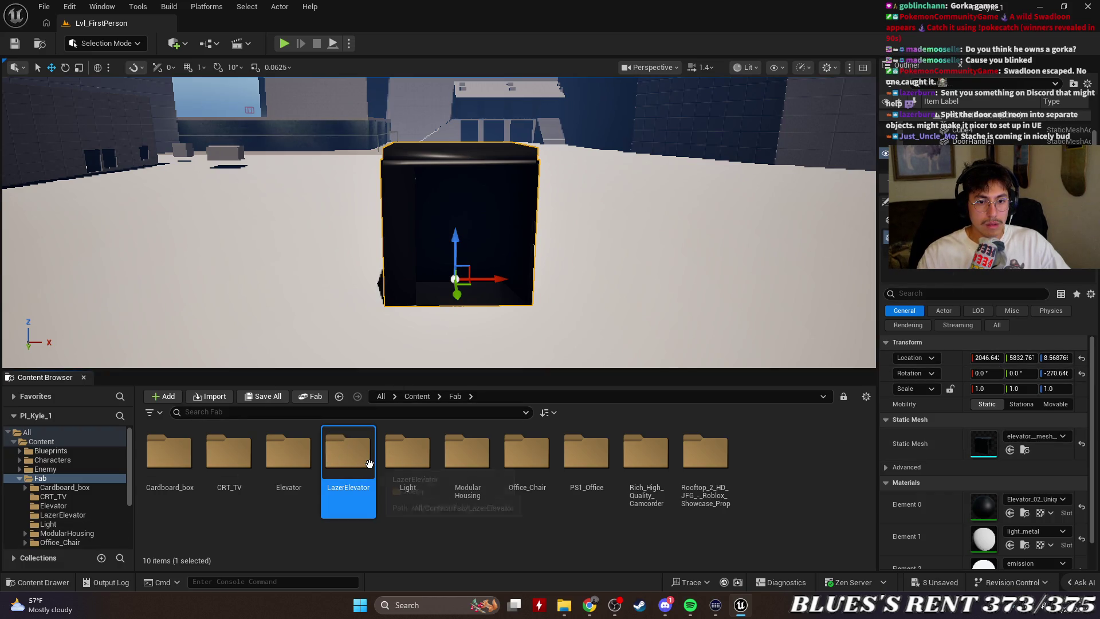
Open the LazerElevator folder, and open the extracted lazer_elevator folder in Explorer.
{"action": "left_click_drag", "start_coordinate": [459, 258], "coordinate": [435, 321]}
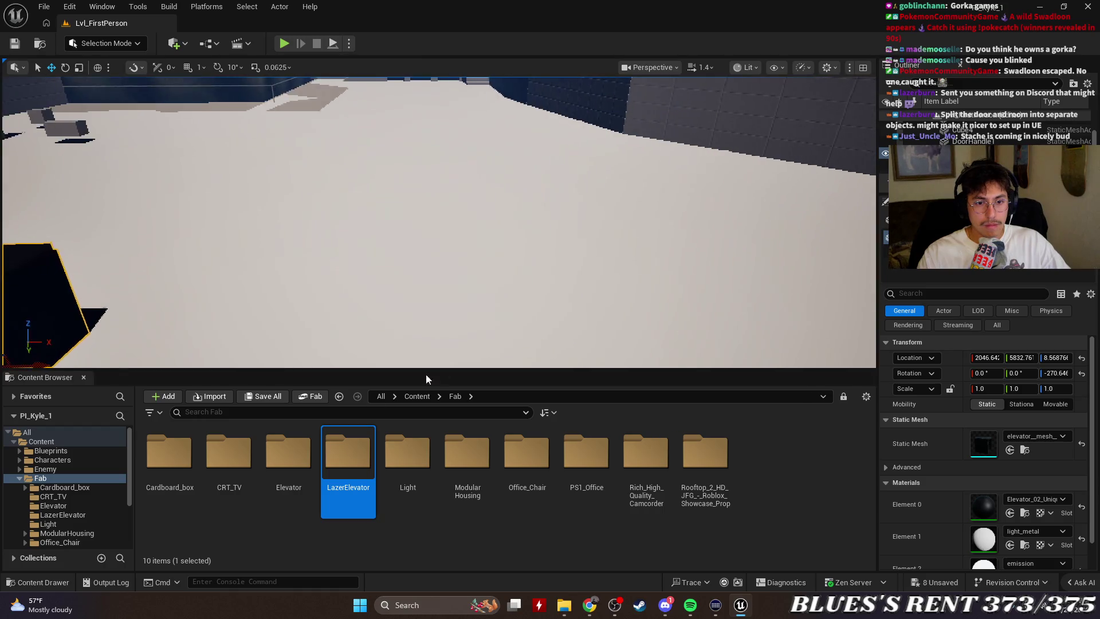
{"action": "double_click", "coordinate": [363, 447]}
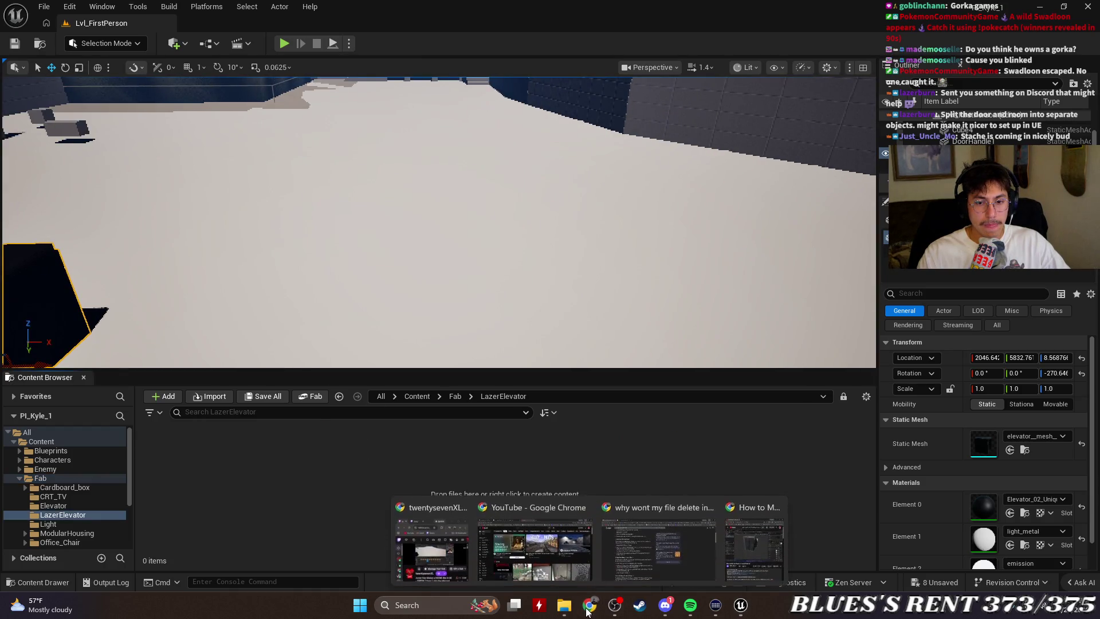
{"action": "left_click", "coordinate": [564, 605]}
{"action": "double_click", "coordinate": [416, 491]}
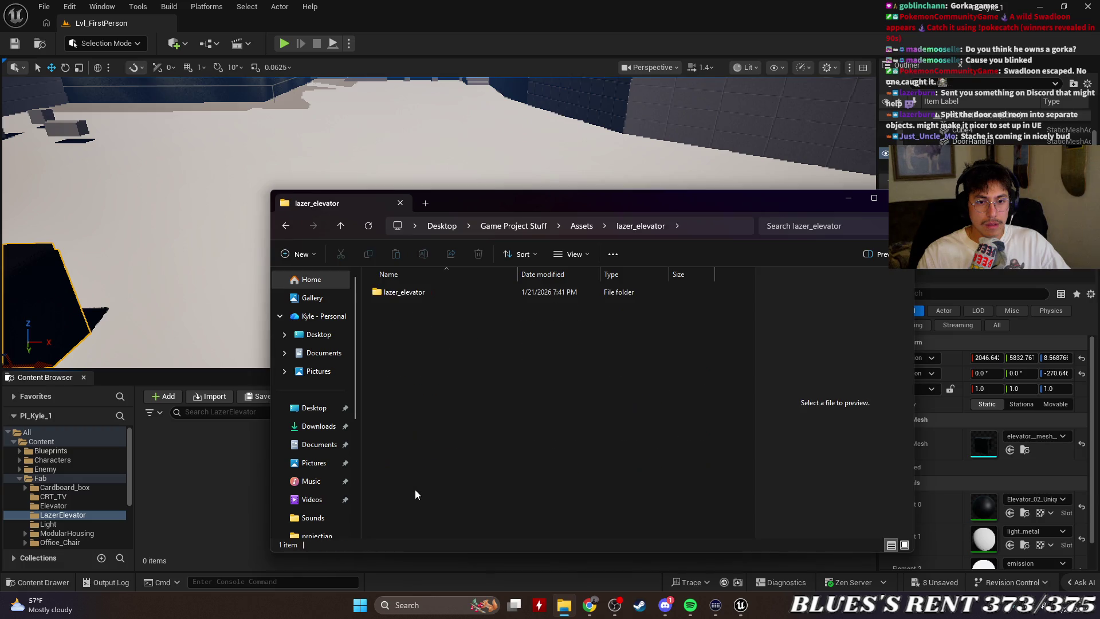
In the inner lazer_elevator subfolder, select lazer_elevator_door.obj and lazer_elevator_room.obj.
{"action": "left_click_drag", "start_coordinate": [489, 201], "coordinate": [697, 154]}
{"action": "double_click", "coordinate": [630, 244]}
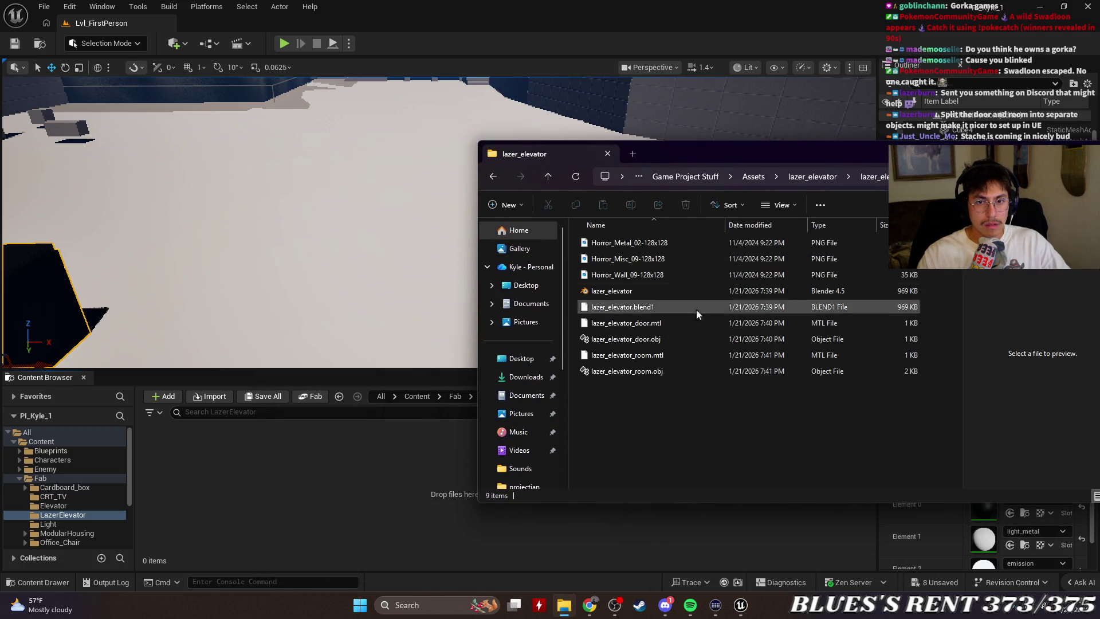
{"action": "left_click", "coordinate": [679, 306]}
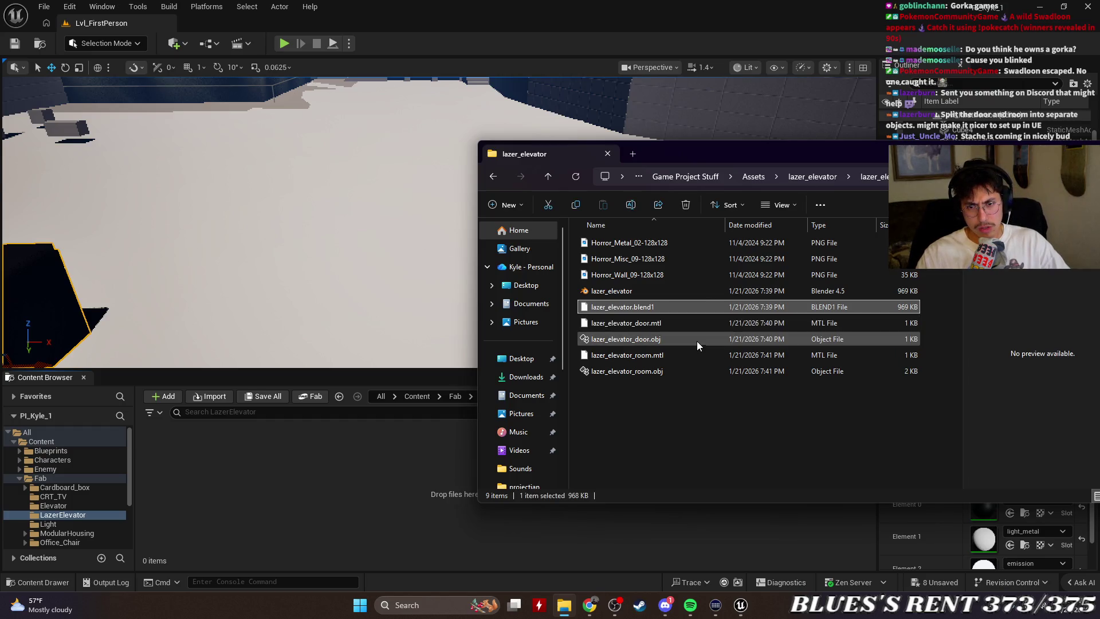
{"action": "left_click", "coordinate": [697, 342]}
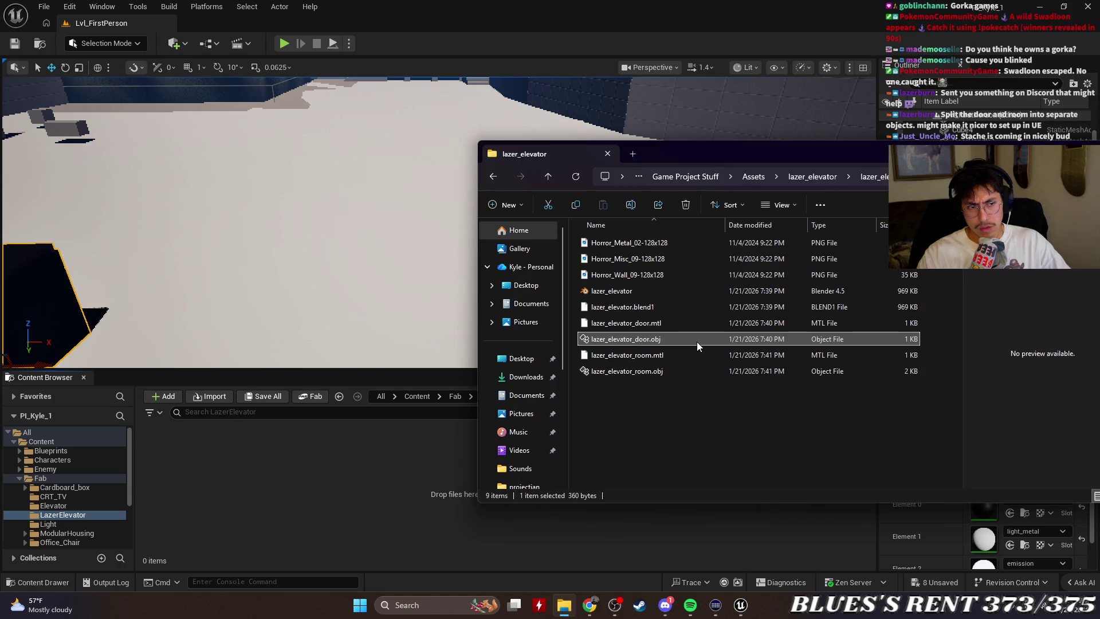
{"action": "left_click", "coordinate": [712, 373], "text": "ctrl"}
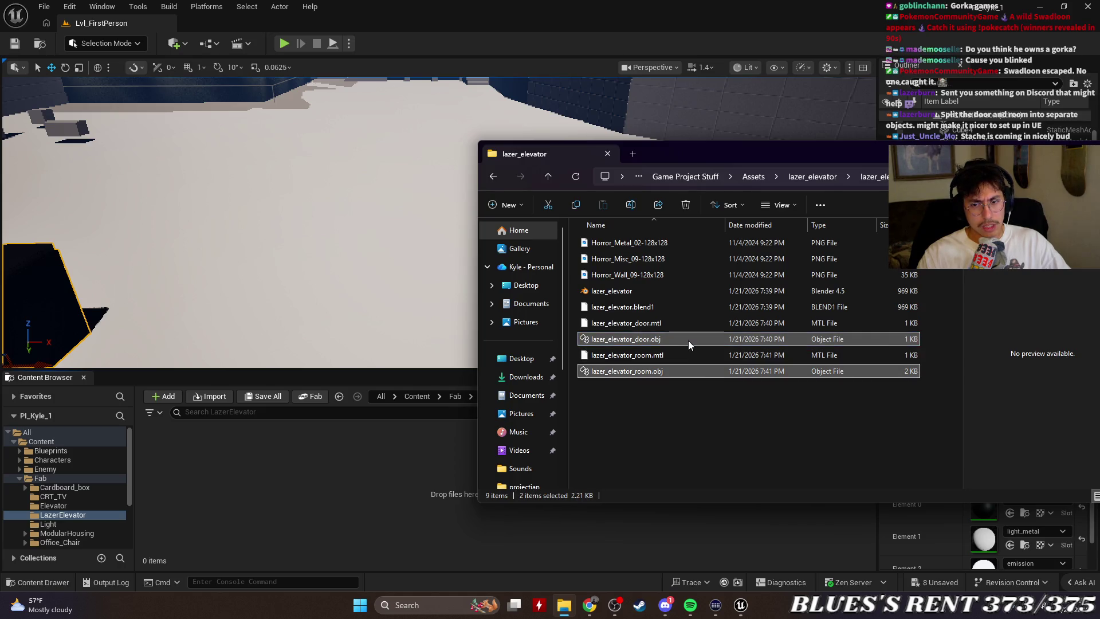
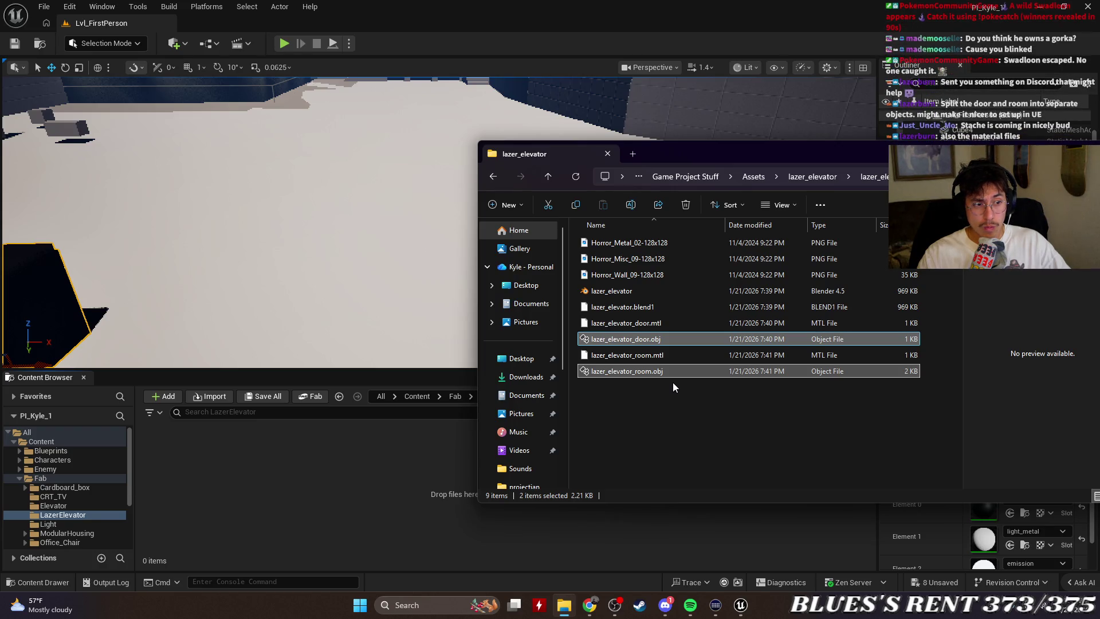
Drag the four lazer_elevator door and room .obj/.mtl files into LazerElevator, then close File Explorer.
{"action": "left_click", "coordinate": [679, 352], "text": "ctrl"}
{"action": "left_click", "coordinate": [674, 325], "text": "ctrl"}
{"action": "mouse_move", "coordinate": [674, 326]}
{"action": "left_mouse_down"}
{"action": "mouse_move", "coordinate": [425, 431]}
{"action": "mouse_move", "coordinate": [322, 445]}
{"action": "left_mouse_up"}
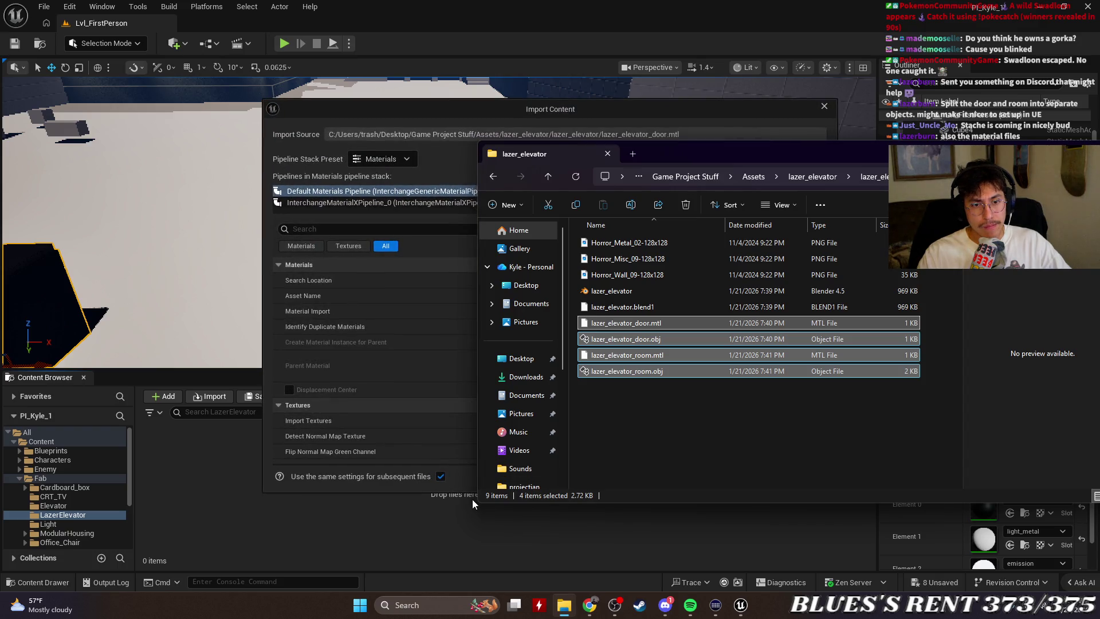
{"action": "left_click_drag", "start_coordinate": [573, 153], "coordinate": [479, 157]}
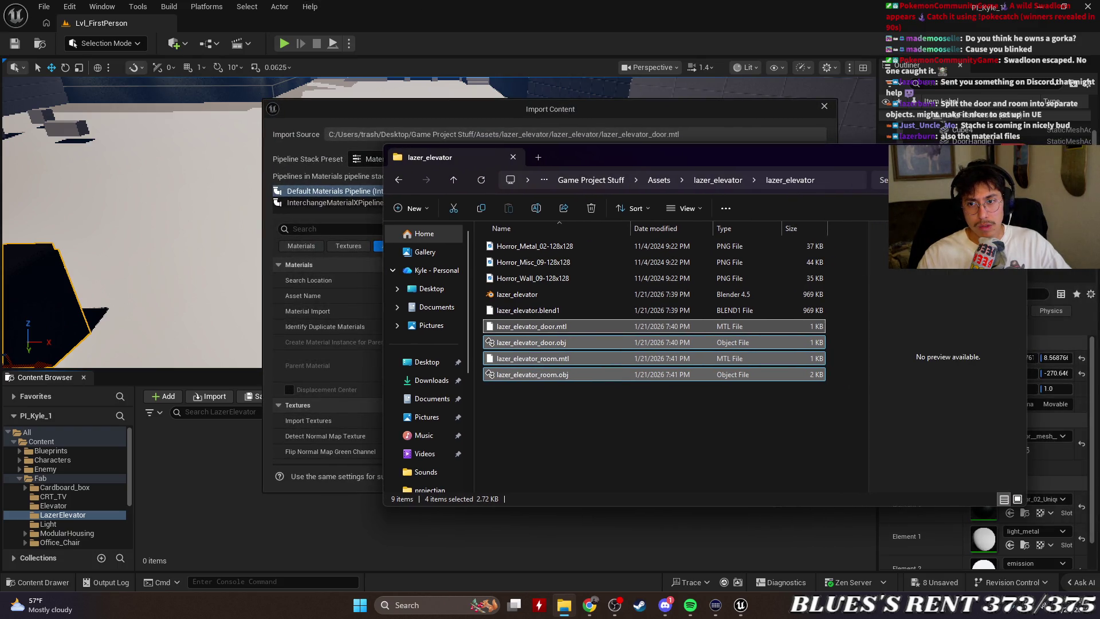
{"action": "left_click", "coordinate": [513, 157]}
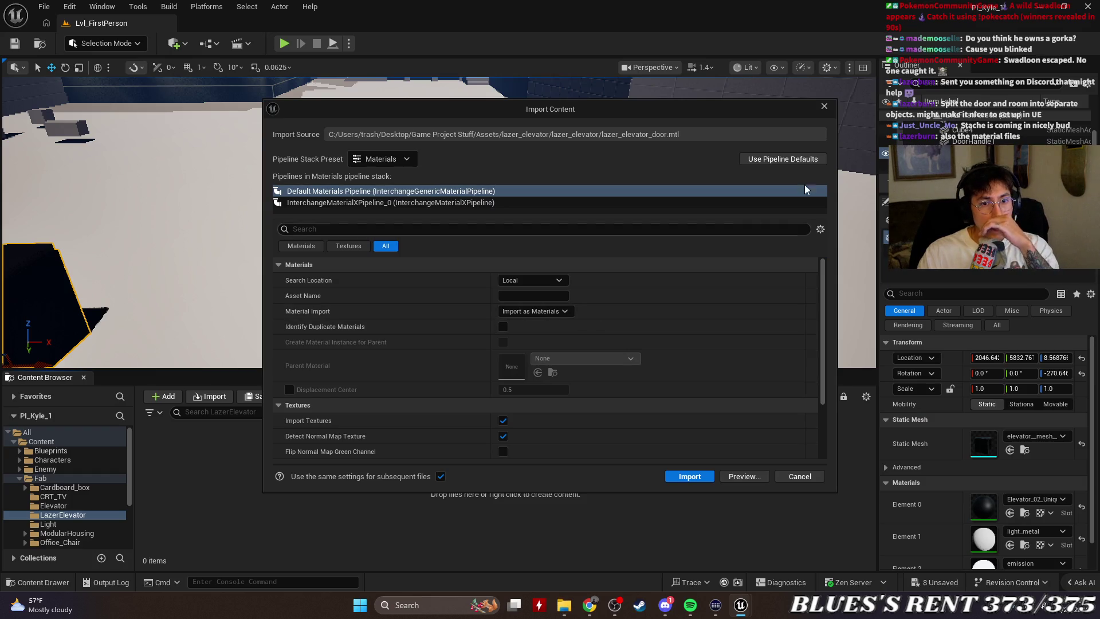
Import the elevator door and room materials, then meshes, using the MaterialX pipeline.
{"action": "mouse_move", "coordinate": [824, 279]}
{"action": "left_mouse_down"}
{"action": "mouse_move", "coordinate": [827, 342]}
{"action": "mouse_move", "coordinate": [838, 225]}
{"action": "left_mouse_up"}
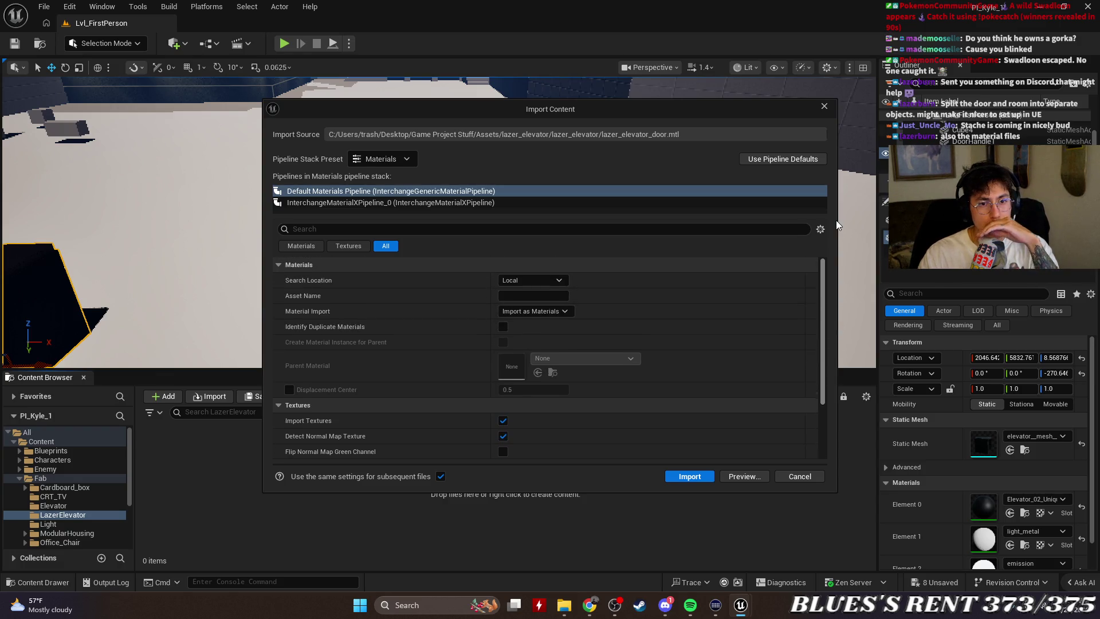
{"action": "left_click", "coordinate": [728, 203]}
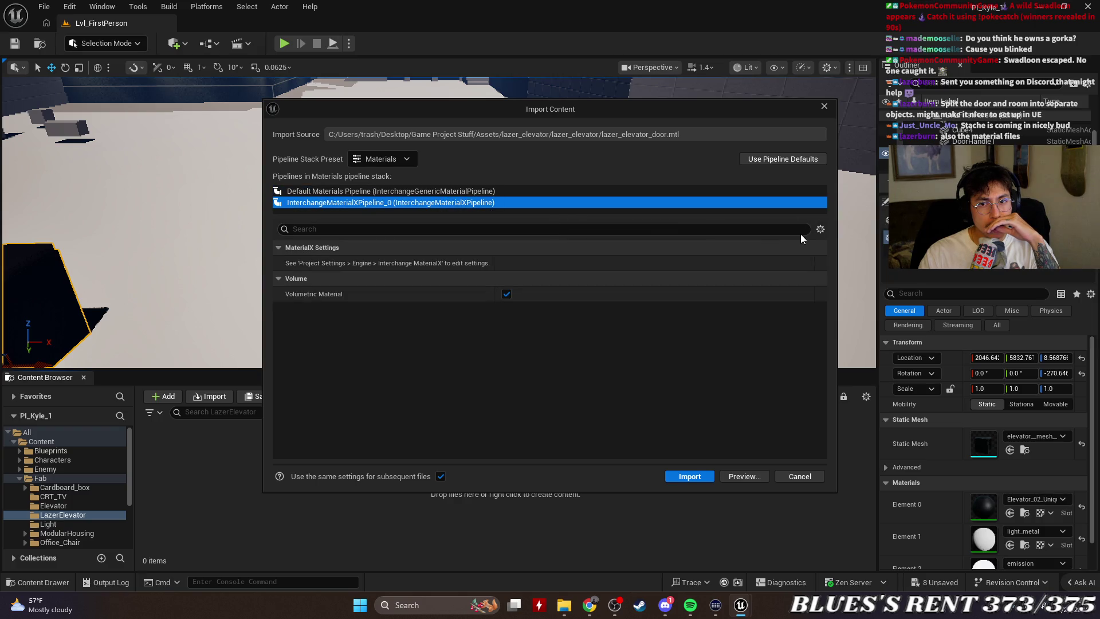
{"action": "left_click", "coordinate": [685, 478]}
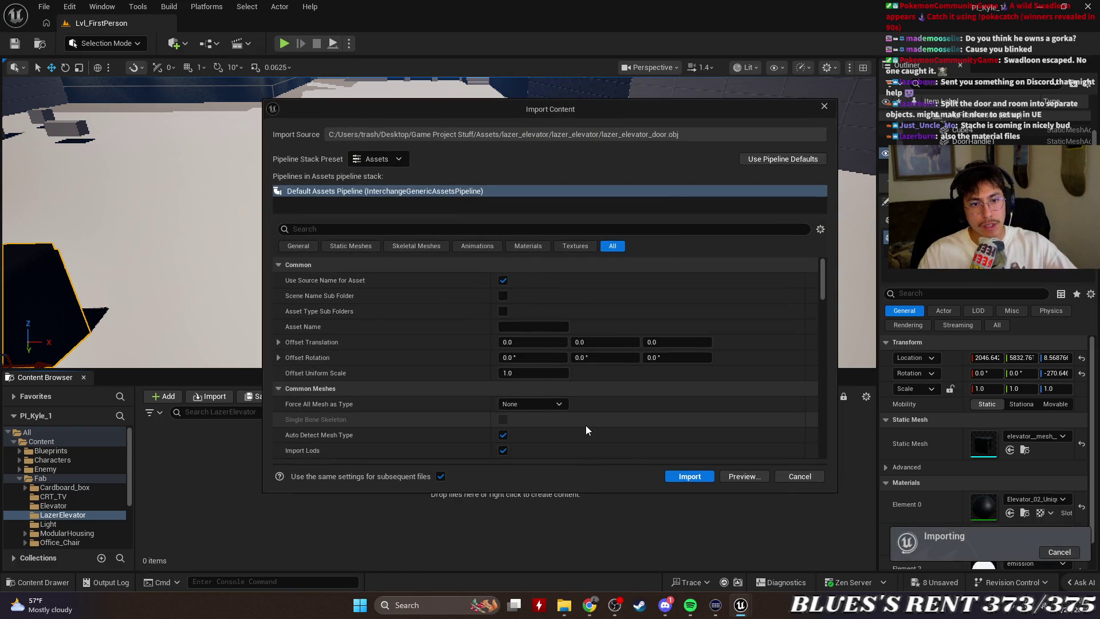
{"action": "left_click", "coordinate": [696, 478]}
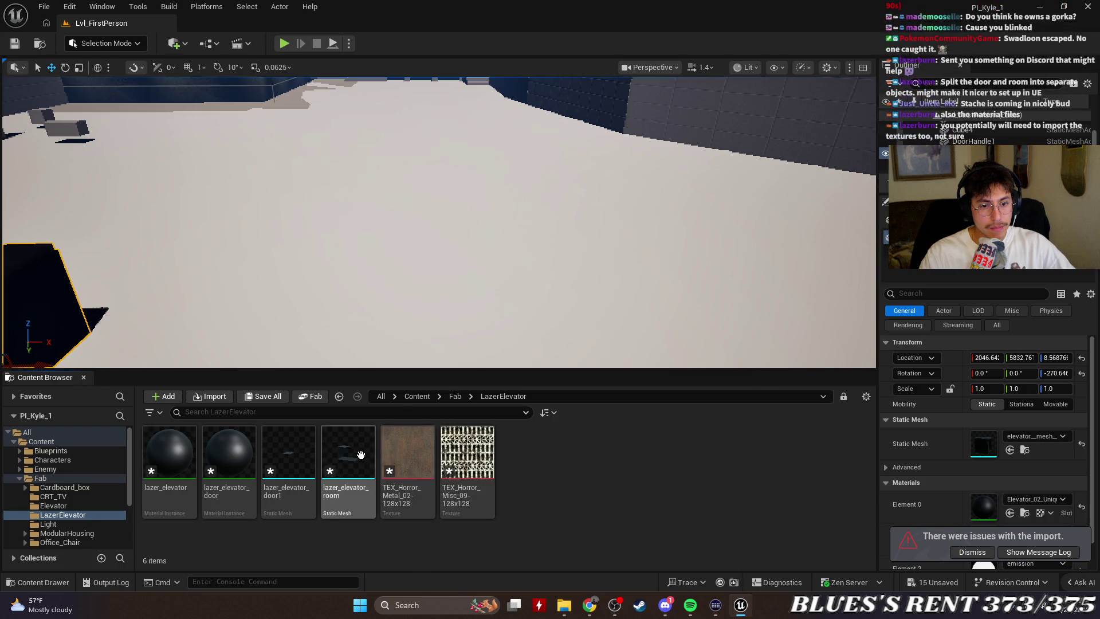
{"action": "mouse_move", "coordinate": [361, 456]}
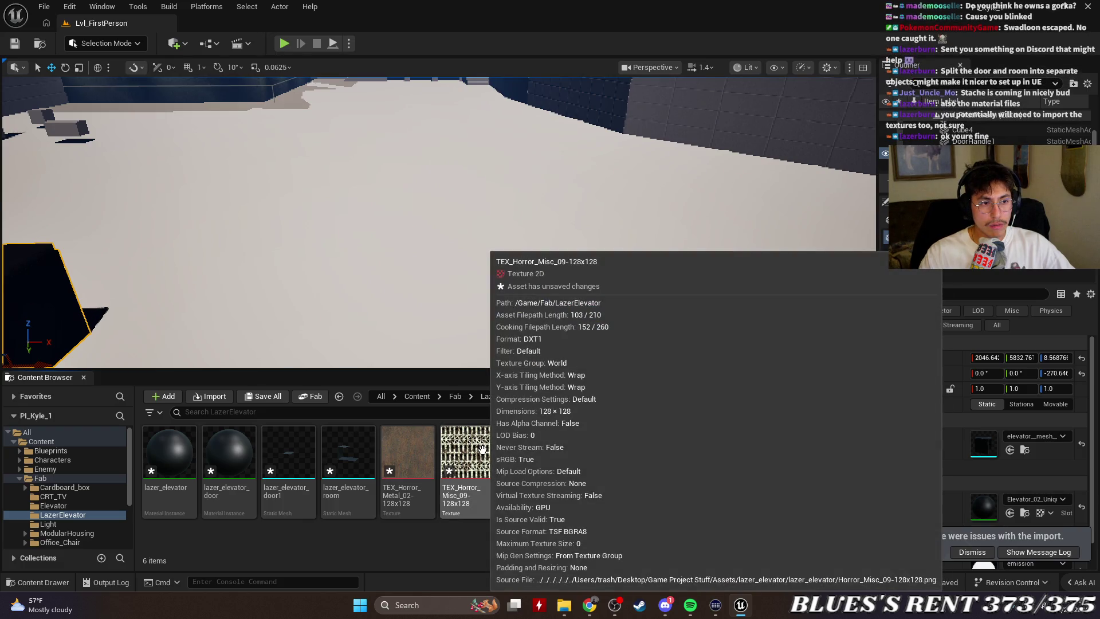
{"action": "mouse_move", "coordinate": [348, 459]}
{"action": "left_mouse_down"}
{"action": "mouse_move", "coordinate": [375, 356]}
{"action": "mouse_move", "coordinate": [429, 241]}
{"action": "left_mouse_up"}
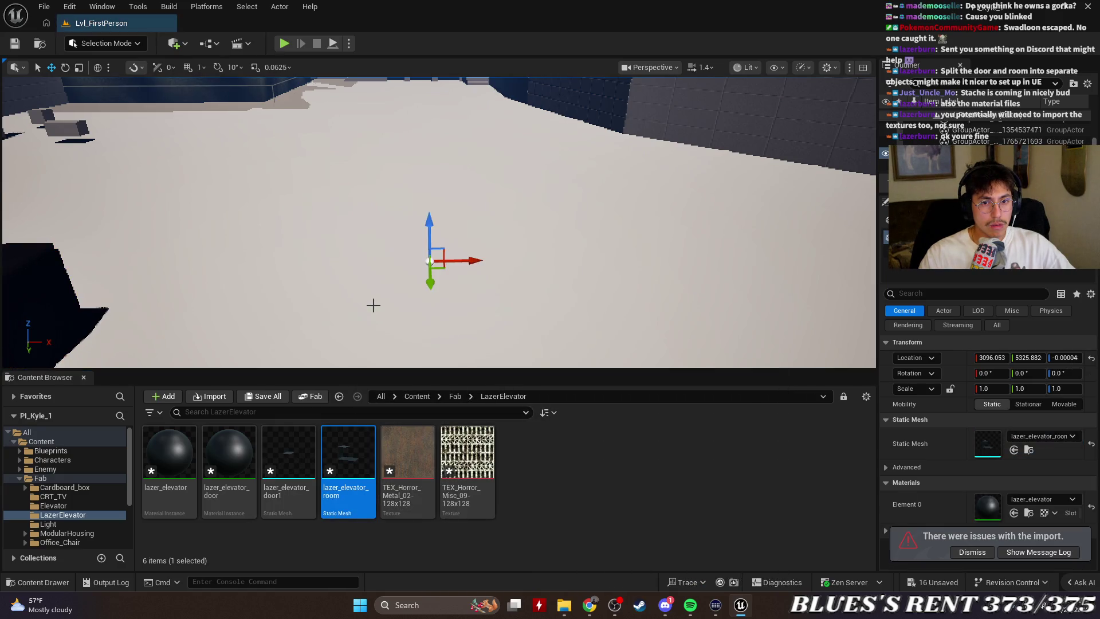
{"action": "left_click_drag", "start_coordinate": [453, 324], "coordinate": [511, 308]}
{"action": "key", "text": "e"}
{"action": "key", "text": "r"}
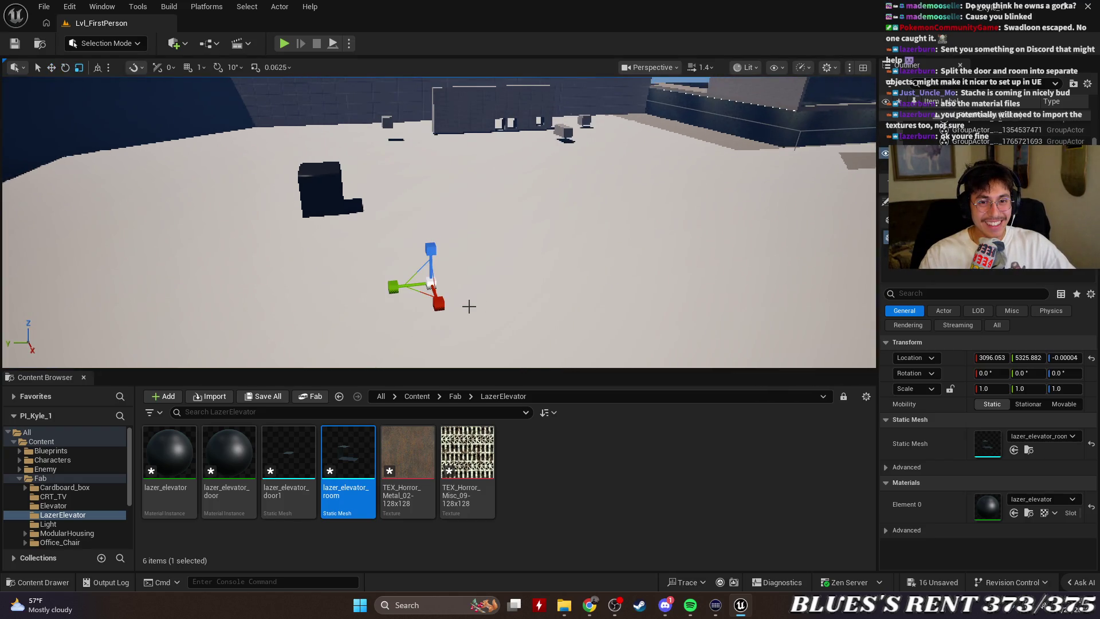
{"action": "left_click_drag", "start_coordinate": [438, 279], "coordinate": [565, 246]}
{"action": "key", "text": "w"}
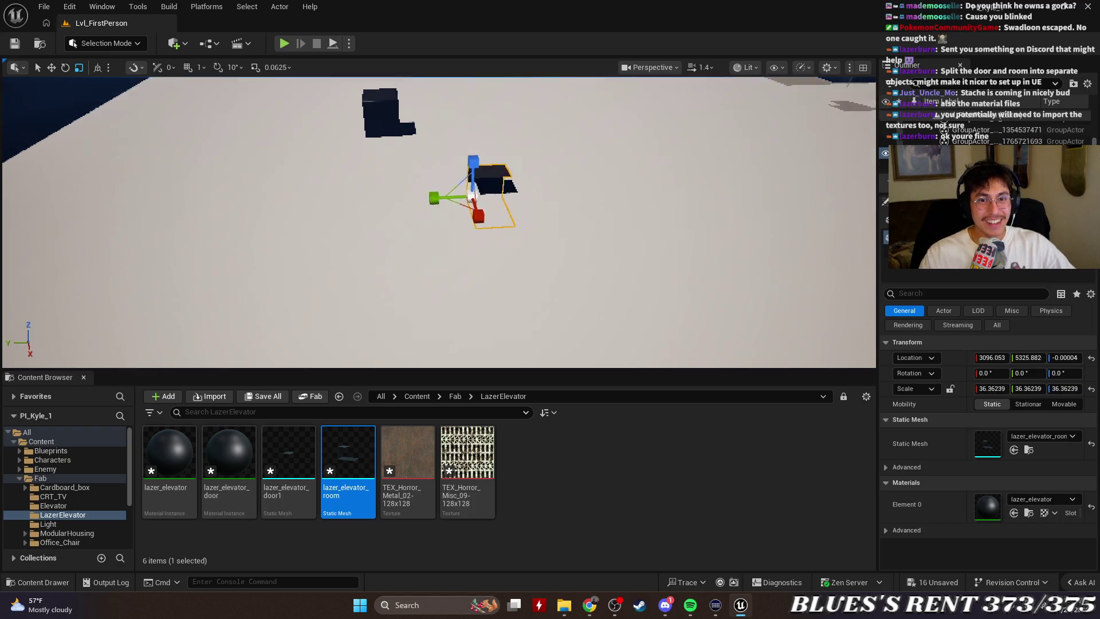
{"action": "left_click_drag", "start_coordinate": [471, 198], "coordinate": [418, 260]}
{"action": "mouse_move", "coordinate": [338, 299]}
{"action": "left_mouse_down"}
{"action": "mouse_move", "coordinate": [383, 275]}
{"action": "mouse_move", "coordinate": [332, 261]}
{"action": "mouse_move", "coordinate": [332, 241]}
{"action": "left_mouse_up"}
{"action": "key", "text": "w"}
{"action": "mouse_move", "coordinate": [471, 281]}
{"action": "left_mouse_down"}
{"action": "mouse_move", "coordinate": [450, 195]}
{"action": "mouse_move", "coordinate": [396, 198]}
{"action": "left_mouse_up"}
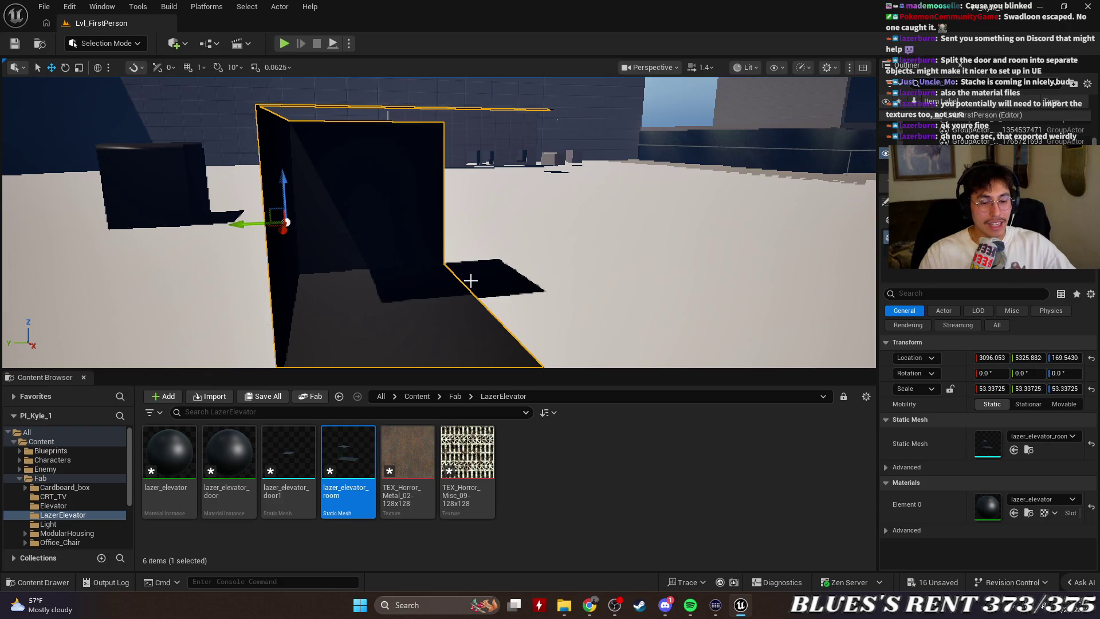
{"action": "key", "text": "Delete"}
{"action": "left_click", "coordinate": [576, 500]}
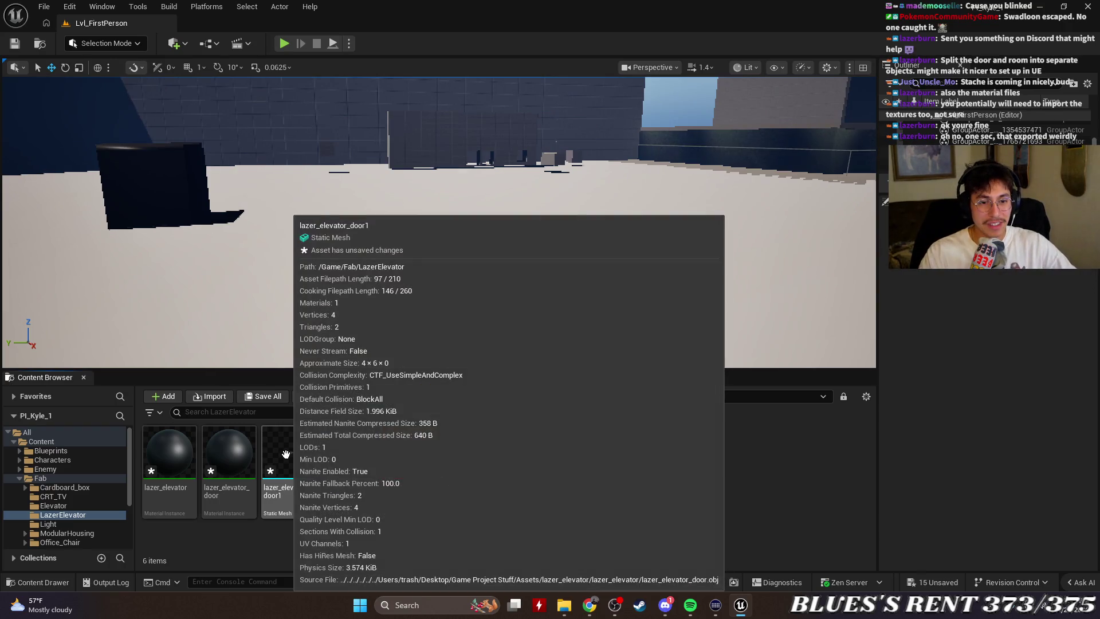
{"action": "mouse_move", "coordinate": [523, 324]}
{"action": "left_mouse_down"}
{"action": "mouse_move", "coordinate": [516, 352]}
{"action": "mouse_move", "coordinate": [502, 267]}
{"action": "left_mouse_up"}
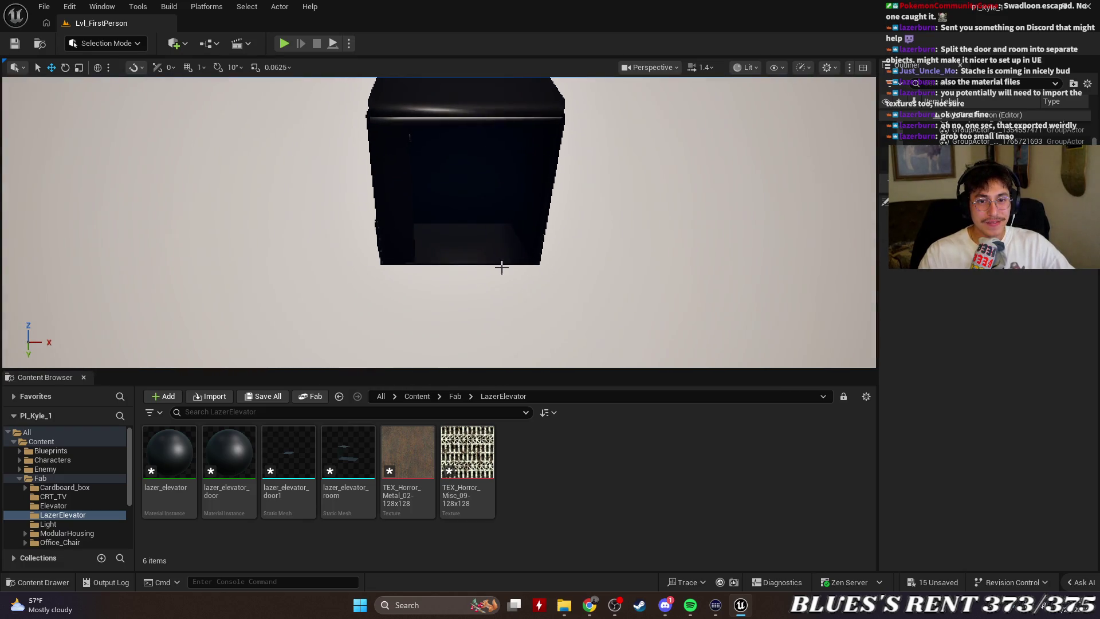
Place the panel mesh from the Elevator folder in front of the elevator room.
{"action": "left_click", "coordinate": [63, 505]}
{"action": "mouse_move", "coordinate": [533, 456]}
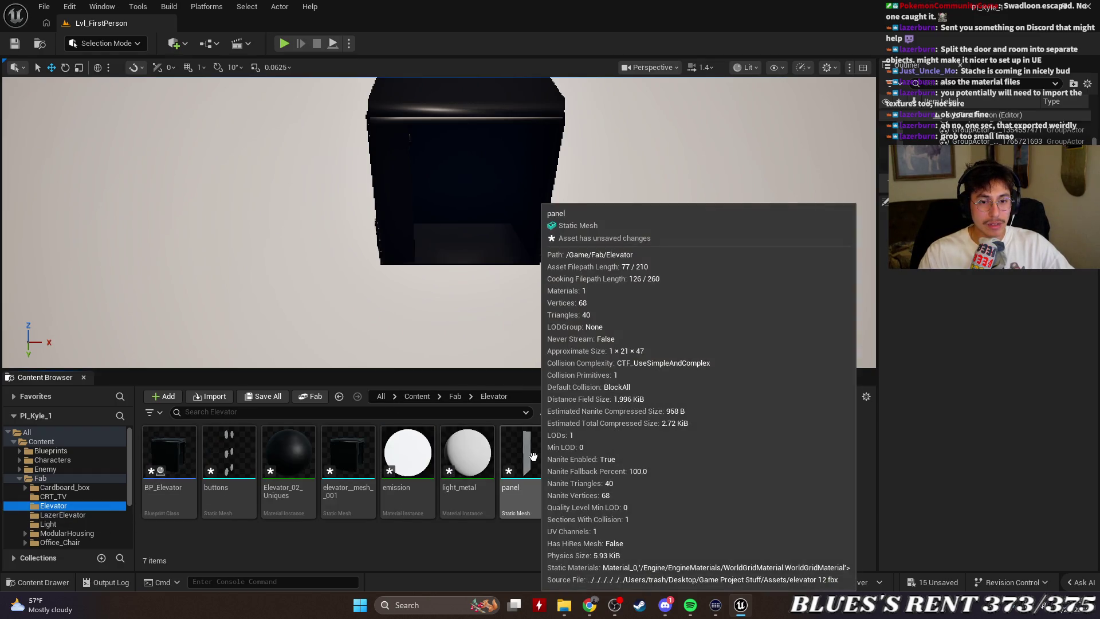
{"action": "mouse_move", "coordinate": [533, 460]}
{"action": "left_mouse_down"}
{"action": "mouse_move", "coordinate": [467, 295]}
{"action": "mouse_move", "coordinate": [452, 285]}
{"action": "left_mouse_up"}
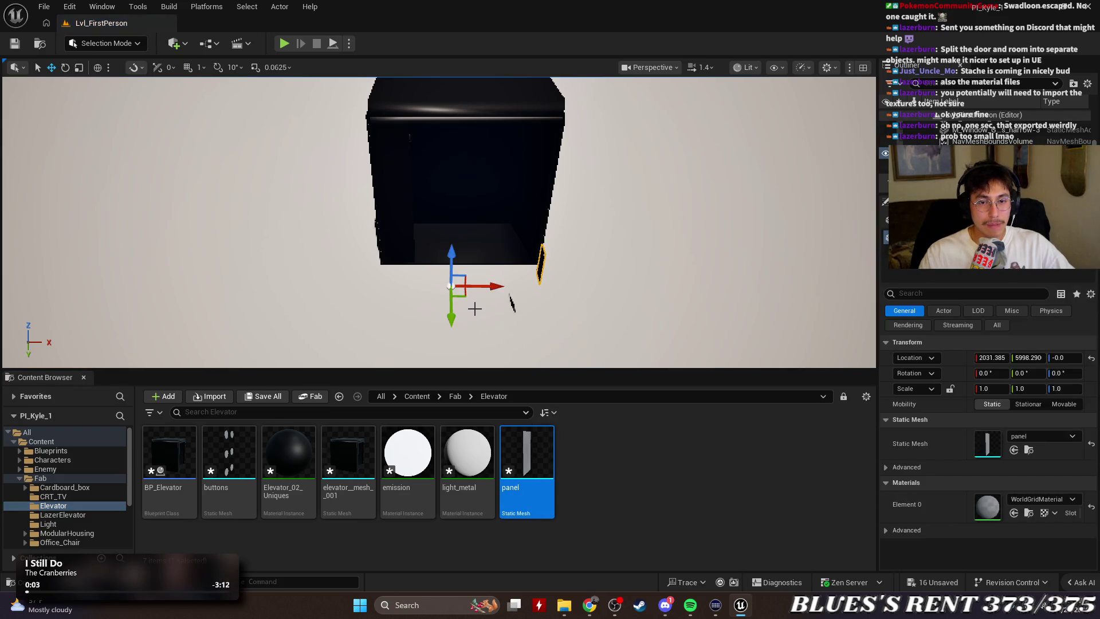
{"action": "key", "text": "e"}
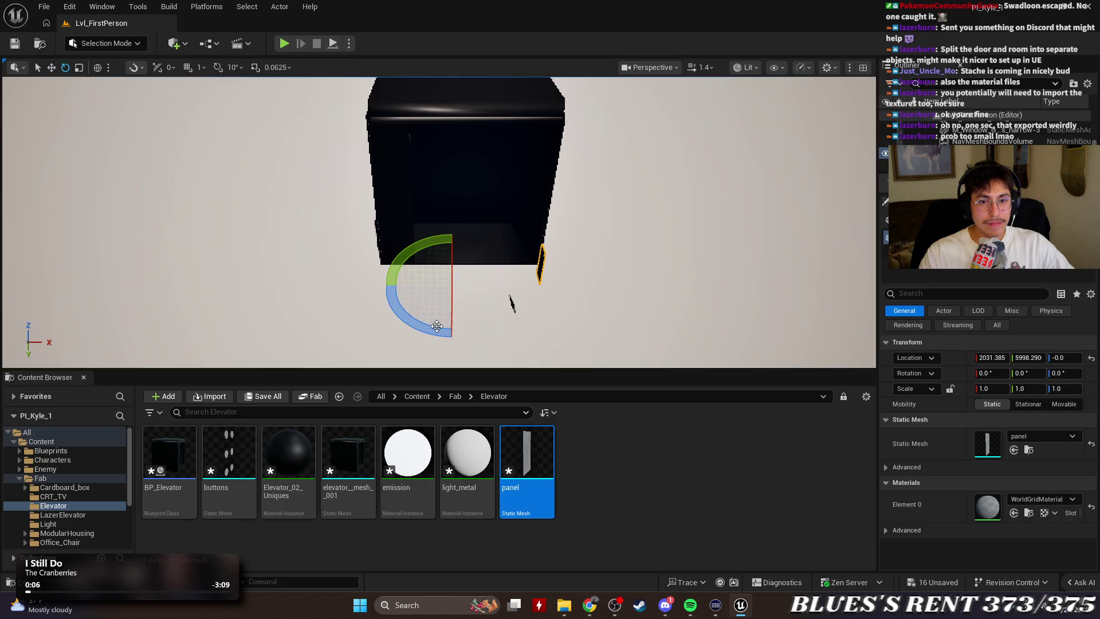
{"action": "left_click_drag", "start_coordinate": [437, 326], "coordinate": [585, 332]}
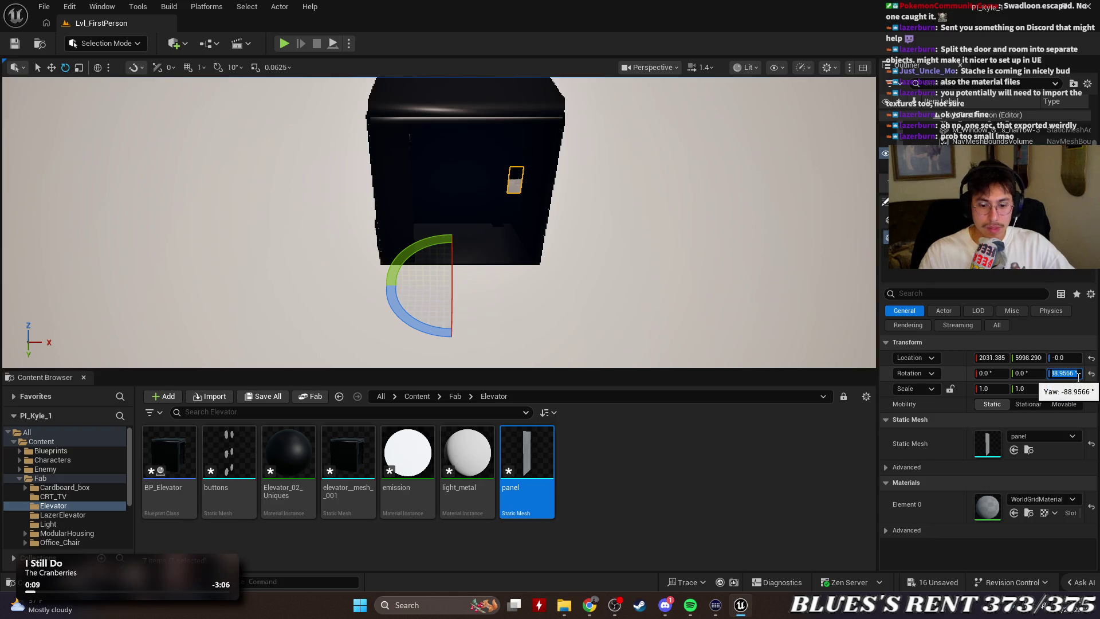
Set the panel's yaw to exactly -90 degrees.
{"action": "type", "text": "90"}
{"action": "key", "text": "Return"}
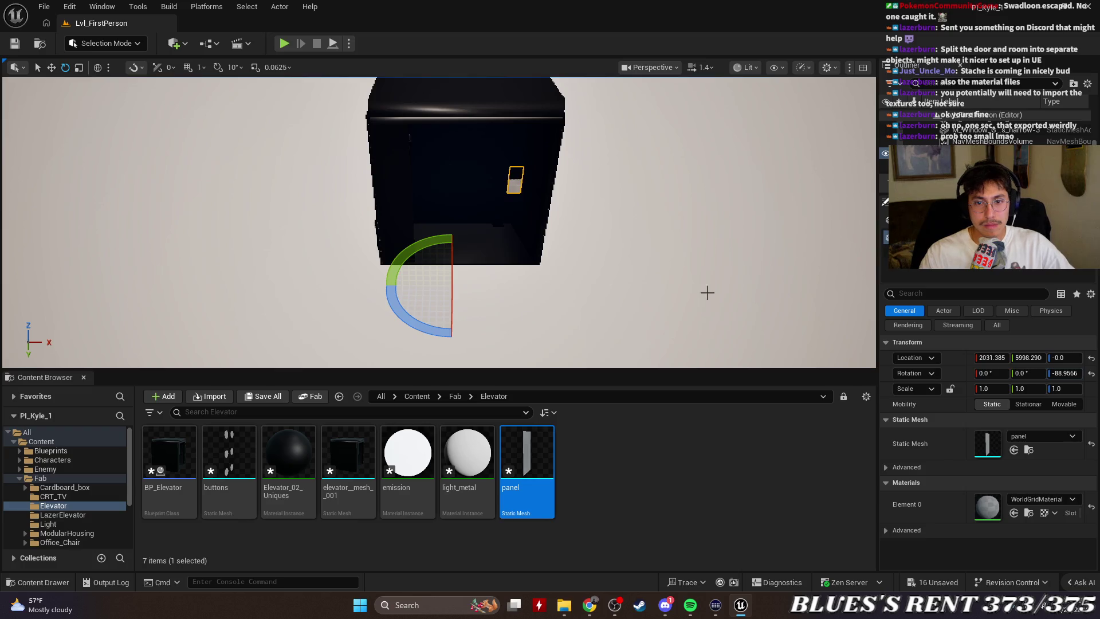
{"action": "left_click", "coordinate": [1070, 372]}
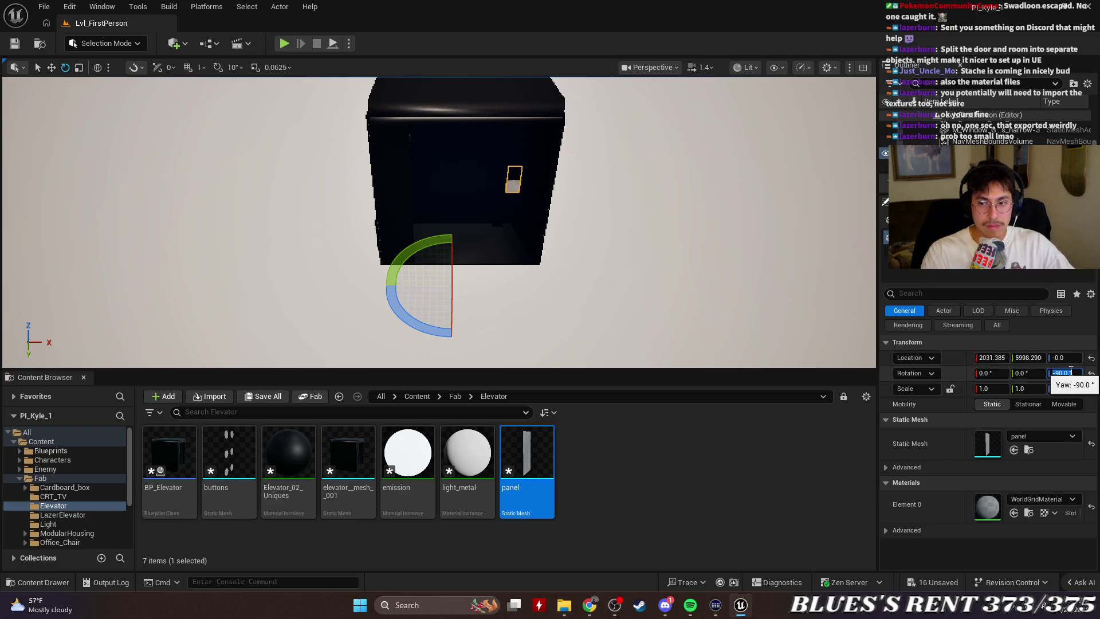
{"action": "key", "text": "Return"}
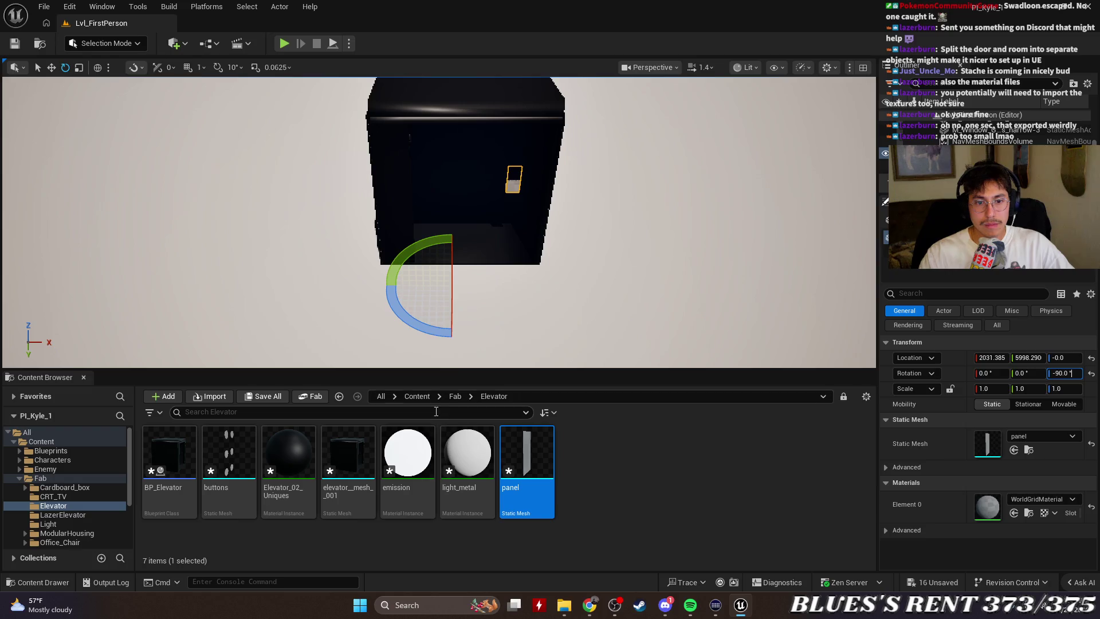
{"action": "key", "text": "ctrl+z"}
{"action": "left_click", "coordinate": [1070, 373]}
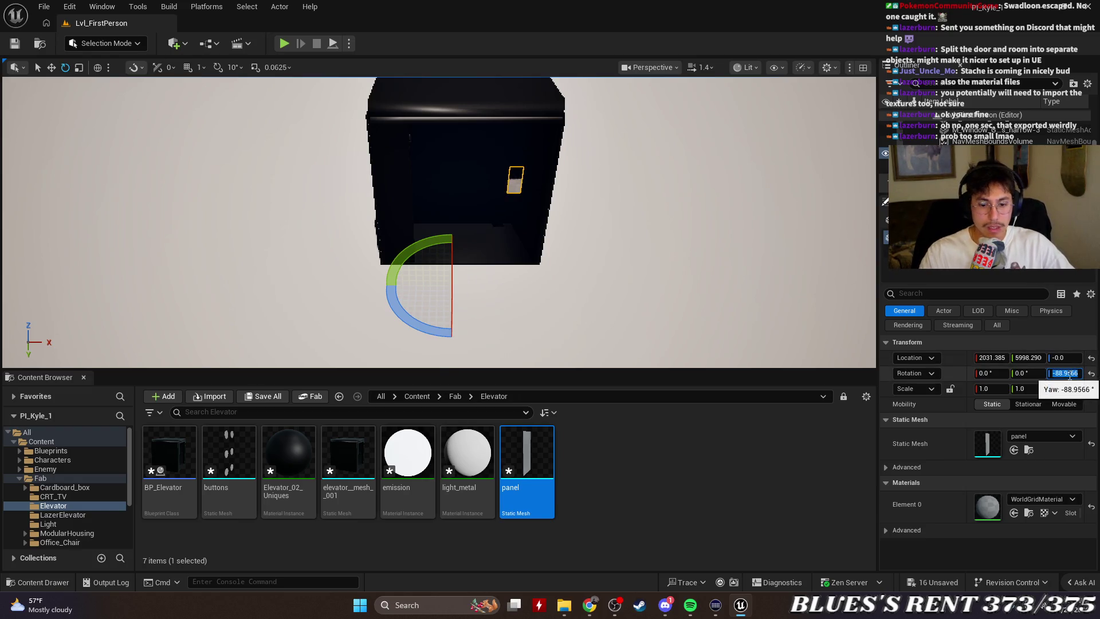
{"action": "type", "text": "90"}
{"action": "key", "text": "Return"}
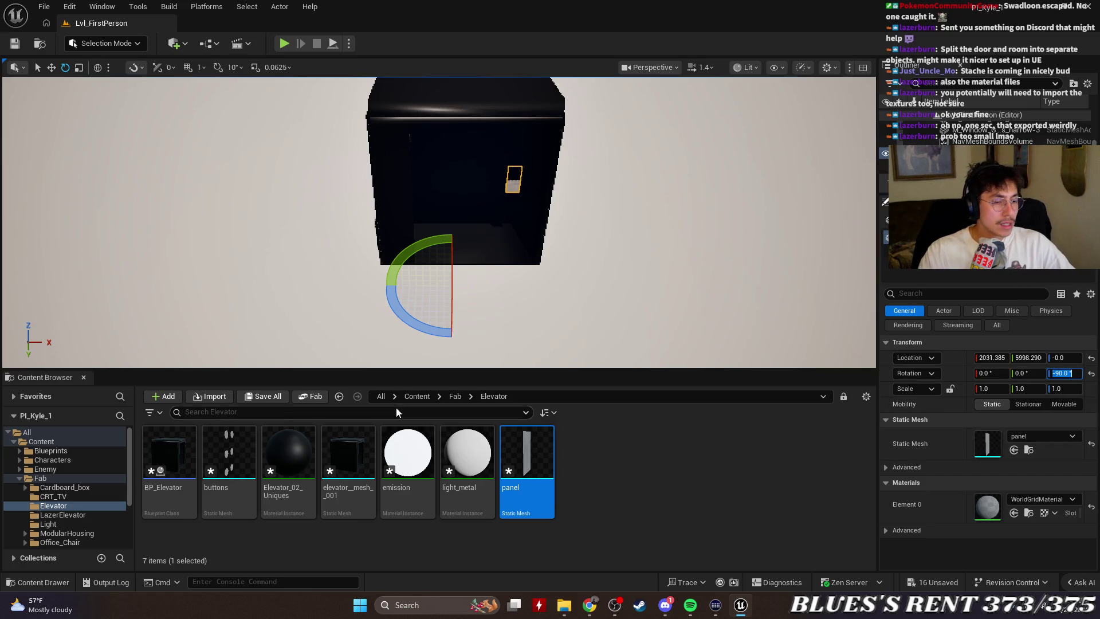
{"action": "left_click", "coordinate": [724, 487]}
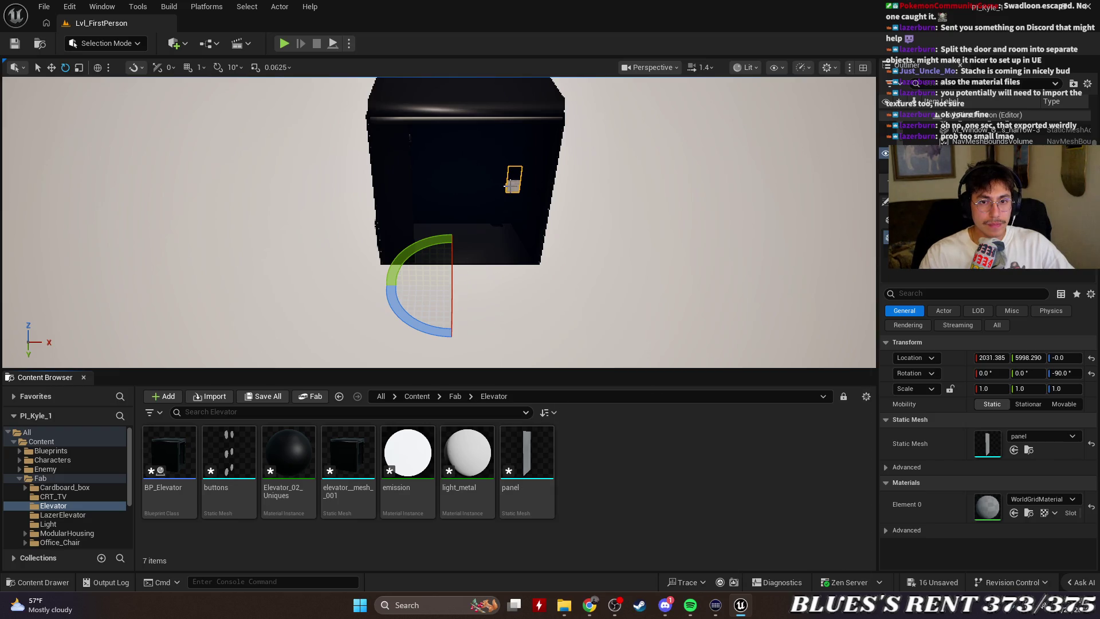
Slide the panel toward the elevator front, then undo to remove the panel.
{"action": "key", "text": "r"}
{"action": "key", "text": "w"}
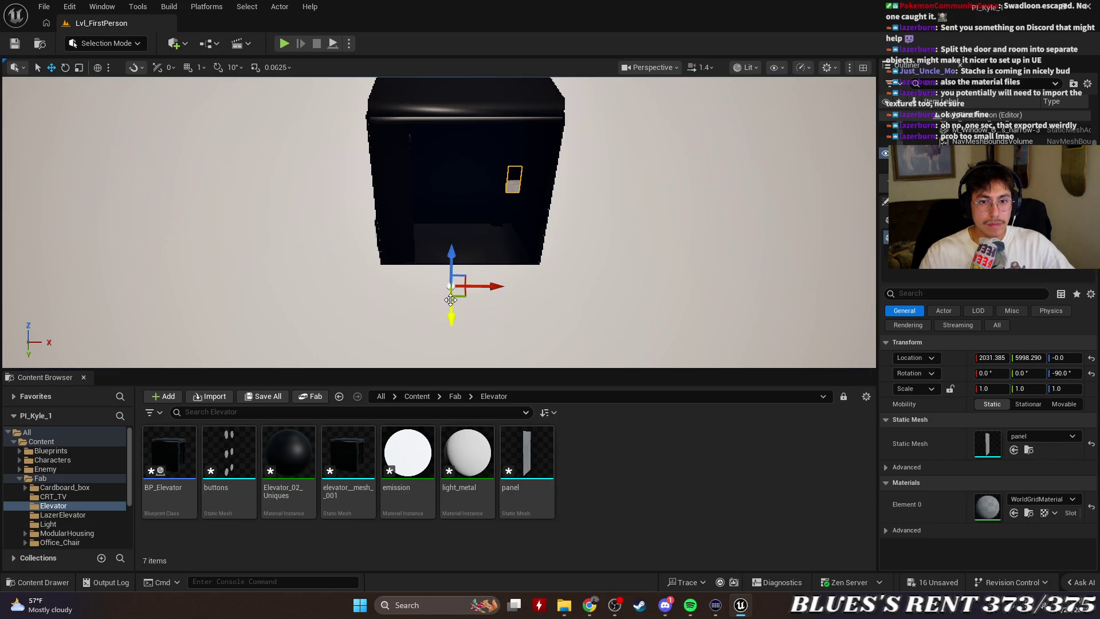
{"action": "left_click_drag", "start_coordinate": [451, 299], "coordinate": [474, 338]}
{"action": "scroll", "coordinate": [548, 361], "scroll_direction": "up", "scroll_amount": 5}
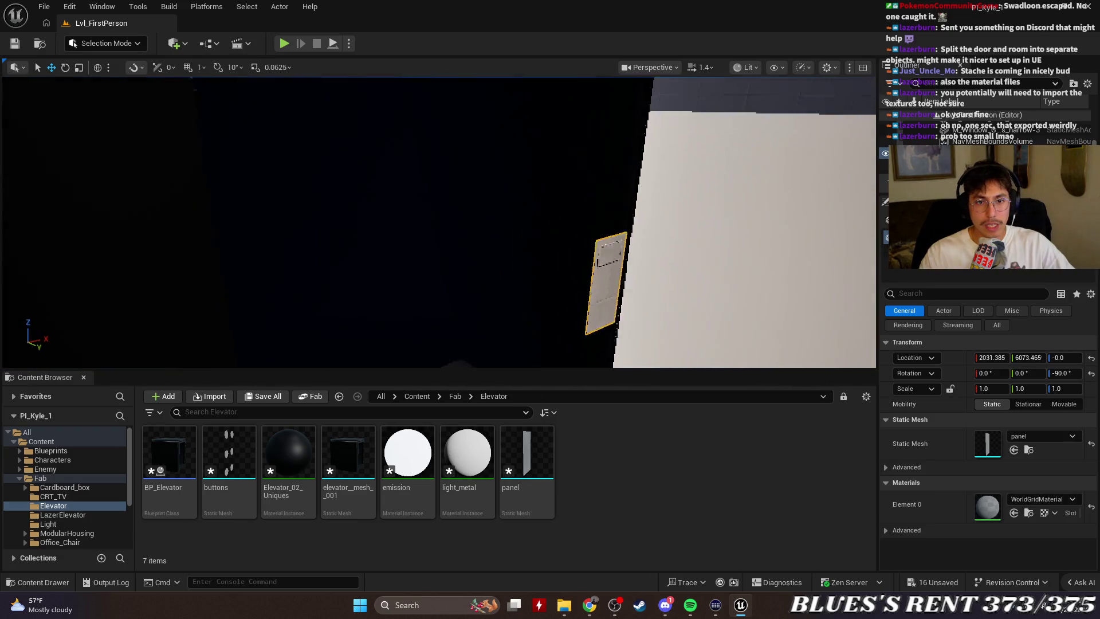
{"action": "scroll", "coordinate": [439, 221], "scroll_direction": "down", "scroll_amount": 8}
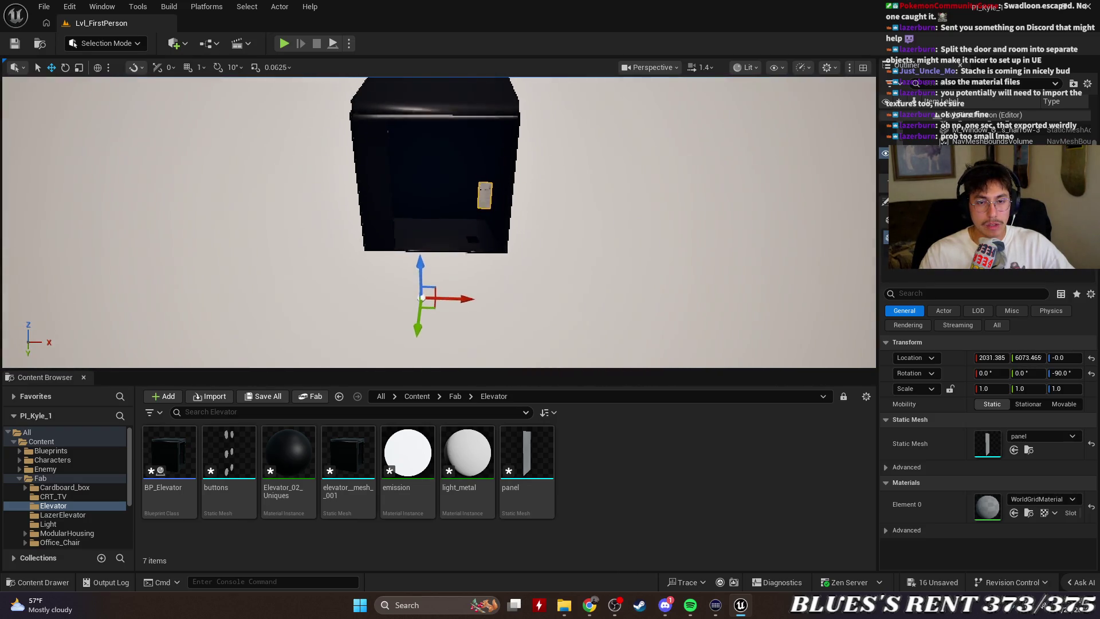
{"action": "scroll", "coordinate": [600, 331], "scroll_direction": "up", "scroll_amount": 3}
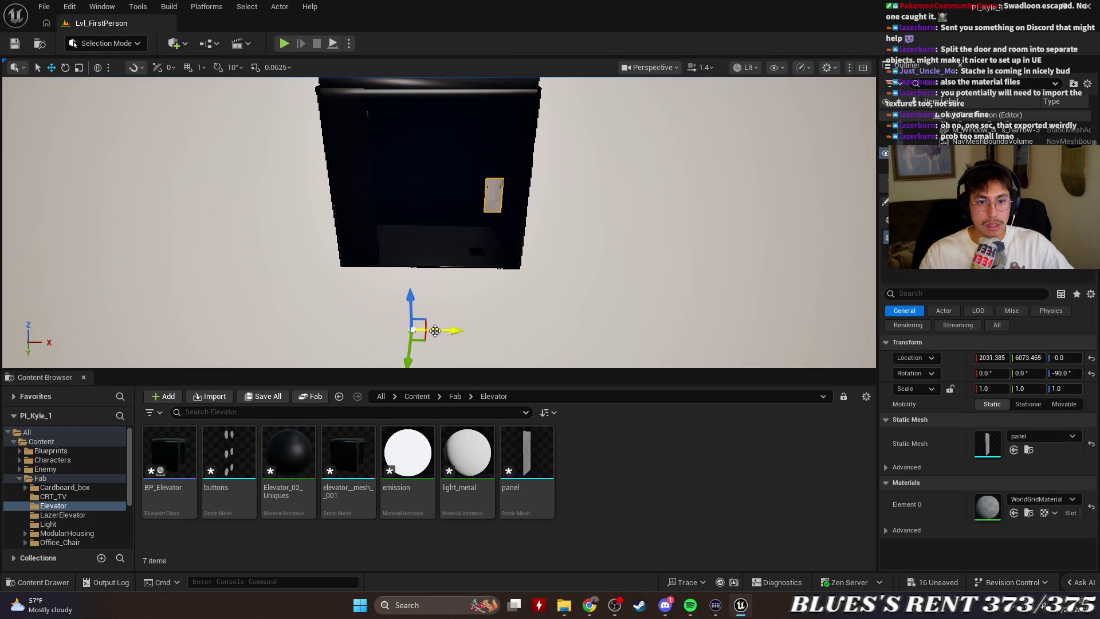
{"action": "left_click", "coordinate": [533, 451]}
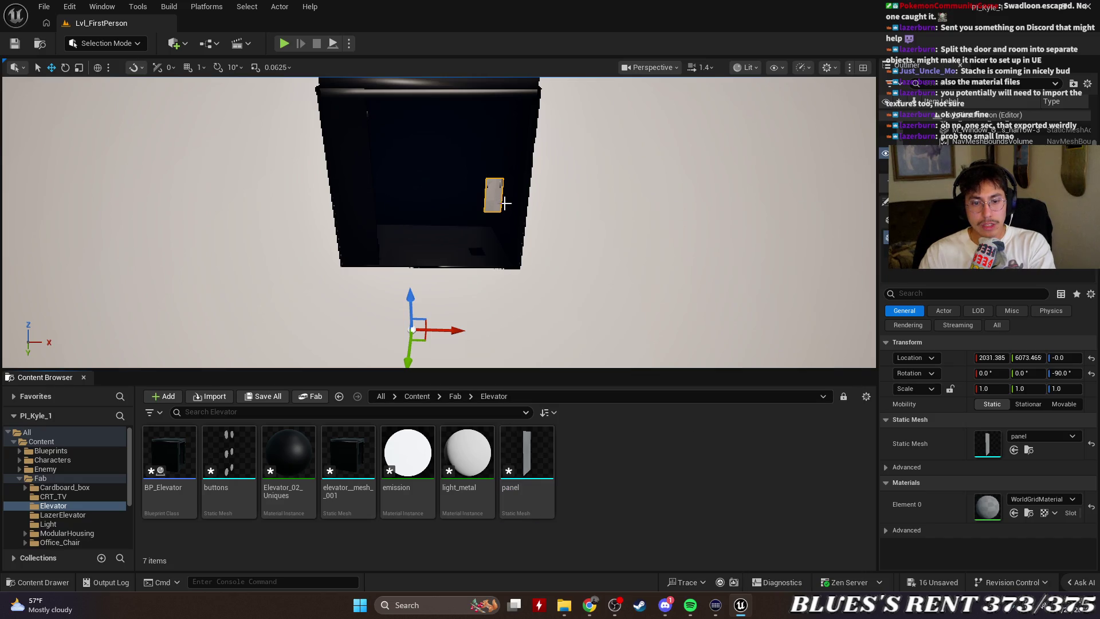
{"action": "key", "text": "ctrl+z"}
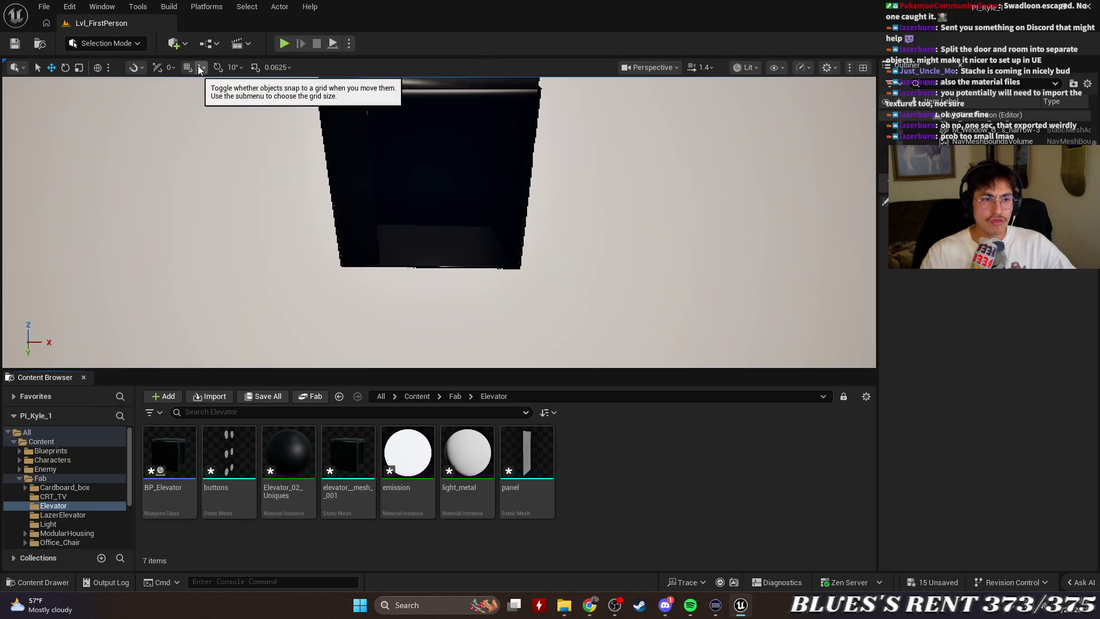
Switch the editor into Modeling Mode.
{"action": "left_click", "coordinate": [176, 43]}
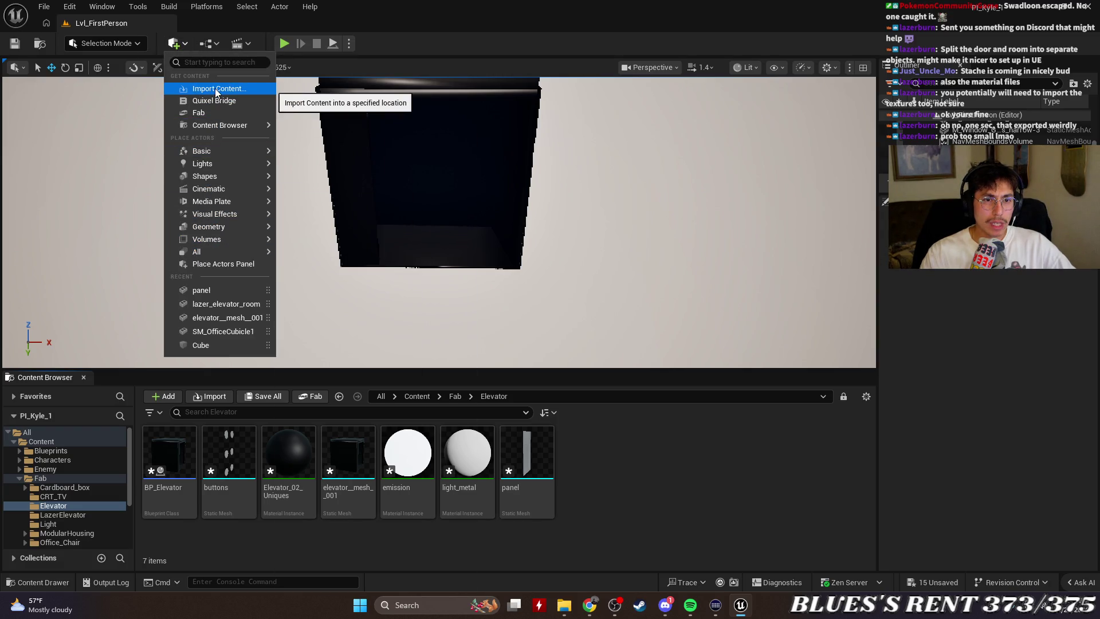
{"action": "left_click", "coordinate": [106, 43]}
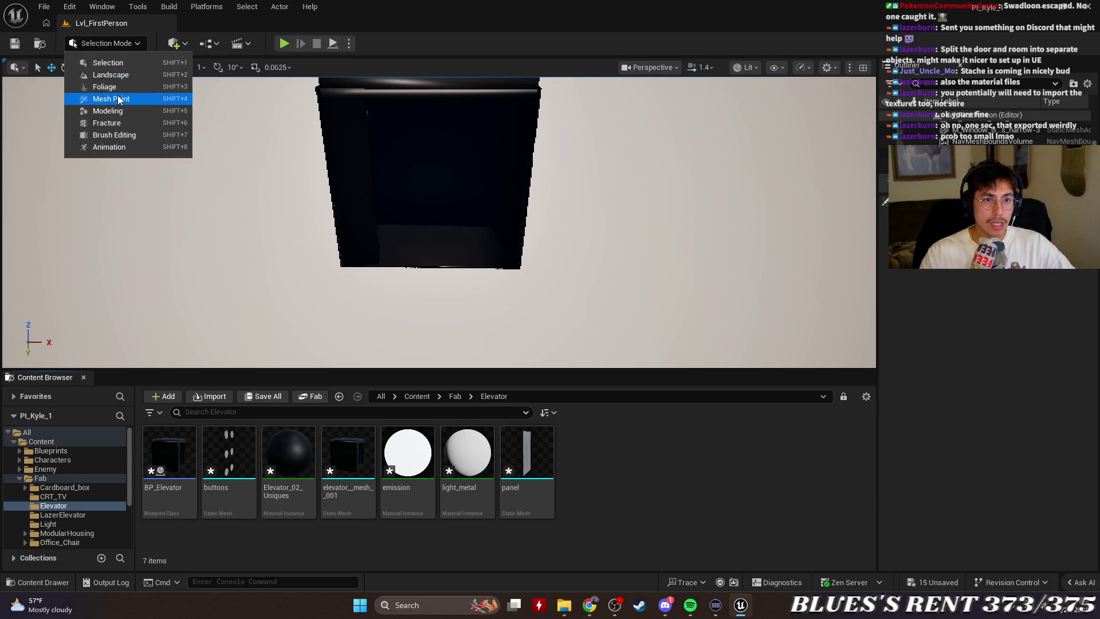
{"action": "left_click", "coordinate": [109, 110]}
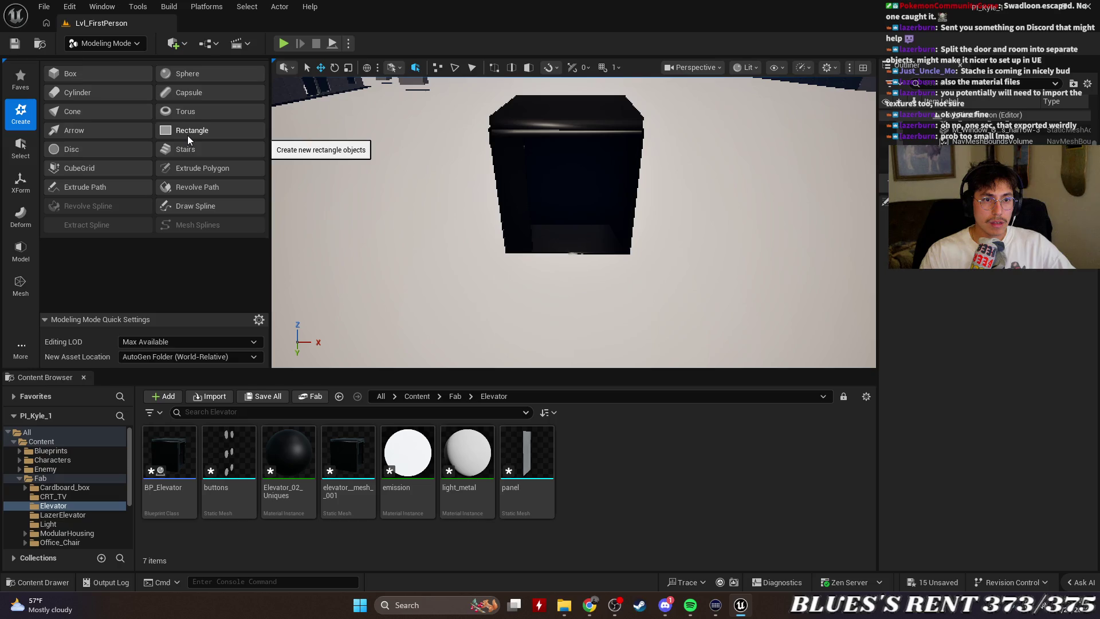
Create a rectangle in front of the elevator room, tilted upright and raised about 93 units.
{"action": "left_click", "coordinate": [188, 135]}
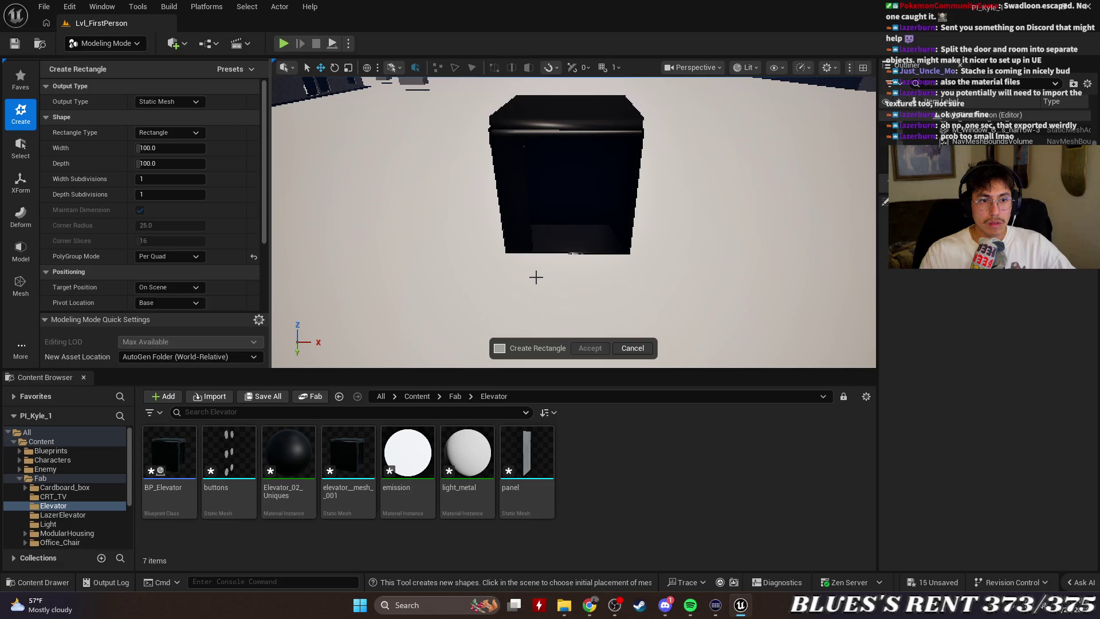
{"action": "left_click", "coordinate": [536, 277]}
{"action": "left_click_drag", "start_coordinate": [525, 286], "coordinate": [536, 194]}
{"action": "mouse_move", "coordinate": [620, 223]}
{"action": "left_mouse_down"}
{"action": "mouse_move", "coordinate": [584, 238]}
{"action": "mouse_move", "coordinate": [630, 235]}
{"action": "mouse_move", "coordinate": [619, 236]}
{"action": "mouse_move", "coordinate": [623, 224]}
{"action": "left_mouse_up"}
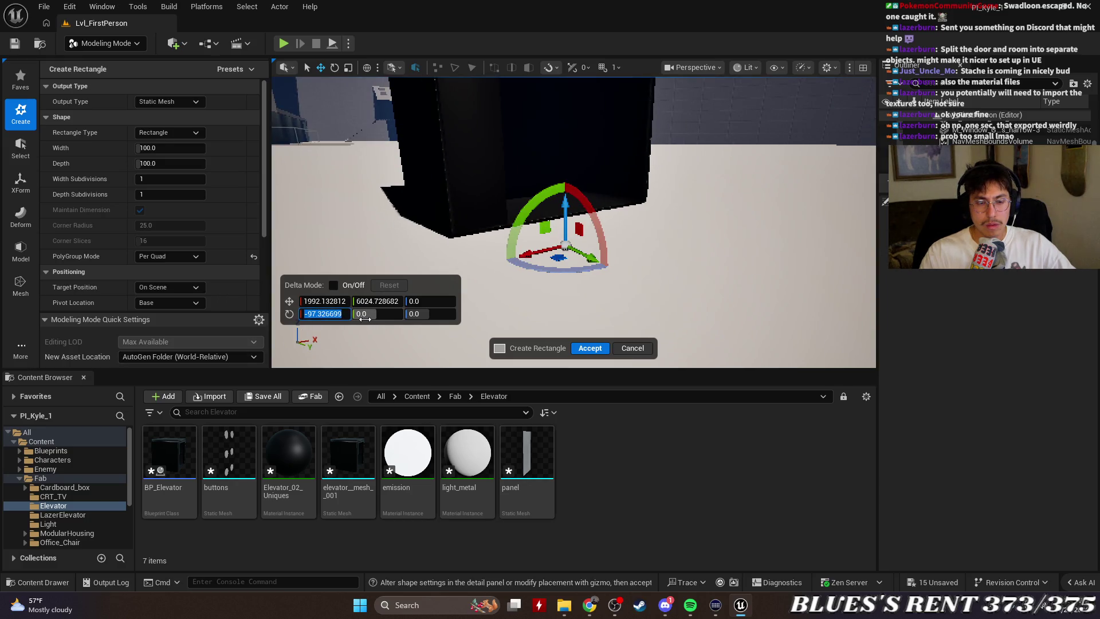
{"action": "type", "text": "-90.0"}
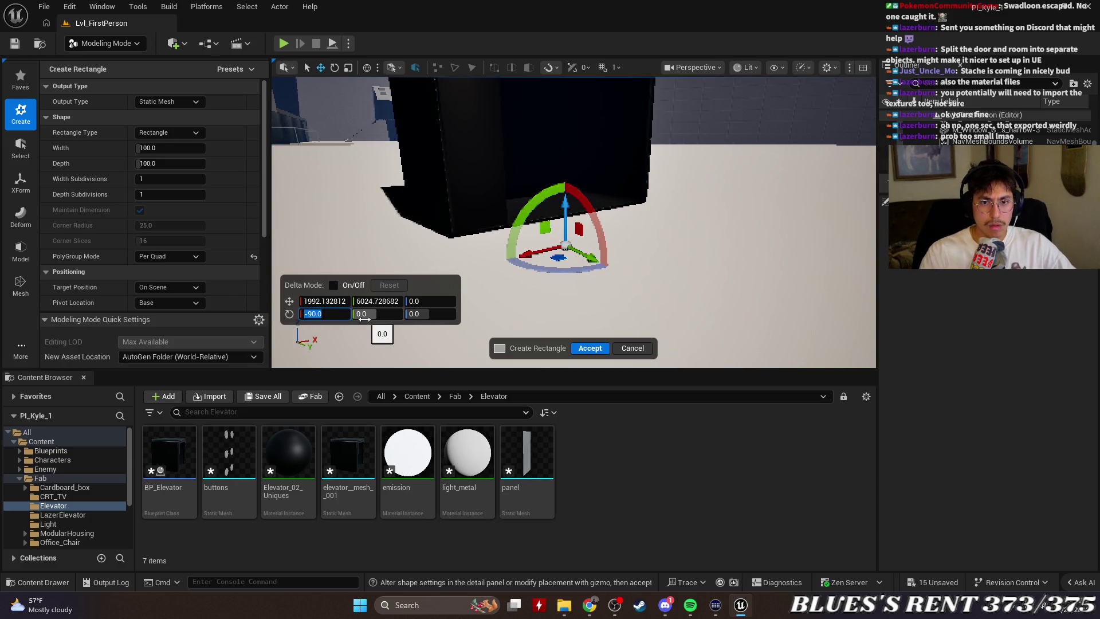
{"action": "mouse_move", "coordinate": [565, 215]}
{"action": "left_mouse_down"}
{"action": "mouse_move", "coordinate": [565, 172]}
{"action": "mouse_move", "coordinate": [636, 212]}
{"action": "mouse_move", "coordinate": [619, 189]}
{"action": "mouse_move", "coordinate": [607, 206]}
{"action": "left_mouse_up"}
{"action": "scroll", "coordinate": [613, 220], "scroll_direction": "up", "scroll_amount": 5}
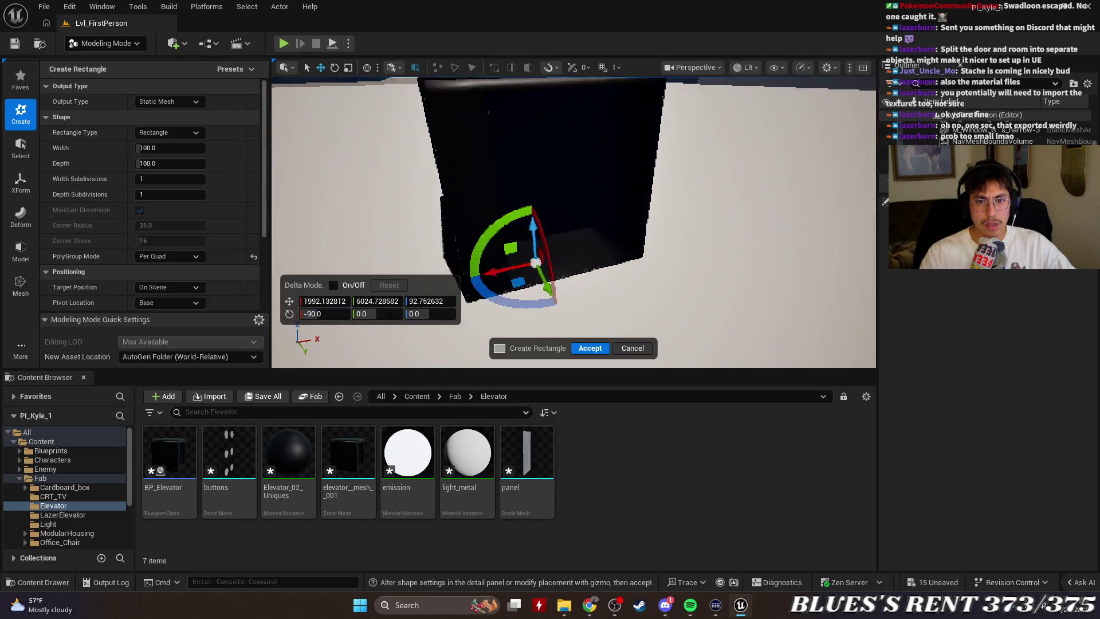
{"action": "left_click", "coordinate": [590, 349]}
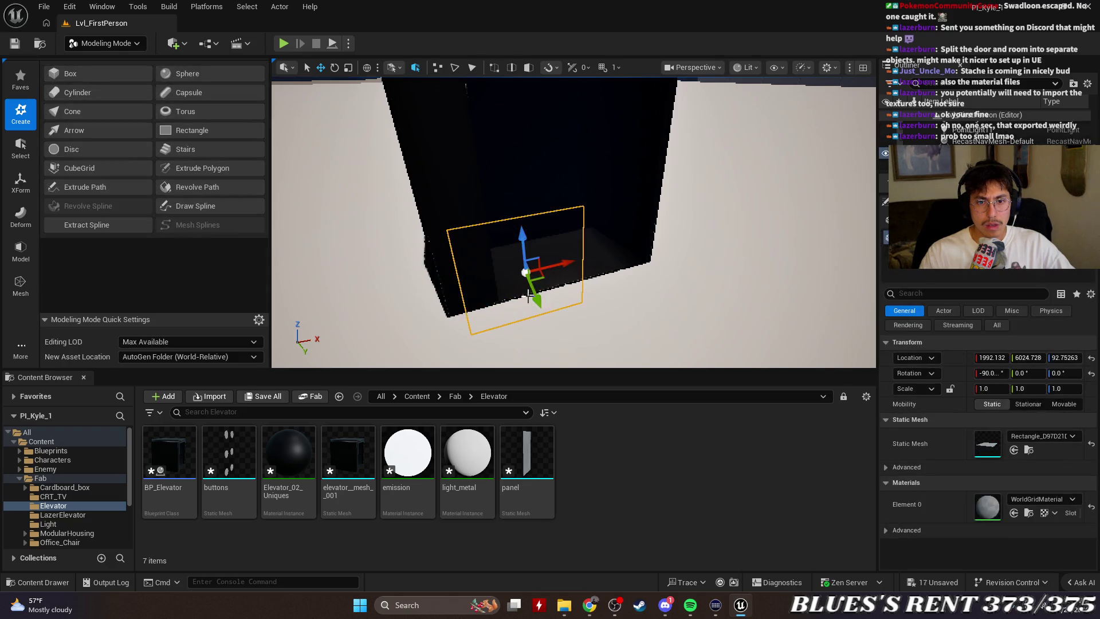
Scale the rectangle wider and taller.
{"action": "key", "text": "e"}
{"action": "key", "text": "w"}
{"action": "key", "text": "e"}
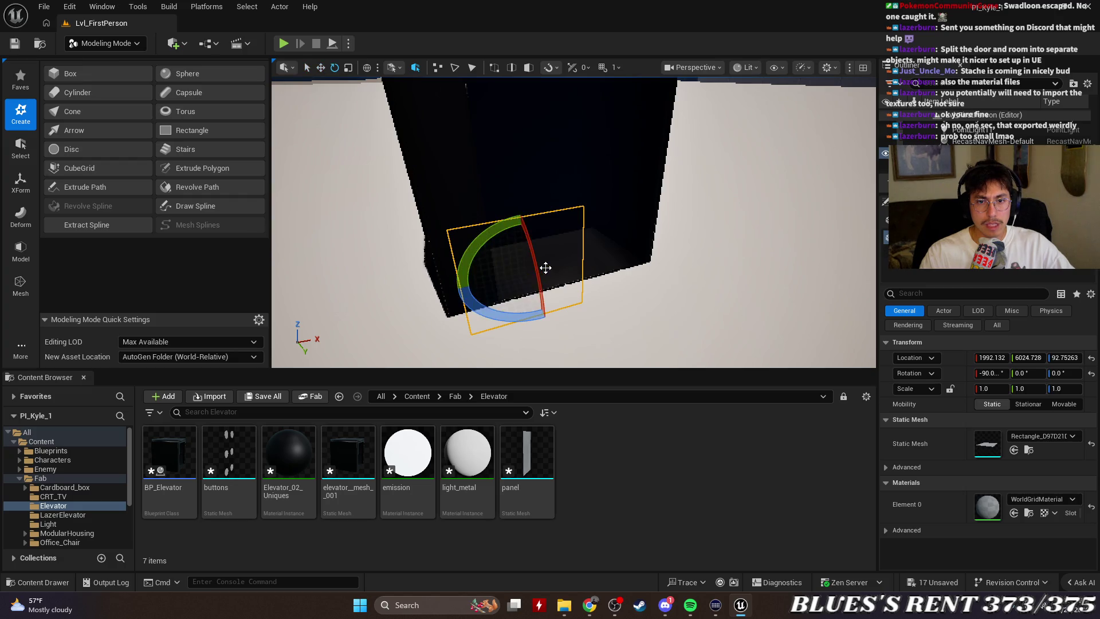
{"action": "key", "text": "r"}
{"action": "mouse_move", "coordinate": [551, 268]}
{"action": "left_mouse_down"}
{"action": "mouse_move", "coordinate": [573, 252]}
{"action": "mouse_move", "coordinate": [559, 263]}
{"action": "mouse_move", "coordinate": [522, 184]}
{"action": "left_mouse_up"}
{"action": "left_click_drag", "start_coordinate": [522, 240], "coordinate": [522, 226]}
{"action": "mouse_move", "coordinate": [570, 312]}
{"action": "left_mouse_down"}
{"action": "mouse_move", "coordinate": [511, 290]}
{"action": "mouse_move", "coordinate": [568, 298]}
{"action": "mouse_move", "coordinate": [542, 295]}
{"action": "mouse_move", "coordinate": [567, 287]}
{"action": "mouse_move", "coordinate": [485, 276]}
{"action": "mouse_move", "coordinate": [513, 276]}
{"action": "left_mouse_up"}
Edit the rectangle's Z rotation, then frame and delete it.
{"action": "key", "text": "e"}
{"action": "left_click", "coordinate": [1065, 373]}
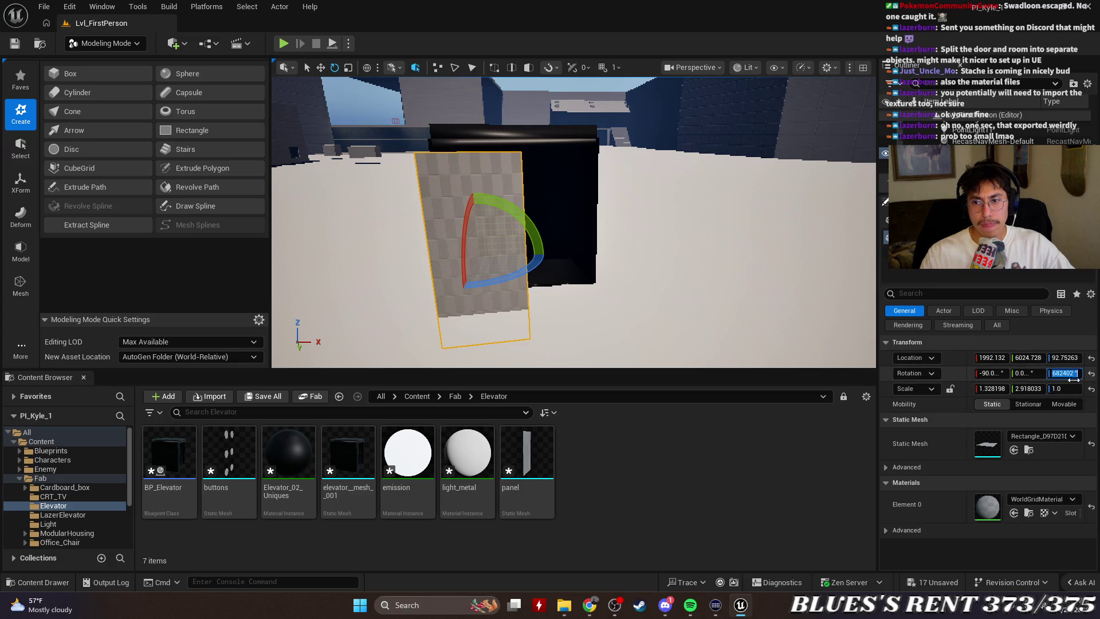
{"action": "type", "text": "-8"}
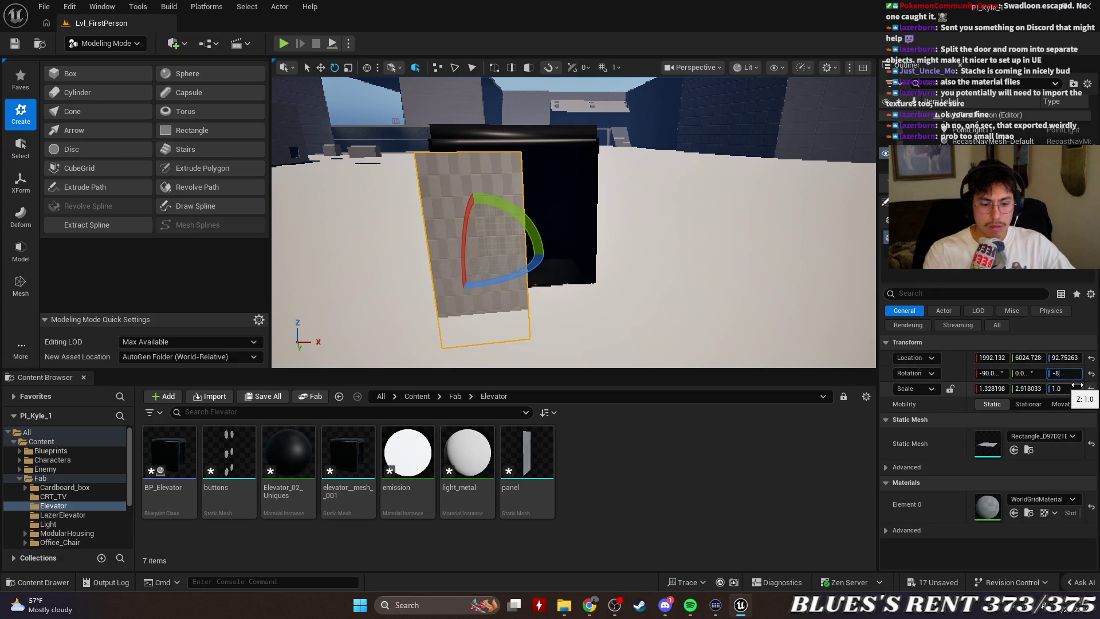
{"action": "type", "text": "-180"}
{"action": "left_click_drag", "start_coordinate": [826, 347], "coordinate": [779, 347]}
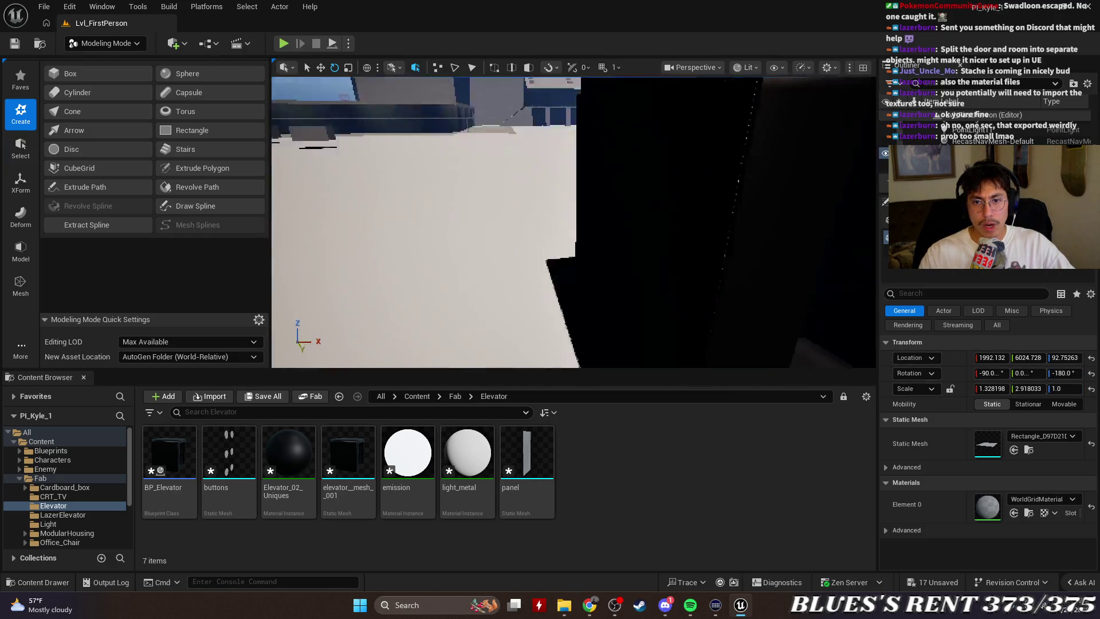
{"action": "key", "text": "f"}
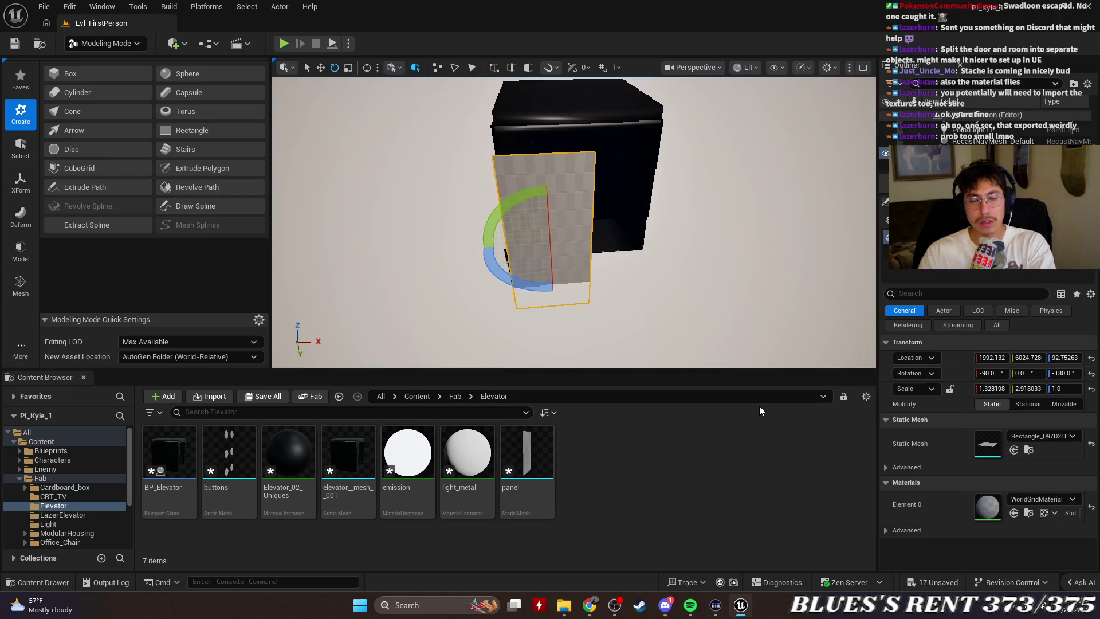
{"action": "key", "text": "Delete"}
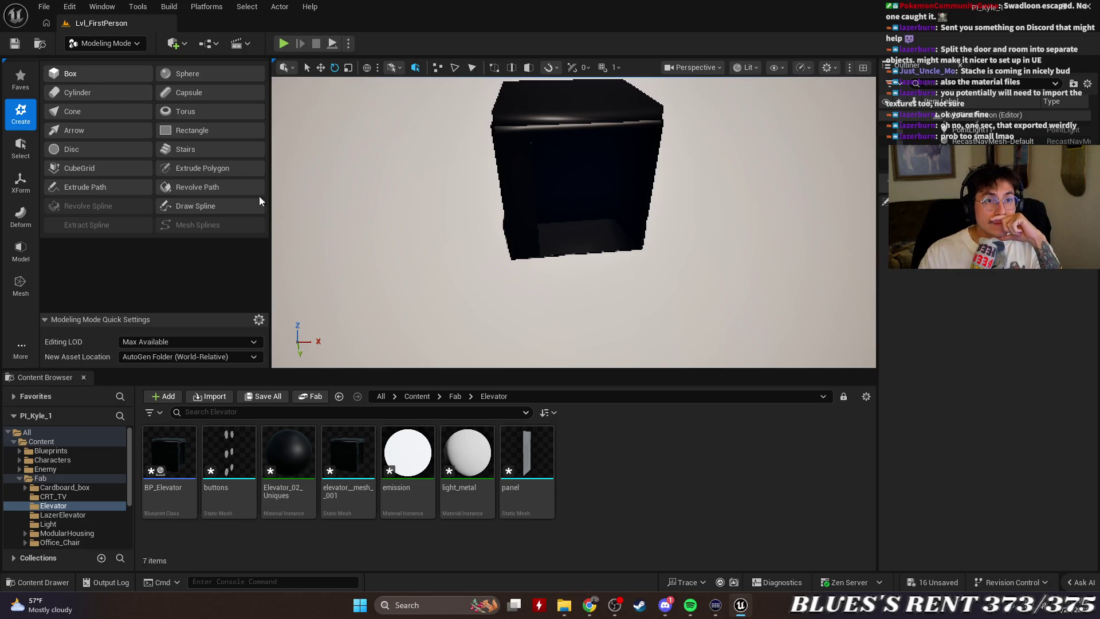
Create a box in front of the elevator room.
{"action": "left_click", "coordinate": [61, 71]}
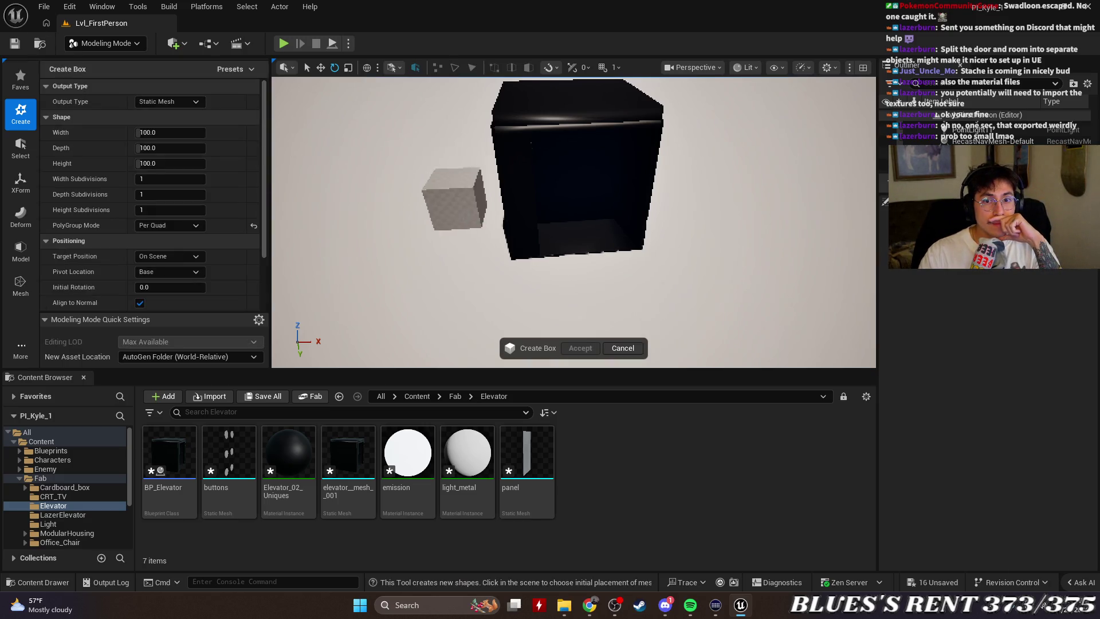
{"action": "left_click", "coordinate": [564, 304]}
{"action": "mouse_move", "coordinate": [646, 322]}
{"action": "left_mouse_down"}
{"action": "mouse_move", "coordinate": [576, 335]}
{"action": "mouse_move", "coordinate": [576, 307]}
{"action": "left_mouse_up"}
{"action": "left_click", "coordinate": [580, 348]}
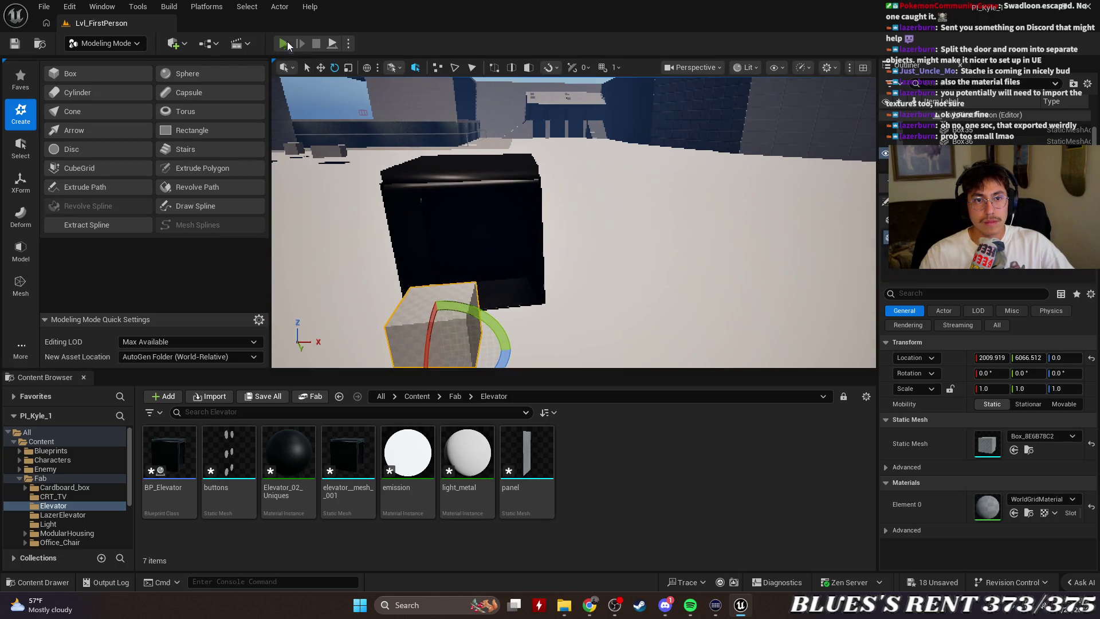
Playtest the level, walking into and back out of the elevator room.
{"action": "left_click", "coordinate": [285, 44]}
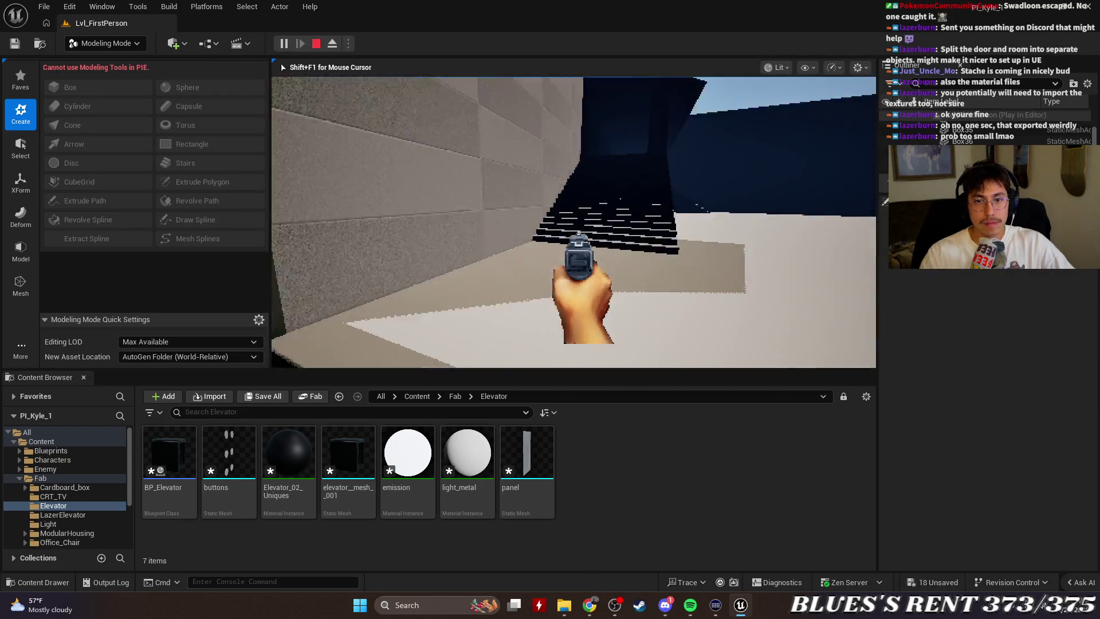
{"action": "mouse_move", "coordinate": [573, 224]}
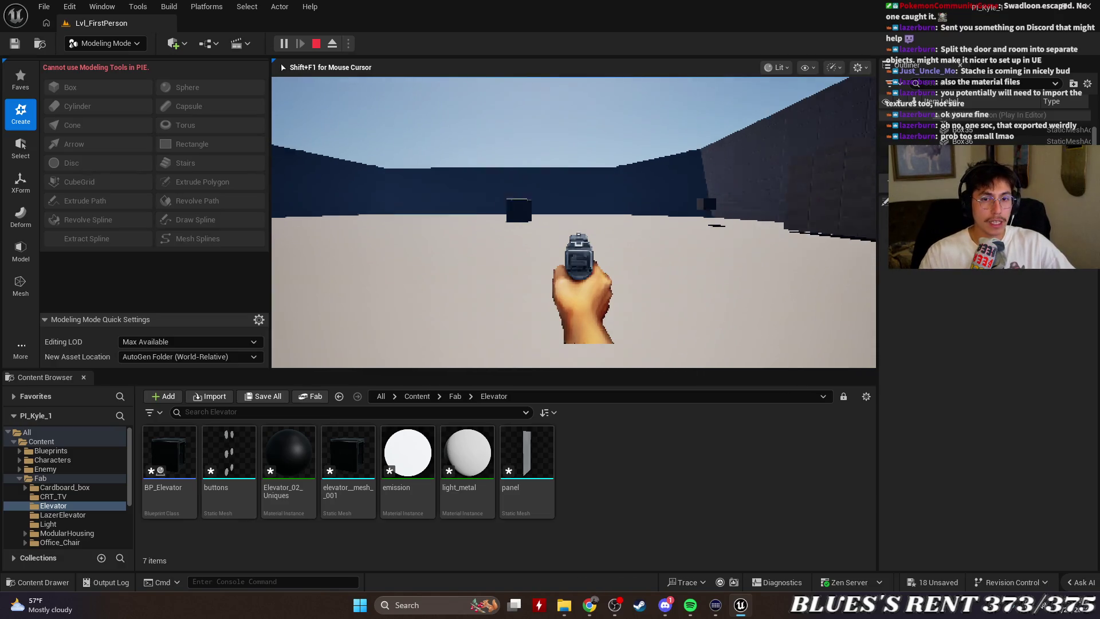
{"action": "key", "text": "w"}
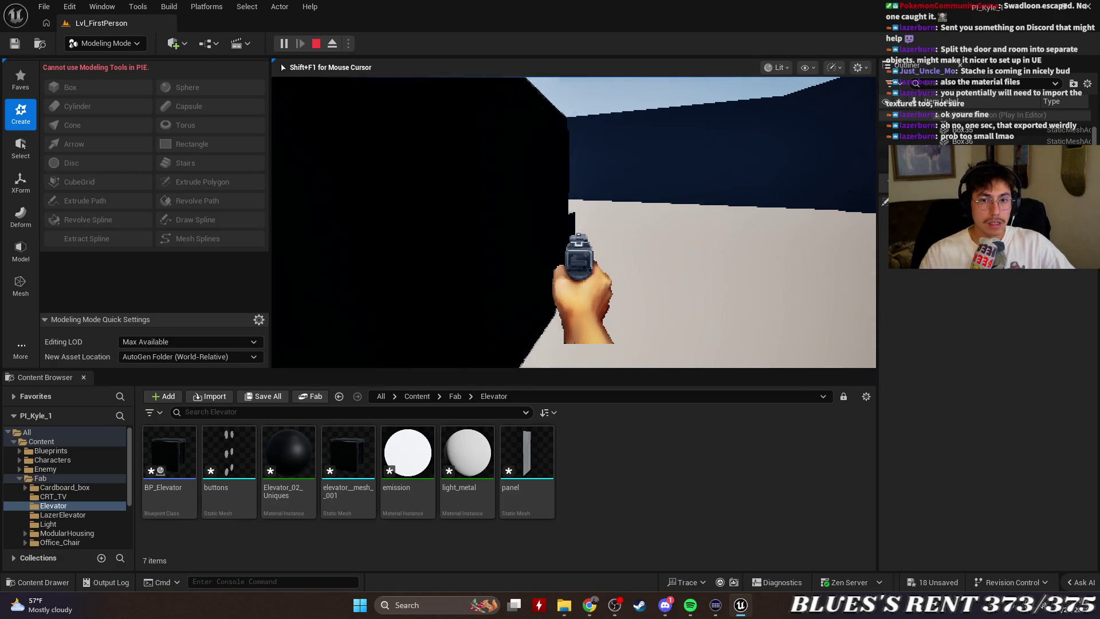
{"action": "key", "text": "w"}
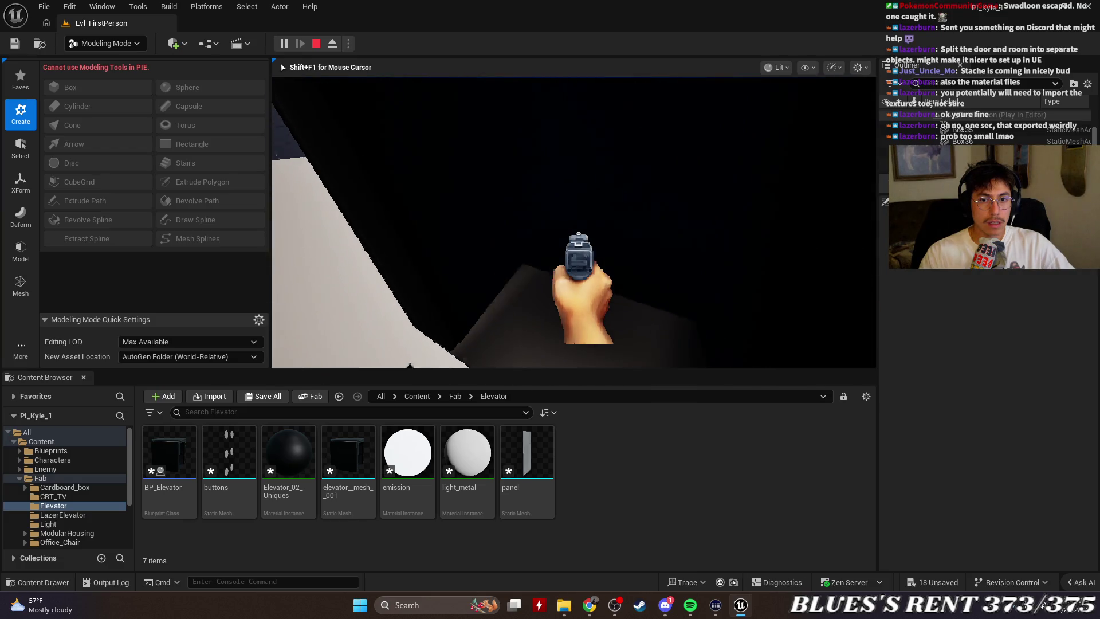
{"action": "key", "text": "s"}
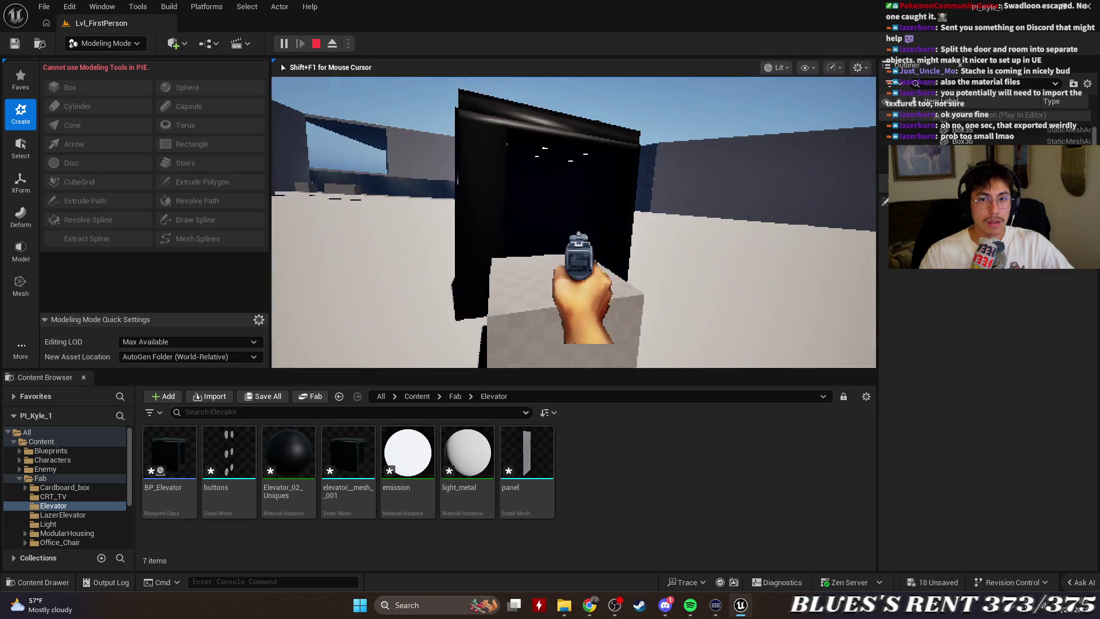
{"action": "key", "text": "Escape"}
Open elevator__mesh__001 in a maximized Static Mesh editor.
{"action": "left_click", "coordinate": [665, 472]}
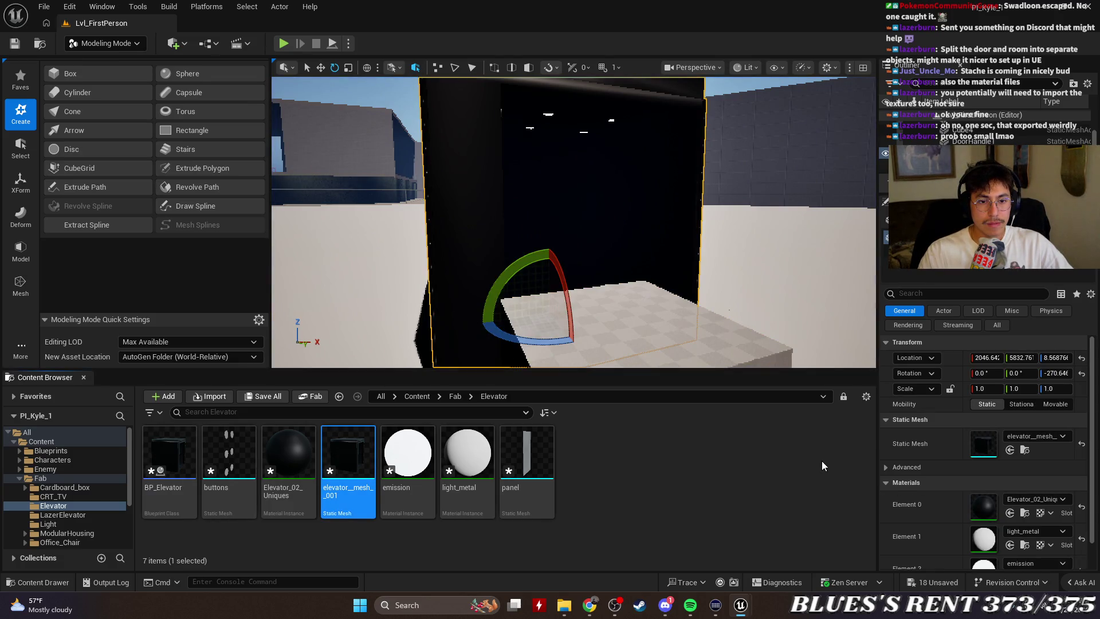
{"action": "key", "text": "Return"}
{"action": "left_click", "coordinate": [874, 20]}
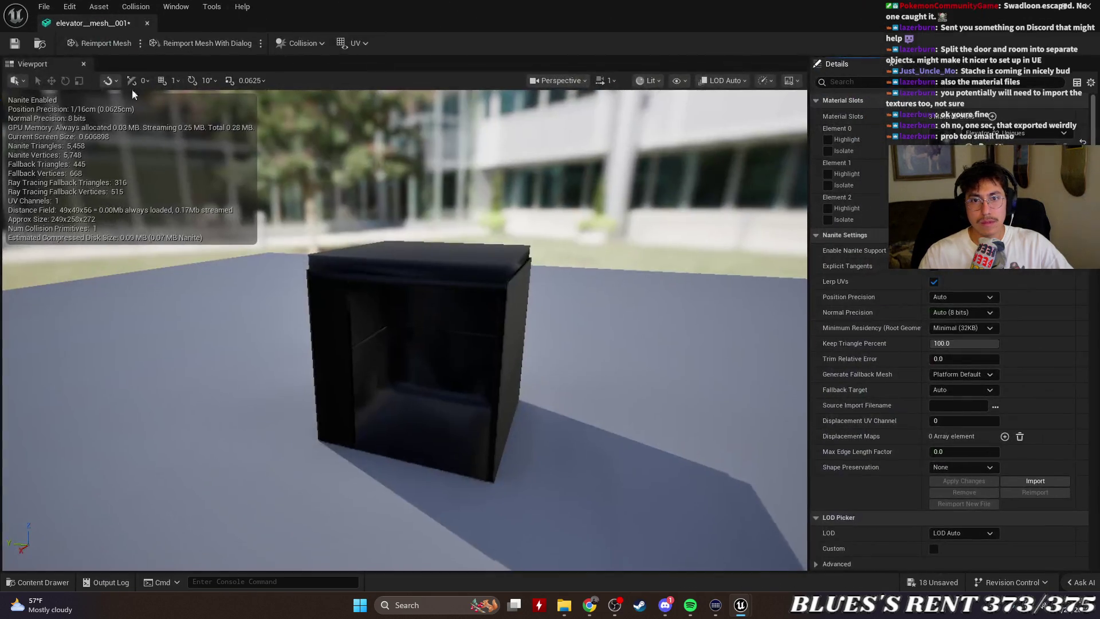
Remove the mesh's simple collision and set Collision Complexity to Use Complex Collision As Simple.
{"action": "left_click", "coordinate": [303, 44]}
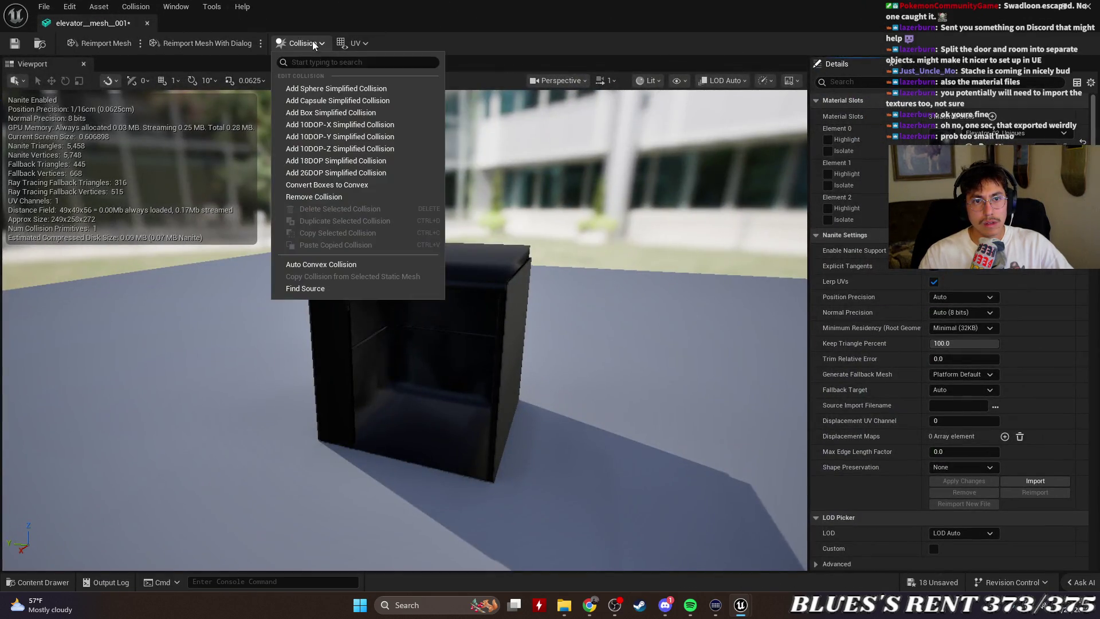
{"action": "left_click", "coordinate": [343, 197]}
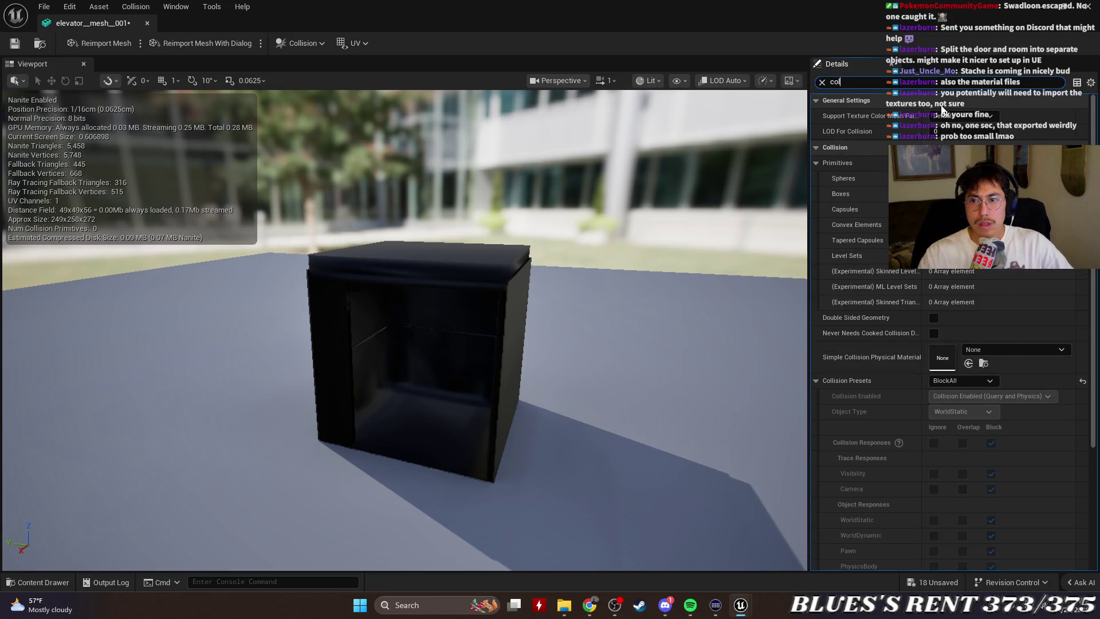
{"action": "scroll", "coordinate": [1017, 330], "scroll_direction": "down", "scroll_amount": 1}
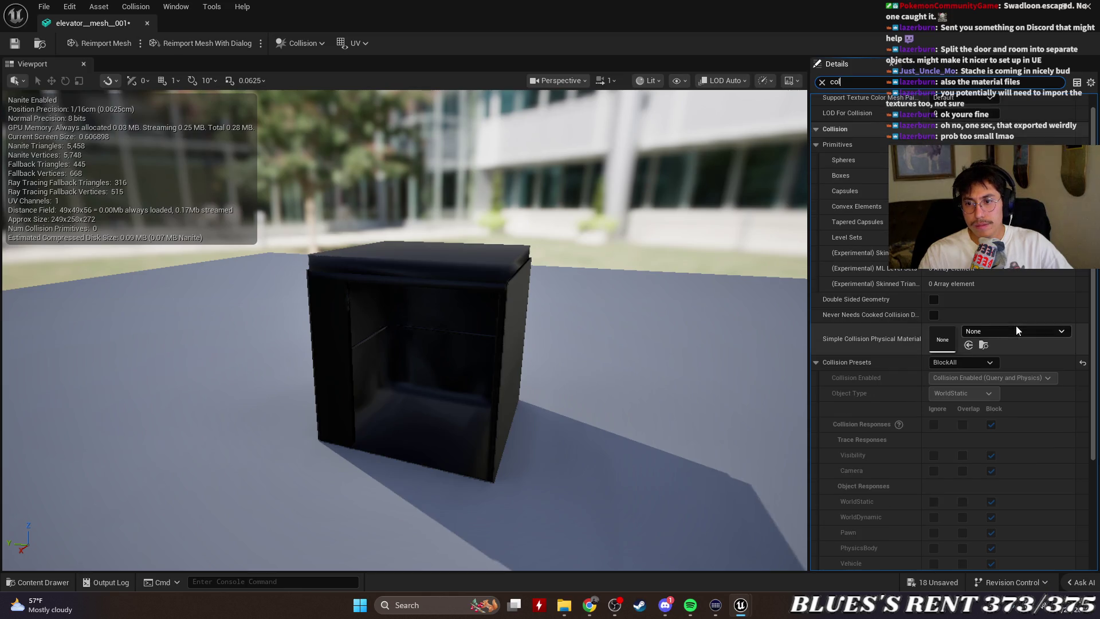
{"action": "scroll", "coordinate": [1049, 356], "scroll_direction": "down", "scroll_amount": 5}
{"action": "left_click", "coordinate": [982, 437]}
{"action": "left_click", "coordinate": [971, 483]}
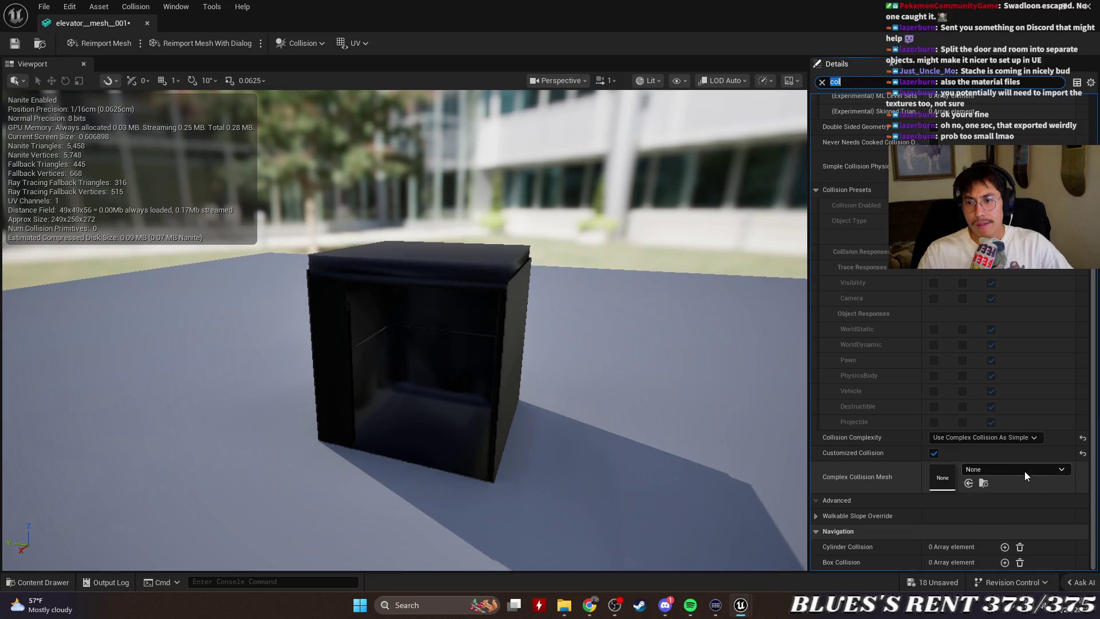
{"action": "left_click", "coordinate": [1010, 438]}
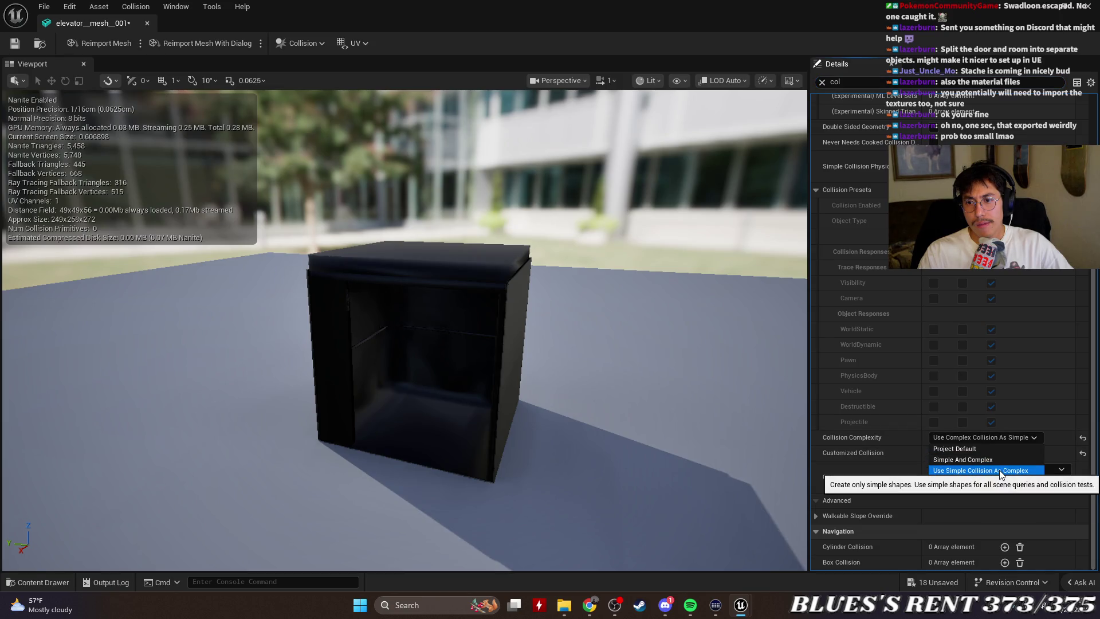
{"action": "left_click", "coordinate": [1018, 471]}
{"action": "left_click", "coordinate": [1020, 437]}
{"action": "left_click", "coordinate": [1018, 470]}
{"action": "left_click", "coordinate": [1022, 439]}
{"action": "left_click", "coordinate": [1016, 482]}
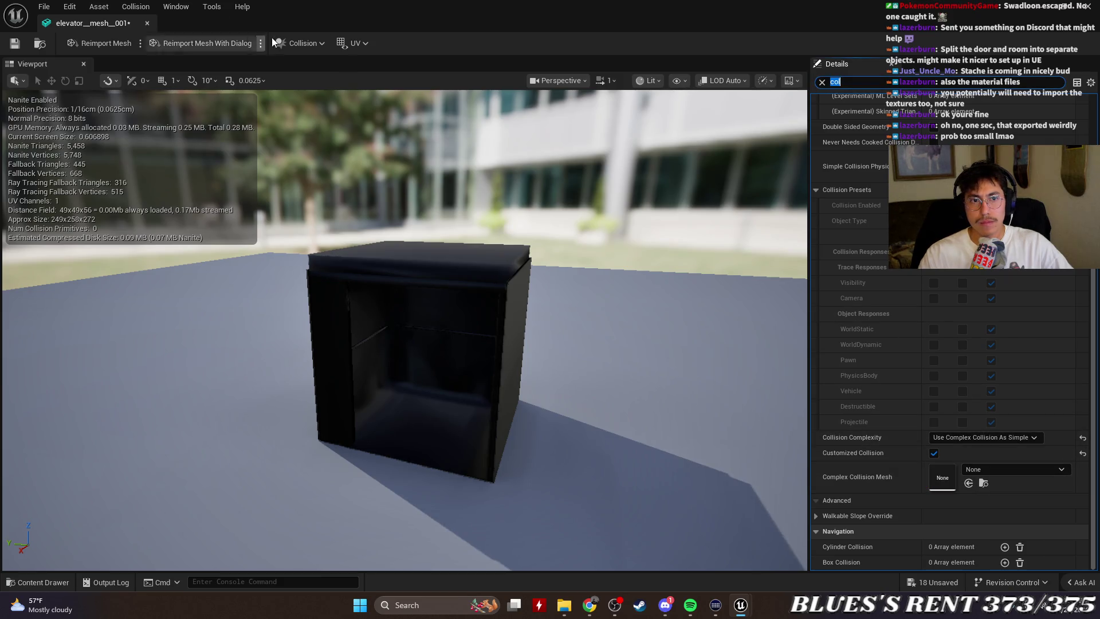
Add then remove a box simple collision, and close the mesh editor.
{"action": "left_click", "coordinate": [310, 45]}
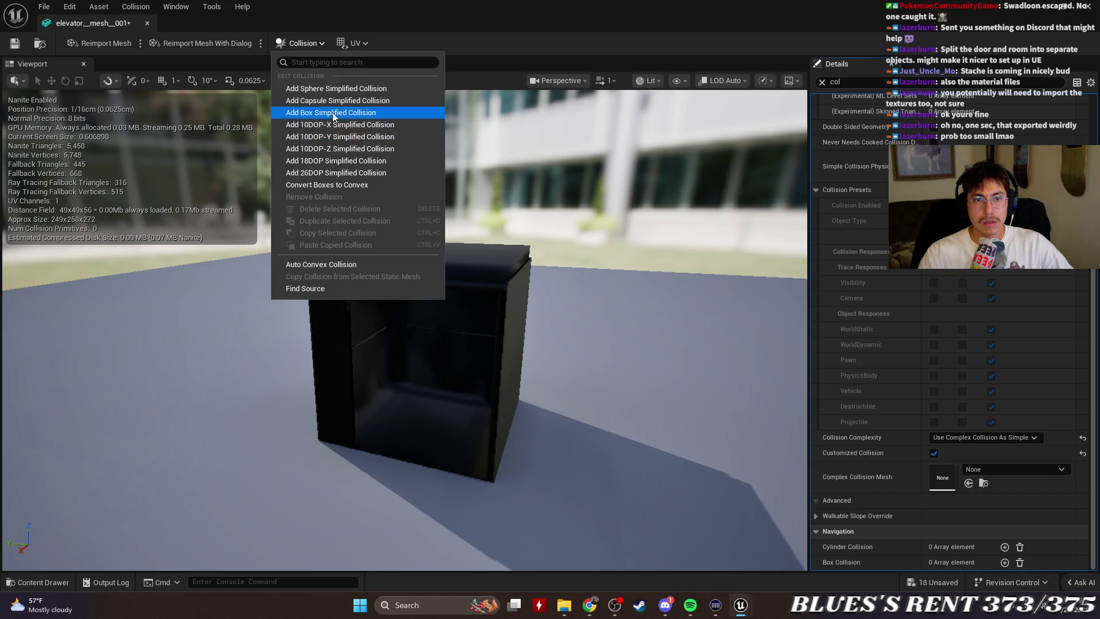
{"action": "left_click", "coordinate": [332, 112]}
{"action": "mouse_move", "coordinate": [332, 113]}
{"action": "left_mouse_down"}
{"action": "mouse_move", "coordinate": [321, 131]}
{"action": "mouse_move", "coordinate": [344, 155]}
{"action": "mouse_move", "coordinate": [326, 132]}
{"action": "left_mouse_up"}
{"action": "left_click", "coordinate": [303, 43]}
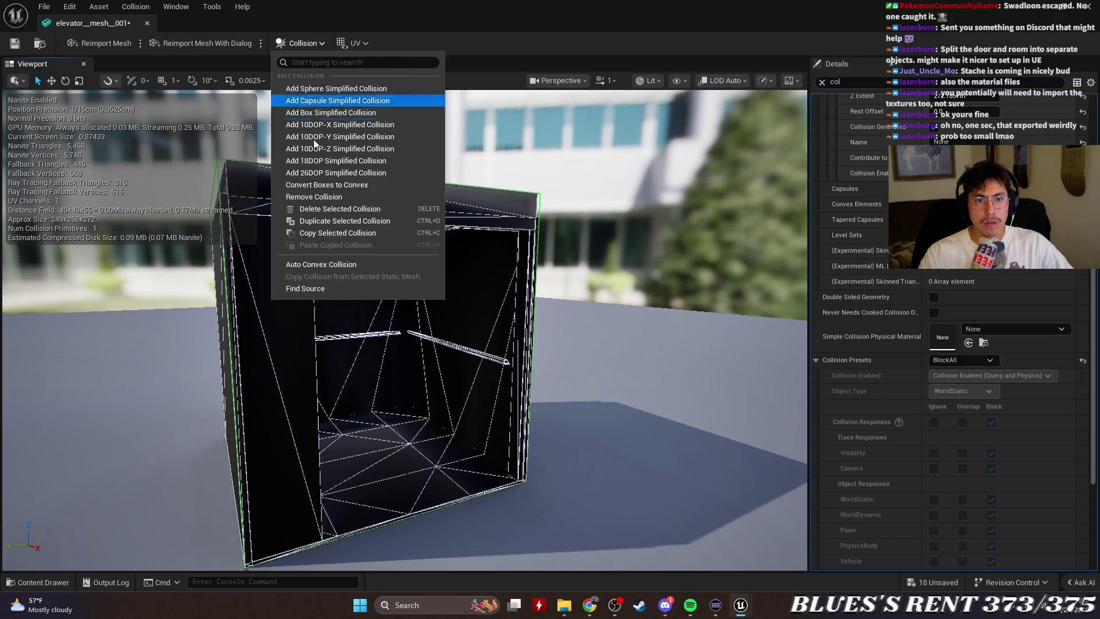
{"action": "left_click", "coordinate": [321, 198]}
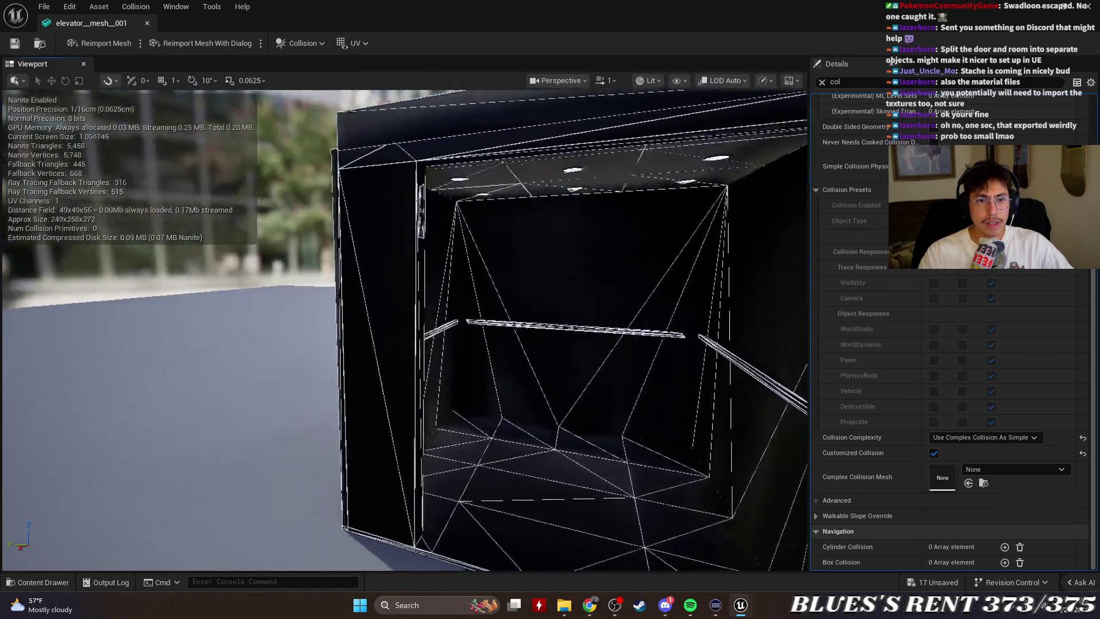
{"action": "left_click", "coordinate": [147, 24]}
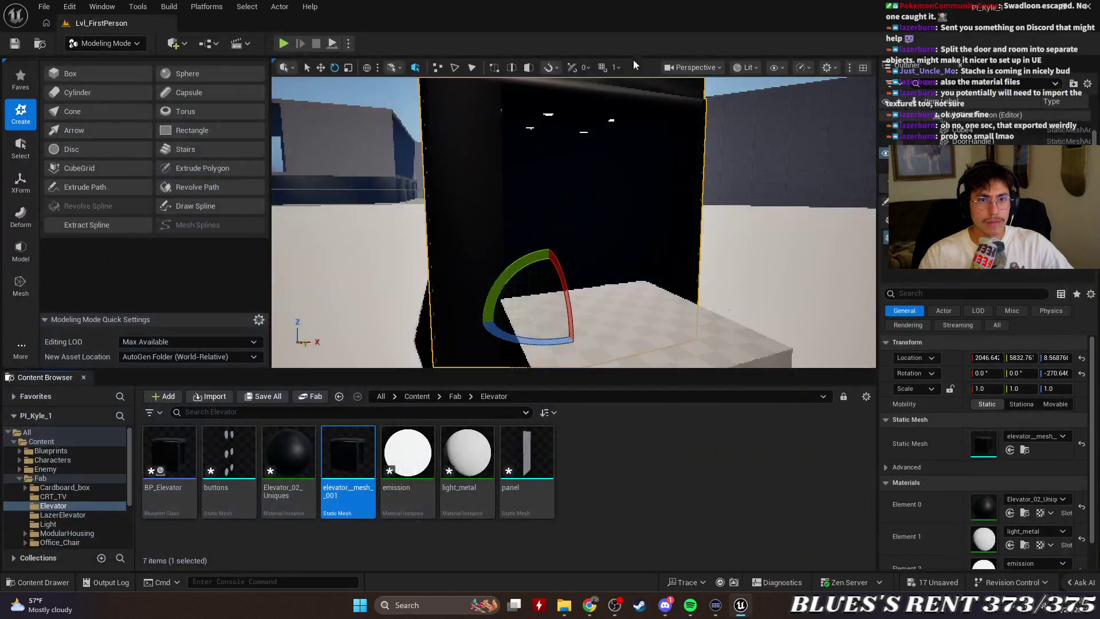
{"action": "left_click", "coordinate": [284, 44]}
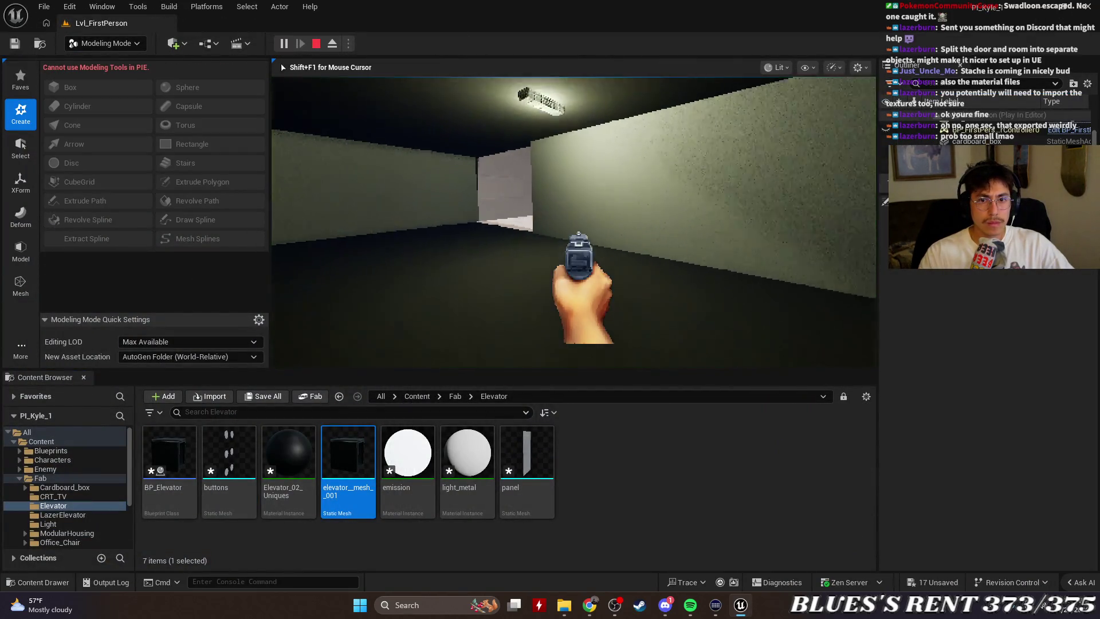
{"action": "left_click", "coordinate": [574, 221]}
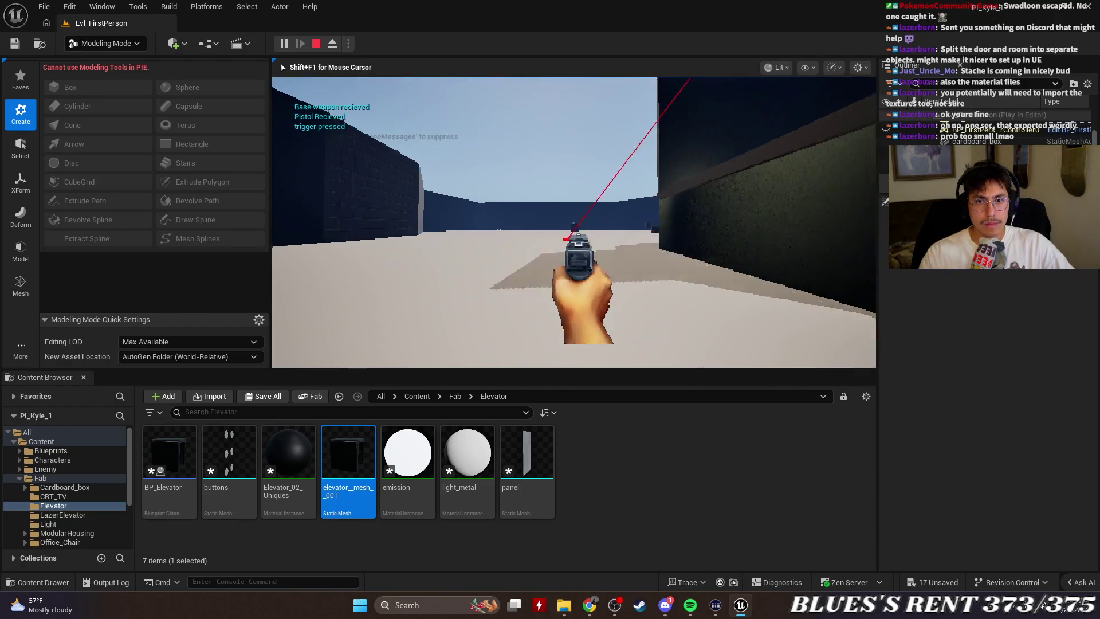
{"action": "left_click", "coordinate": [574, 222]}
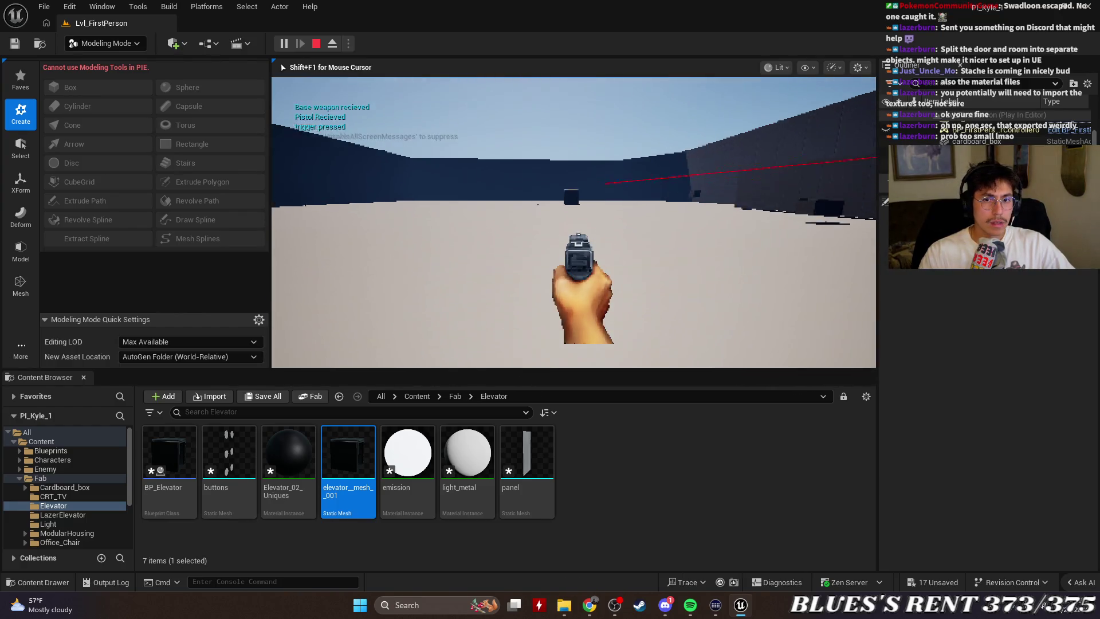
{"action": "key", "text": "w"}
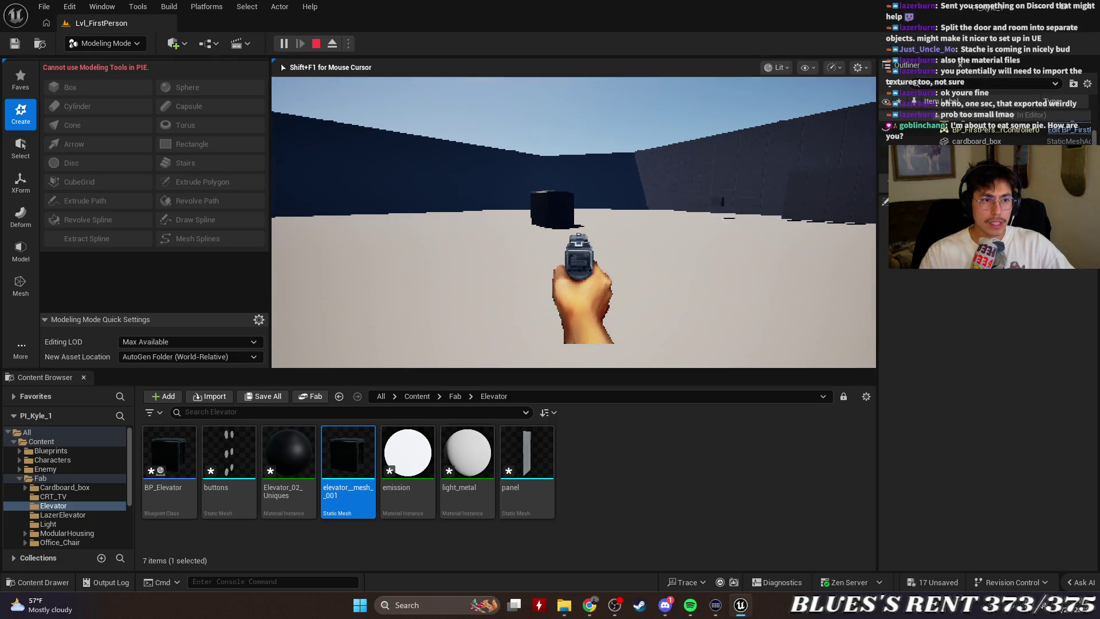
{"action": "key", "text": "w"}
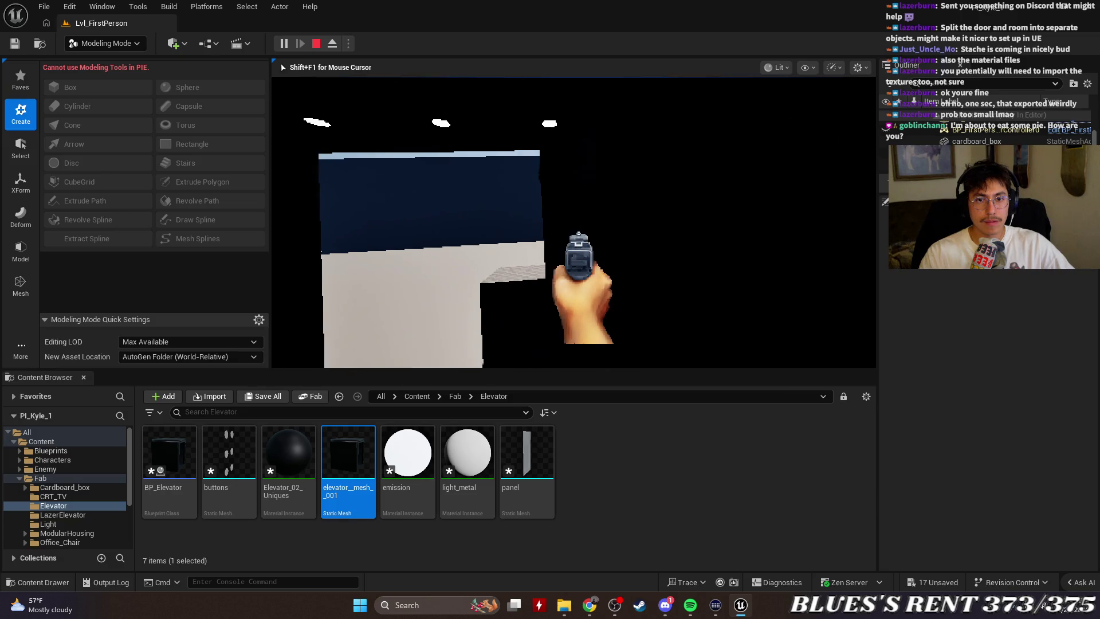
{"action": "key", "text": "w"}
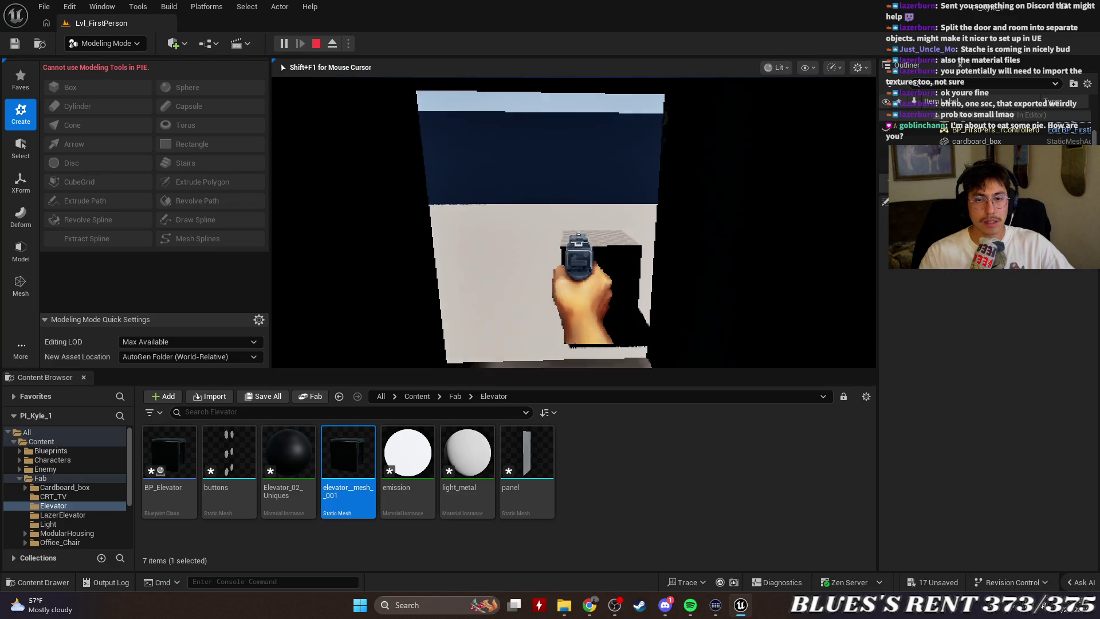
{"action": "key", "text": "Escape"}
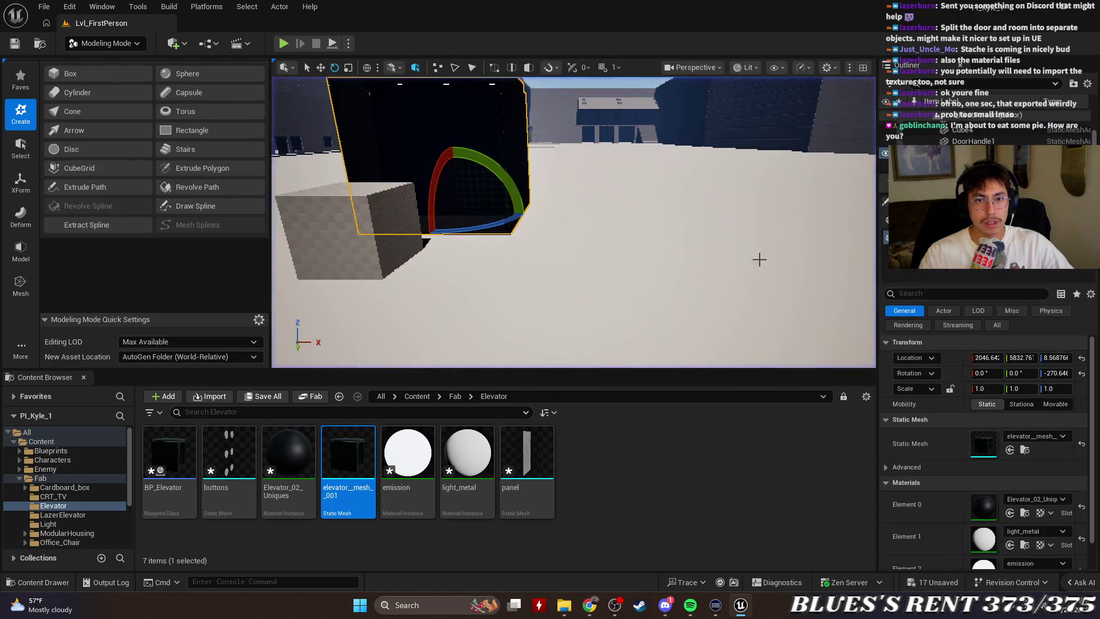
Playtest the level, firing the pistol and walking into and out of the resized elevator.
{"action": "scroll", "coordinate": [686, 233], "scroll_direction": "up", "scroll_amount": 3}
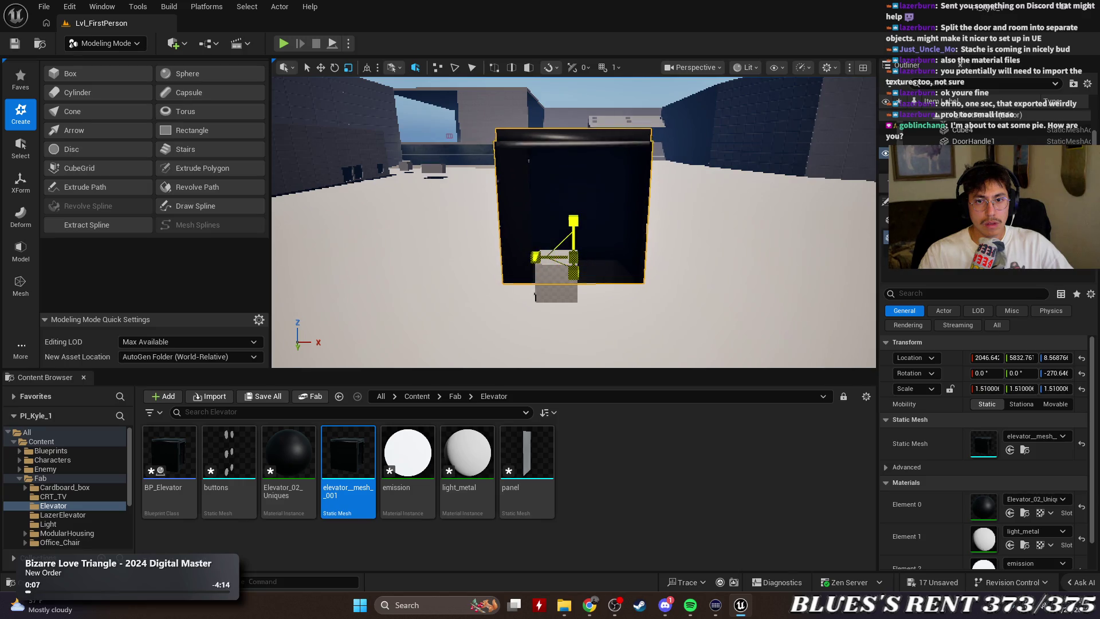
{"action": "key", "text": "Up"}
{"action": "key", "text": "Right"}
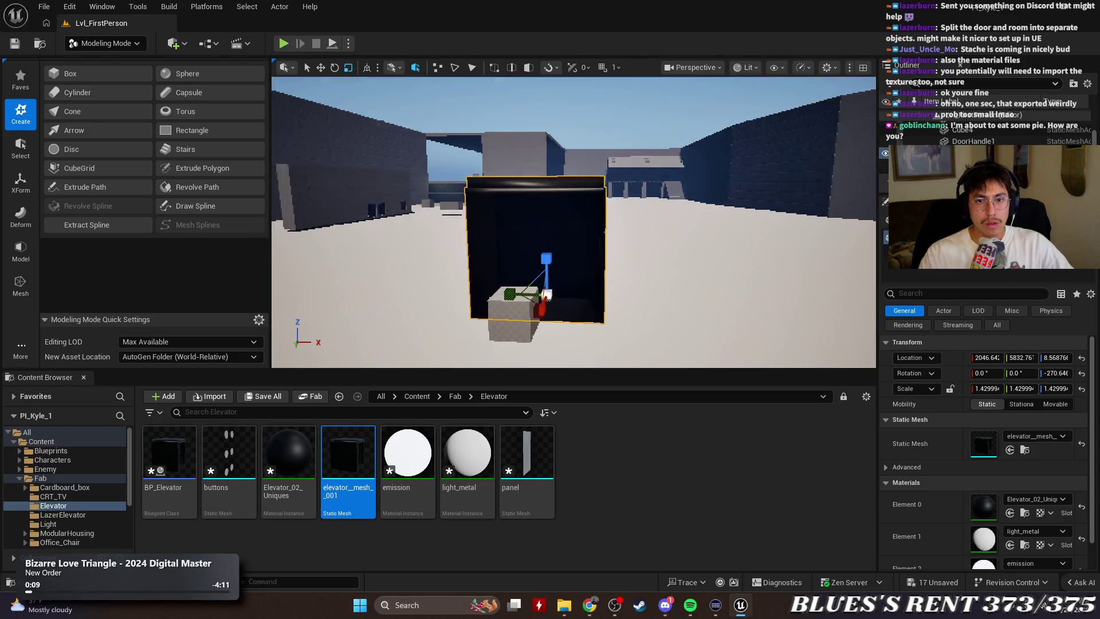
{"action": "left_click", "coordinate": [283, 44]}
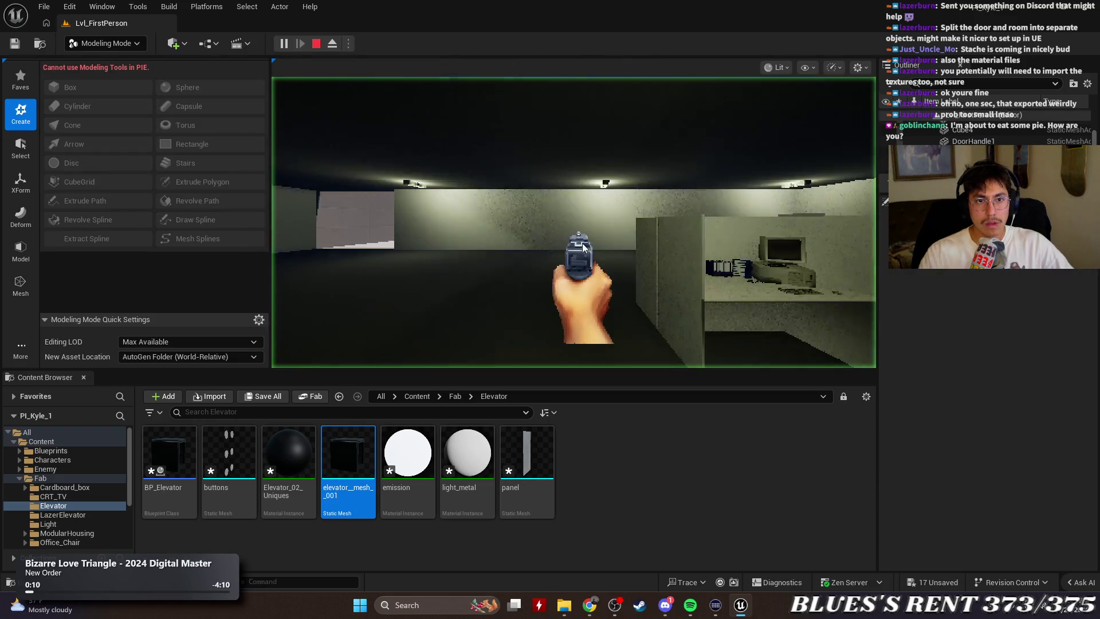
{"action": "key", "text": "w"}
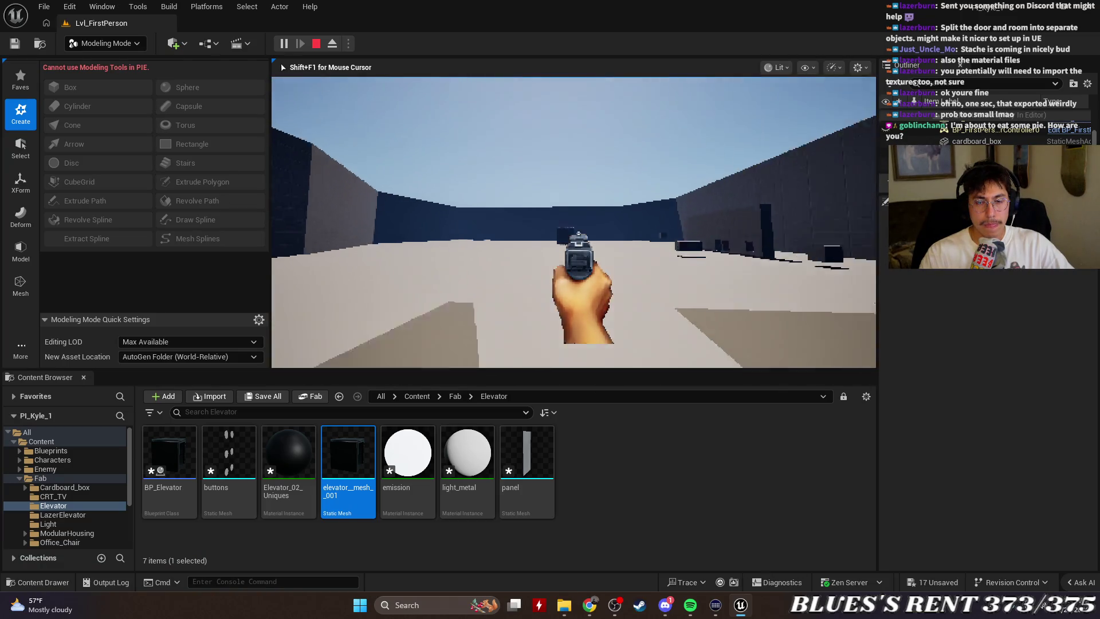
{"action": "left_click", "coordinate": [574, 222]}
{"action": "left_click", "coordinate": [573, 222]}
{"action": "key", "text": "w"}
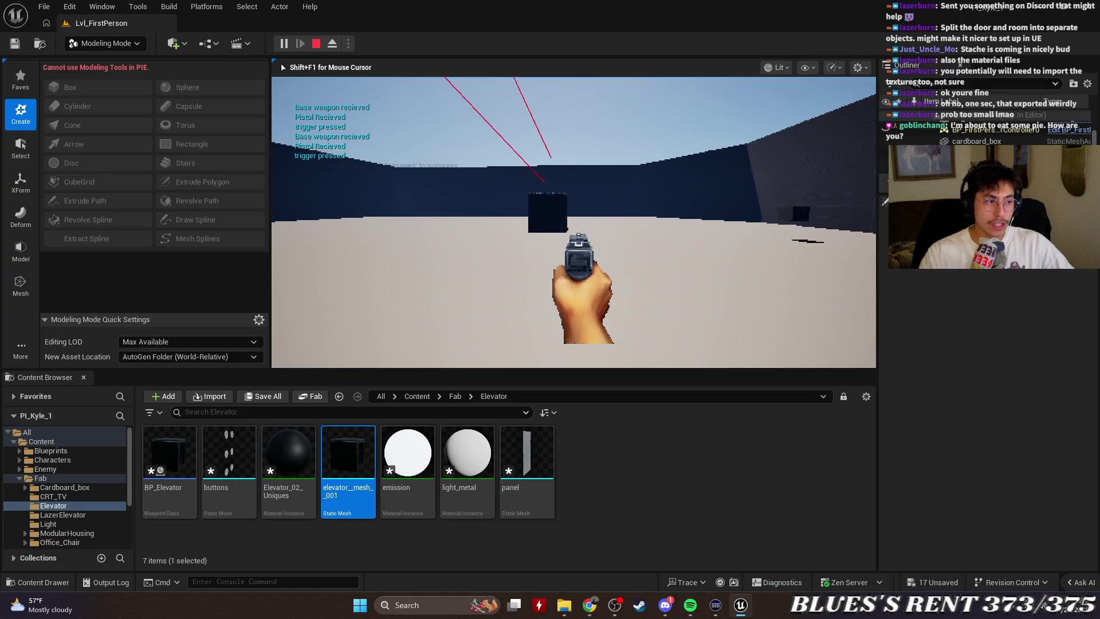
{"action": "key", "text": "w"}
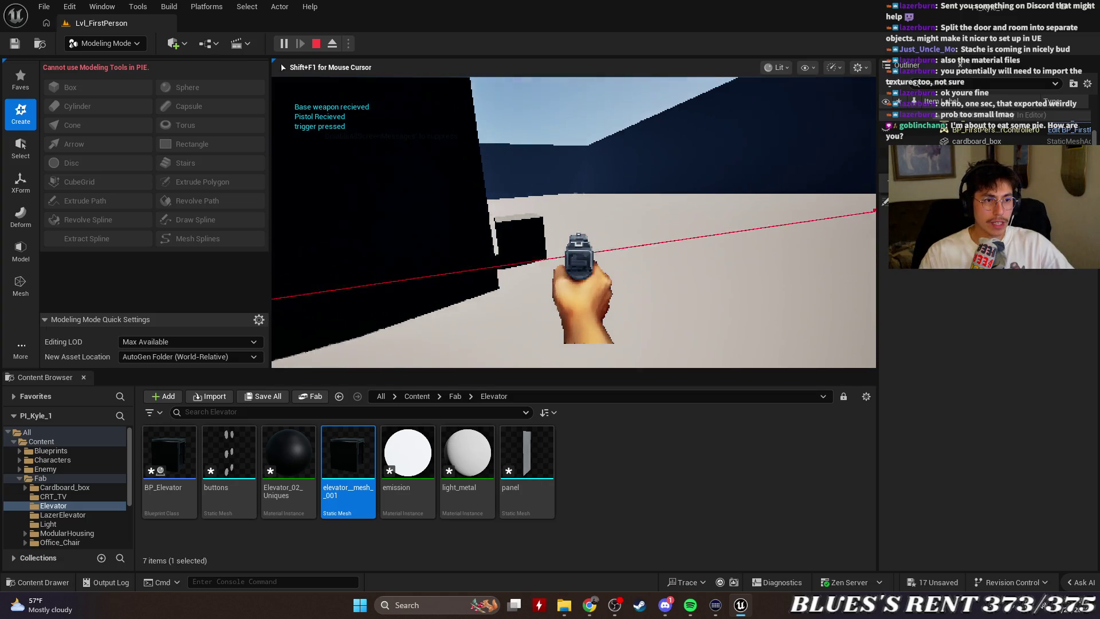
{"action": "key", "text": "s"}
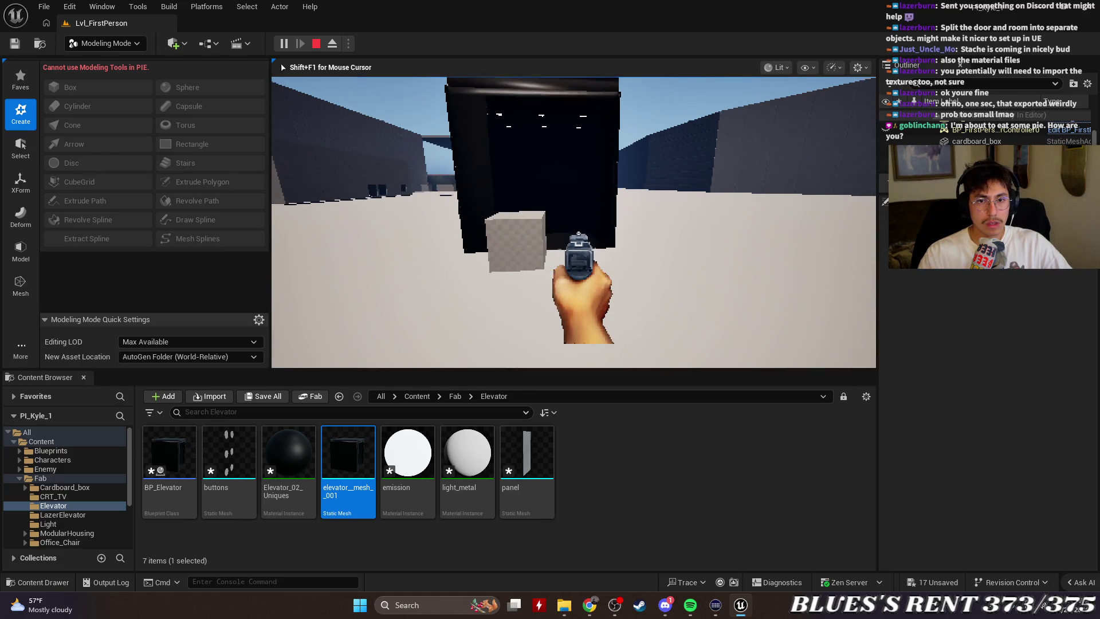
{"action": "key", "text": "Escape"}
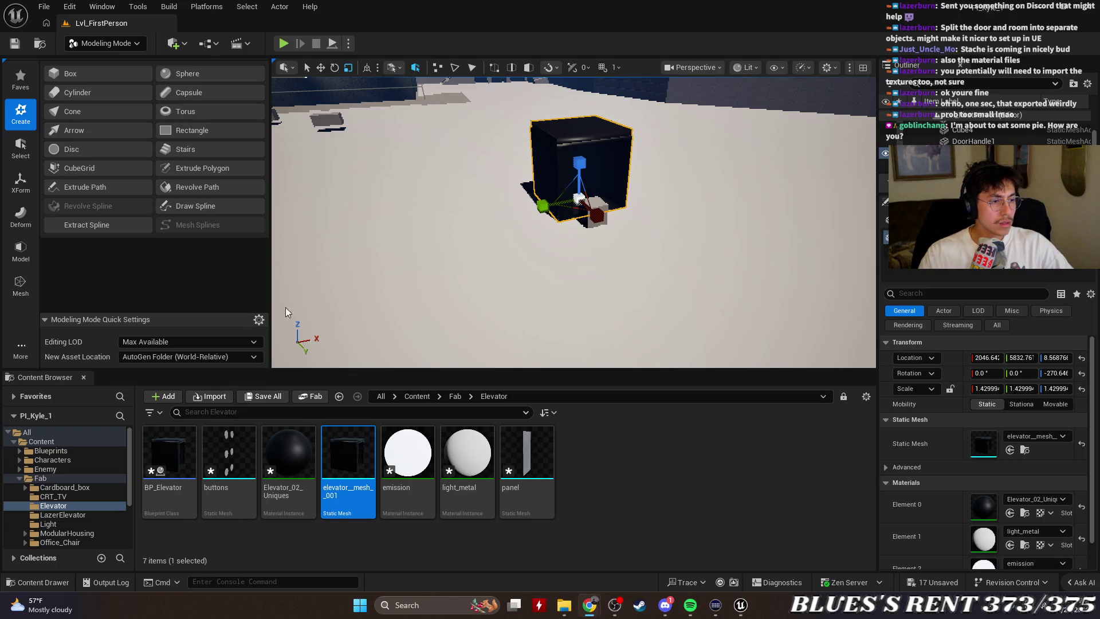
Flatten the small white box in front of the elevator into a thin slab.
{"action": "mouse_move", "coordinate": [585, 222]}
{"action": "left_mouse_down"}
{"action": "mouse_move", "coordinate": [570, 163]}
{"action": "mouse_move", "coordinate": [499, 174]}
{"action": "mouse_move", "coordinate": [523, 239]}
{"action": "left_mouse_up"}
{"action": "left_click", "coordinate": [596, 275]}
{"action": "mouse_move", "coordinate": [600, 343]}
{"action": "left_mouse_down"}
{"action": "mouse_move", "coordinate": [580, 332]}
{"action": "mouse_move", "coordinate": [634, 342]}
{"action": "left_mouse_up"}
{"action": "left_click_drag", "start_coordinate": [556, 301], "coordinate": [575, 301]}
{"action": "key", "text": "e"}
{"action": "key", "text": "w"}
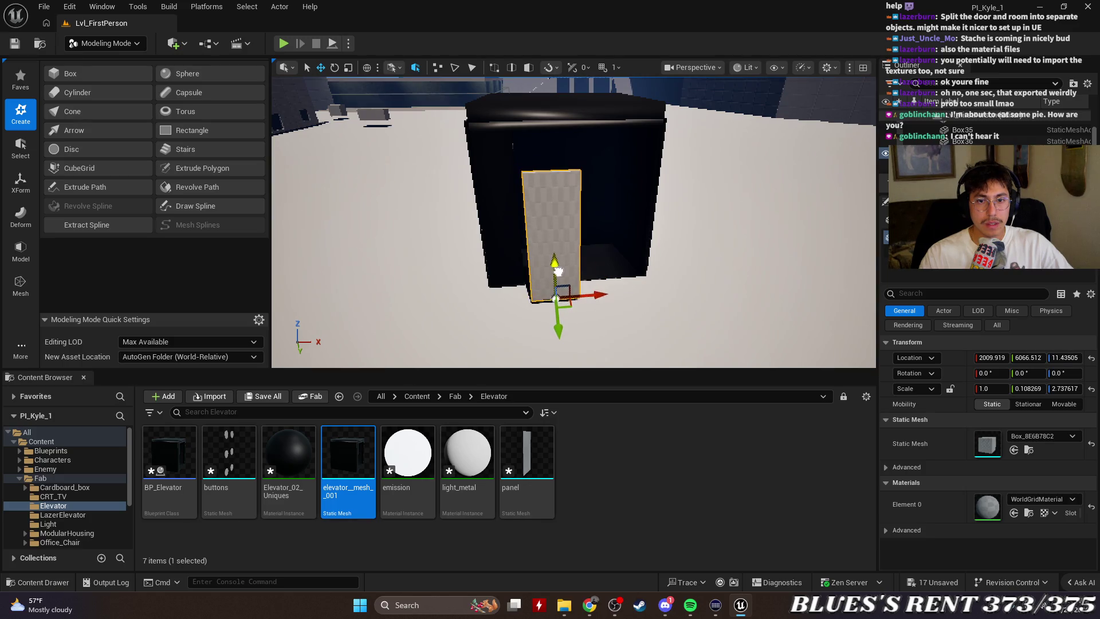
Make the panel taller and wider, and slide it flush against the elevator front.
{"action": "left_click_drag", "start_coordinate": [634, 294], "coordinate": [516, 294]}
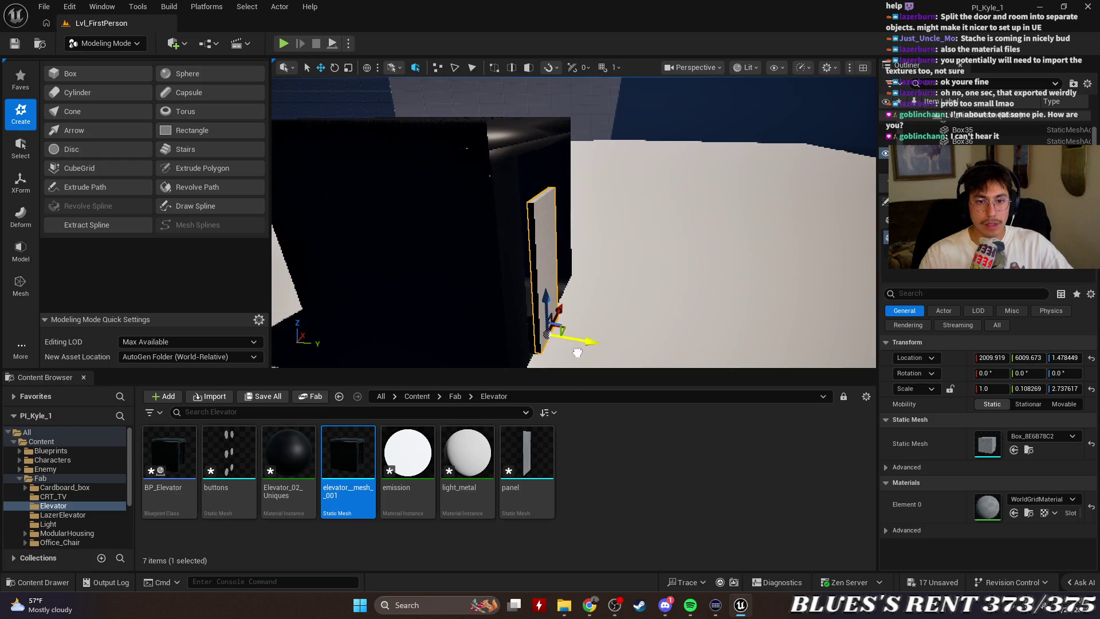
{"action": "left_click_drag", "start_coordinate": [574, 352], "coordinate": [658, 300]}
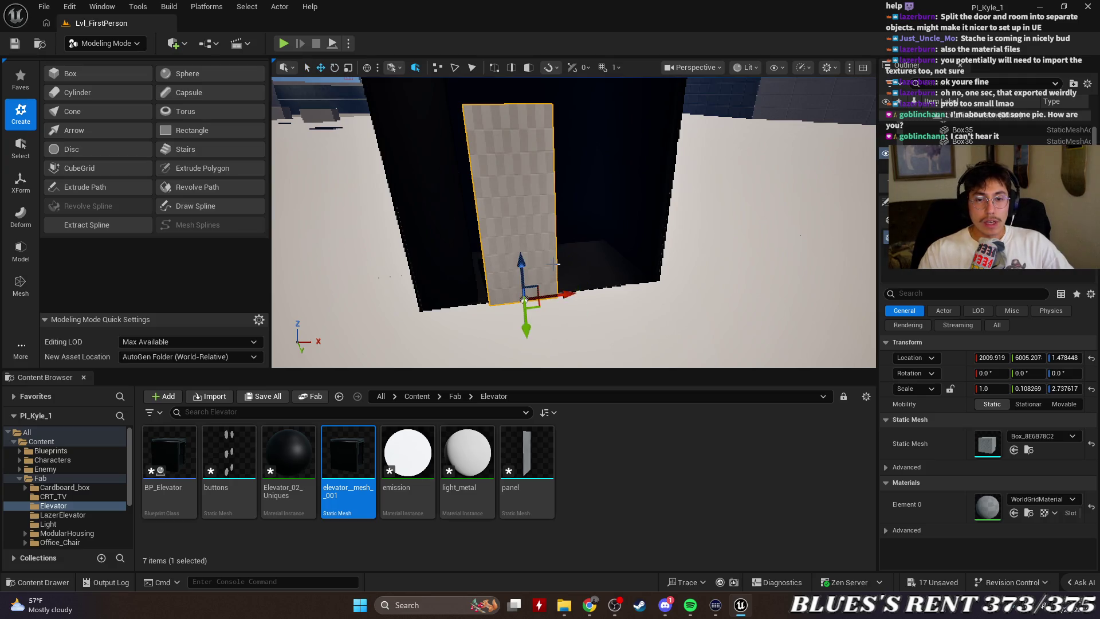
{"action": "mouse_move", "coordinate": [522, 267]}
{"action": "left_mouse_down"}
{"action": "mouse_move", "coordinate": [522, 229]}
{"action": "mouse_move", "coordinate": [630, 229]}
{"action": "left_mouse_up"}
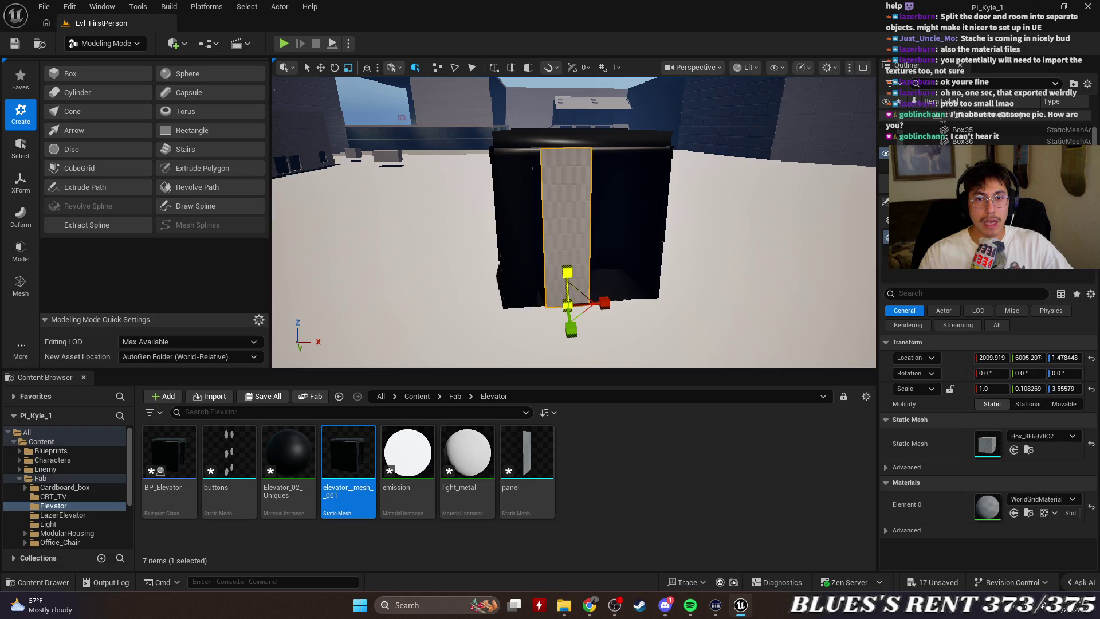
{"action": "mouse_move", "coordinate": [568, 273]}
{"action": "left_mouse_down"}
{"action": "mouse_move", "coordinate": [600, 217]}
{"action": "mouse_move", "coordinate": [710, 274]}
{"action": "left_mouse_up"}
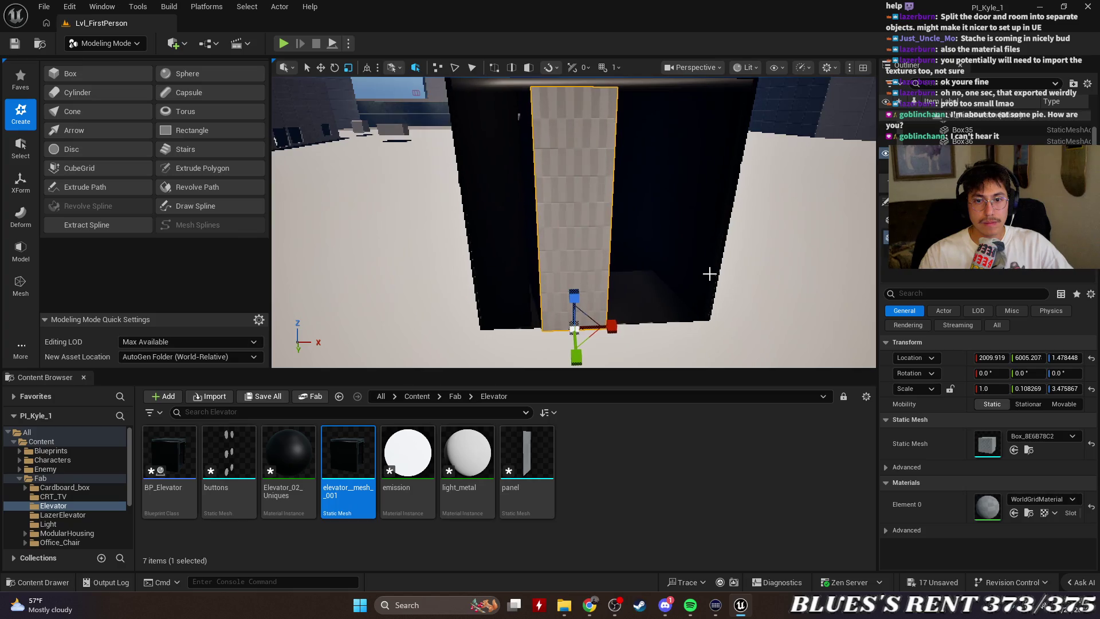
{"action": "left_click_drag", "start_coordinate": [608, 330], "coordinate": [565, 322]}
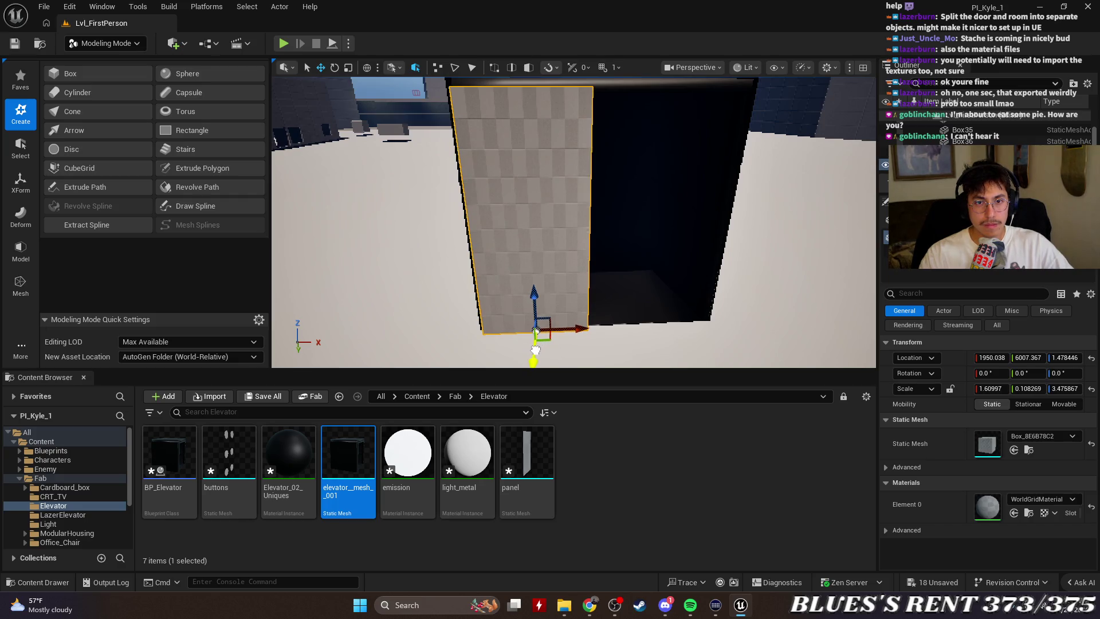
{"action": "mouse_move", "coordinate": [536, 351]}
{"action": "left_mouse_down"}
{"action": "mouse_move", "coordinate": [763, 350]}
{"action": "mouse_move", "coordinate": [661, 341]}
{"action": "left_mouse_up"}
{"action": "left_click_drag", "start_coordinate": [582, 327], "coordinate": [592, 329]}
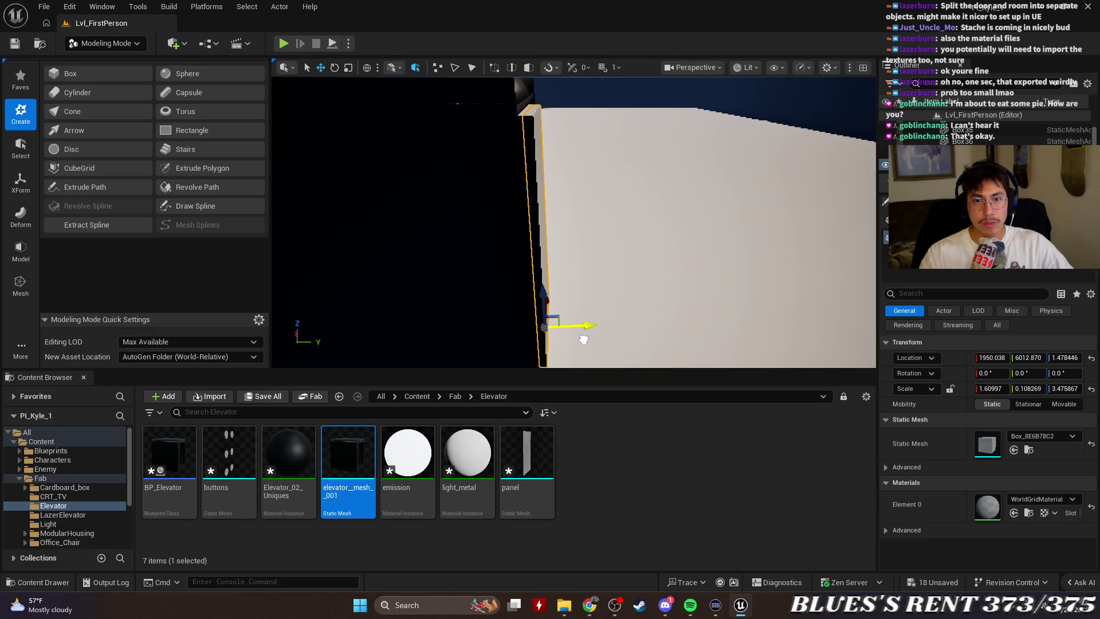
{"action": "mouse_move", "coordinate": [583, 339]}
{"action": "left_mouse_down"}
{"action": "mouse_move", "coordinate": [521, 340]}
{"action": "mouse_move", "coordinate": [522, 353]}
{"action": "mouse_move", "coordinate": [722, 337]}
{"action": "mouse_move", "coordinate": [721, 323]}
{"action": "mouse_move", "coordinate": [725, 350]}
{"action": "mouse_move", "coordinate": [725, 321]}
{"action": "mouse_move", "coordinate": [725, 358]}
{"action": "left_mouse_up"}
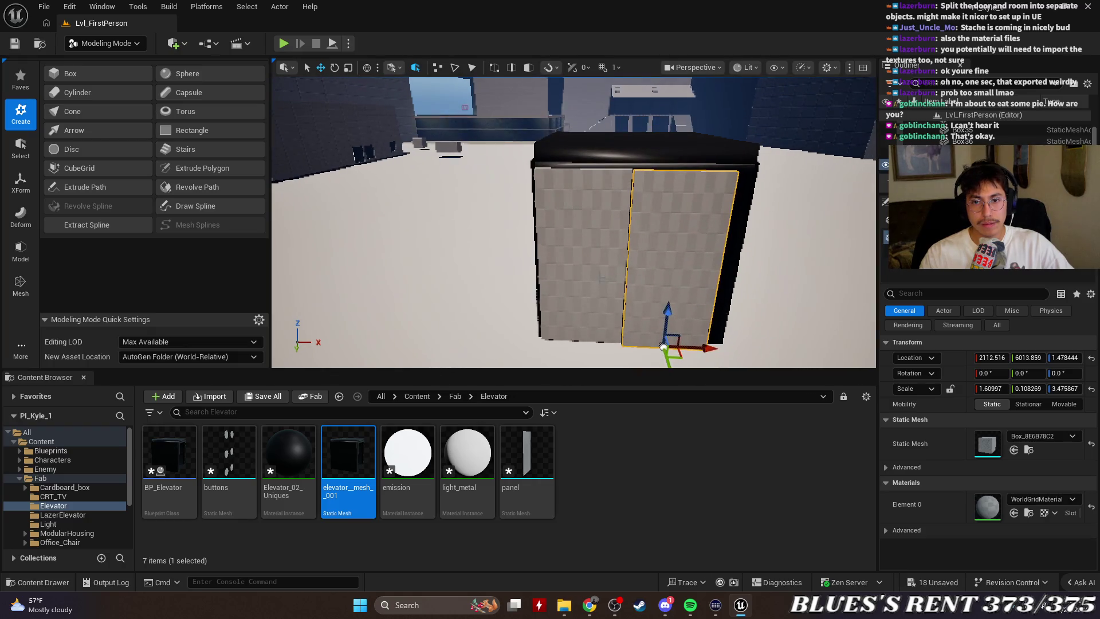
Undo an accidental move of both door panels and frame the single panel.
{"action": "left_click", "coordinate": [582, 253], "text": "ctrl"}
{"action": "mouse_move", "coordinate": [623, 341]}
{"action": "left_mouse_down"}
{"action": "mouse_move", "coordinate": [713, 345]}
{"action": "mouse_move", "coordinate": [521, 350]}
{"action": "left_mouse_up"}
{"action": "key", "text": "ctrl+z"}
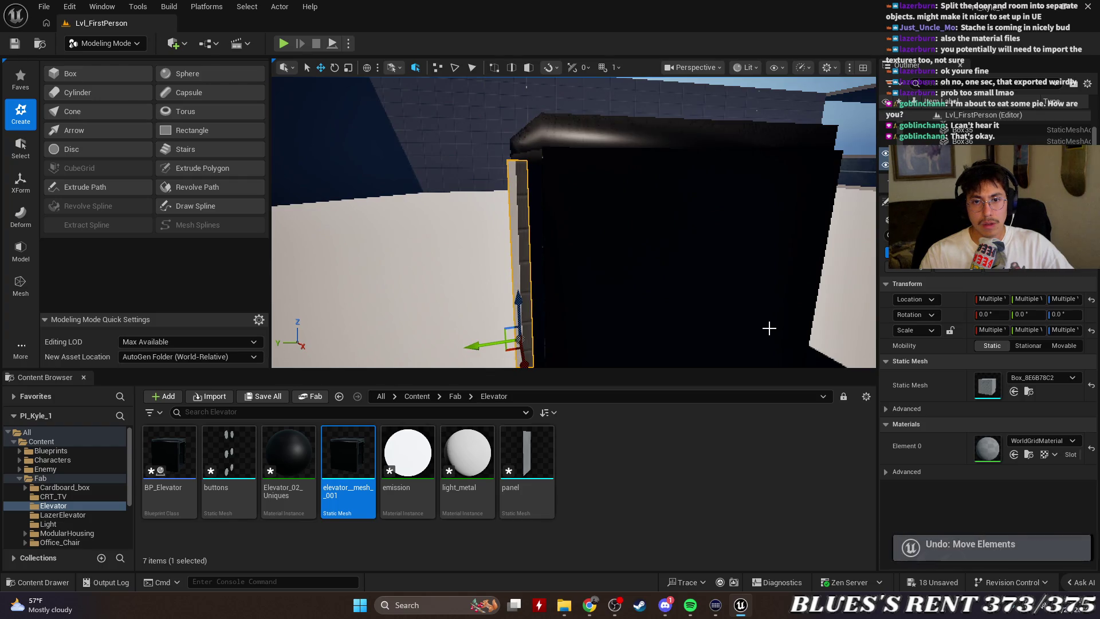
{"action": "key", "text": "ctrl+z"}
{"action": "key", "text": "f"}
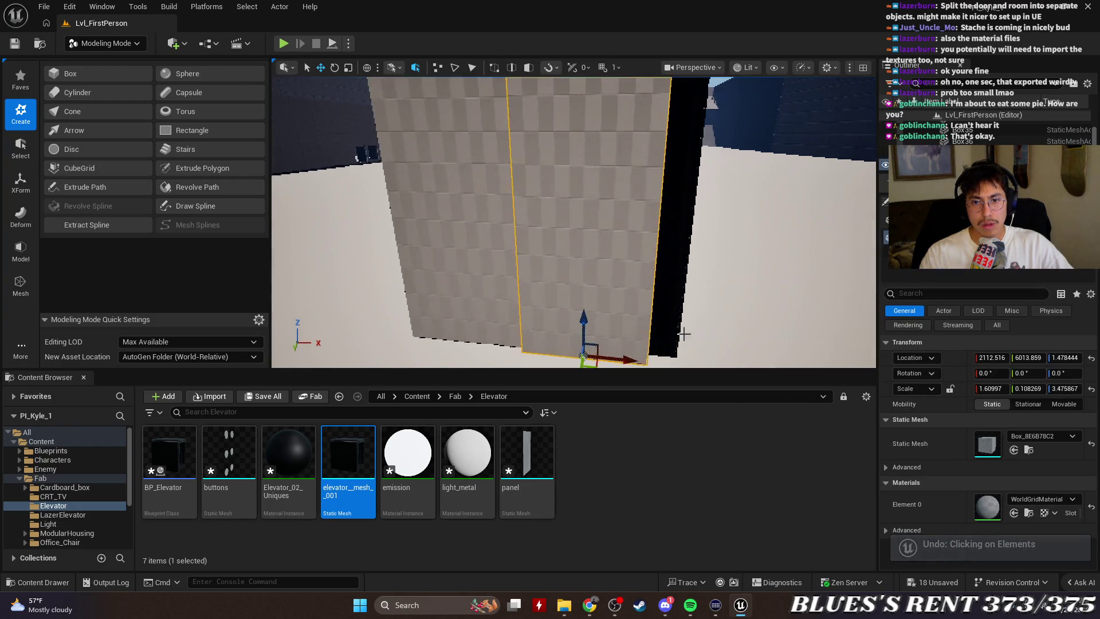
Move the door panel along X and Y to line up with the elevator opening.
{"action": "mouse_move", "coordinate": [641, 327]}
{"action": "left_mouse_down"}
{"action": "mouse_move", "coordinate": [516, 331]}
{"action": "mouse_move", "coordinate": [516, 349]}
{"action": "mouse_move", "coordinate": [624, 309]}
{"action": "mouse_move", "coordinate": [575, 322]}
{"action": "mouse_move", "coordinate": [637, 314]}
{"action": "mouse_move", "coordinate": [697, 331]}
{"action": "left_mouse_up"}
{"action": "mouse_move", "coordinate": [753, 311]}
{"action": "left_mouse_down"}
{"action": "mouse_move", "coordinate": [716, 313]}
{"action": "mouse_move", "coordinate": [756, 310]}
{"action": "left_mouse_up"}
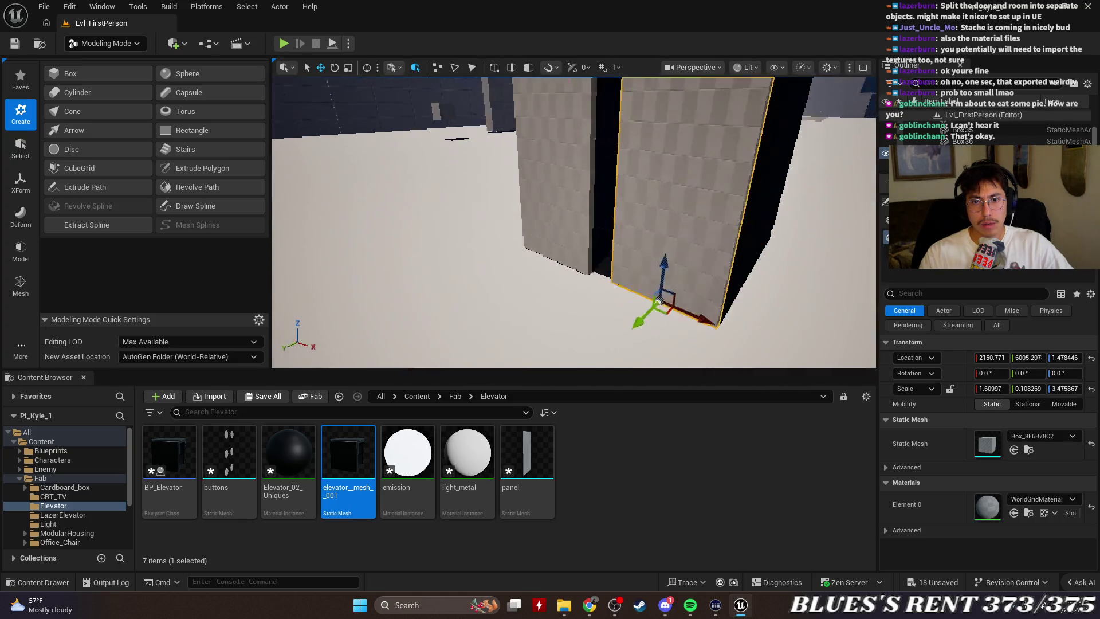
{"action": "mouse_move", "coordinate": [660, 301]}
{"action": "left_mouse_down"}
{"action": "mouse_move", "coordinate": [491, 339]}
{"action": "mouse_move", "coordinate": [572, 346]}
{"action": "left_mouse_up"}
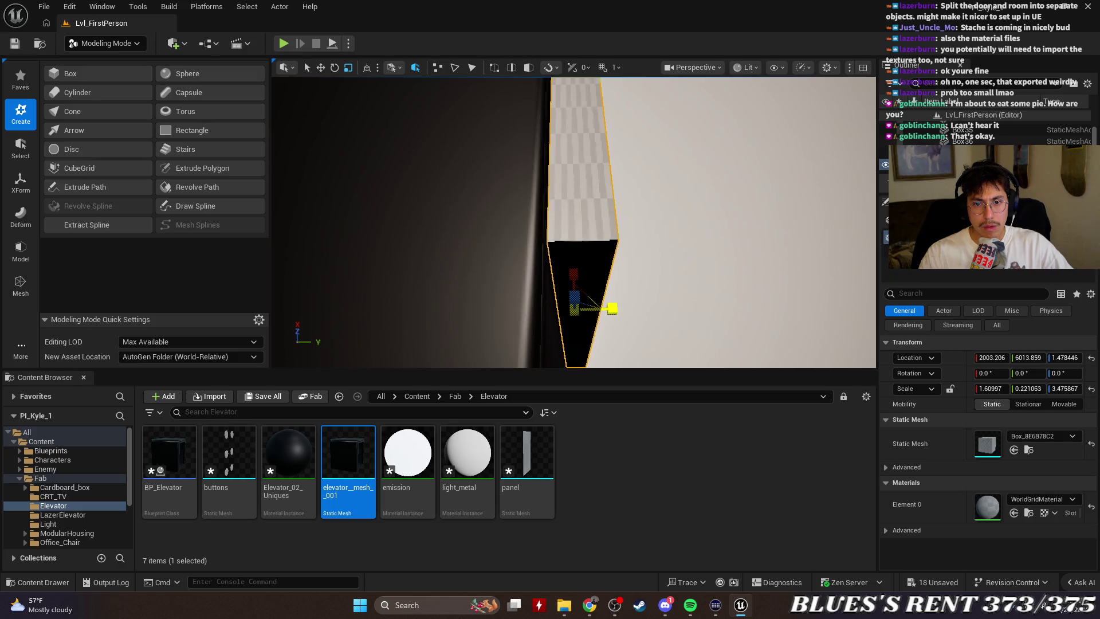
{"action": "mouse_move", "coordinate": [612, 310]}
{"action": "left_mouse_down"}
{"action": "mouse_move", "coordinate": [573, 292]}
{"action": "mouse_move", "coordinate": [568, 309]}
{"action": "mouse_move", "coordinate": [529, 271]}
{"action": "mouse_move", "coordinate": [652, 307]}
{"action": "left_mouse_up"}
{"action": "scroll", "coordinate": [573, 222], "scroll_direction": "down", "scroll_amount": 10}
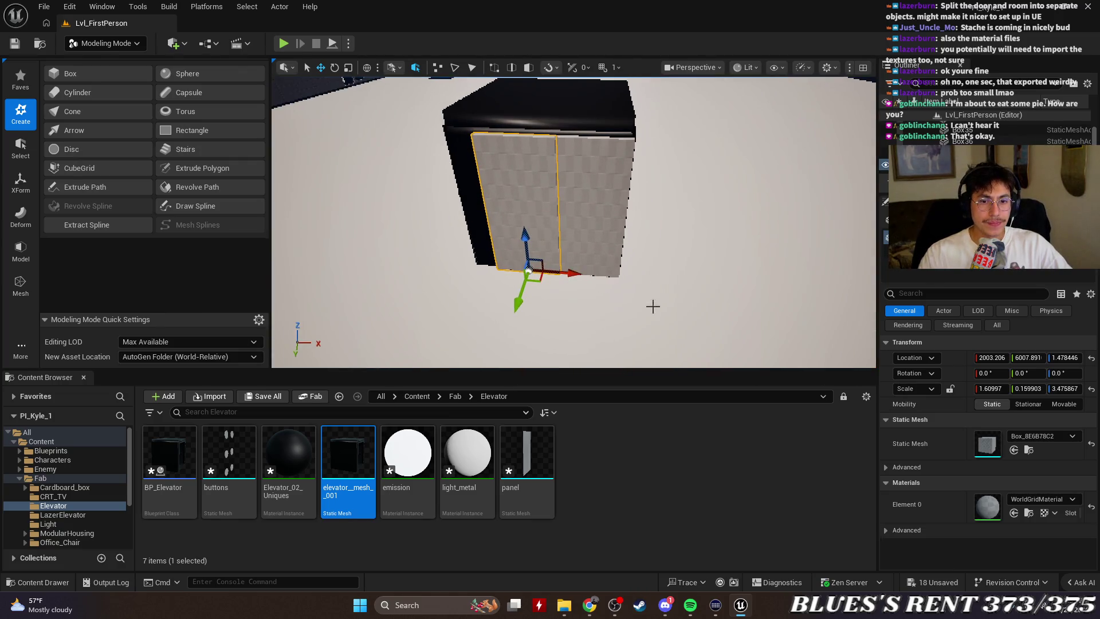
{"action": "mouse_move", "coordinate": [582, 376]}
{"action": "left_mouse_down"}
{"action": "mouse_move", "coordinate": [582, 451]}
{"action": "mouse_move", "coordinate": [583, 338]}
{"action": "left_mouse_up"}
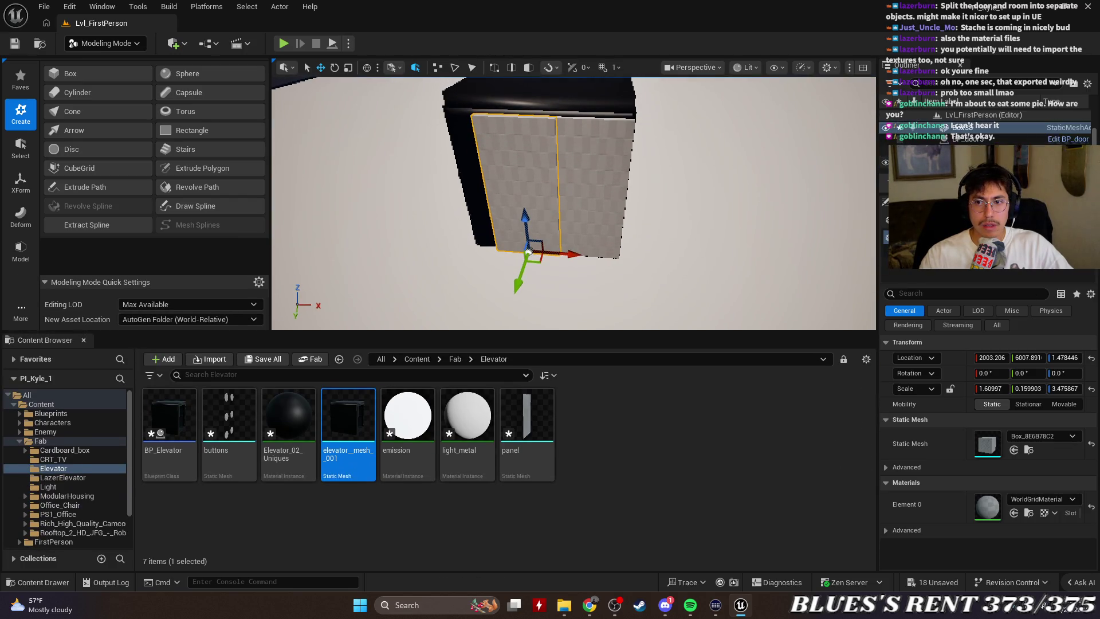
{"action": "scroll", "coordinate": [988, 142], "scroll_direction": "down", "scroll_amount": 1}
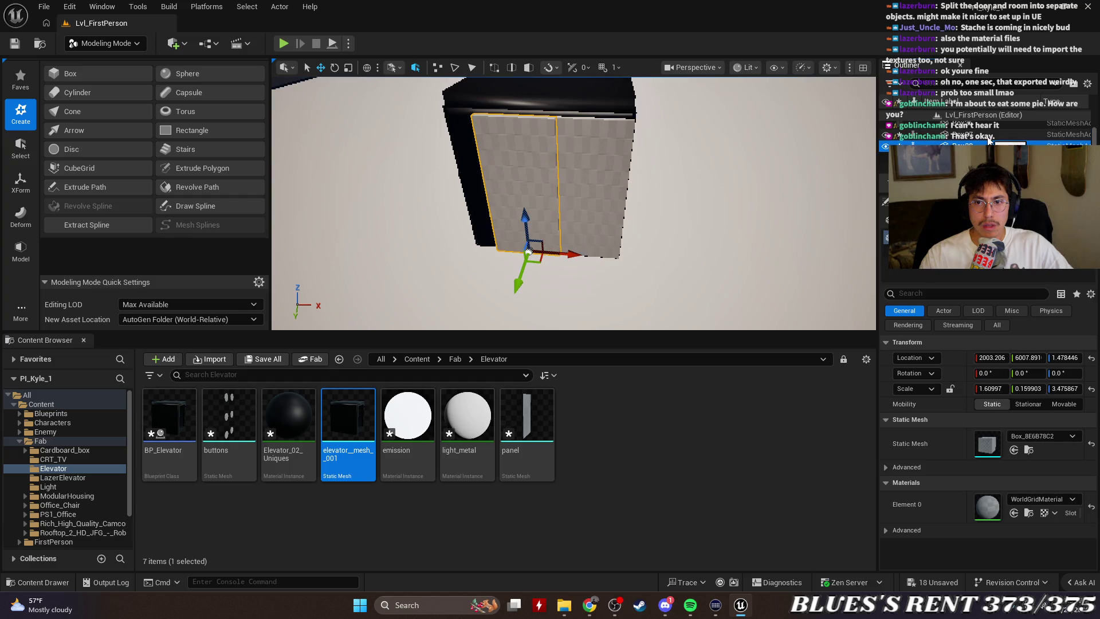
Select the Box38 door panel and locate its mesh asset in the content library.
{"action": "left_click", "coordinate": [988, 136]}
{"action": "right_click", "coordinate": [987, 136]}
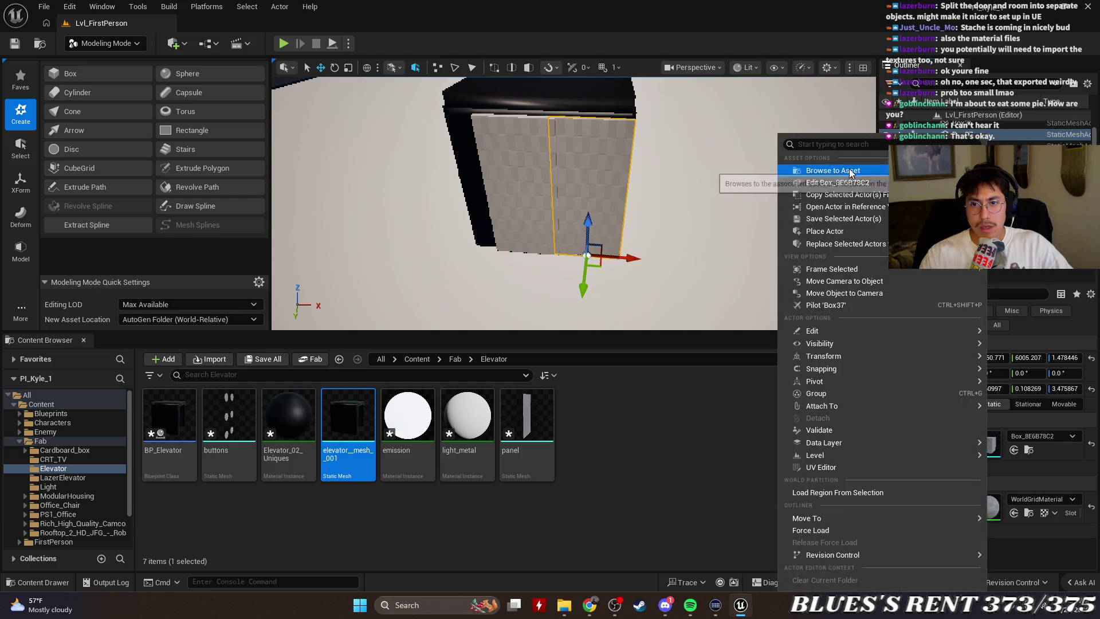
{"action": "left_click", "coordinate": [1024, 145]}
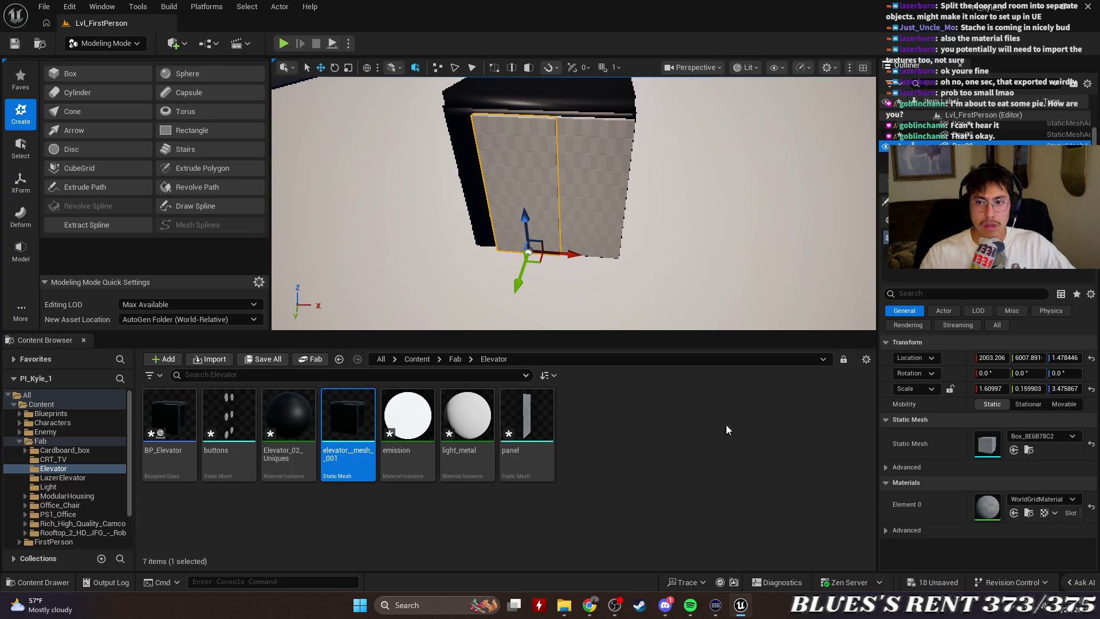
{"action": "right_click", "coordinate": [963, 144]}
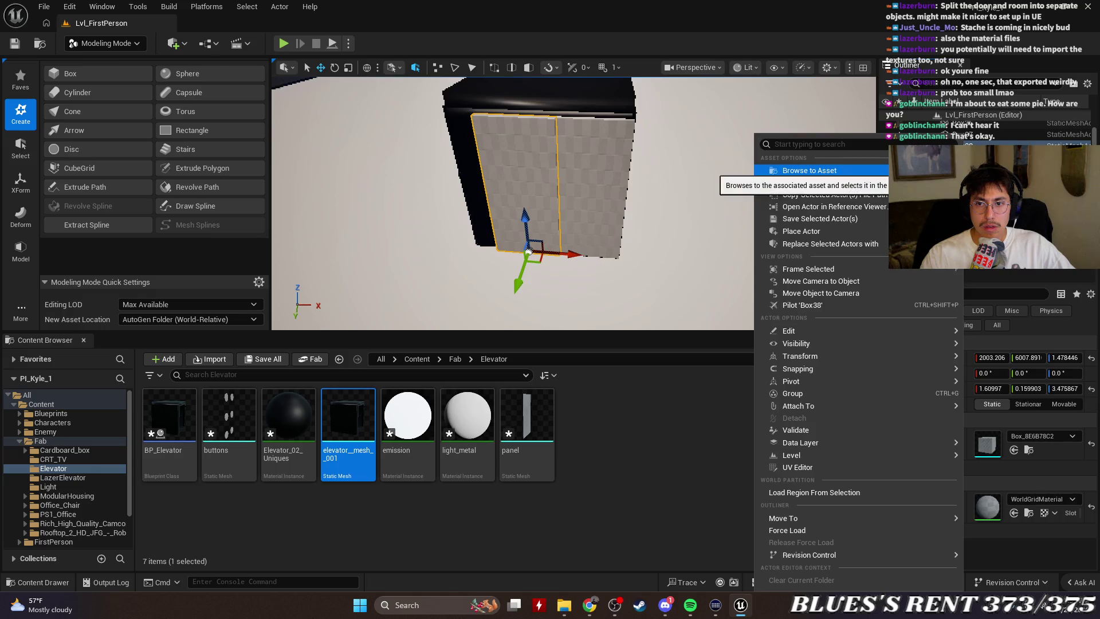
{"action": "left_click", "coordinate": [810, 170]}
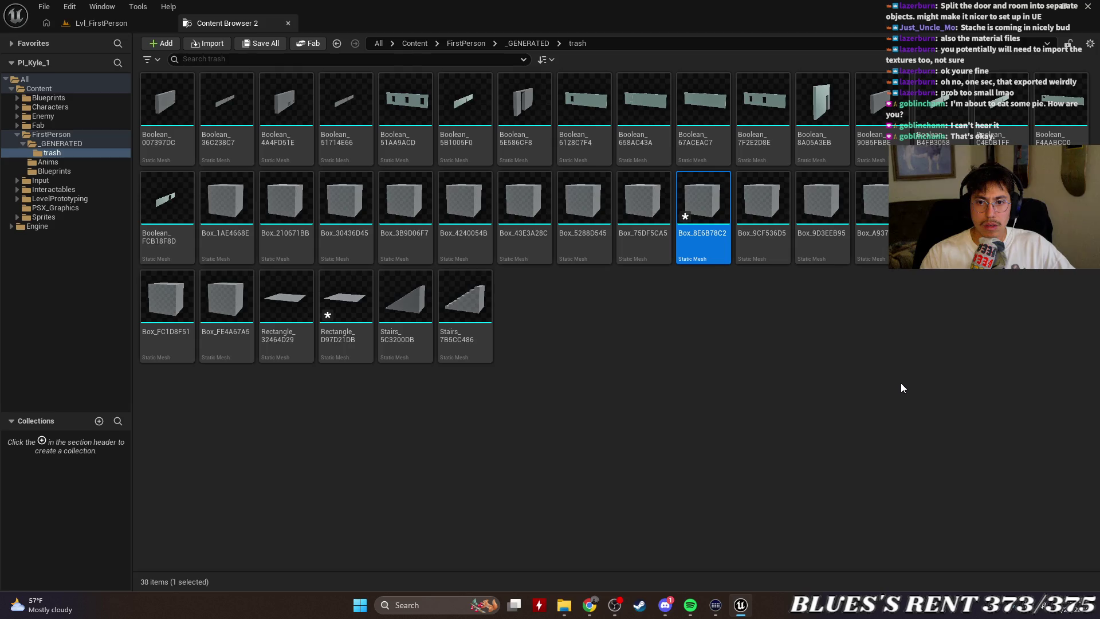
{"action": "left_click", "coordinate": [289, 23]}
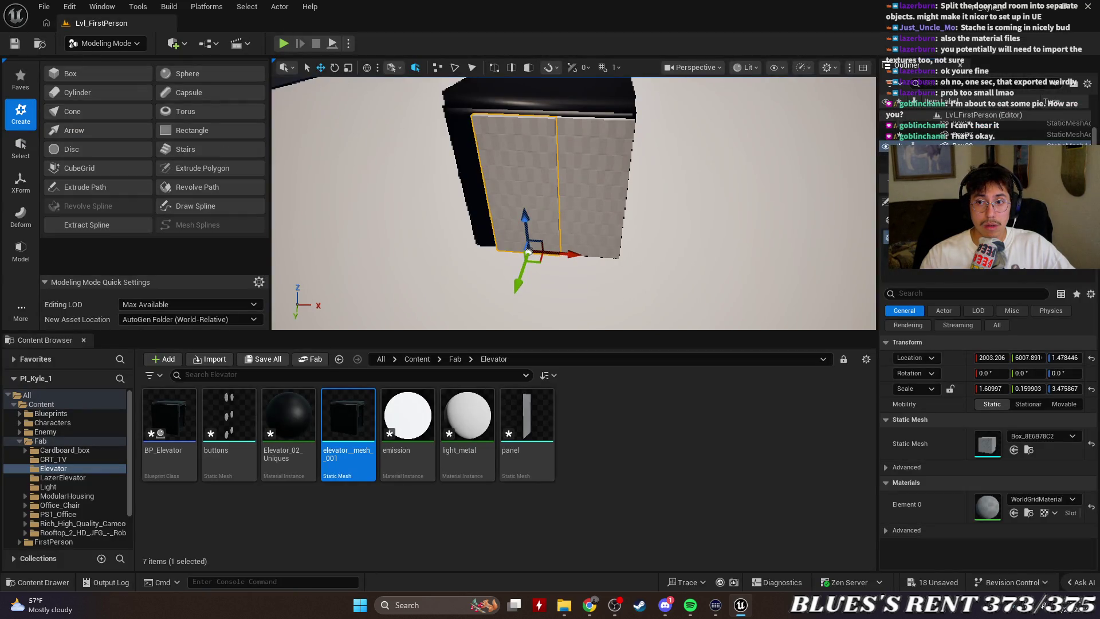
Detach a second asset browser and move Box_8E6B78C2 from the trash folder into Elevator.
{"action": "right_click", "coordinate": [974, 142]}
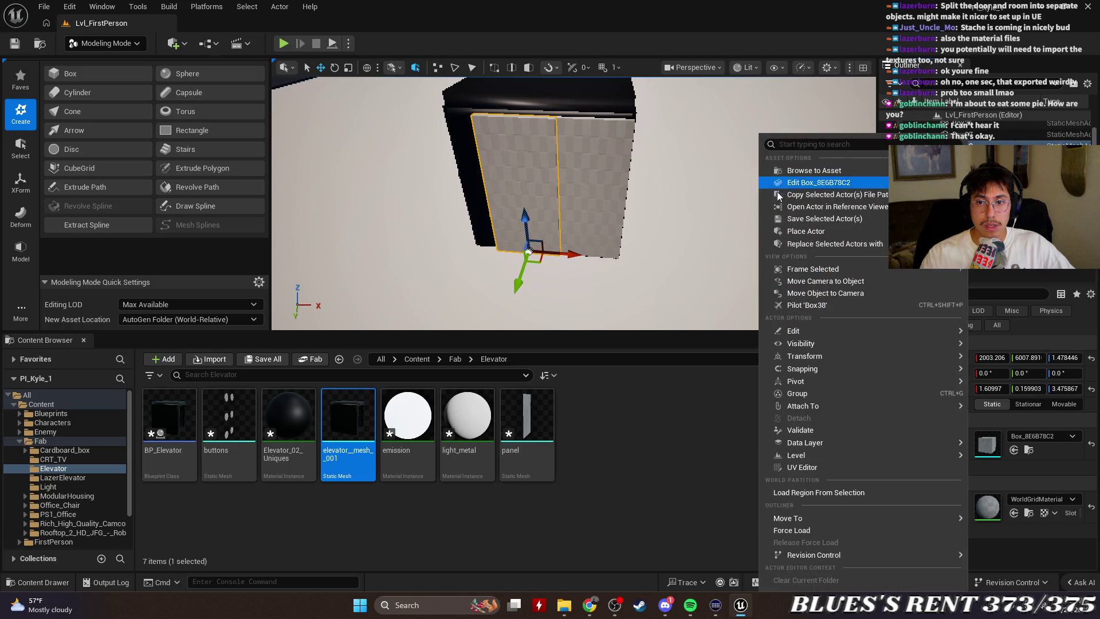
{"action": "left_click", "coordinate": [863, 170]}
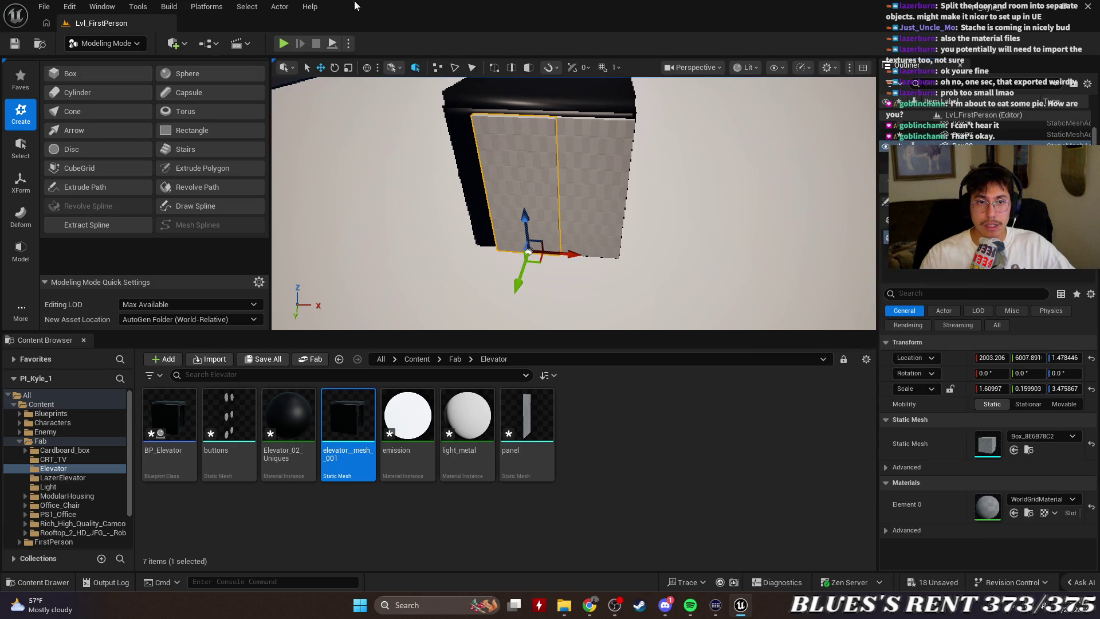
{"action": "mouse_move", "coordinate": [229, 21]}
{"action": "left_mouse_down"}
{"action": "mouse_move", "coordinate": [239, 46]}
{"action": "mouse_move", "coordinate": [458, 194]}
{"action": "mouse_move", "coordinate": [477, 172]}
{"action": "left_mouse_up"}
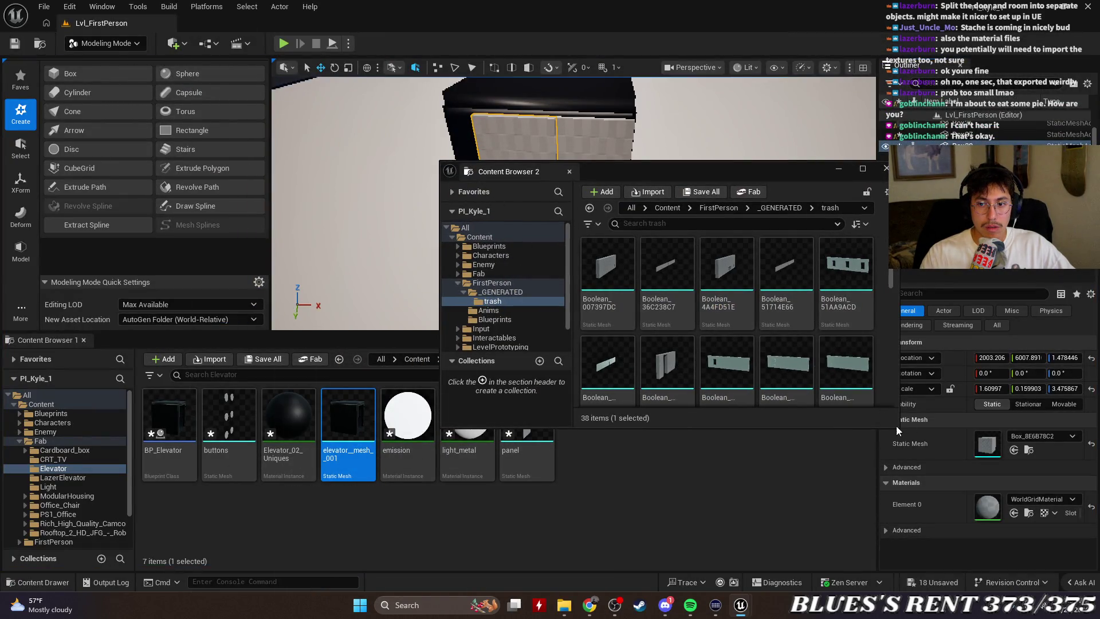
{"action": "left_click_drag", "start_coordinate": [902, 431], "coordinate": [1012, 556]}
{"action": "scroll", "coordinate": [790, 373], "scroll_direction": "down", "scroll_amount": 1}
{"action": "scroll", "coordinate": [790, 373], "scroll_direction": "down", "scroll_amount": 1}
{"action": "left_click_drag", "start_coordinate": [771, 168], "coordinate": [878, 77]}
{"action": "mouse_move", "coordinate": [953, 295]}
{"action": "left_mouse_down"}
{"action": "mouse_move", "coordinate": [596, 525]}
{"action": "mouse_move", "coordinate": [594, 502]}
{"action": "left_mouse_up"}
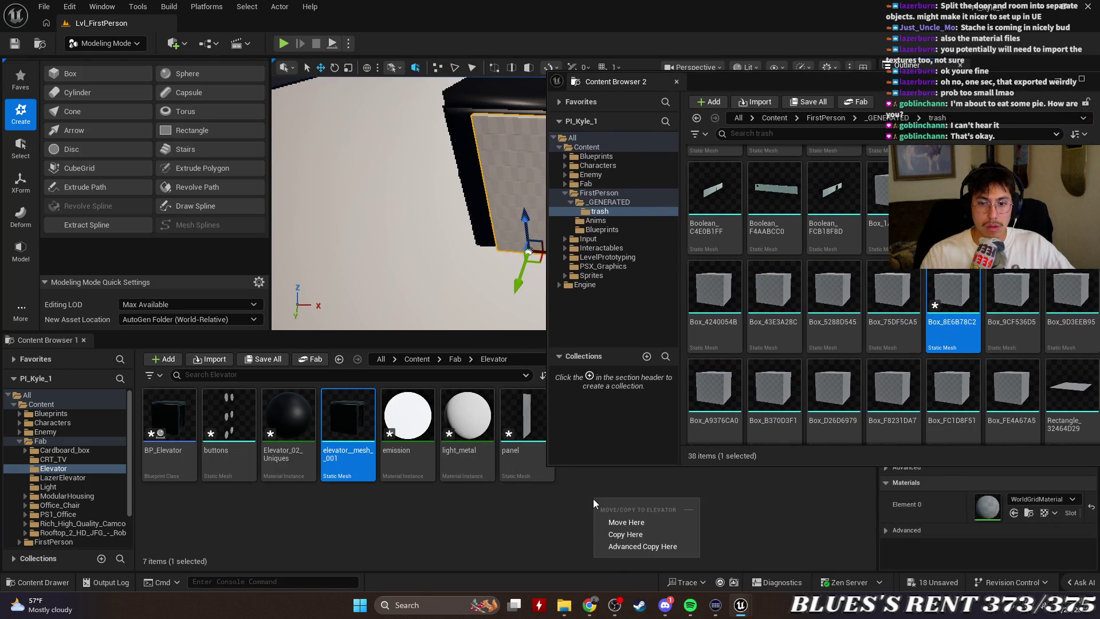
{"action": "left_click", "coordinate": [644, 520]}
Verify the other door panel's mesh asset now lives in the Elevator folder.
{"action": "mouse_move", "coordinate": [748, 79]}
{"action": "left_mouse_down"}
{"action": "mouse_move", "coordinate": [165, 337]}
{"action": "mouse_move", "coordinate": [91, 280]}
{"action": "mouse_move", "coordinate": [98, 240]}
{"action": "left_mouse_up"}
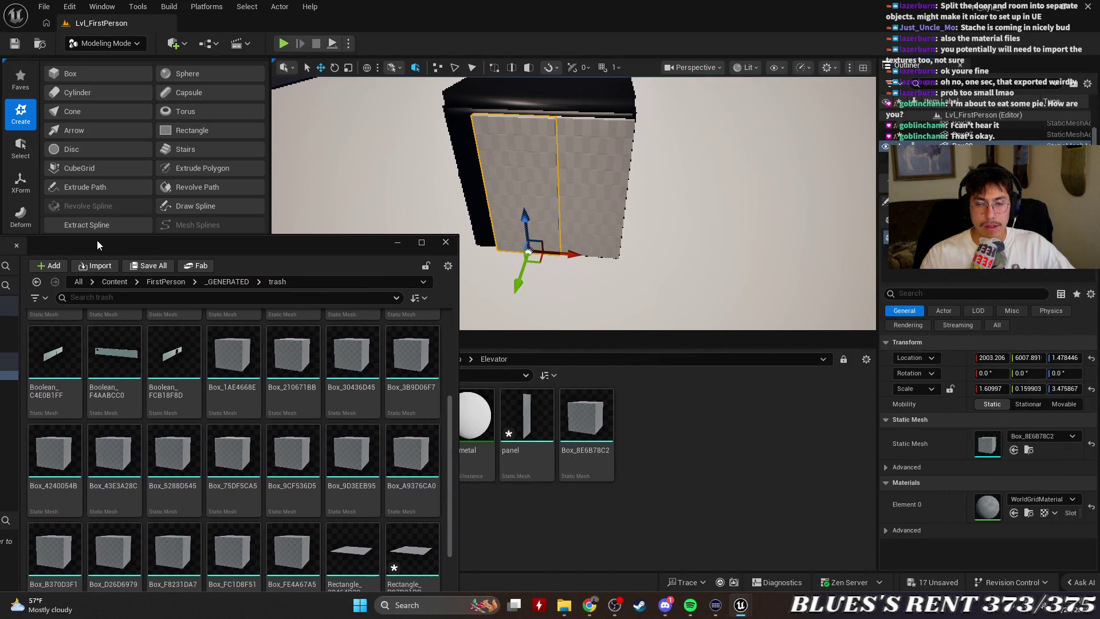
{"action": "left_click", "coordinate": [995, 136]}
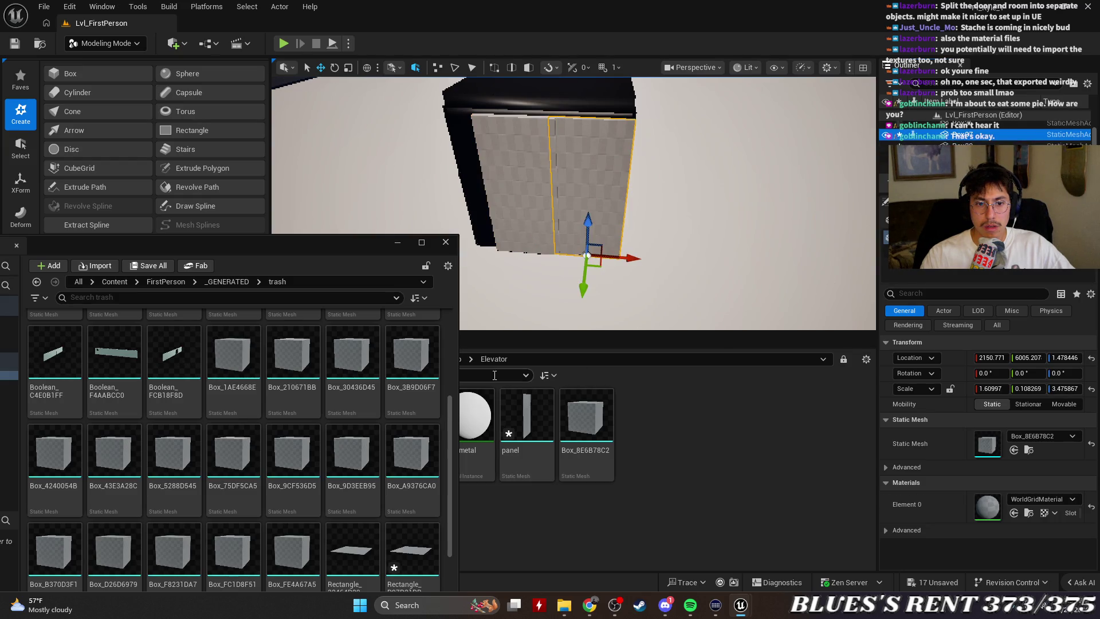
{"action": "scroll", "coordinate": [358, 398], "scroll_direction": "up", "scroll_amount": 6}
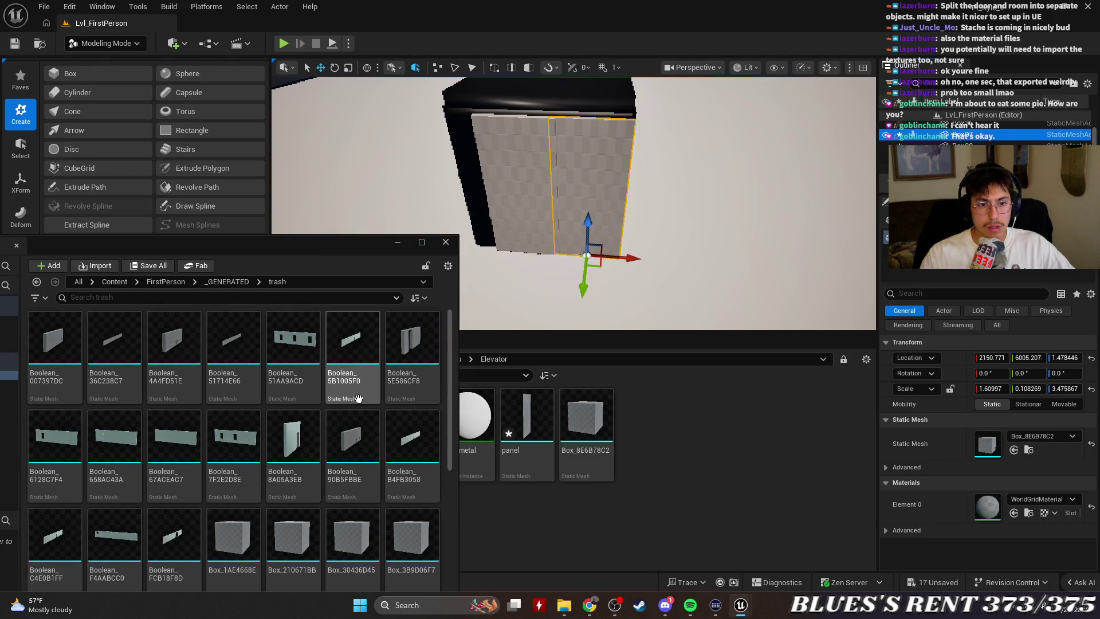
{"action": "left_click", "coordinate": [446, 242]}
{"action": "right_click", "coordinate": [964, 136]}
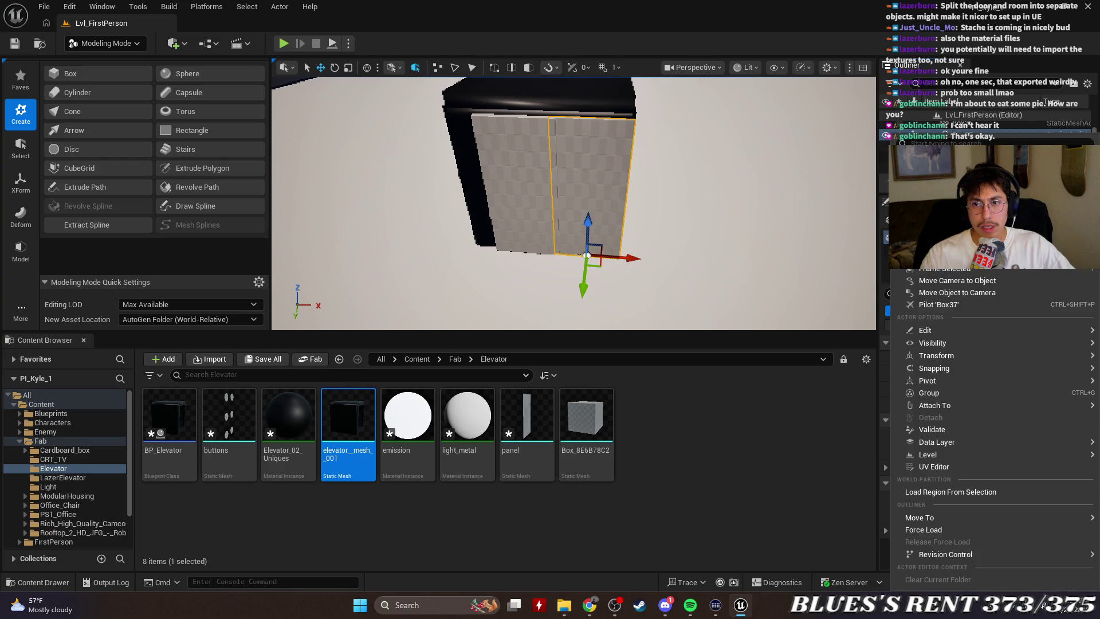
{"action": "left_click", "coordinate": [946, 166]}
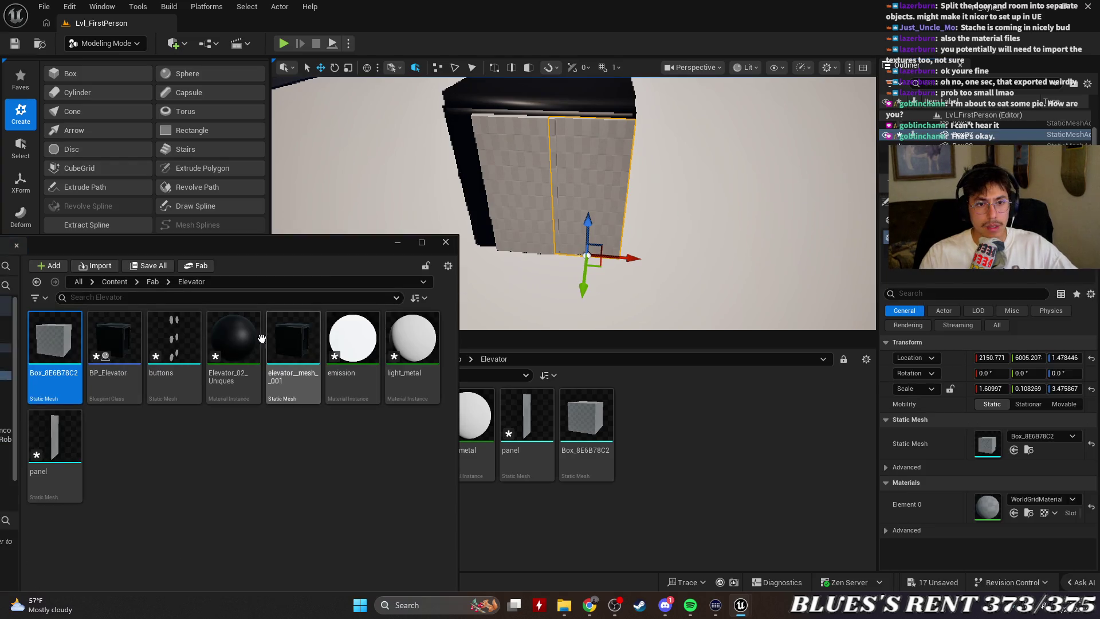
{"action": "mouse_move", "coordinate": [303, 244]}
{"action": "left_mouse_down"}
{"action": "mouse_move", "coordinate": [544, 393]}
{"action": "mouse_move", "coordinate": [779, 483]}
{"action": "mouse_move", "coordinate": [623, 325]}
{"action": "mouse_move", "coordinate": [412, 149]}
{"action": "left_mouse_up"}
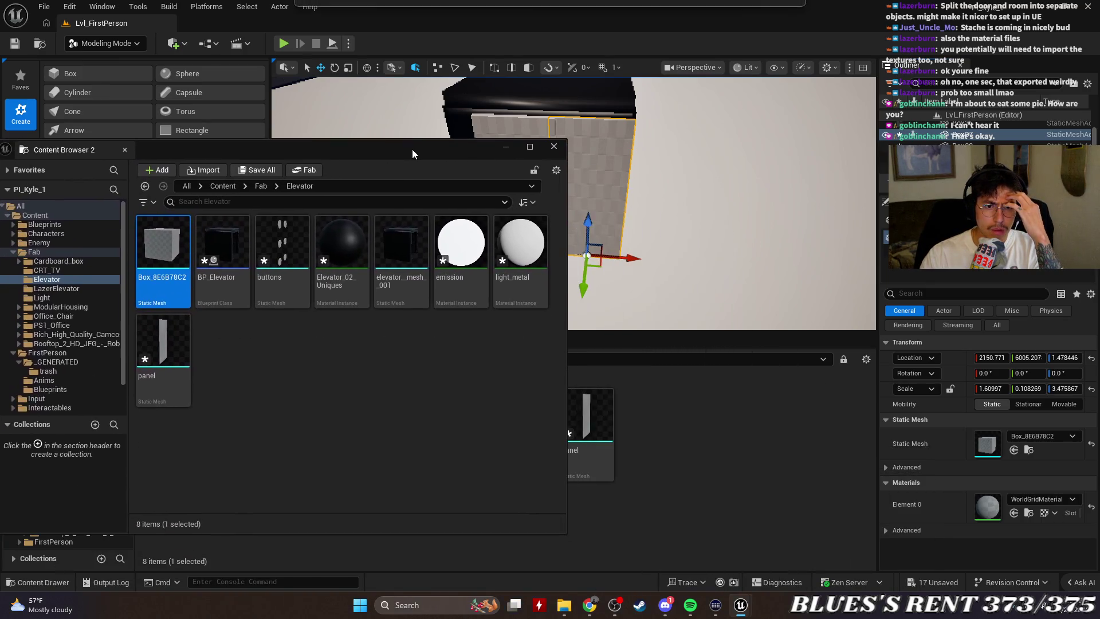
{"action": "left_click", "coordinate": [554, 147]}
Check the next panel's mesh asset location, then select the right door panel box.
{"action": "left_click", "coordinate": [992, 144]}
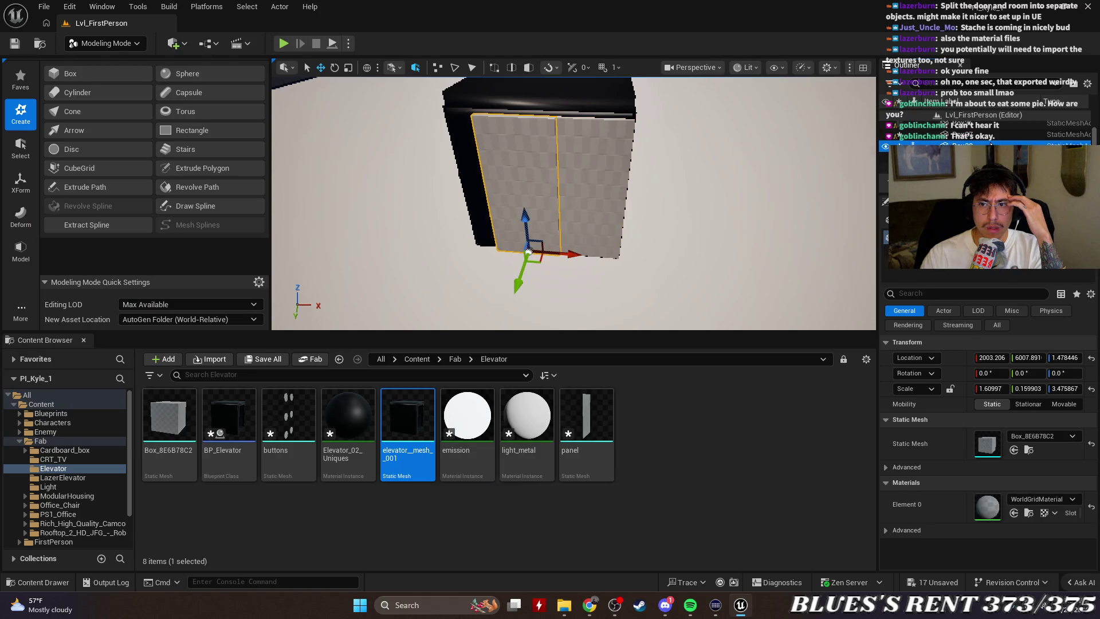
{"action": "right_click", "coordinate": [991, 145]}
{"action": "left_click", "coordinate": [814, 139]}
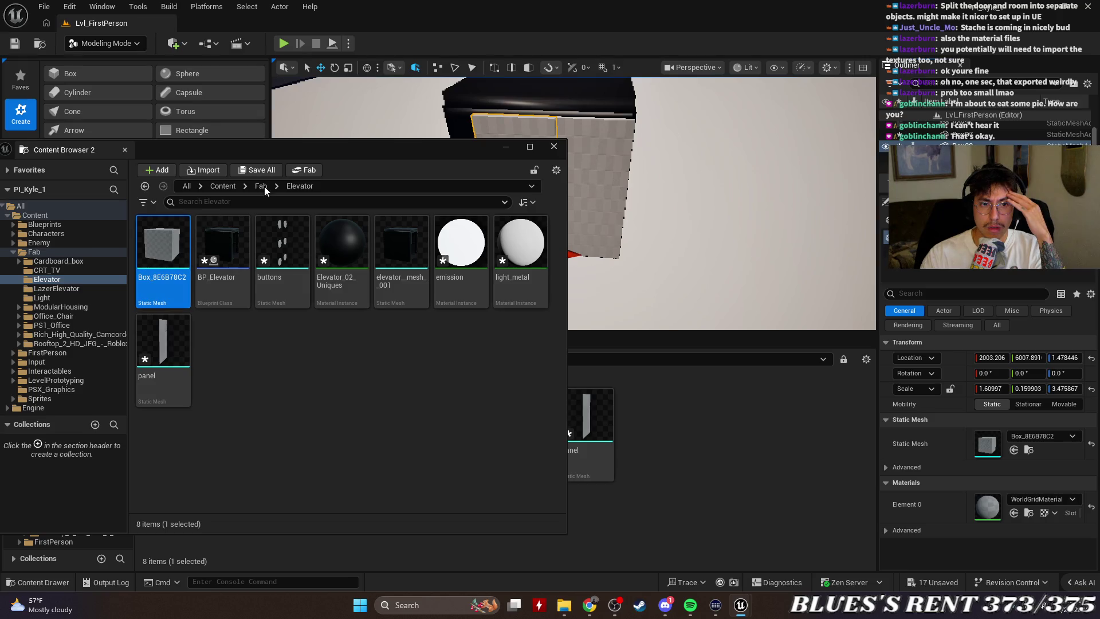
{"action": "mouse_move", "coordinate": [442, 151]}
{"action": "left_mouse_down"}
{"action": "mouse_move", "coordinate": [598, 141]}
{"action": "mouse_move", "coordinate": [252, 156]}
{"action": "mouse_move", "coordinate": [116, 187]}
{"action": "mouse_move", "coordinate": [914, 131]}
{"action": "mouse_move", "coordinate": [851, 171]}
{"action": "left_mouse_up"}
{"action": "left_click", "coordinate": [521, 169]}
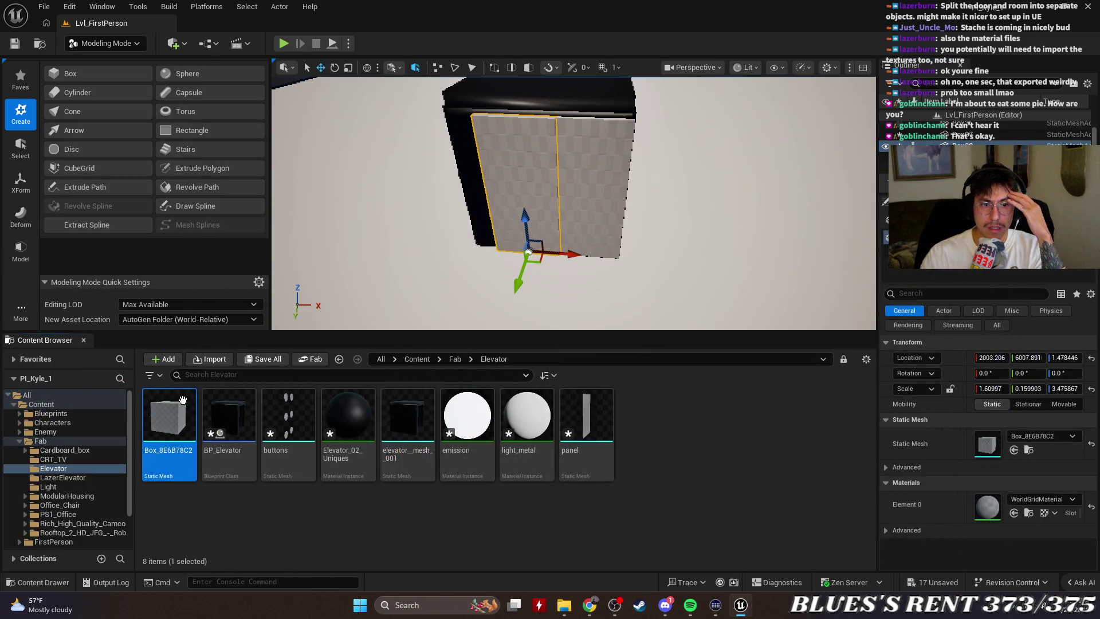
{"action": "left_click", "coordinate": [732, 457]}
{"action": "left_click", "coordinate": [688, 293]}
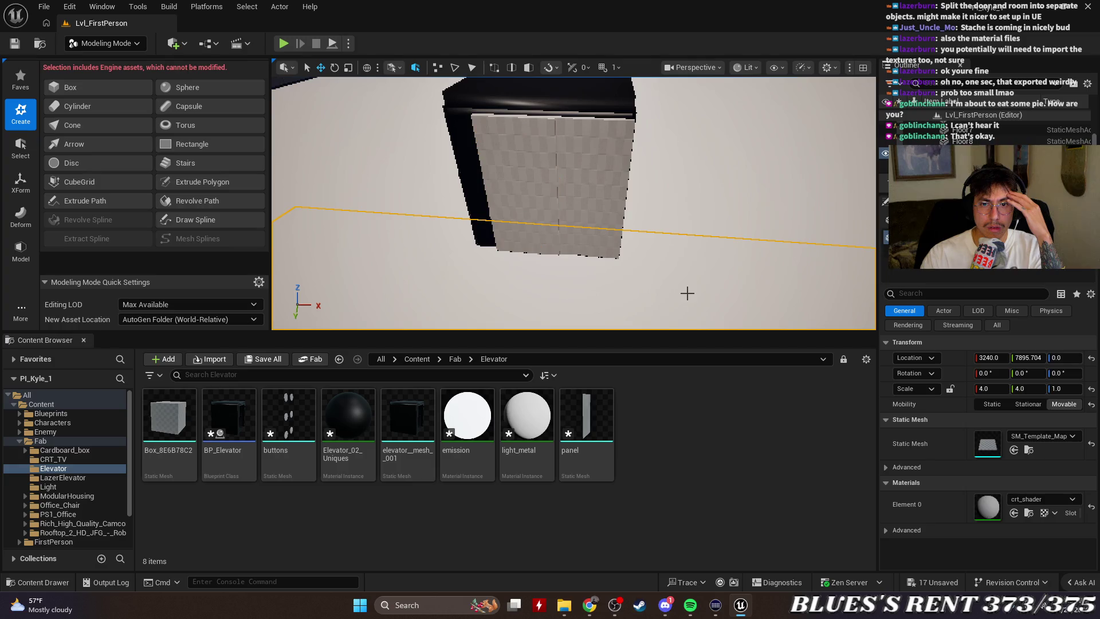
{"action": "left_click", "coordinate": [614, 190]}
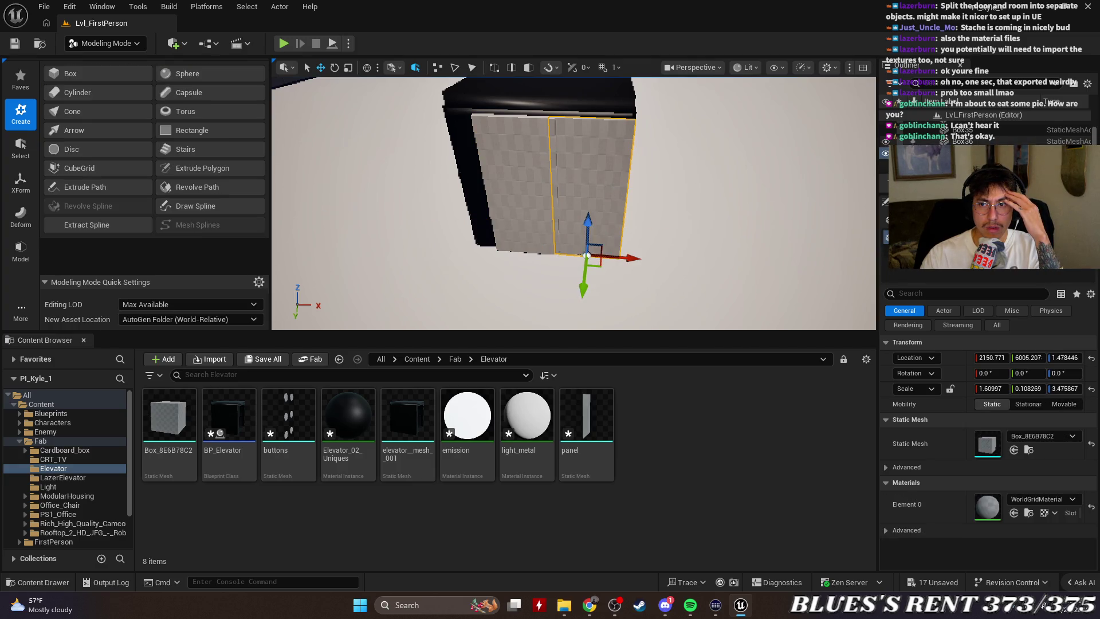